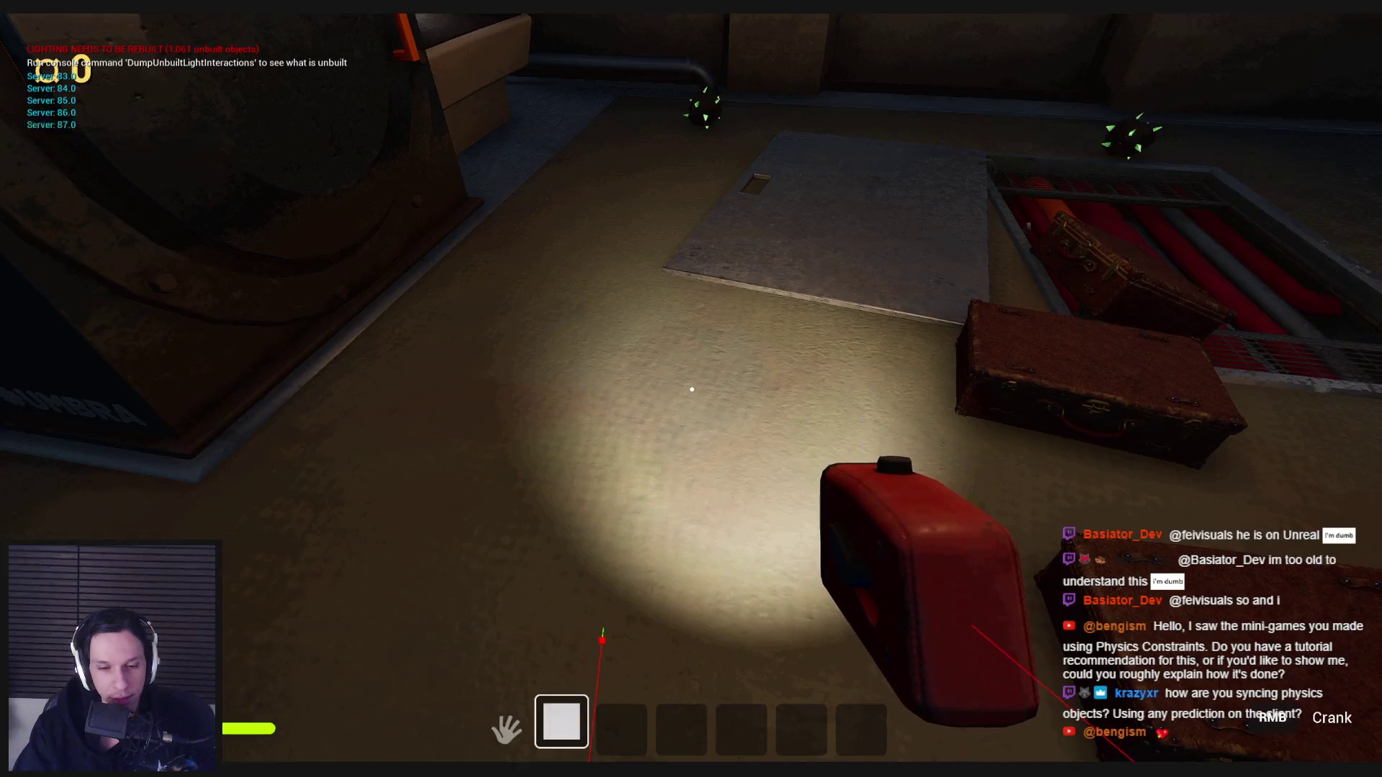
Drop and re-pick the red flashlight to watch hotbar slot 1, then drop it and release with Shift+F1.
key(w)
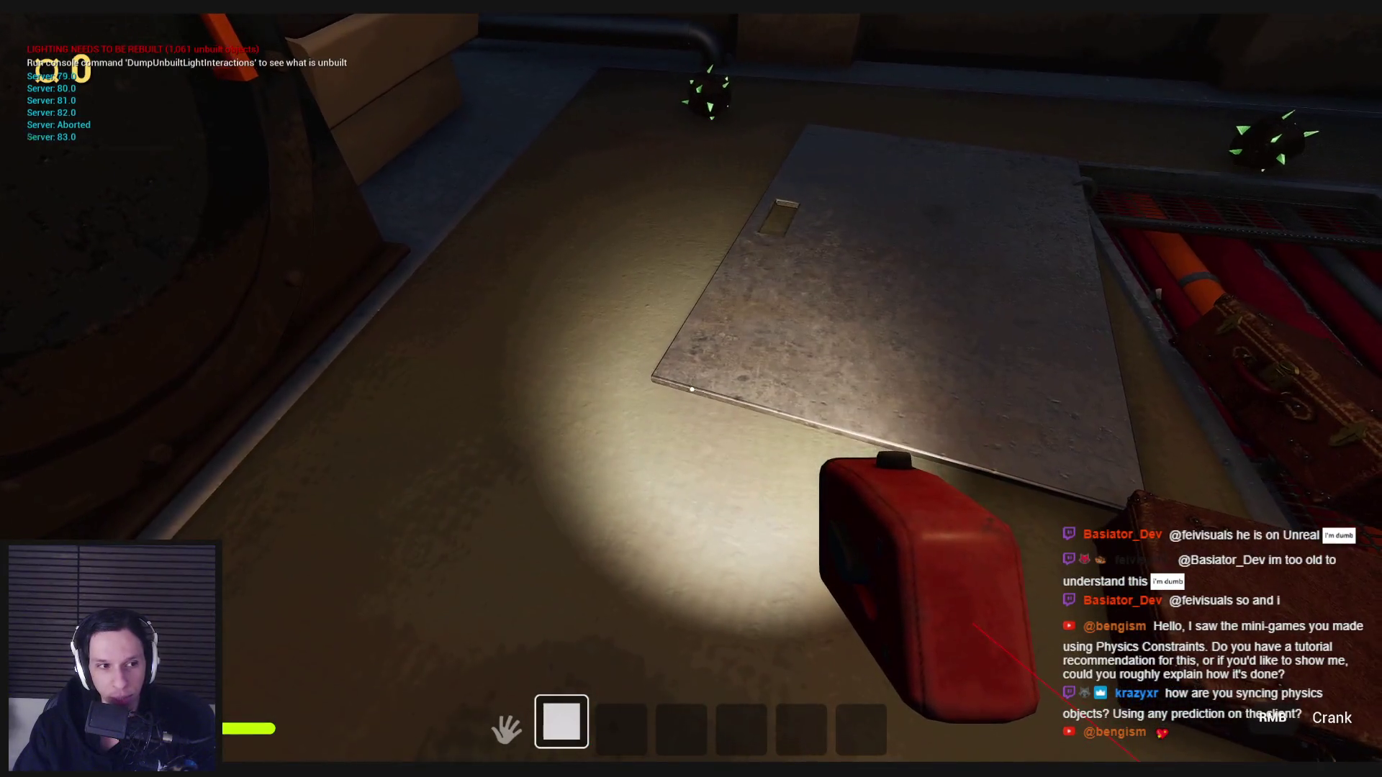
key(g)
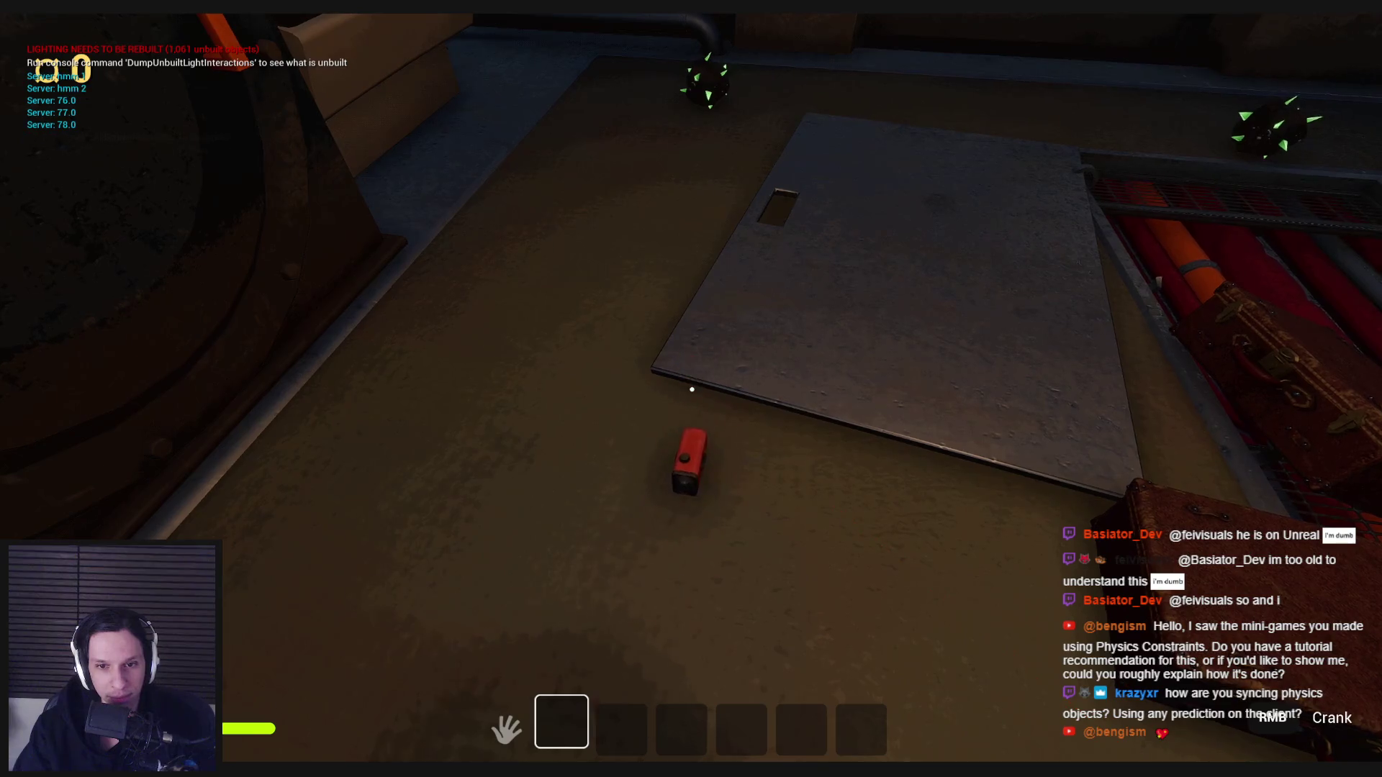
key(e)
key(e)
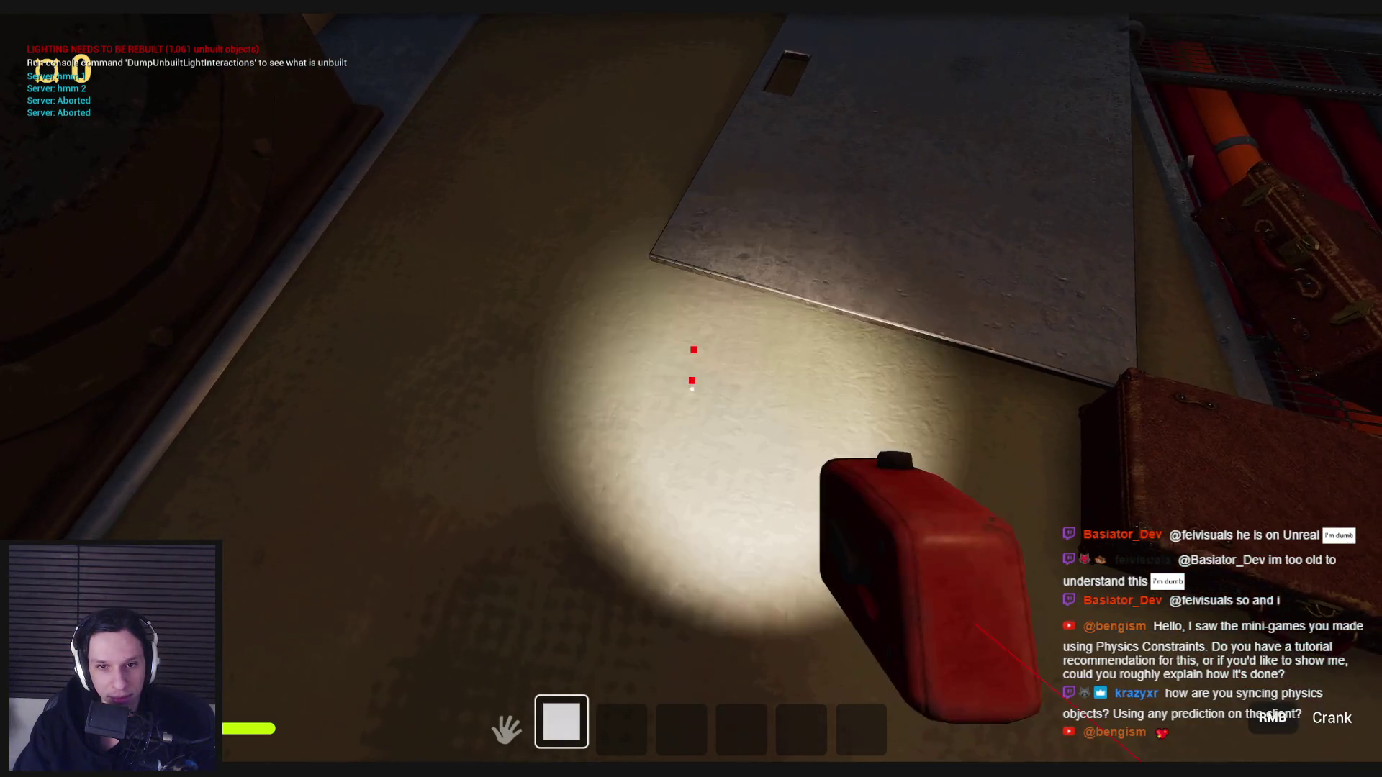
key(s)
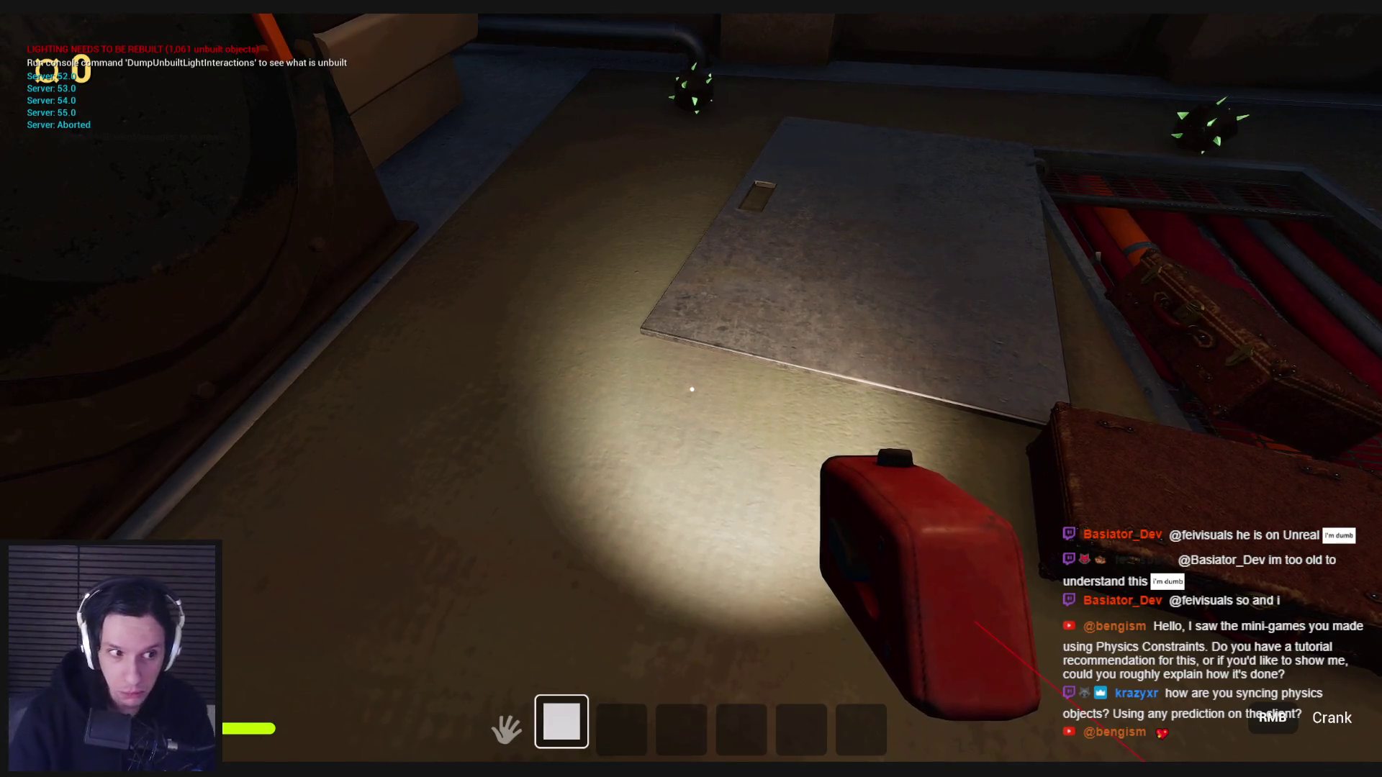
key(g)
key(shift+F1)
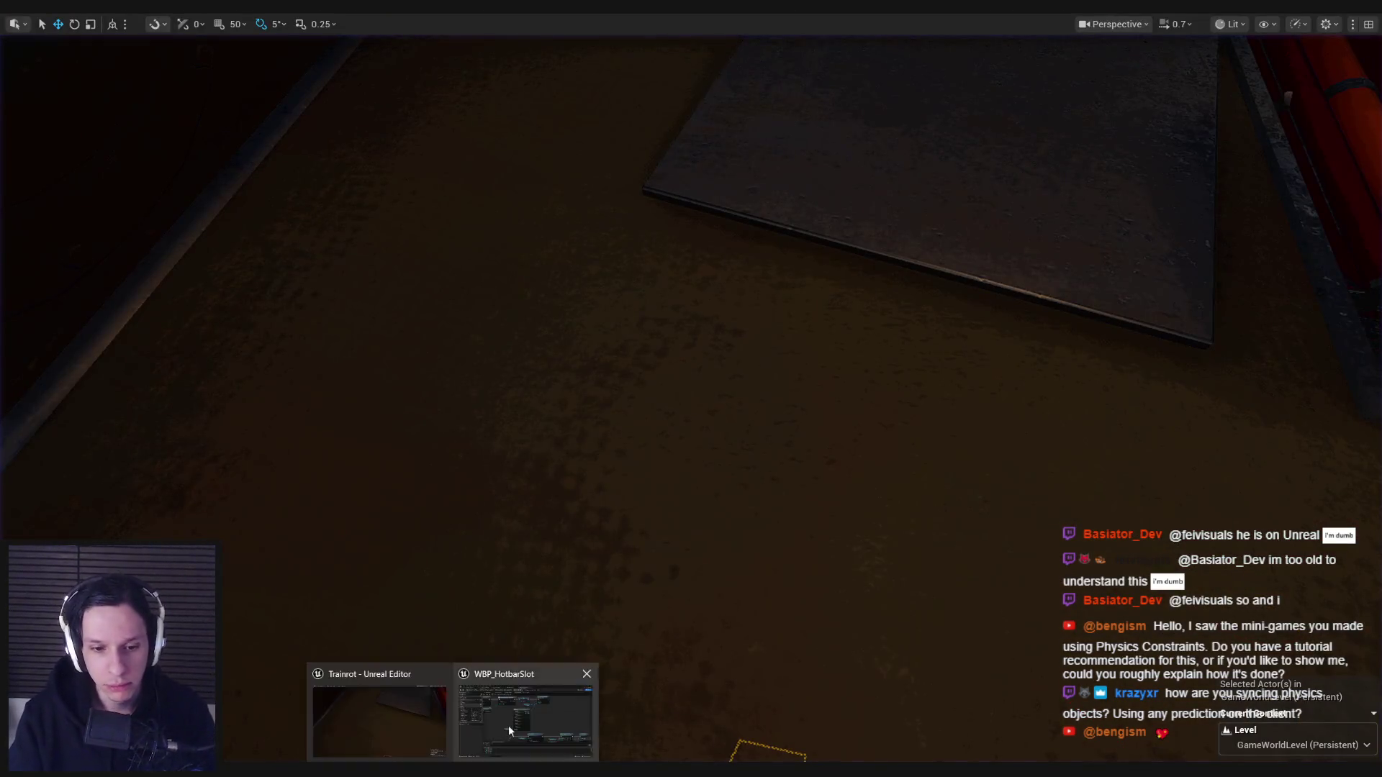
Move WBP_HotbarSlot's upper node group up slightly, then save and compile the widget.
click(508, 724)
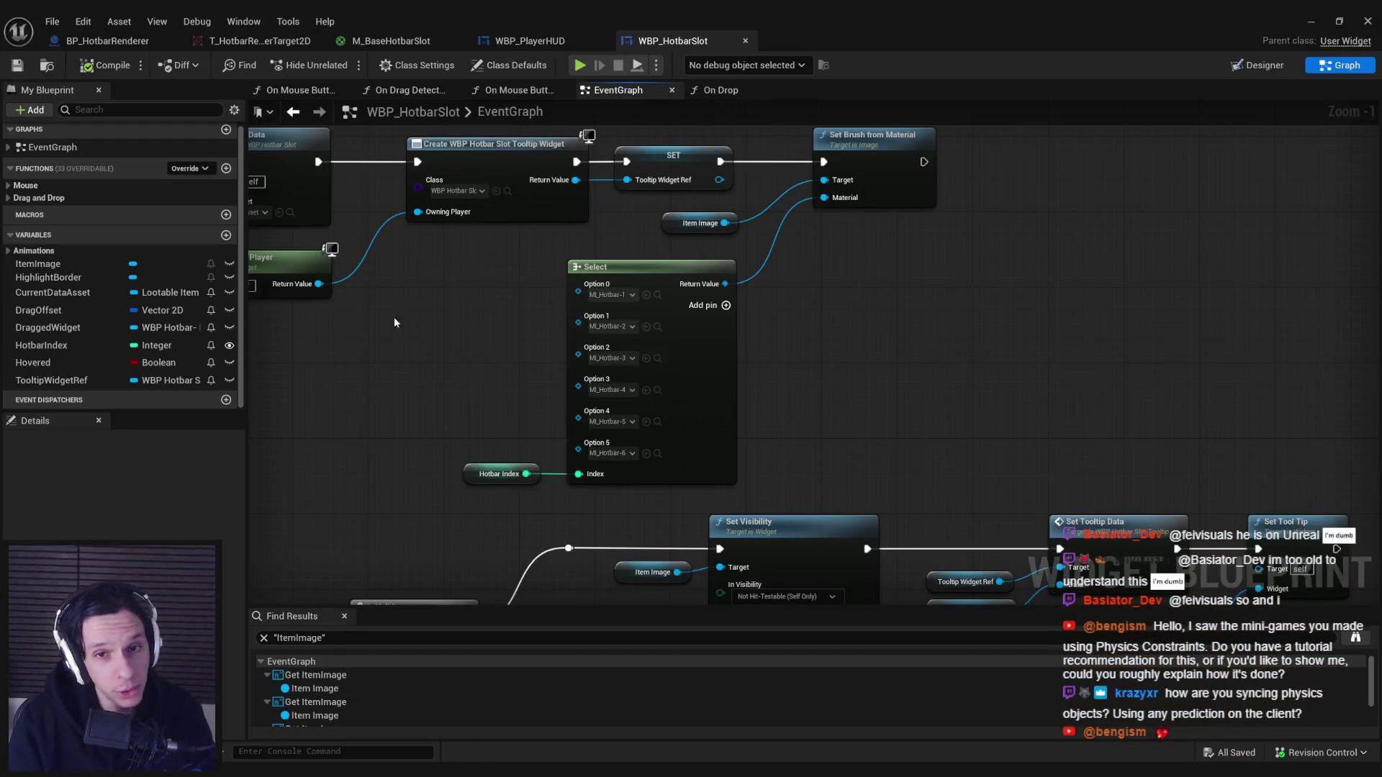
scroll(868, 389, down, 3)
drag(887, 434, 478, 196)
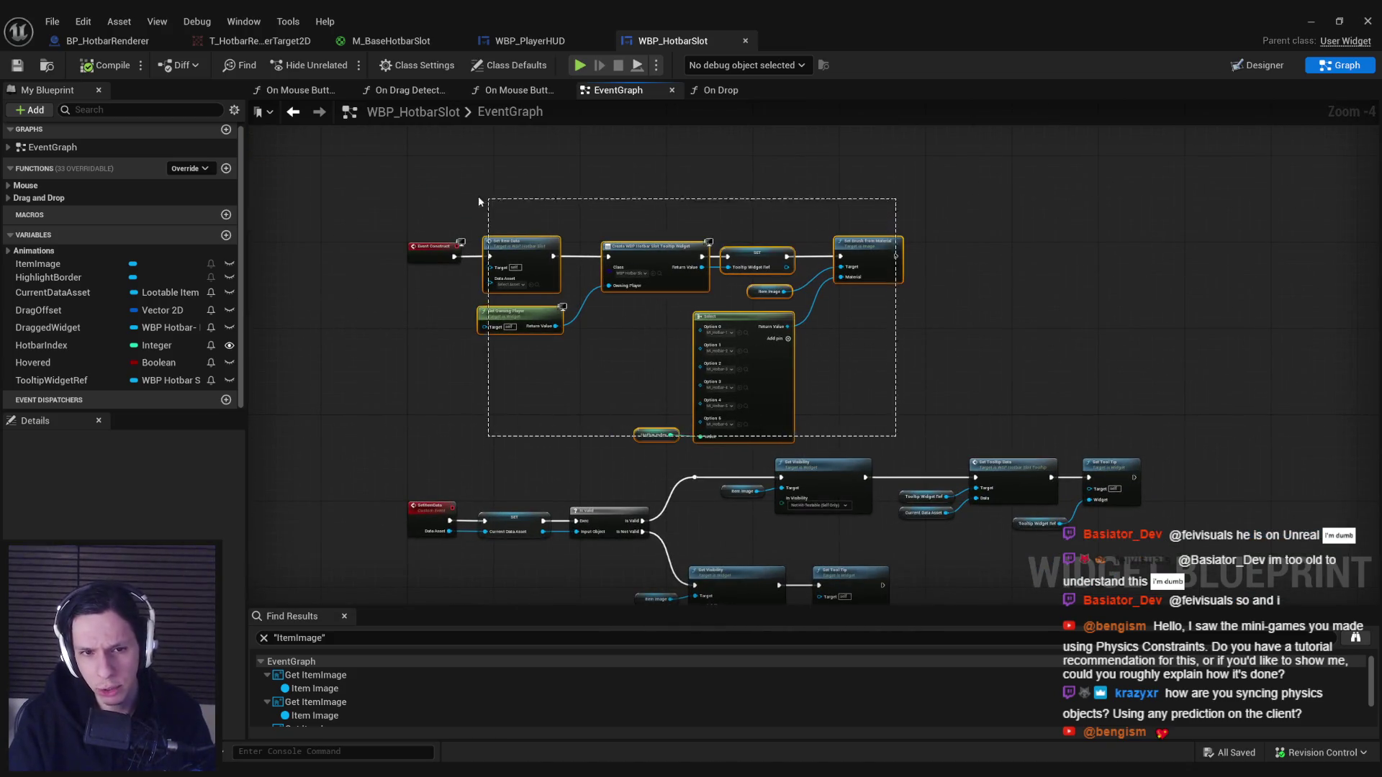
drag(431, 247, 430, 203)
click(467, 331)
click(17, 65)
click(76, 66)
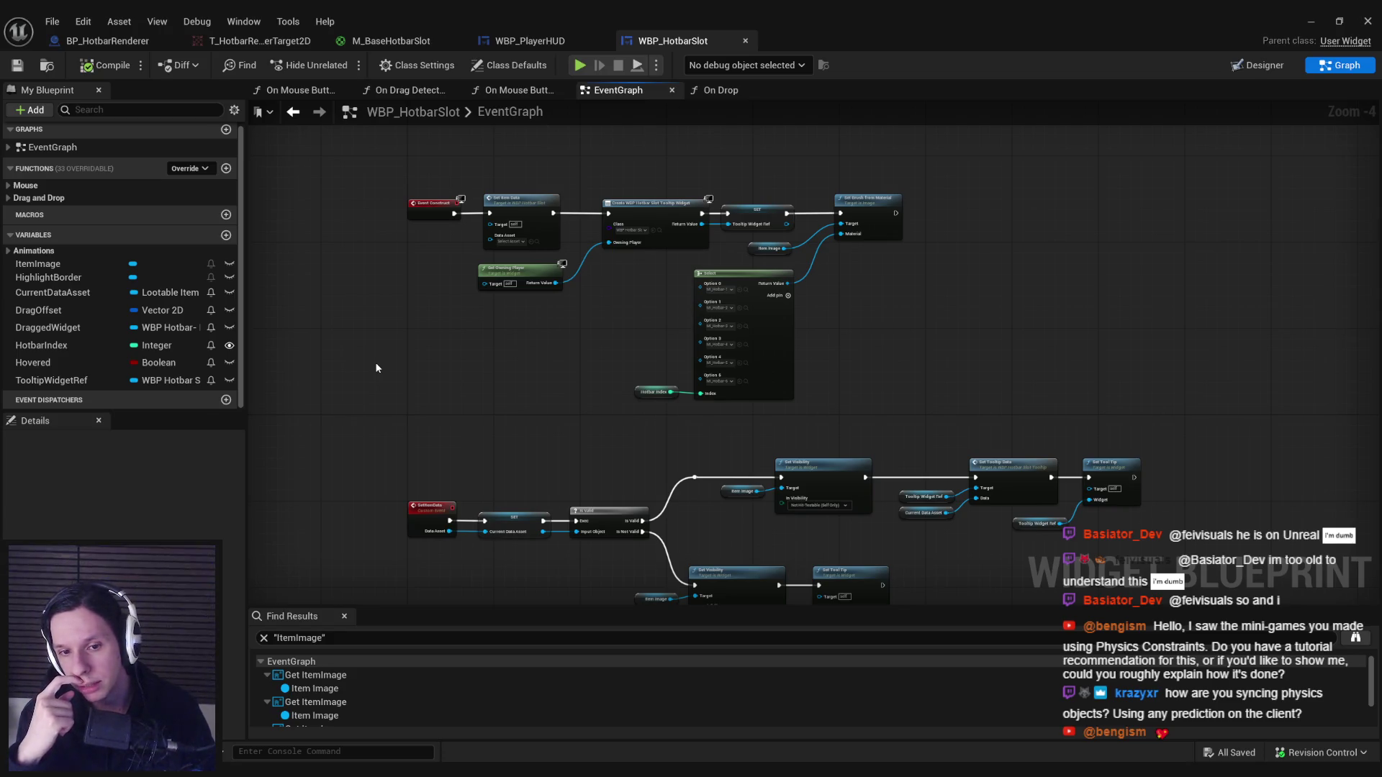
Review the lower chain, tooltip, Set Visibility and Is Valid nodes, then open BP_HotbarRenderer's event graph.
drag(471, 397, 417, 307)
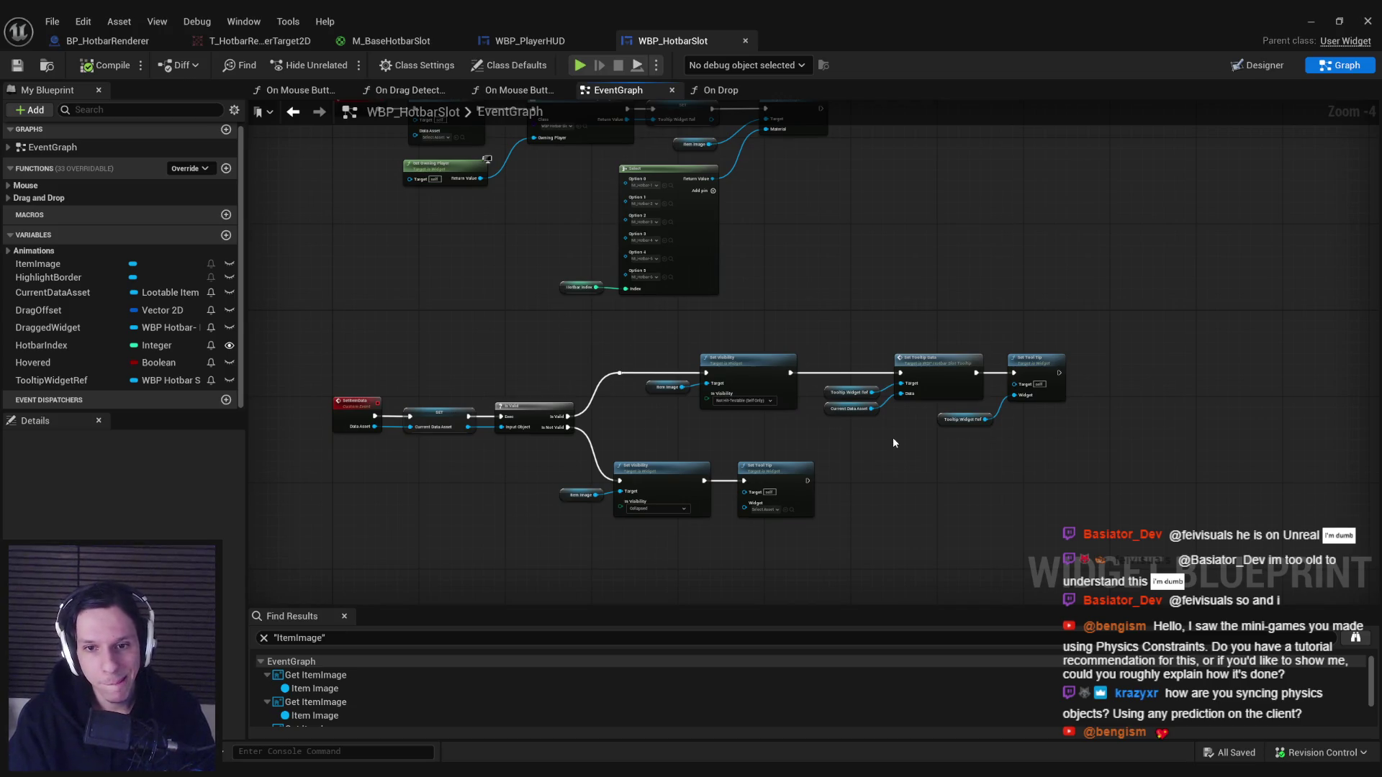
drag(893, 438, 620, 459)
scroll(671, 437, up, 2)
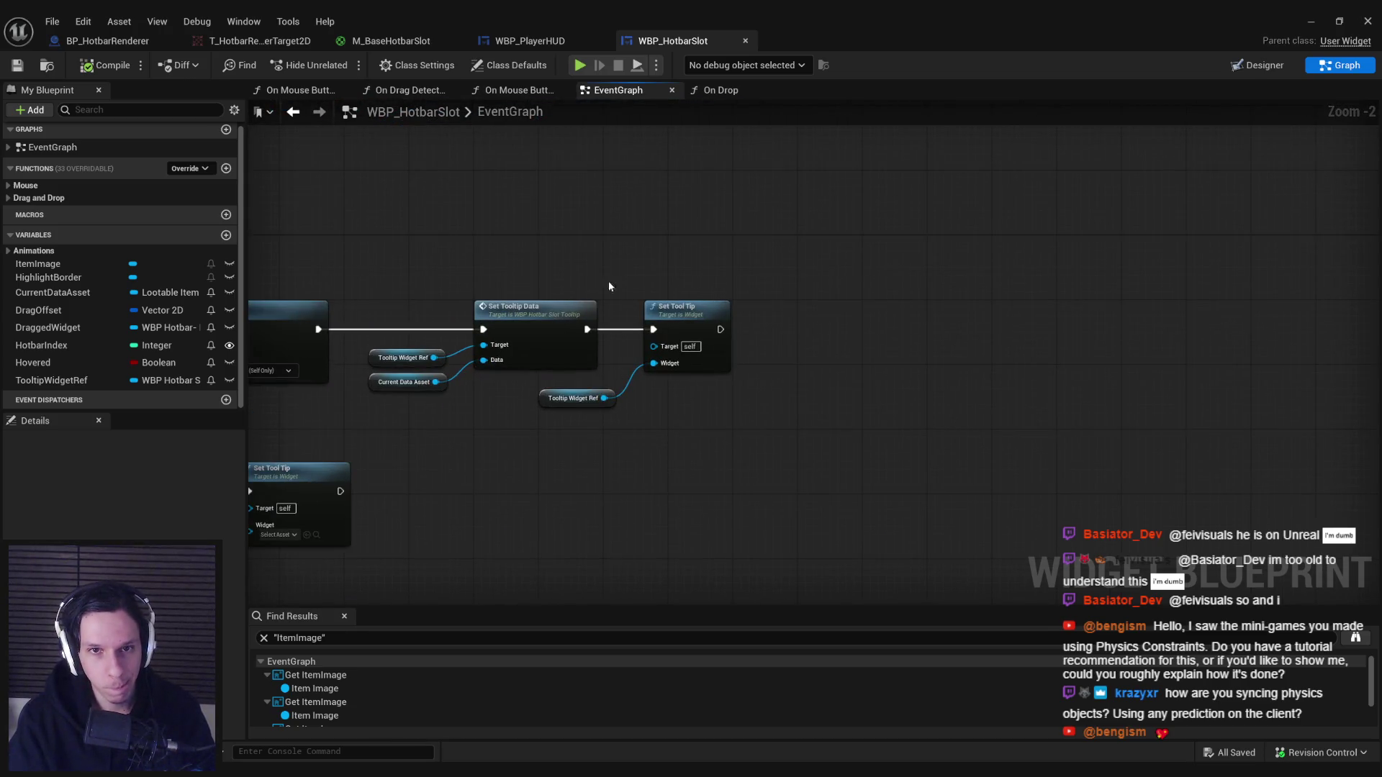
mouse_move(670, 441)
mouse_down()
mouse_move(1181, 447)
mouse_move(874, 362)
mouse_up()
scroll(874, 362, down, 1)
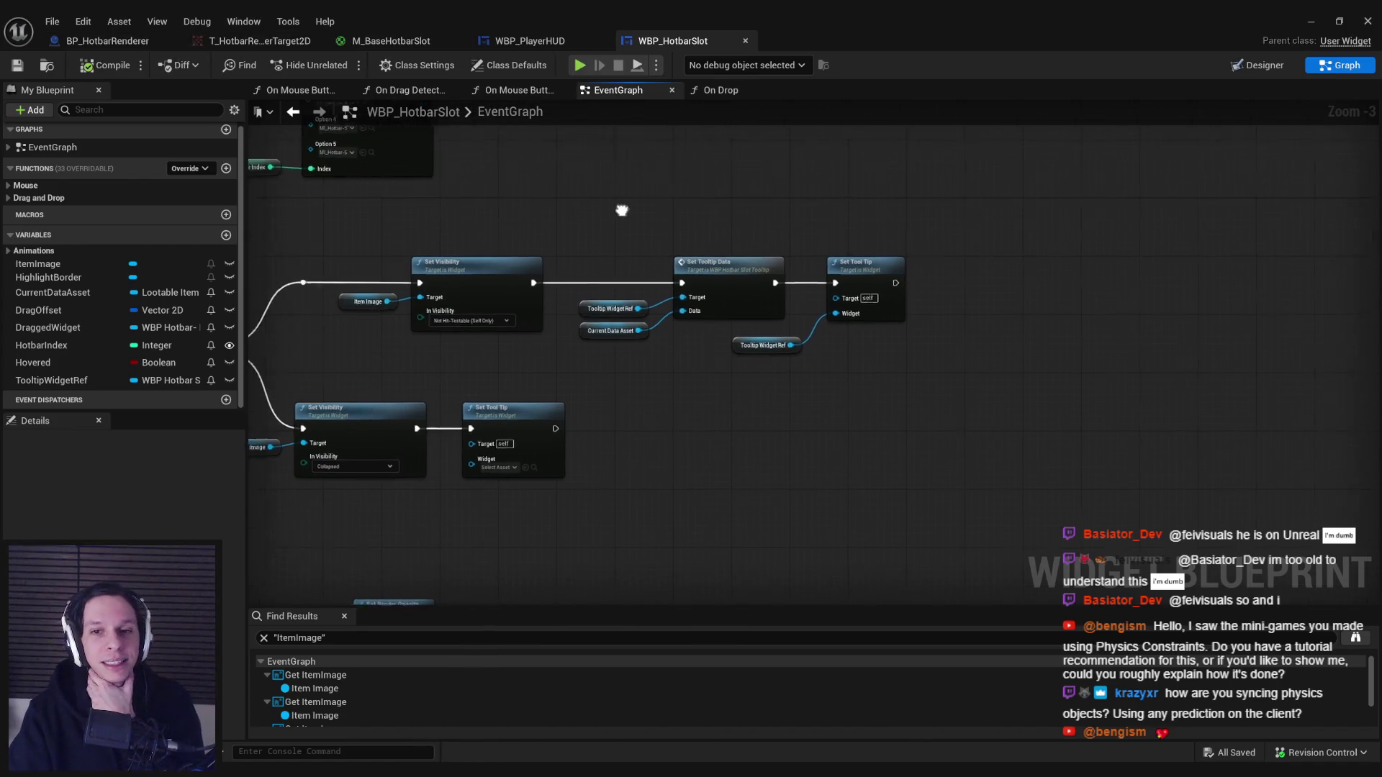
click(108, 41)
click(542, 90)
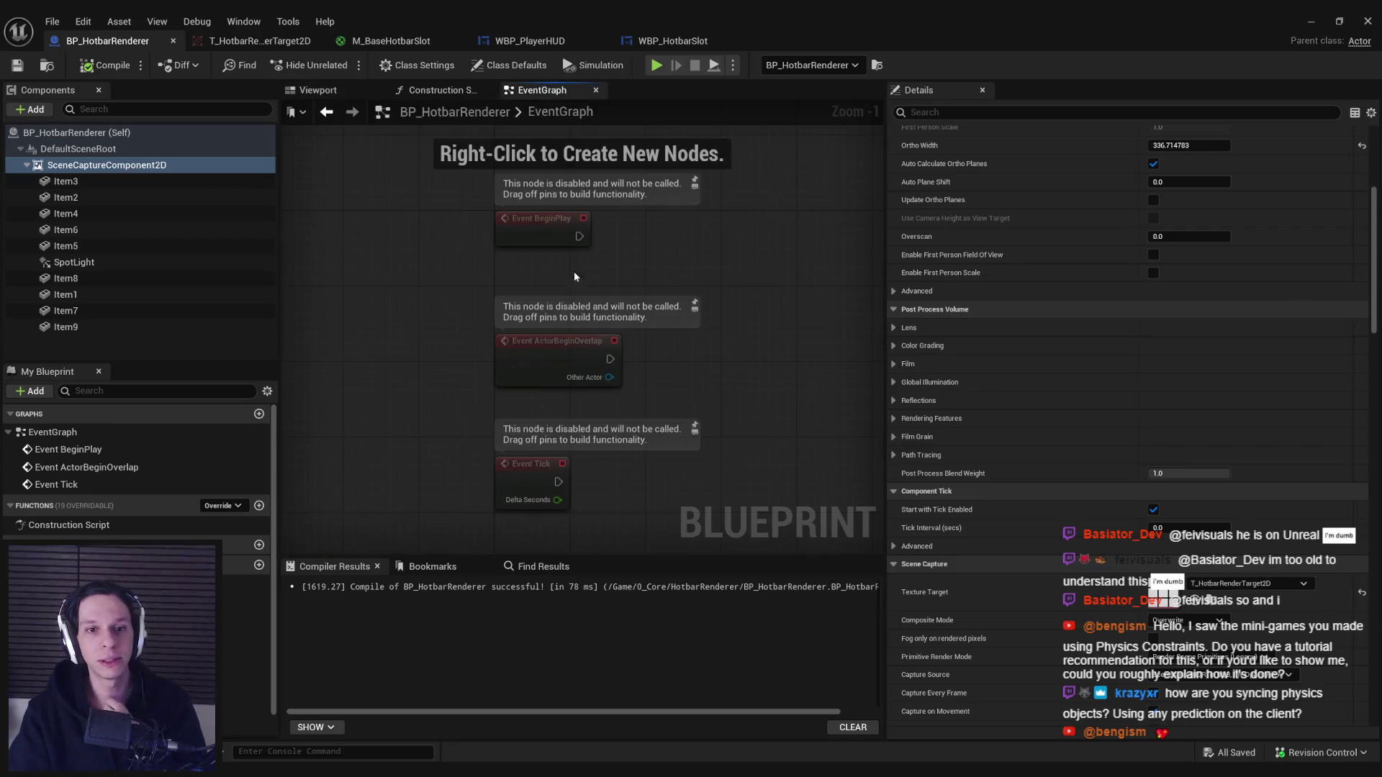
Remove the stray NewFunction from the renderer blueprint.
click(259, 505)
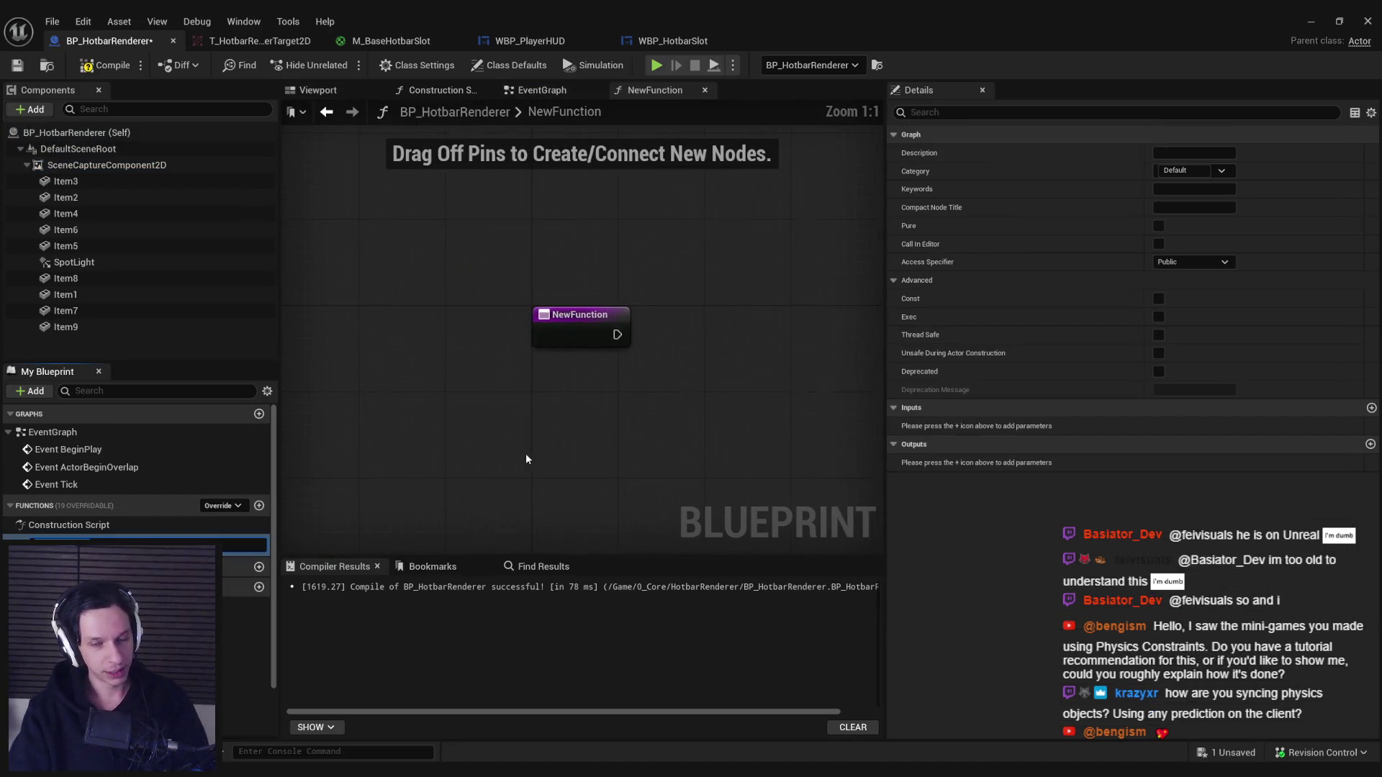
click(69, 525)
click(65, 541)
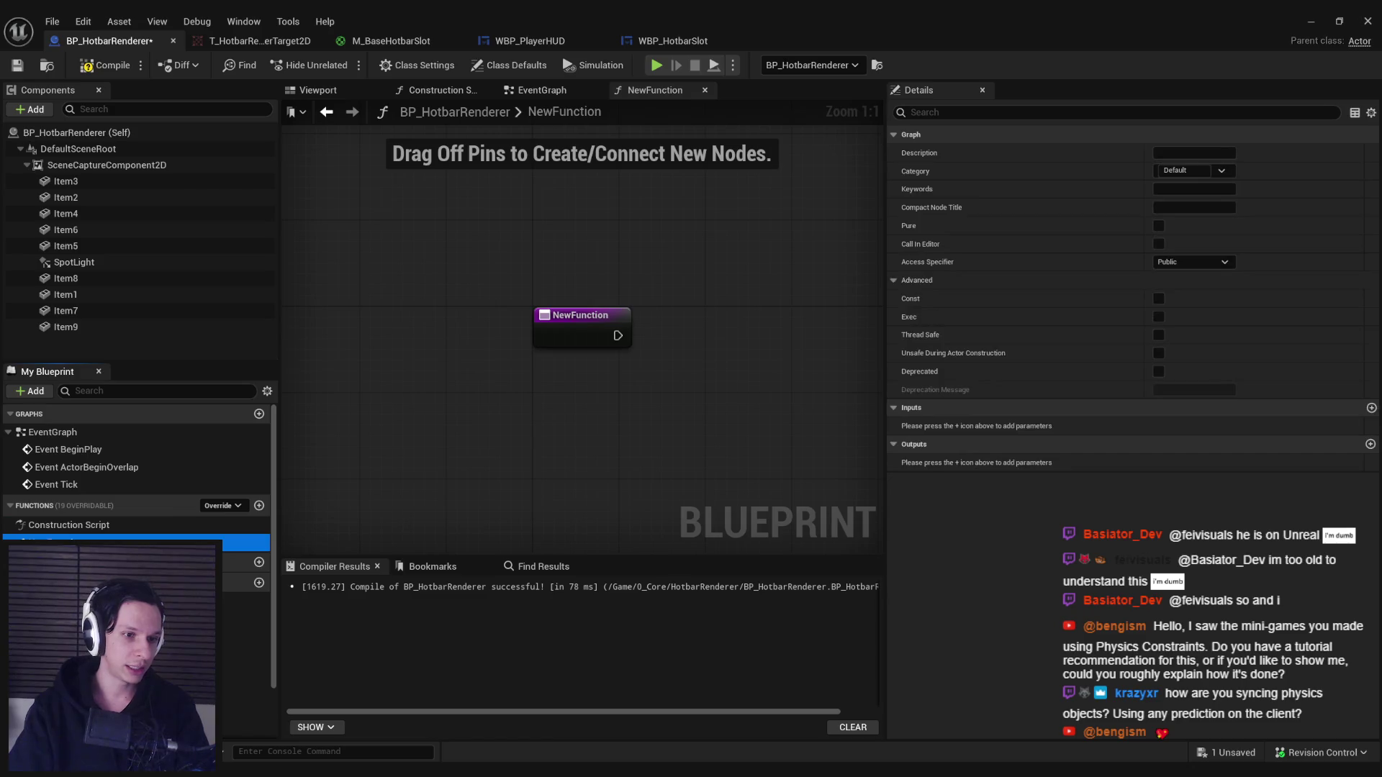
key(Delete)
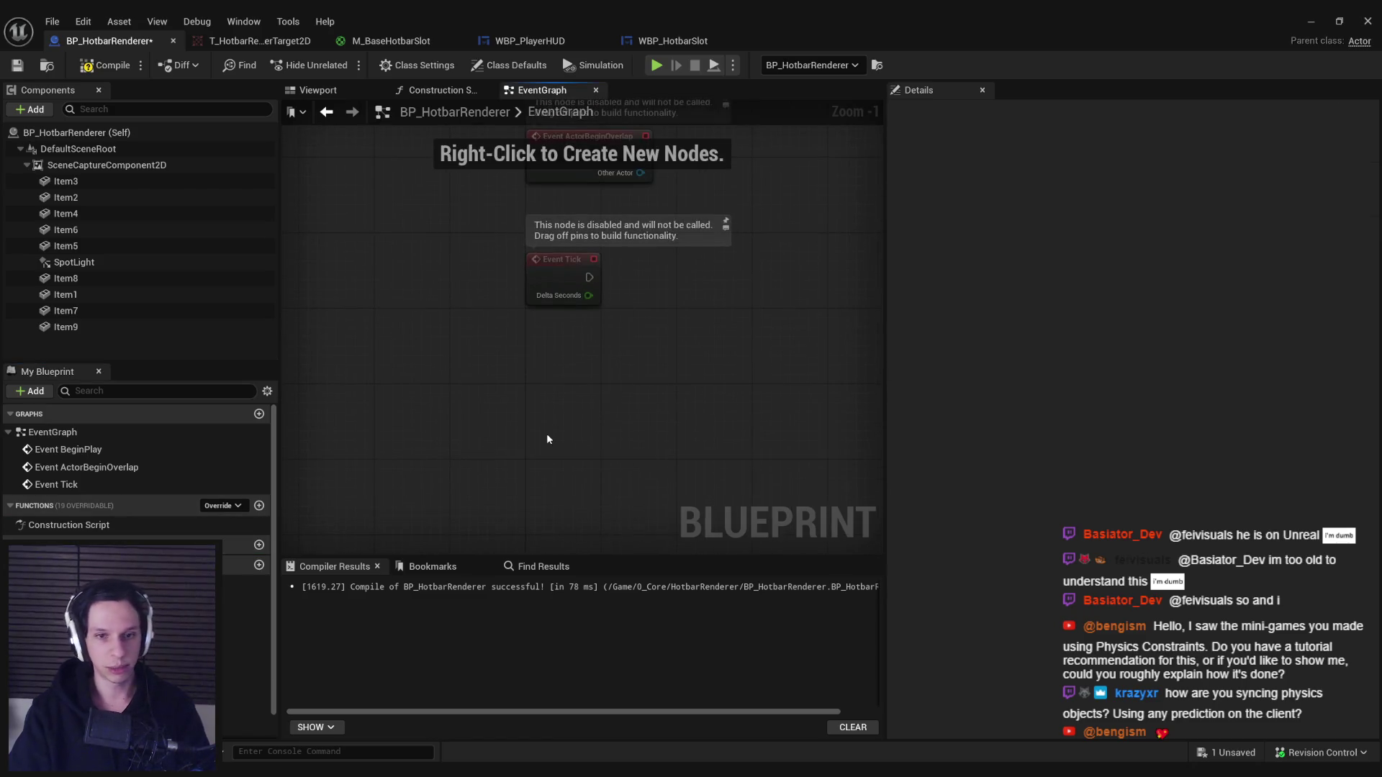
Add a custom event named SetSlotWithMesh and delete the three disabled event nodes.
right_click(546, 433)
text(custom e)
key(Return)
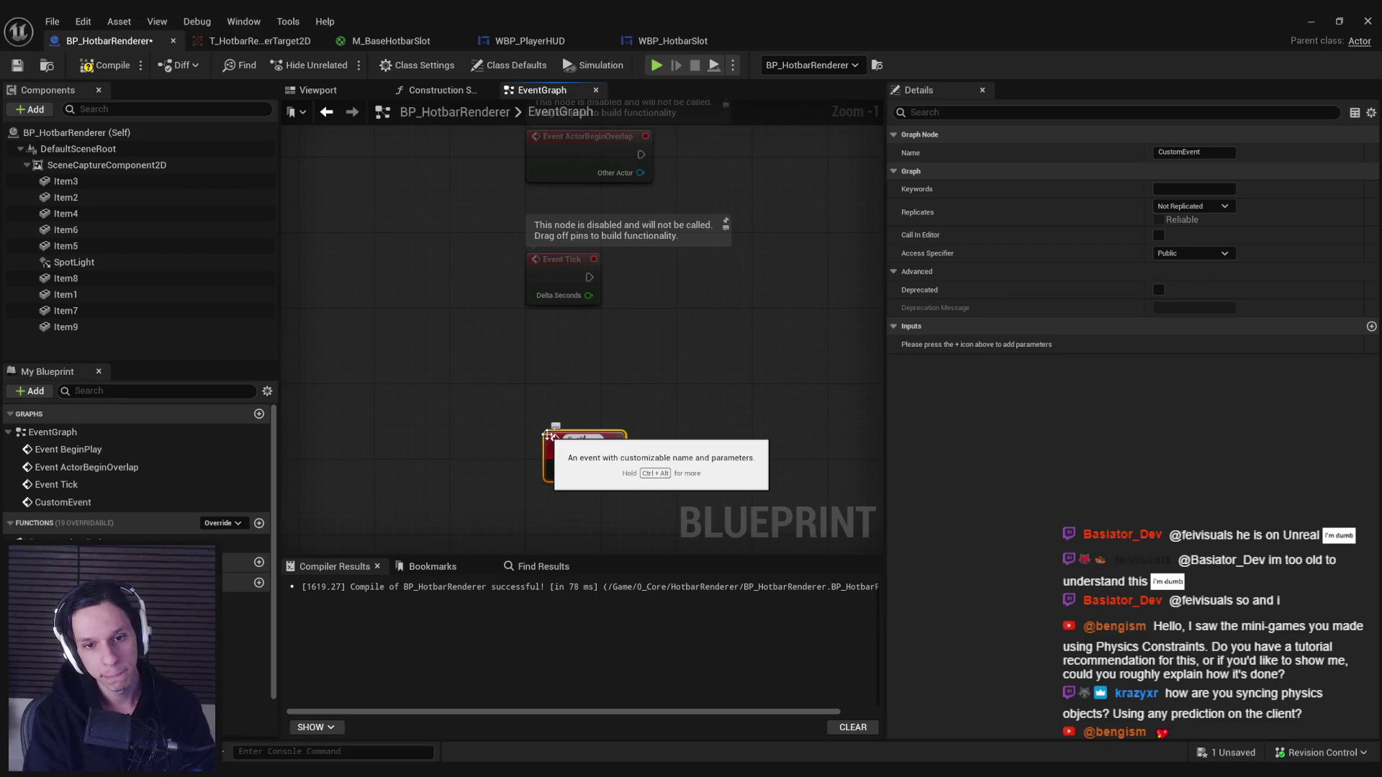
text(SetSlotWithMesh)
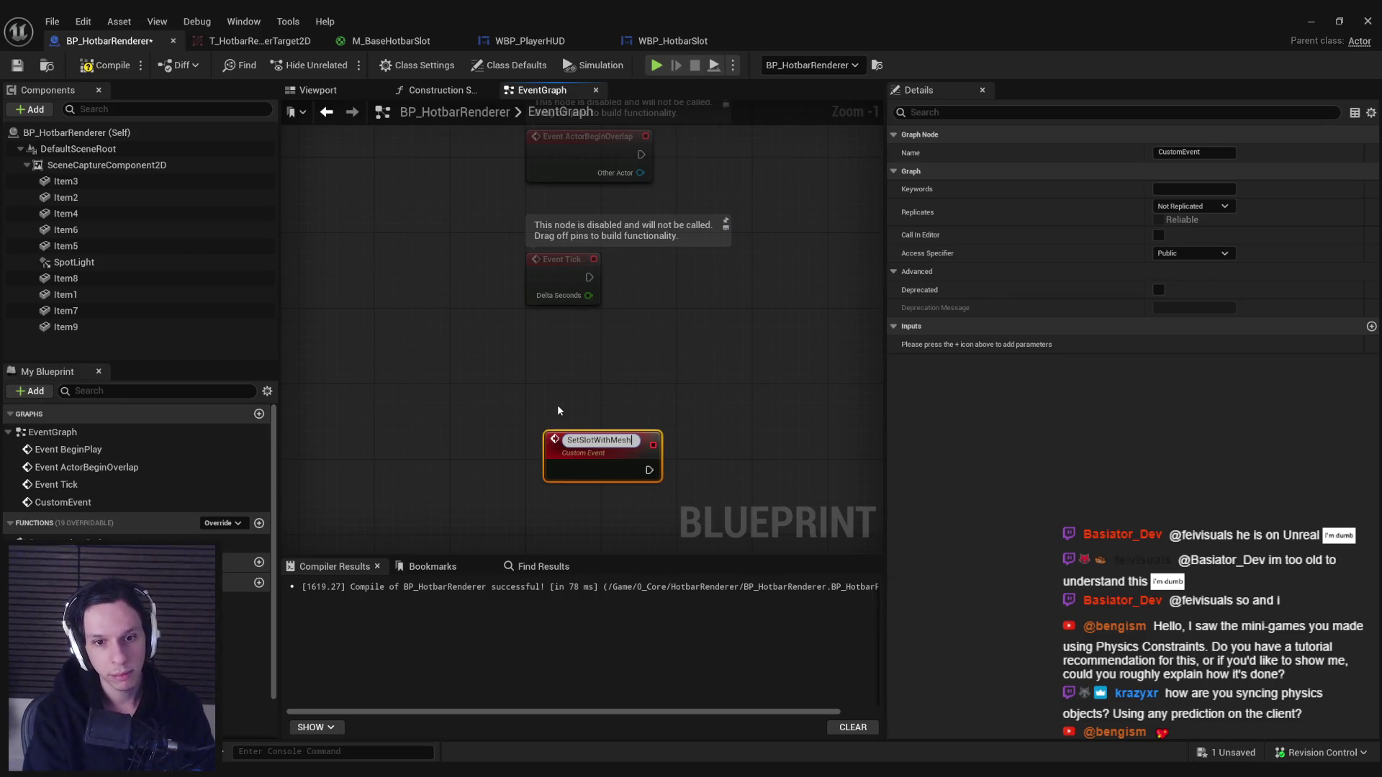
key(Return)
drag(568, 441, 455, 174)
key(Delete)
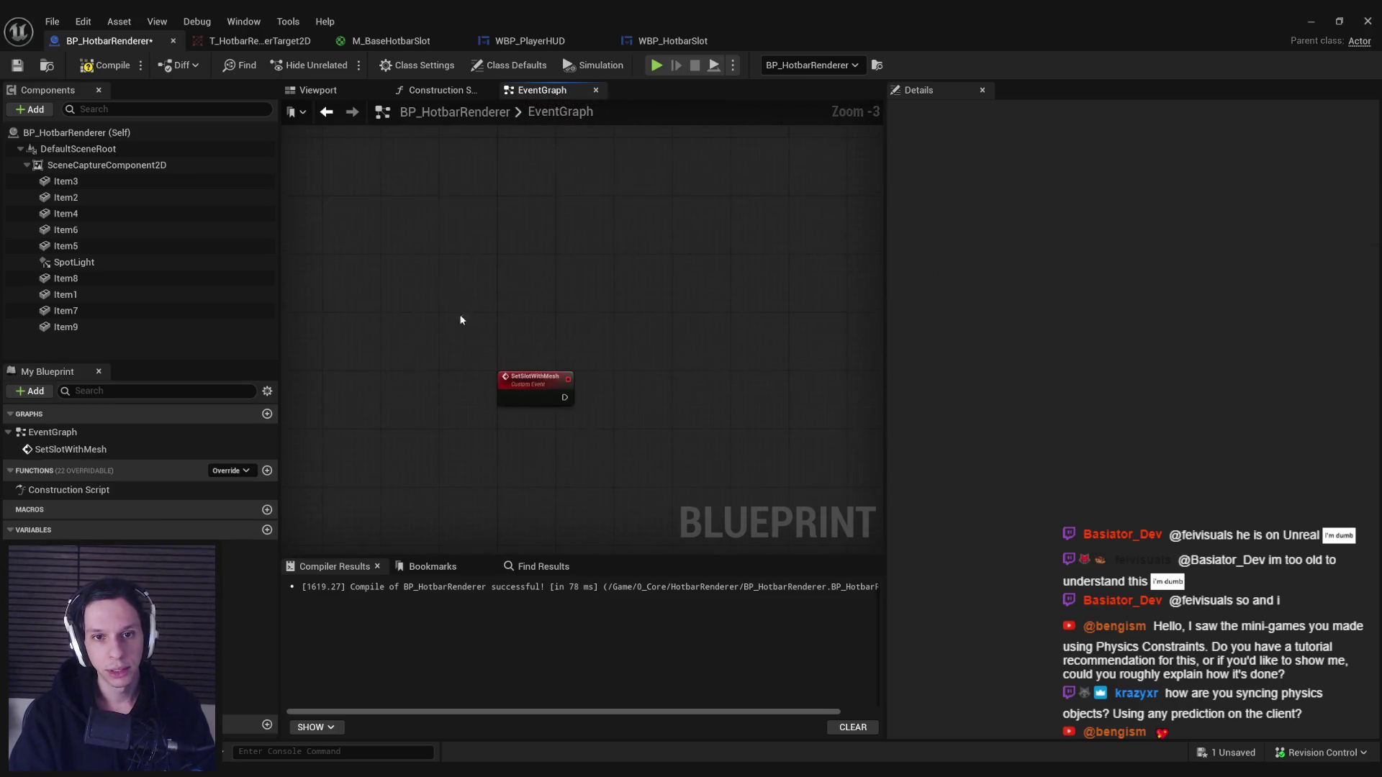
click(513, 355)
Give SetSlotWithMesh an Integer input named SlotIndex.
click(1371, 326)
text(SlotIndex)
key(Return)
click(1195, 344)
click(1187, 408)
Add a second event input and name it ItemData.
click(1371, 326)
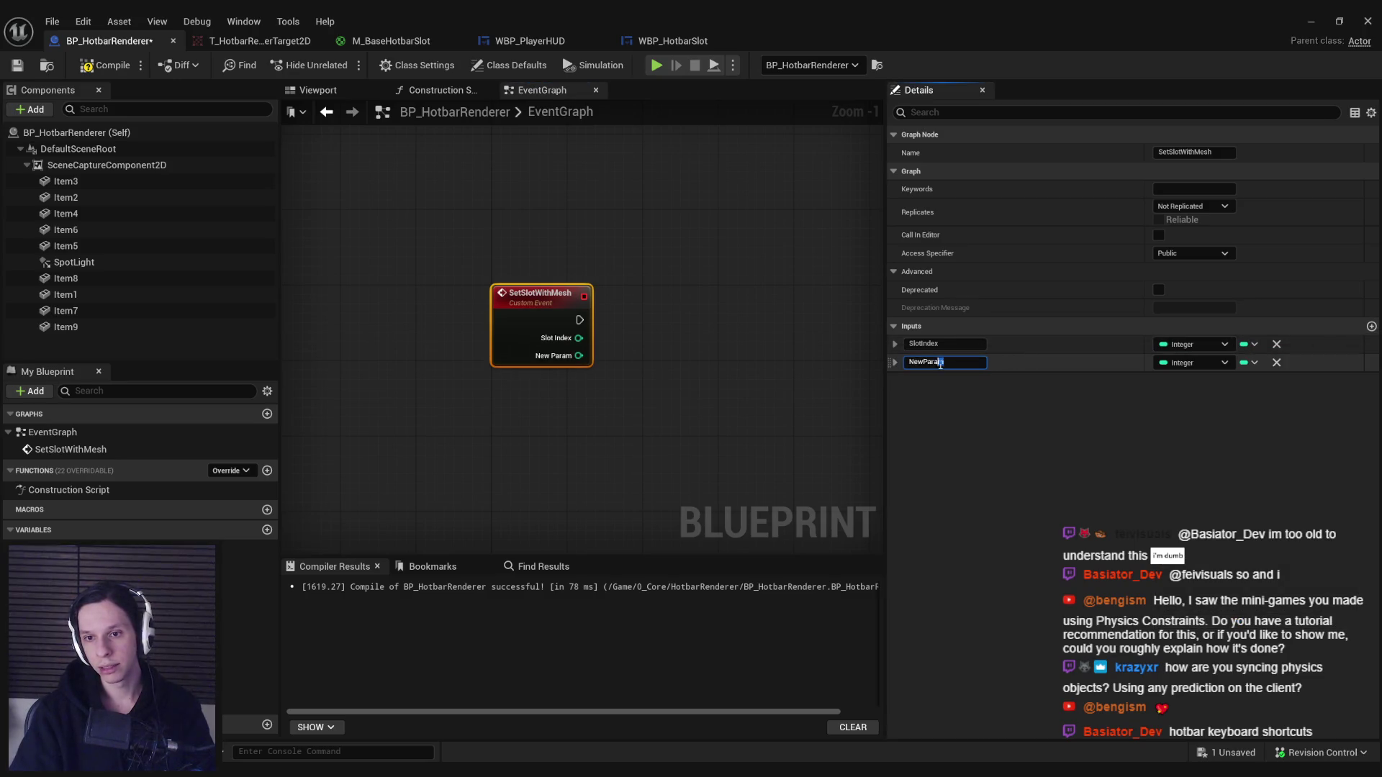
text(Itemdata)
key(Return)
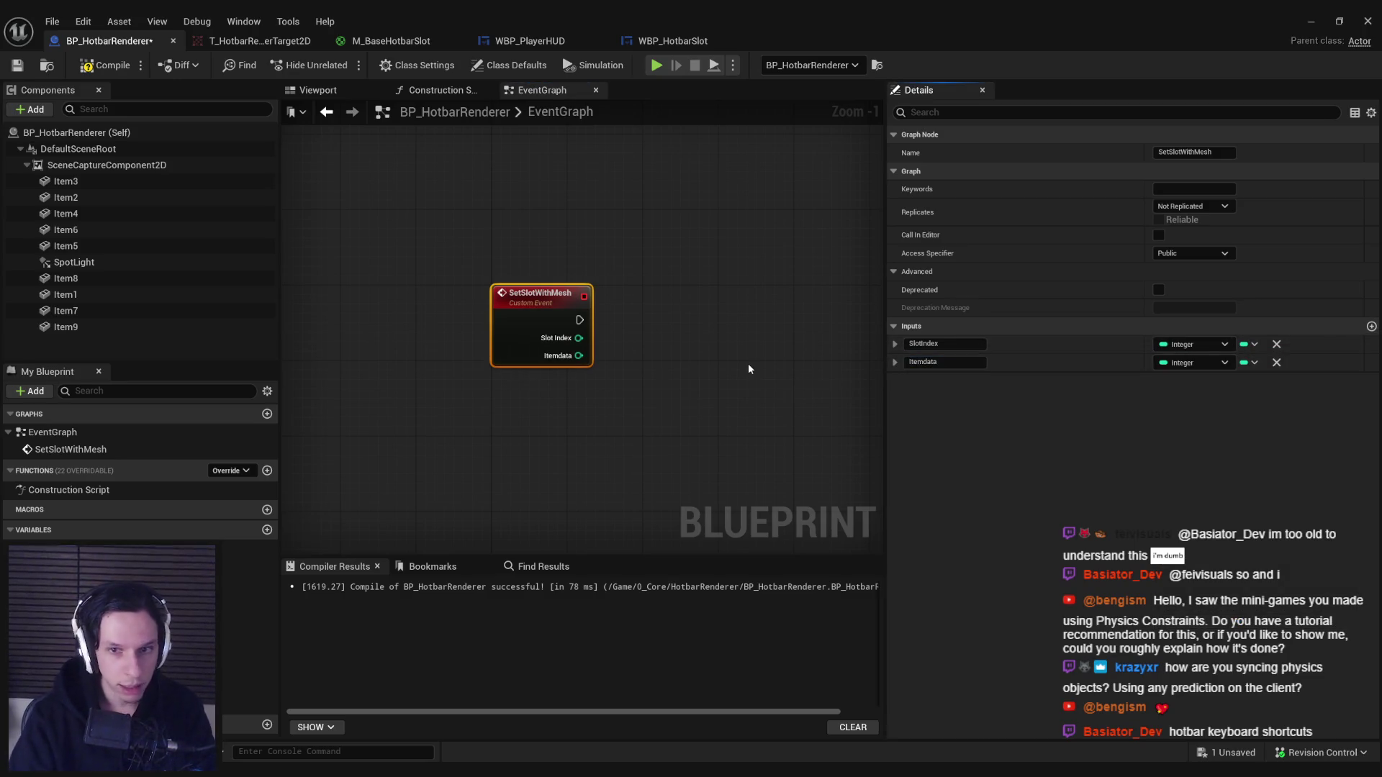
click(936, 362)
text(ItemData)
key(Return)
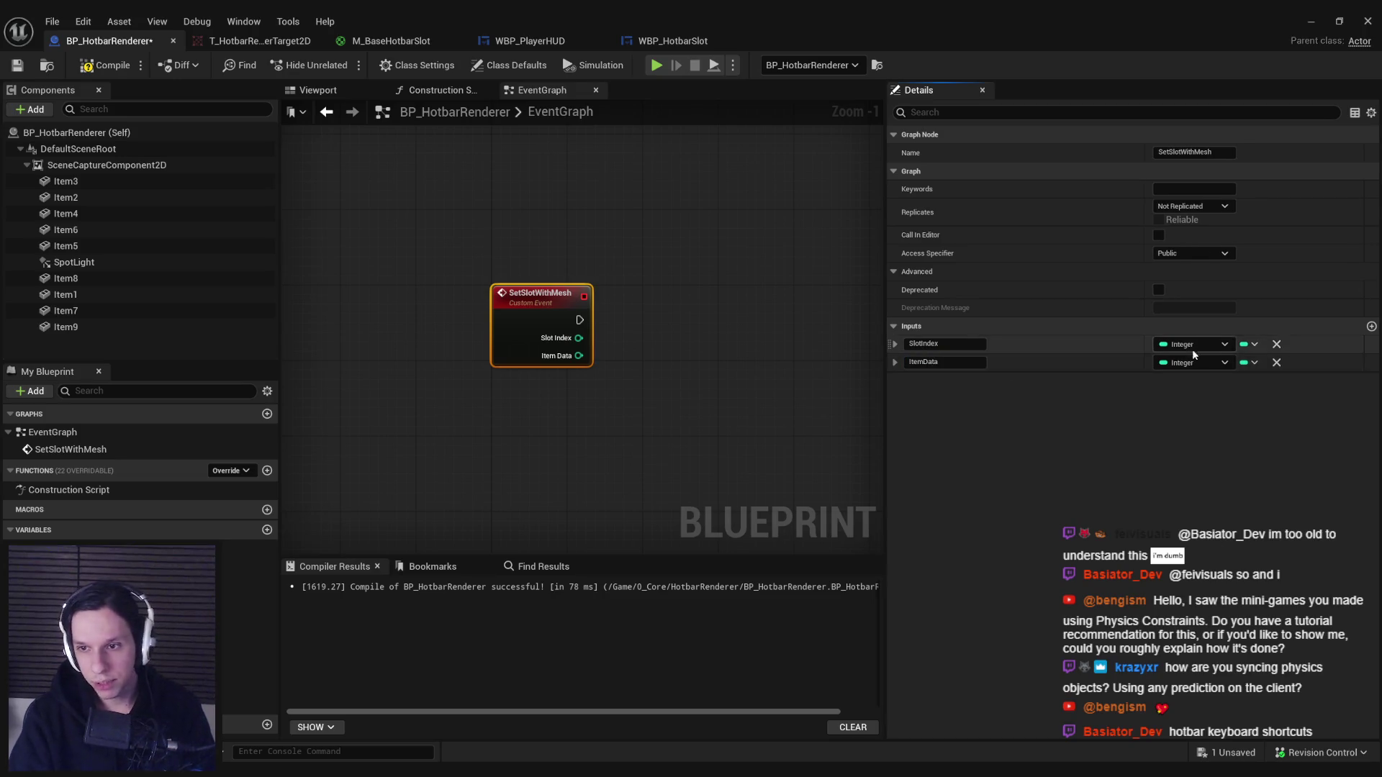
click(1197, 362)
Check the CurrentDataAsset variable's type in the WBP_HotbarSlot graph.
text(item)
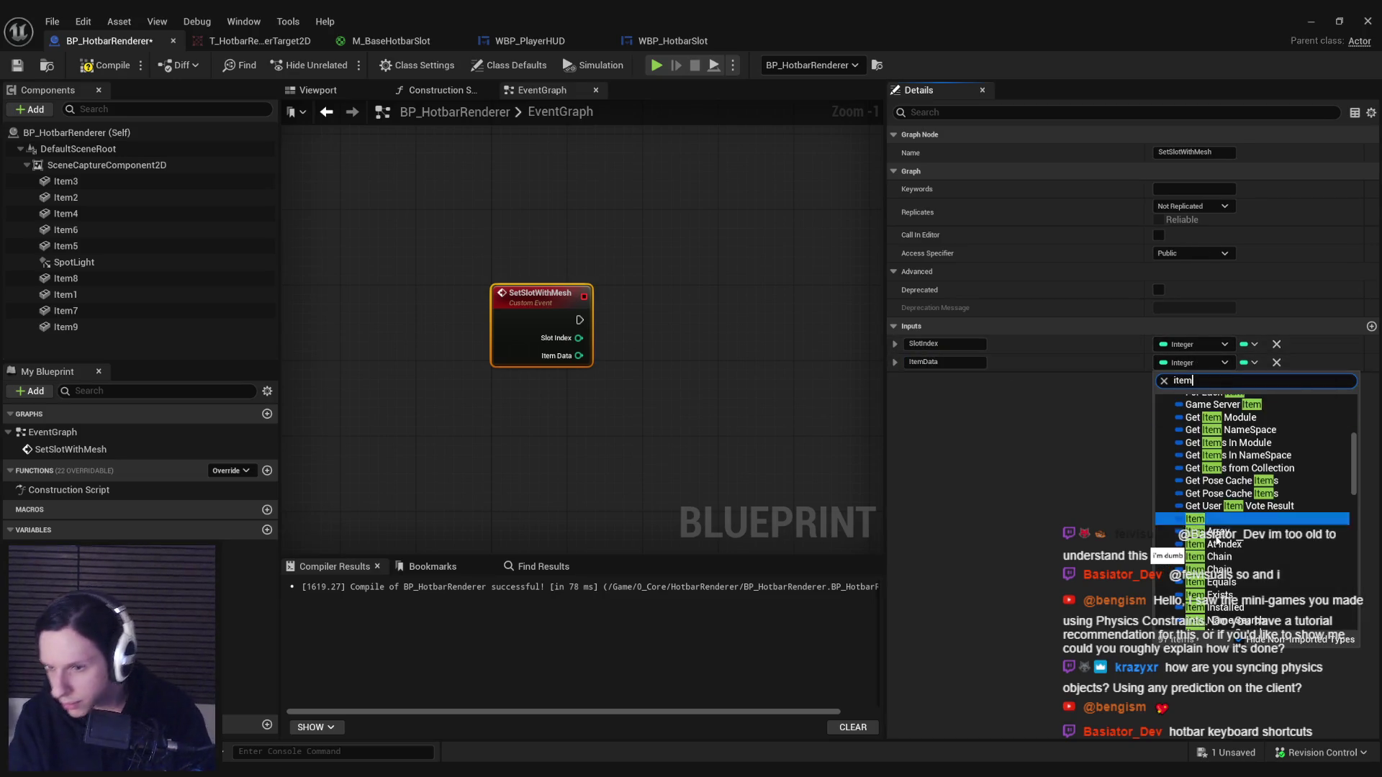
text( data)
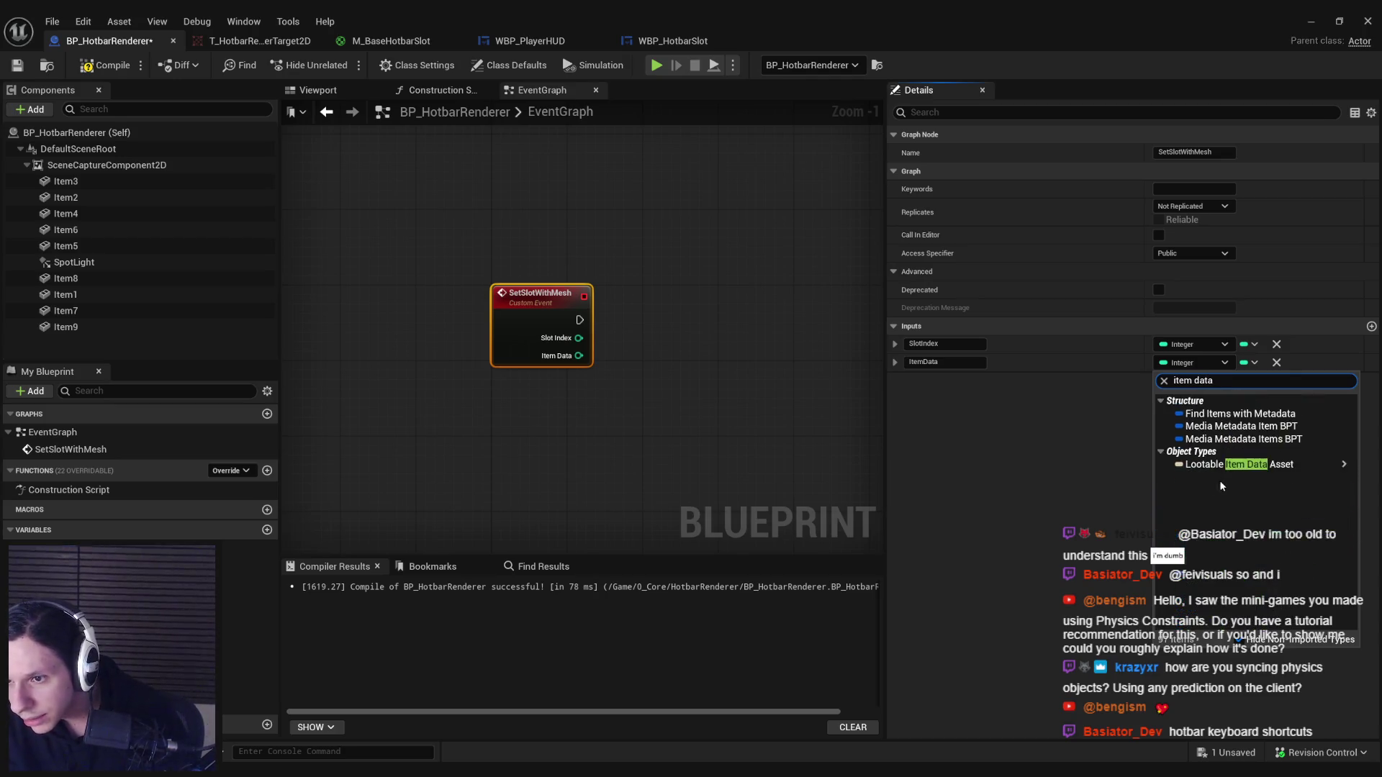
mouse_move(1218, 470)
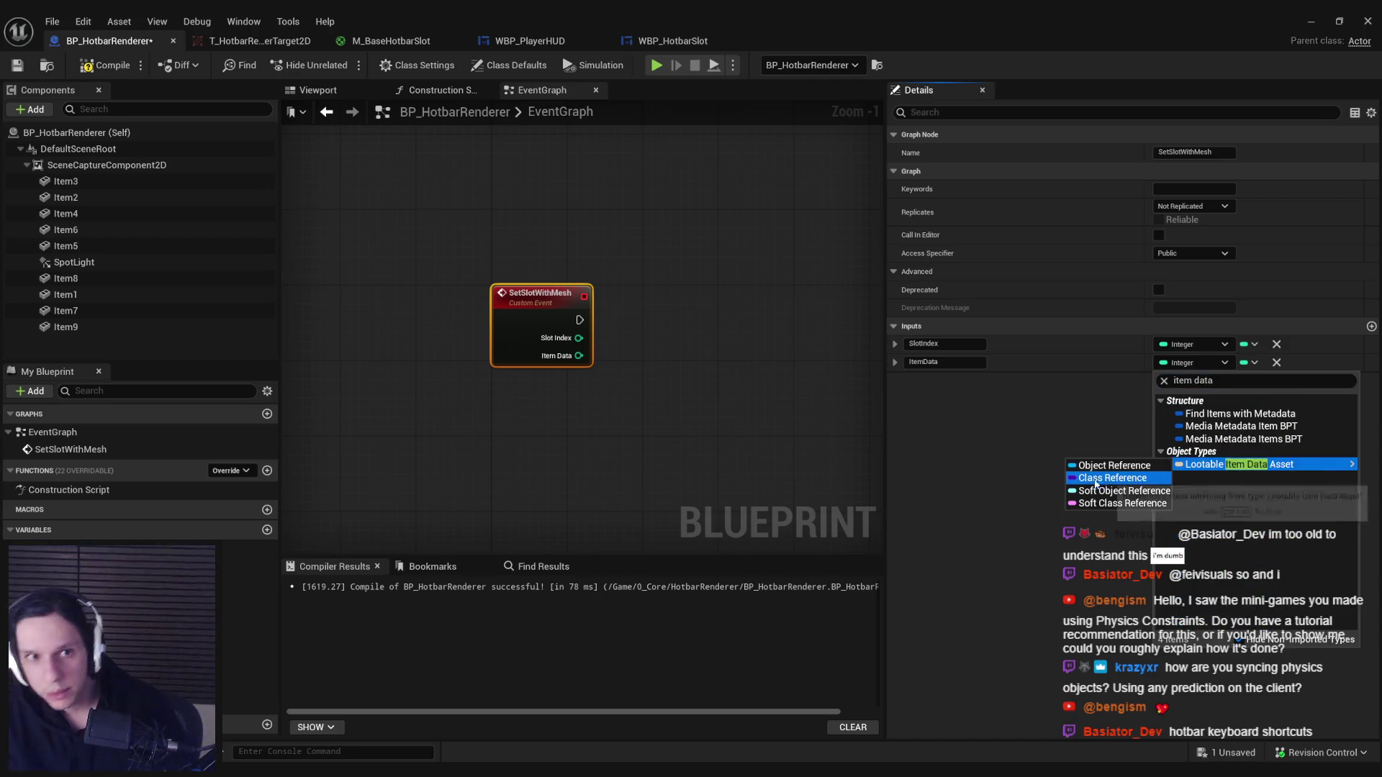
click(654, 41)
drag(451, 381, 829, 385)
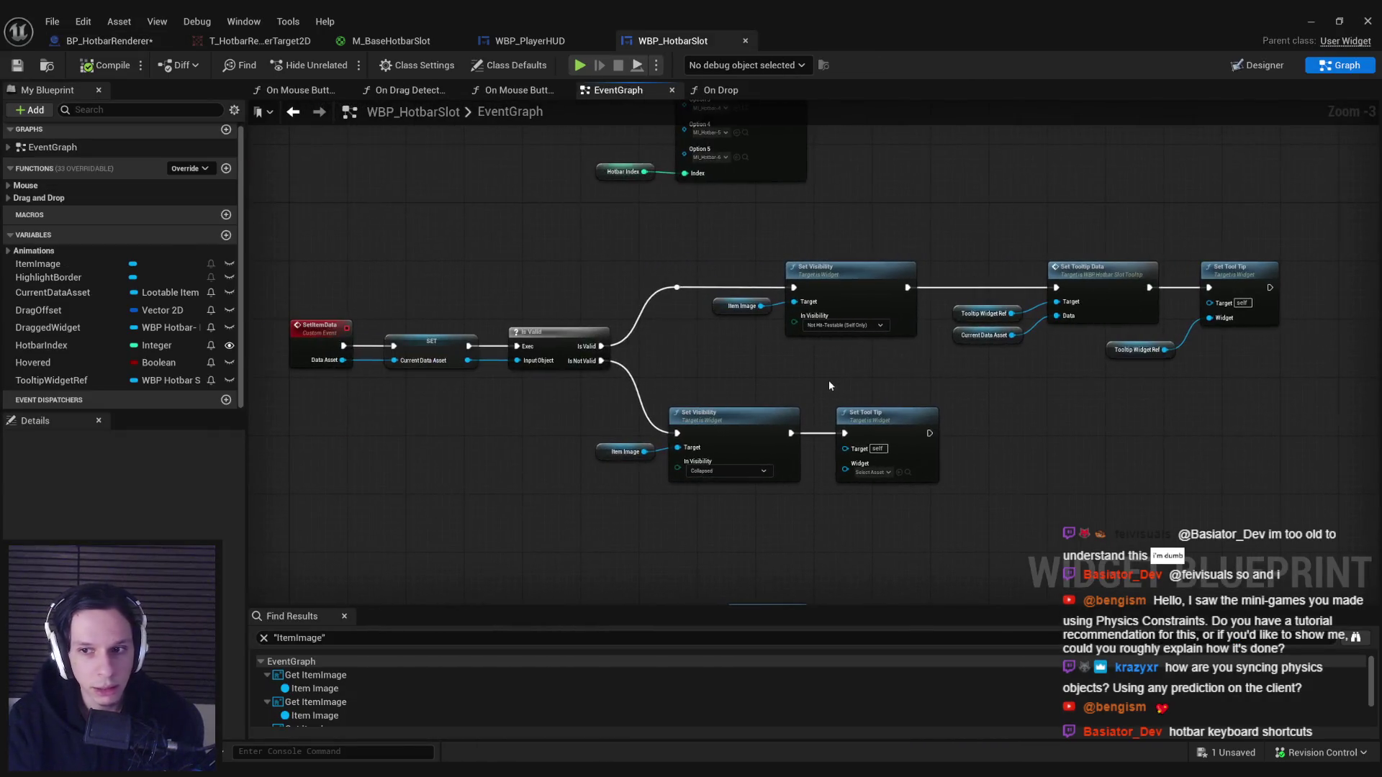
click(428, 351)
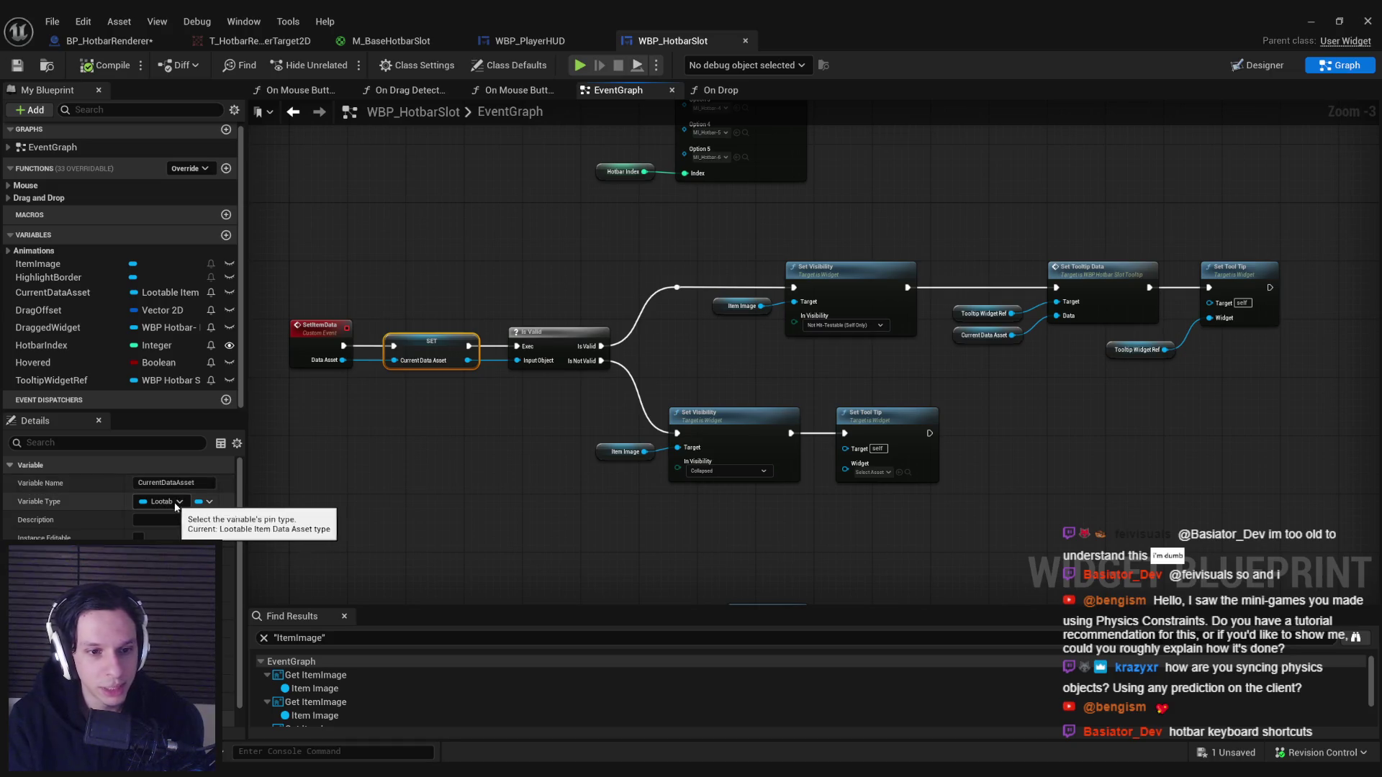
Make ItemData a Lootable Item Data Asset object reference, then compile and save the renderer.
click(108, 41)
click(1204, 363)
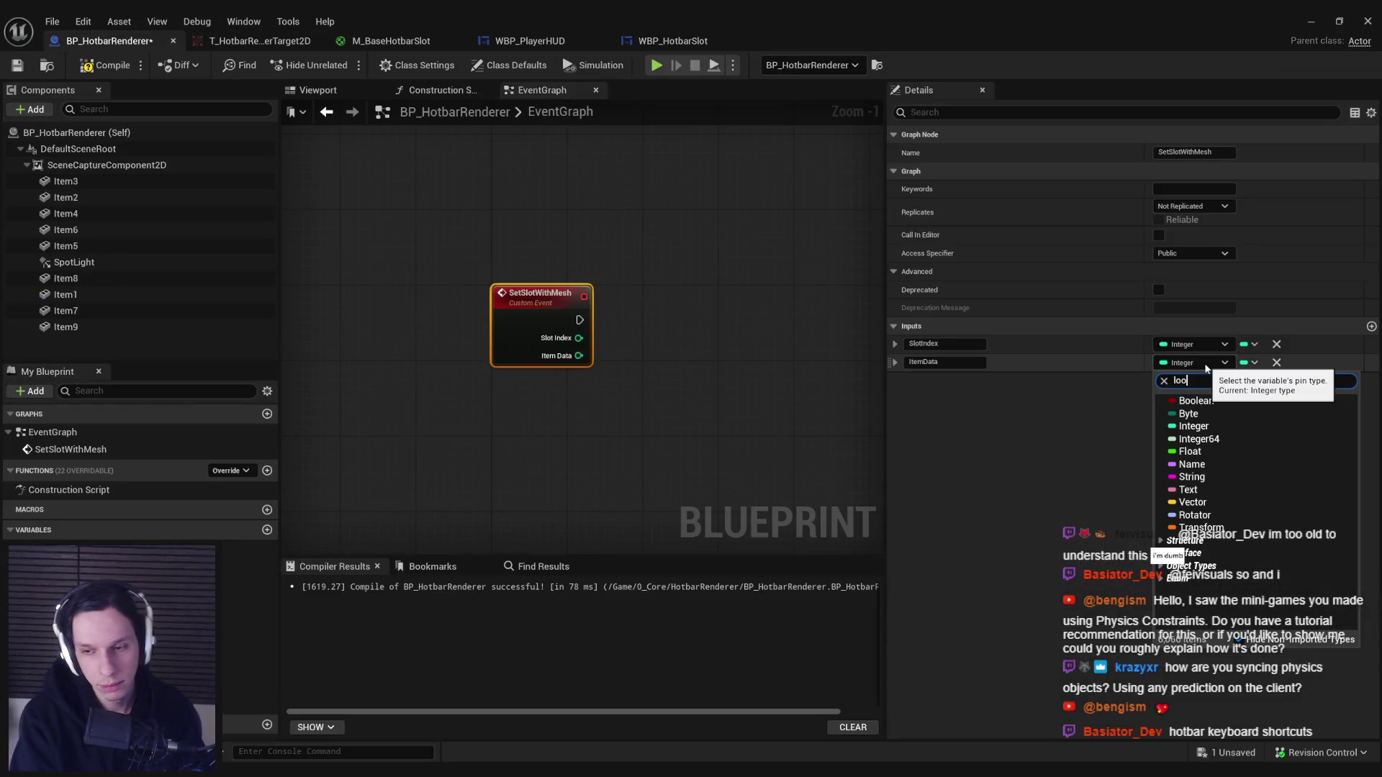
text(lootable item)
mouse_move(1178, 419)
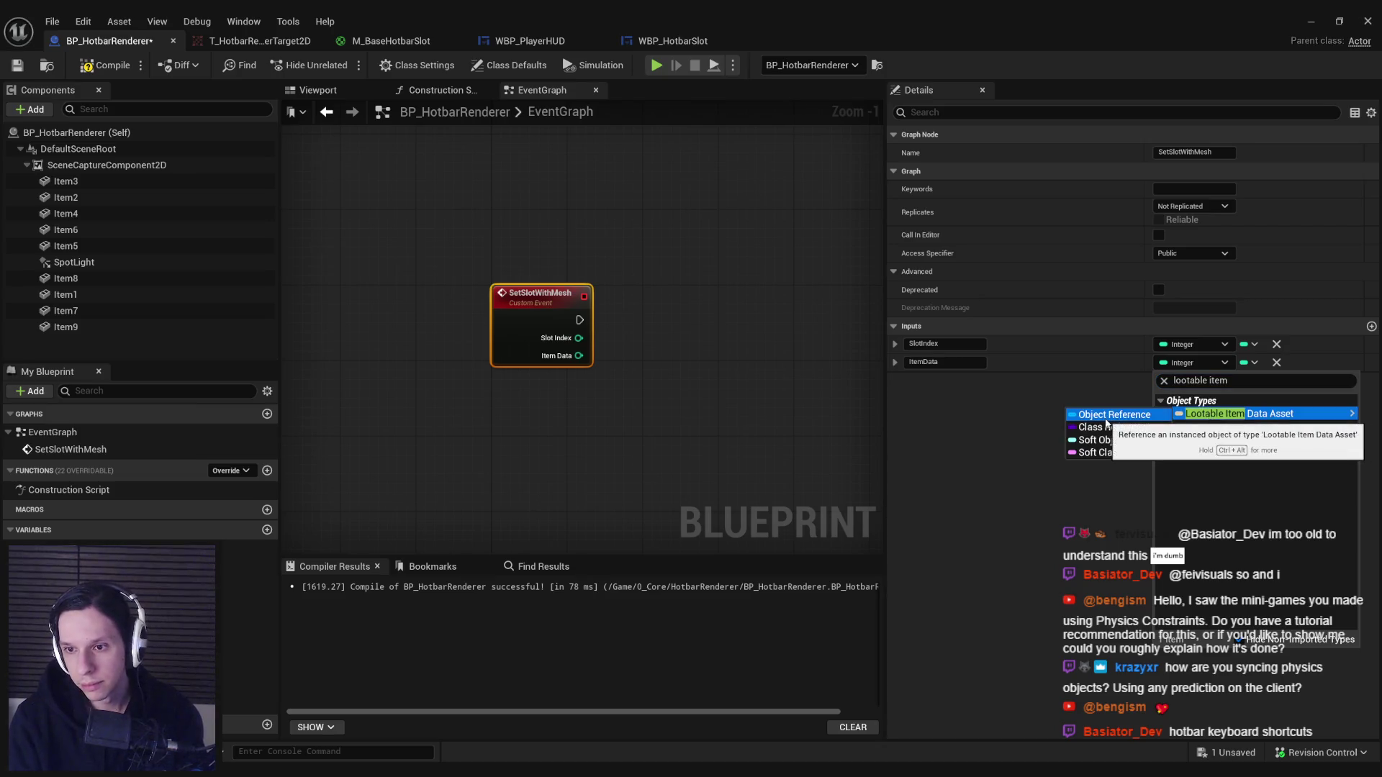
click(1114, 415)
click(86, 72)
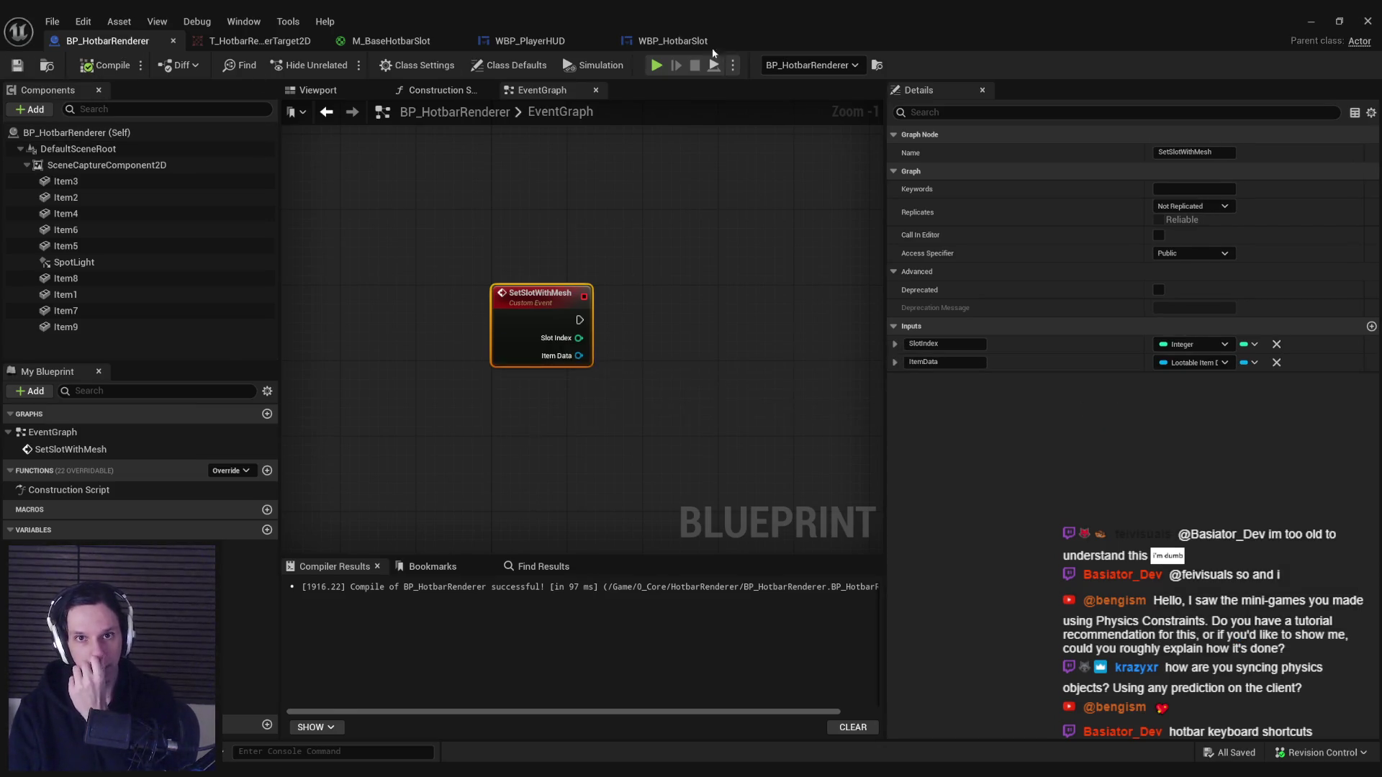
Glance at WBP_HotbarSlot, then return to BP_HotbarRenderer's graph and shift the view left.
click(711, 48)
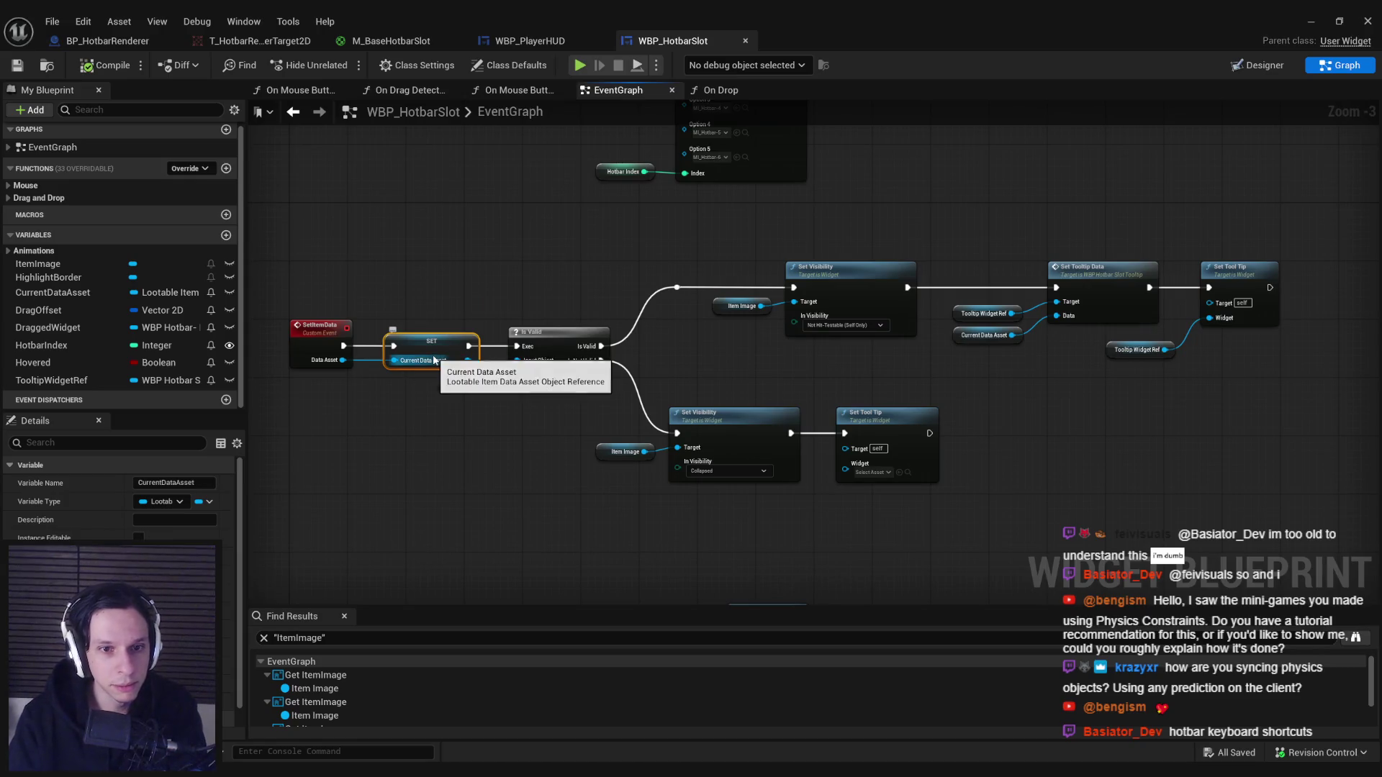
click(108, 40)
drag(715, 401, 538, 405)
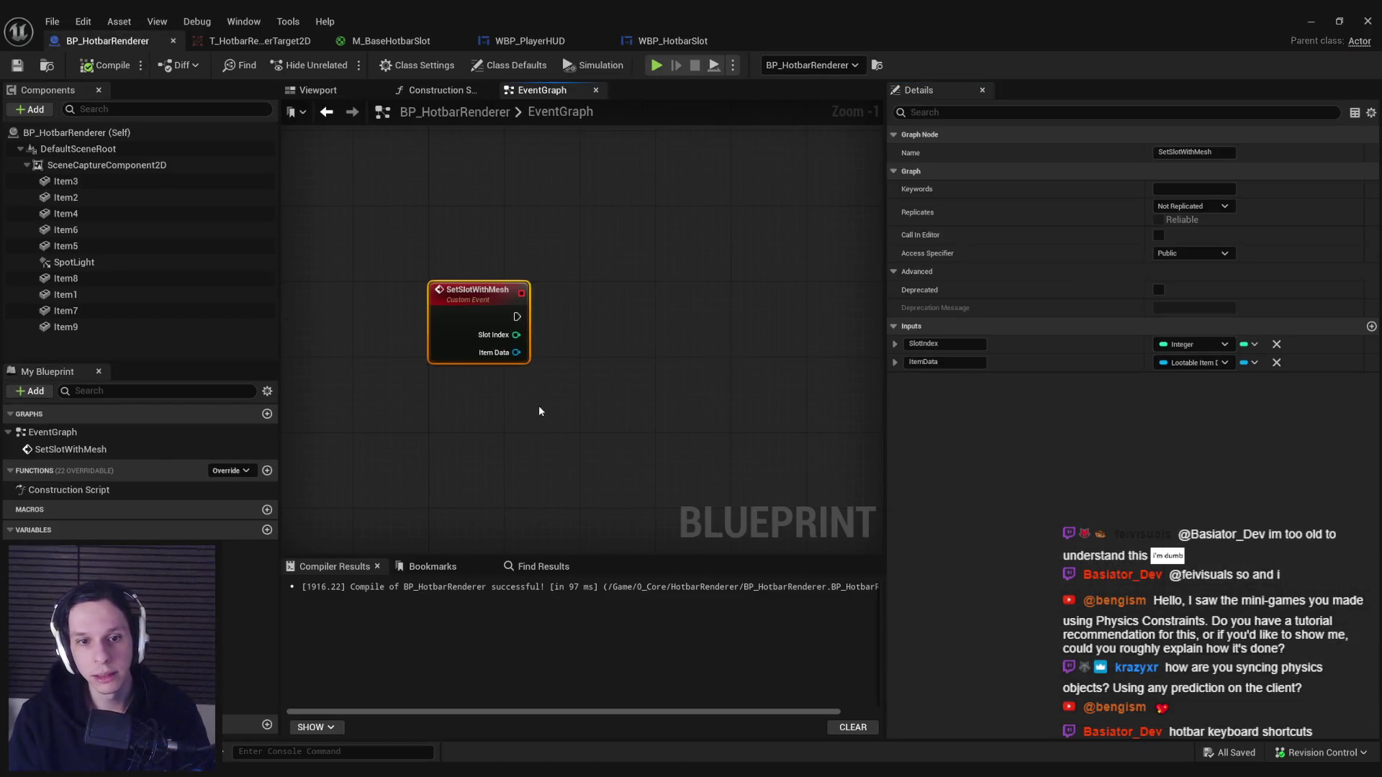
Get Item Mesh from Item Data and feed it into a new Async Load Asset node.
click(538, 405)
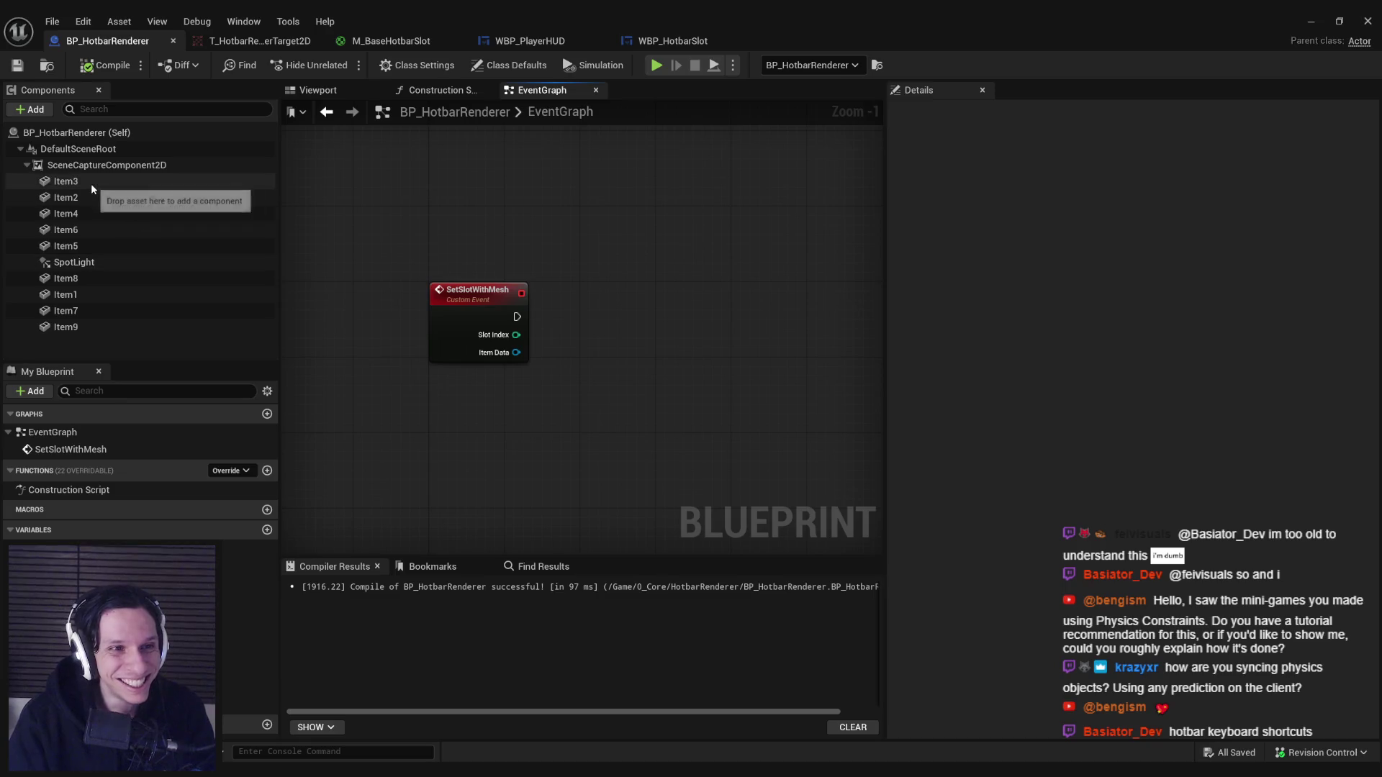
mouse_move(574, 374)
mouse_down()
mouse_move(394, 341)
mouse_move(410, 336)
mouse_up()
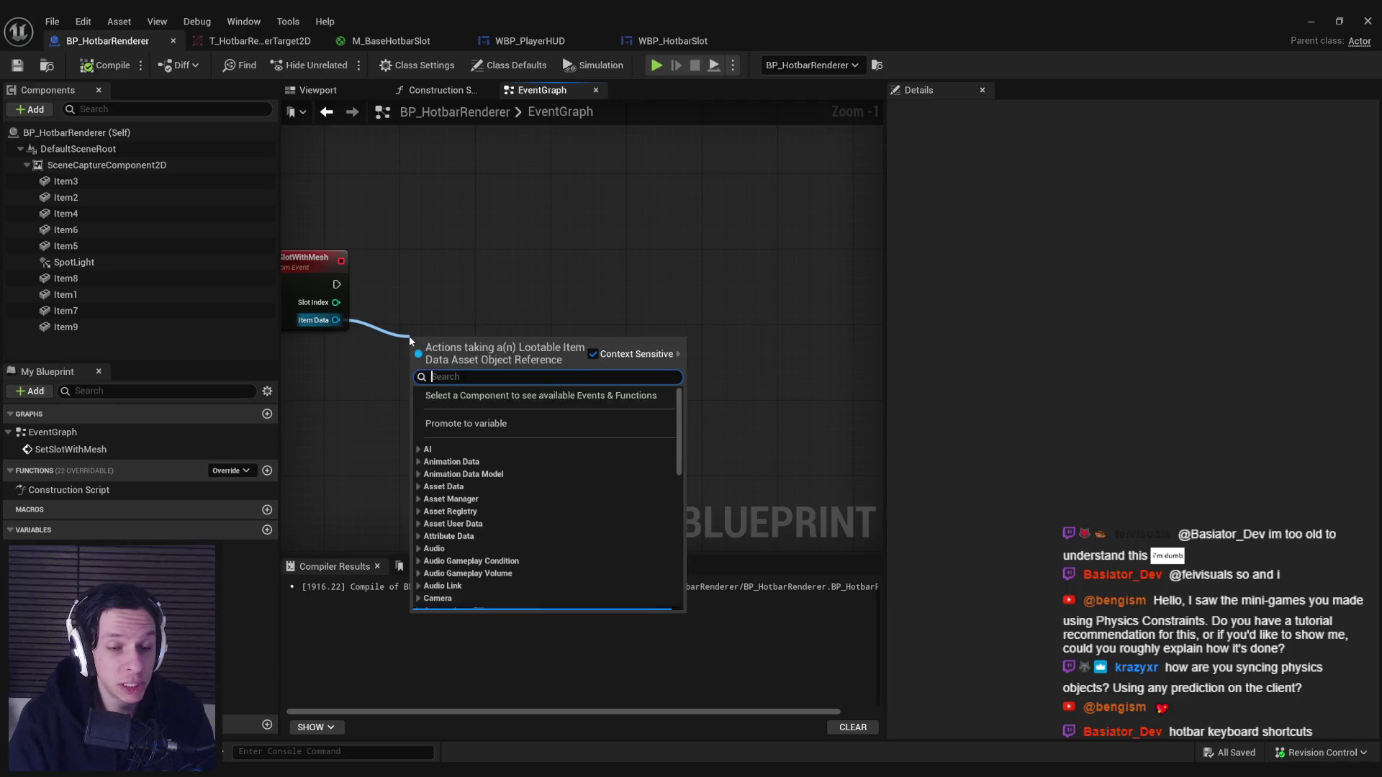
text(mesh)
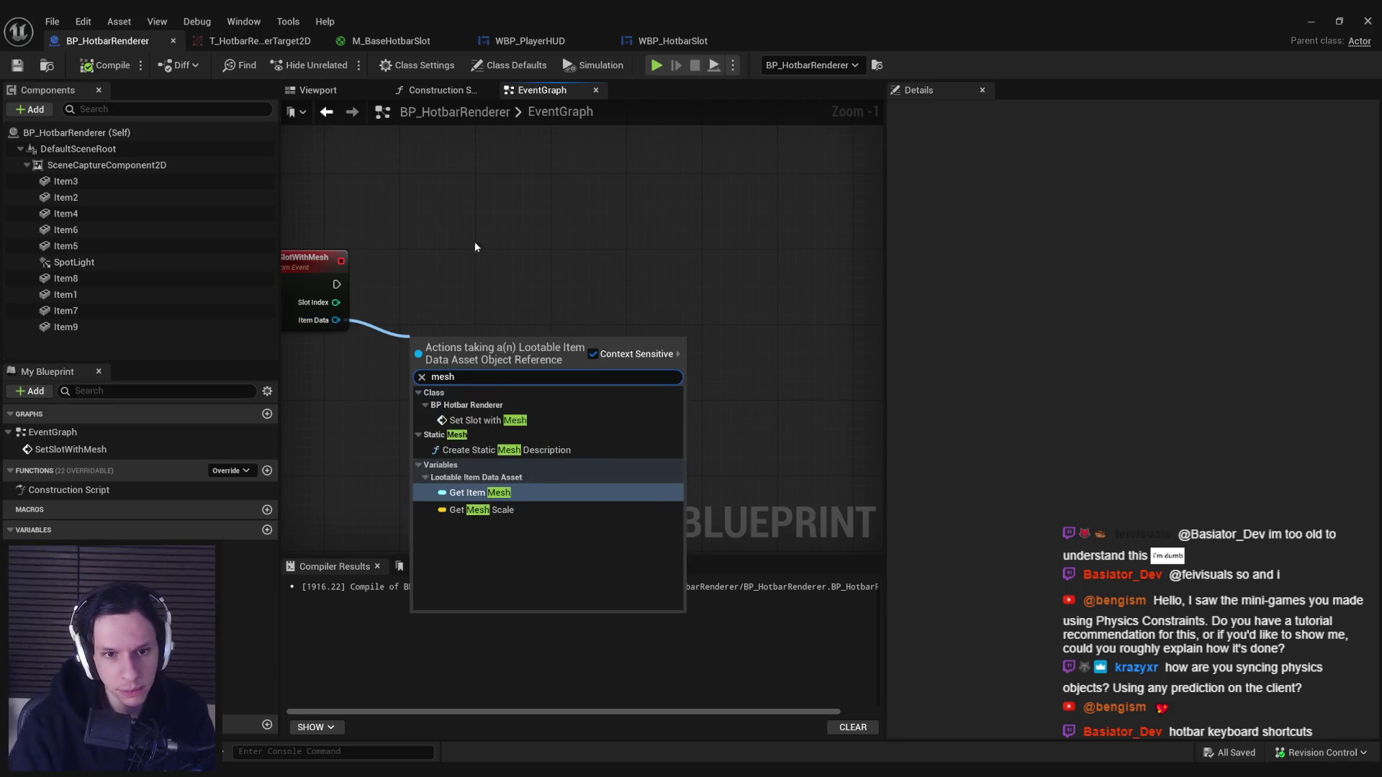
key(Return)
drag(512, 346, 576, 320)
text(load)
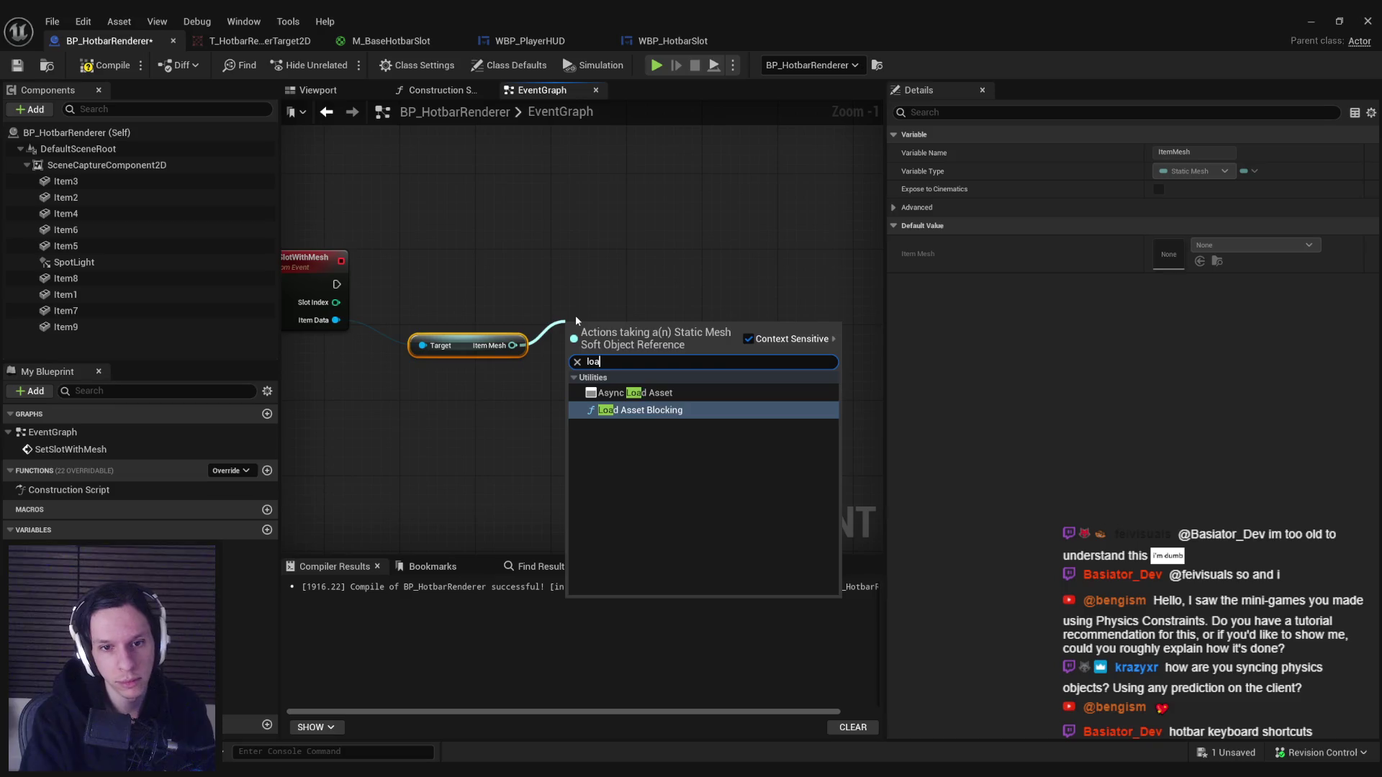
key(Return)
Run Async Load Asset from SetSlotWithMesh, tidy the nodes, and compile and save.
drag(336, 285, 619, 294)
click(585, 369)
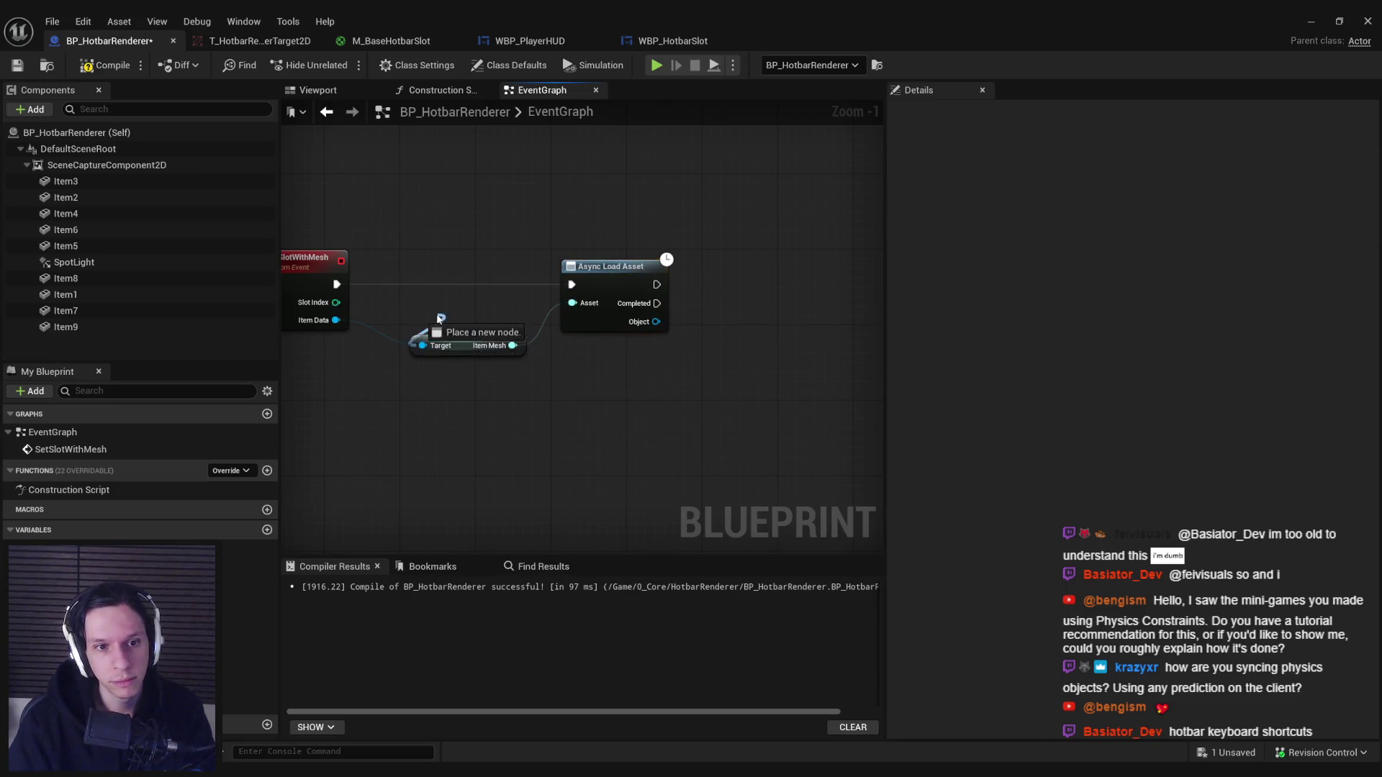
mouse_move(468, 345)
mouse_down()
mouse_move(455, 368)
mouse_move(427, 348)
mouse_up()
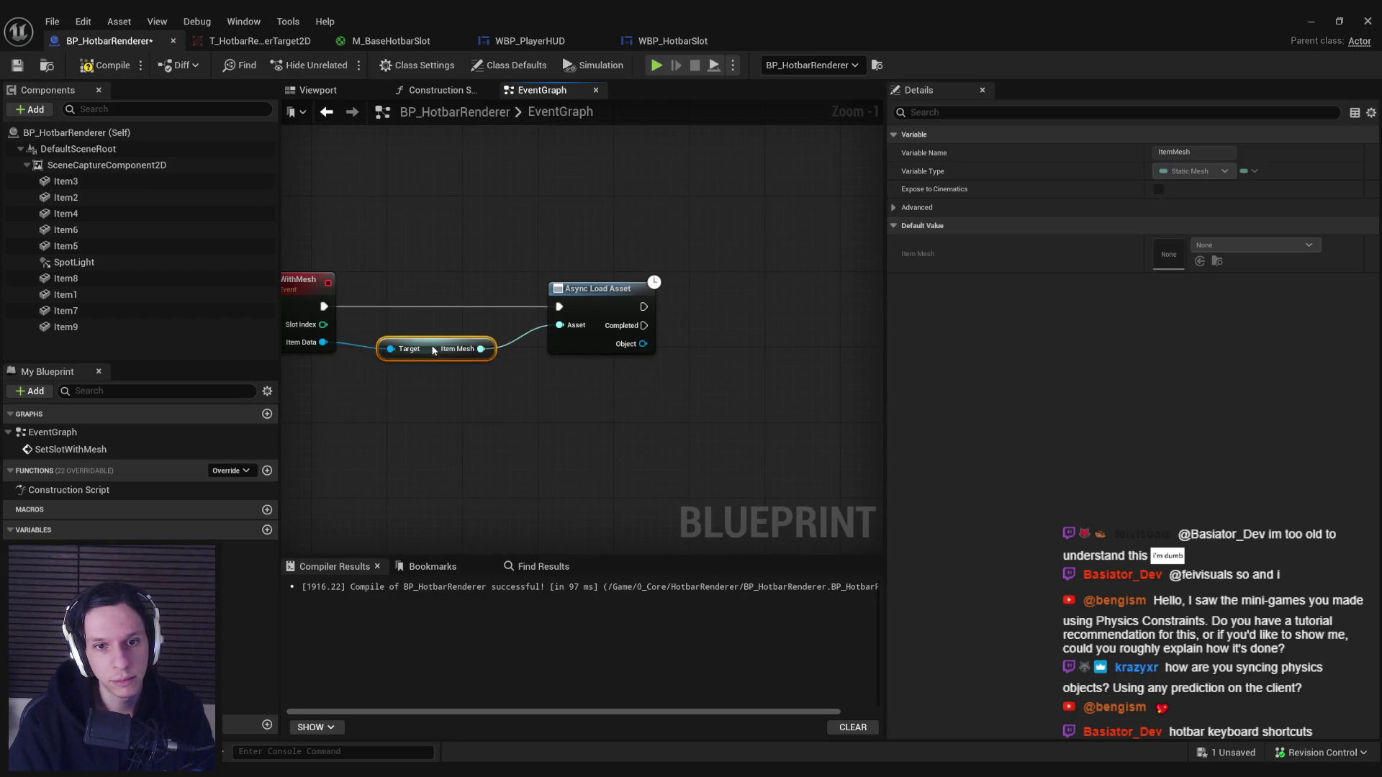
drag(598, 288, 570, 288)
click(108, 65)
click(17, 65)
drag(384, 221, 525, 241)
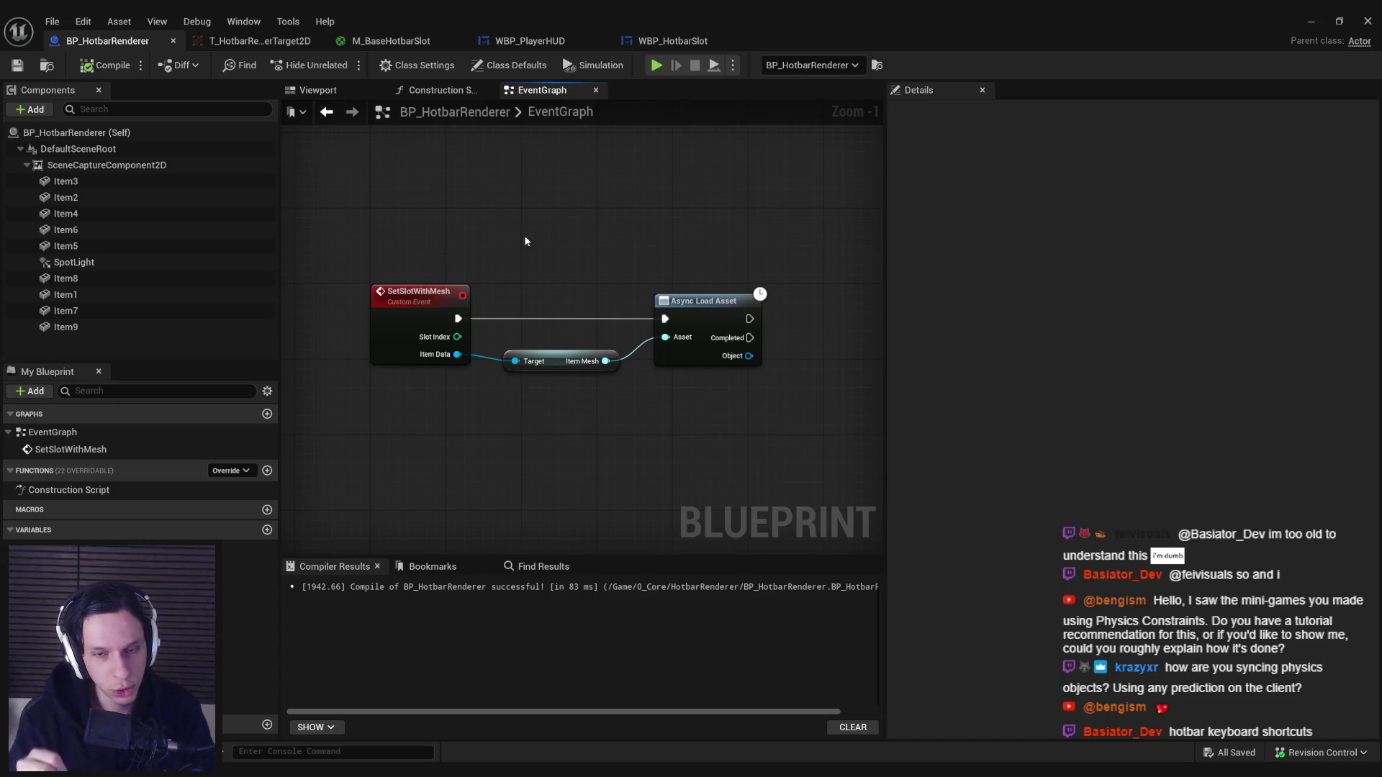
drag(745, 374, 676, 335)
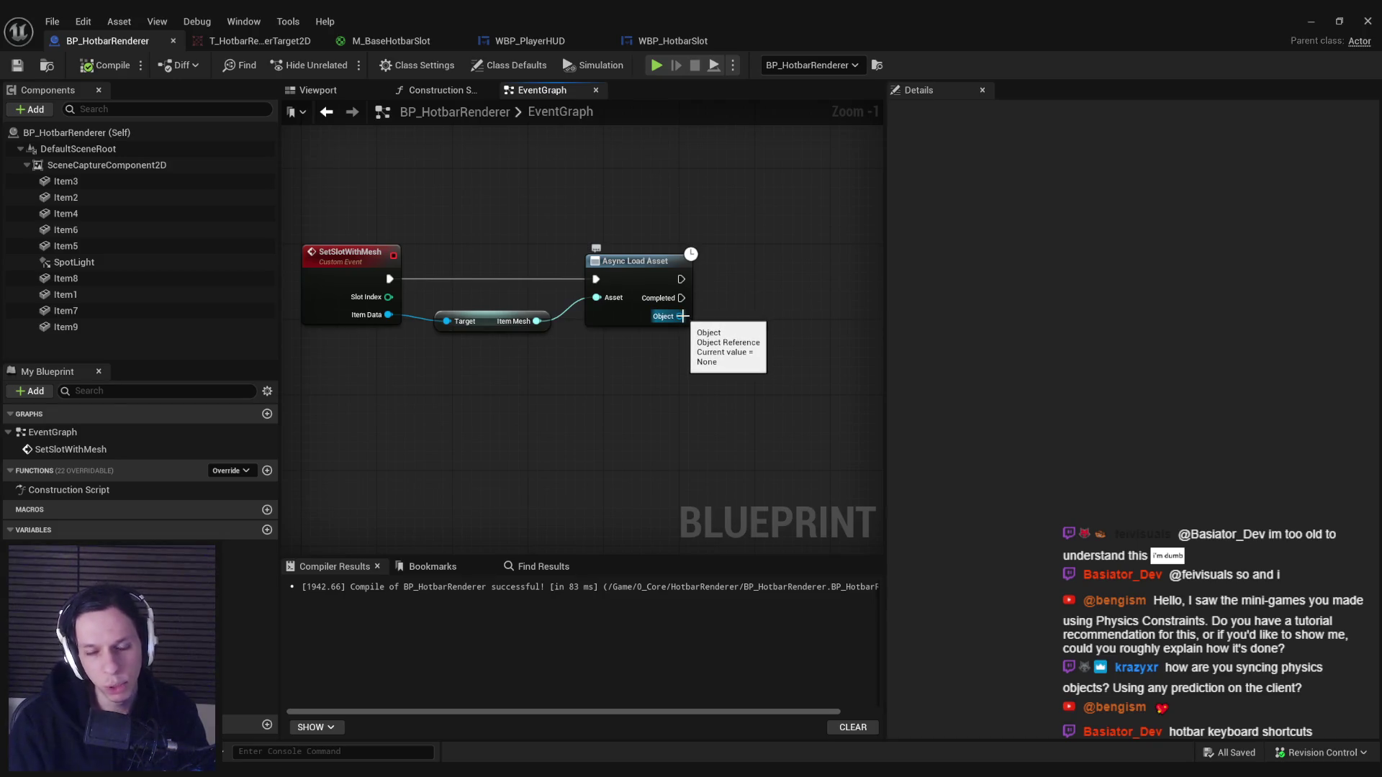
drag(682, 316, 753, 369)
Add Cast To StaticMesh on the loaded Object, run it on Completed, and tidy the nodes.
text(cast to static mesh)
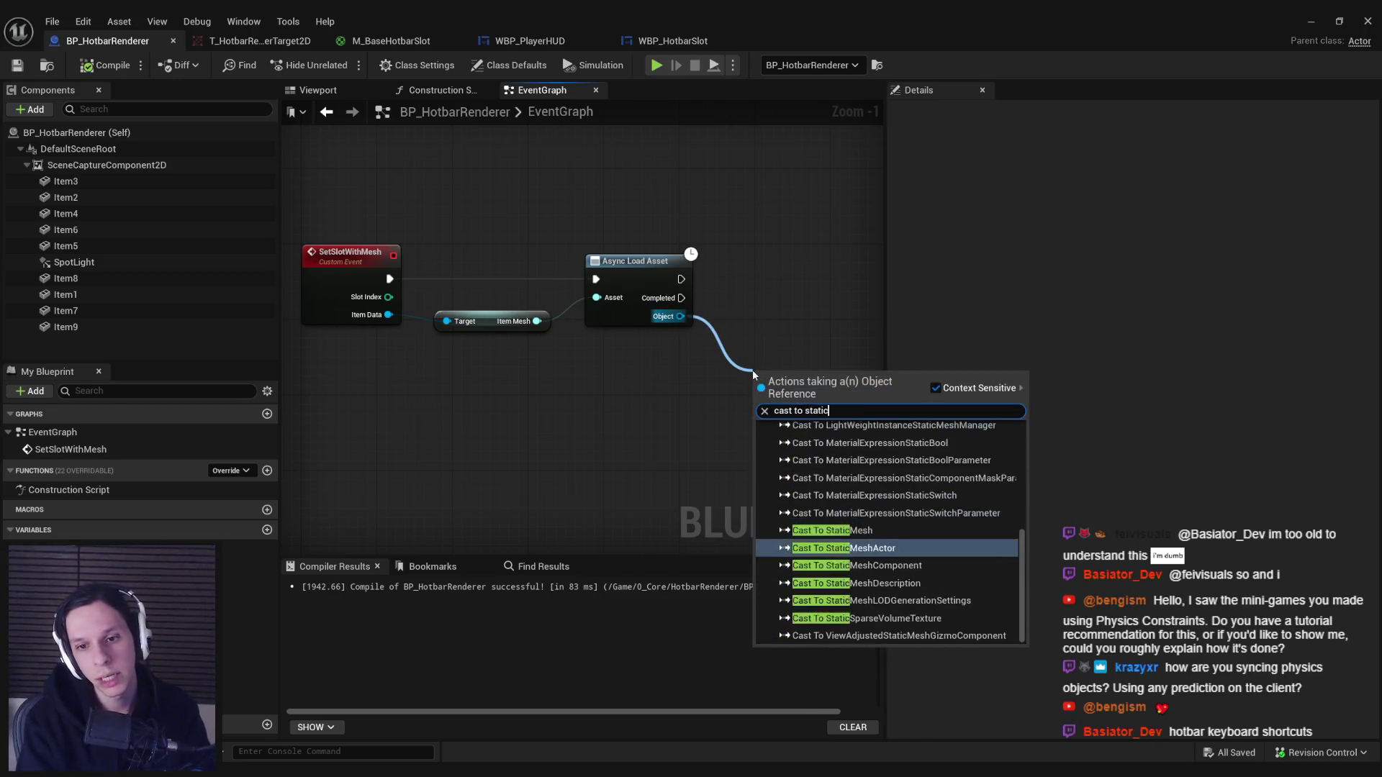
key(Return)
mouse_move(757, 392)
mouse_down()
mouse_move(657, 283)
mouse_move(633, 287)
mouse_up()
drag(760, 365, 780, 330)
click(613, 437)
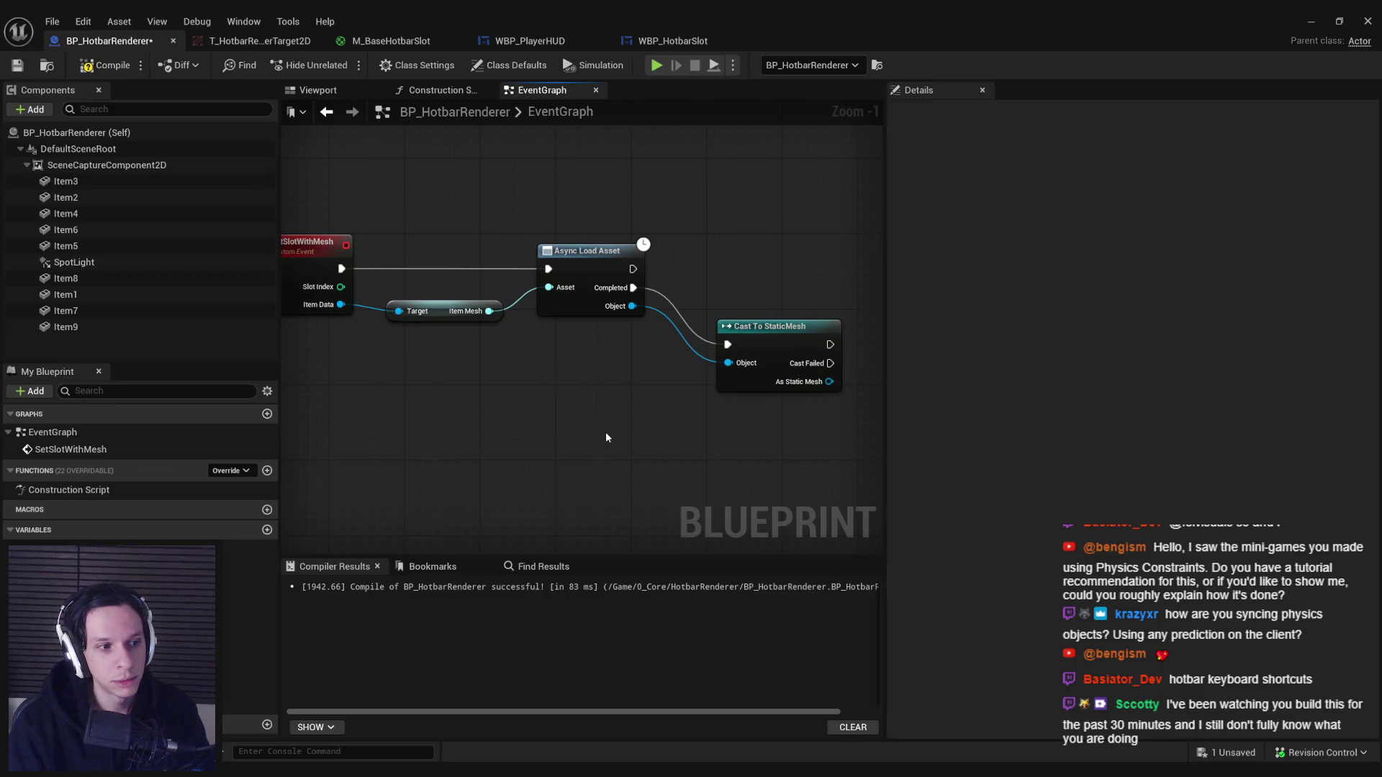
scroll(606, 437, down, 1)
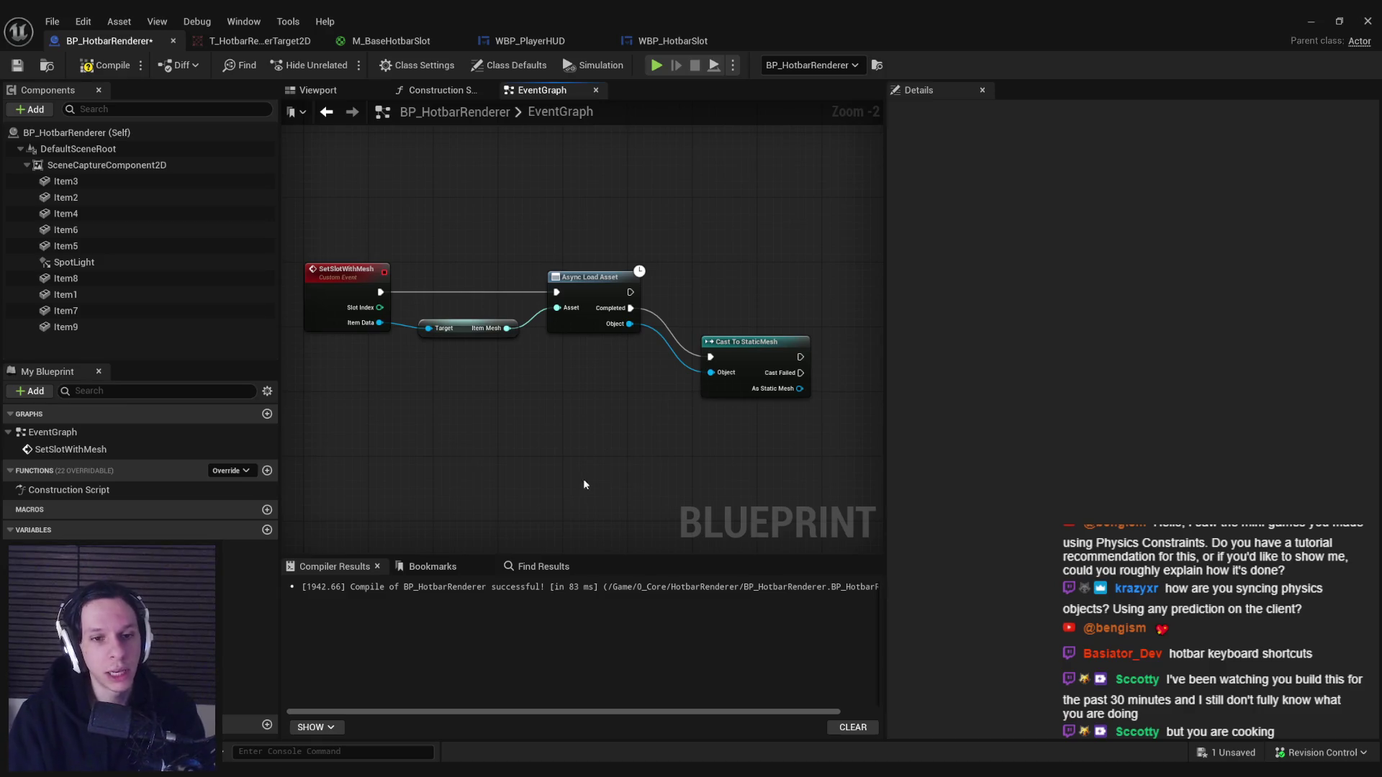
drag(742, 353, 733, 345)
mouse_move(459, 329)
mouse_down()
mouse_move(459, 345)
mouse_move(458, 328)
mouse_up()
mouse_move(379, 307)
mouse_down()
mouse_move(440, 481)
mouse_move(443, 466)
mouse_move(371, 400)
mouse_move(697, 407)
mouse_up()
Route Slot Index through a reroute knot into a new Select node.
click(498, 521)
text(select)
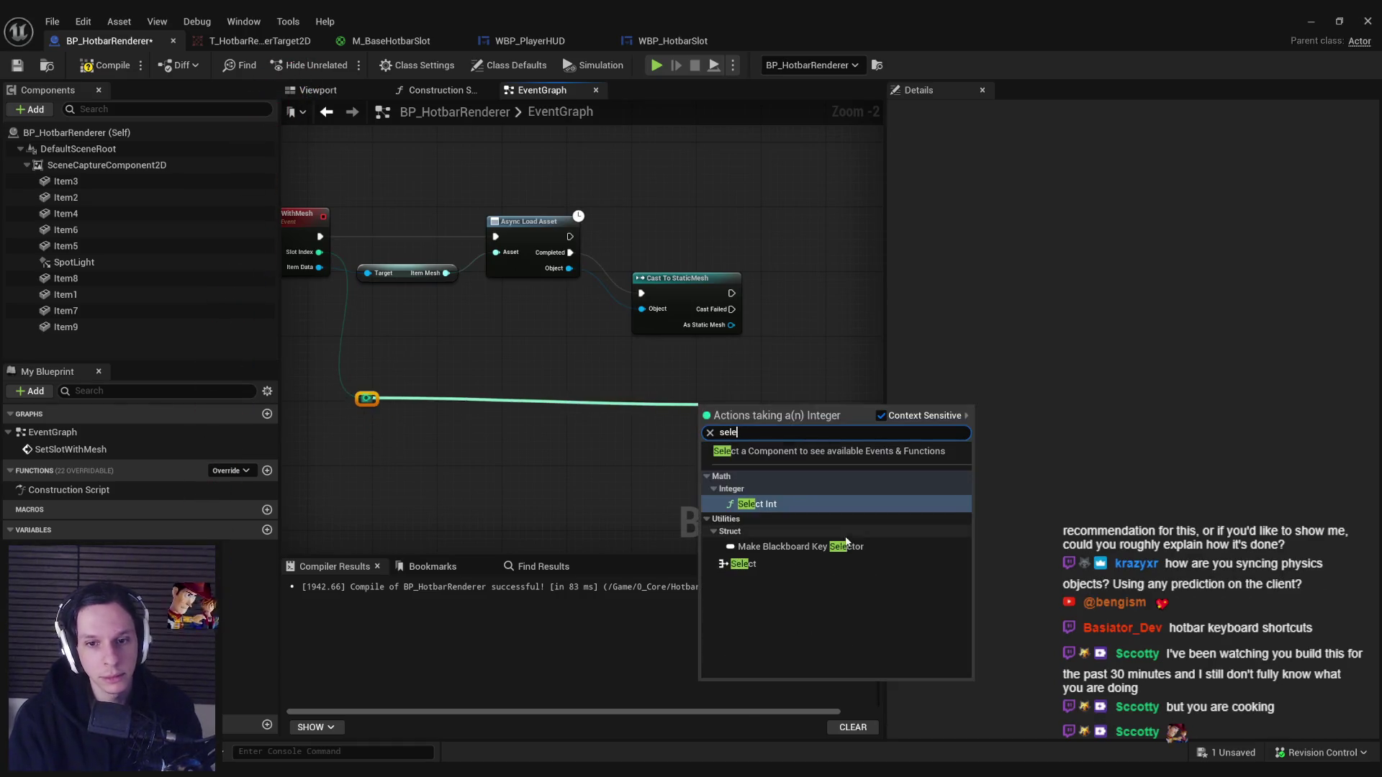
click(789, 560)
drag(366, 398, 359, 445)
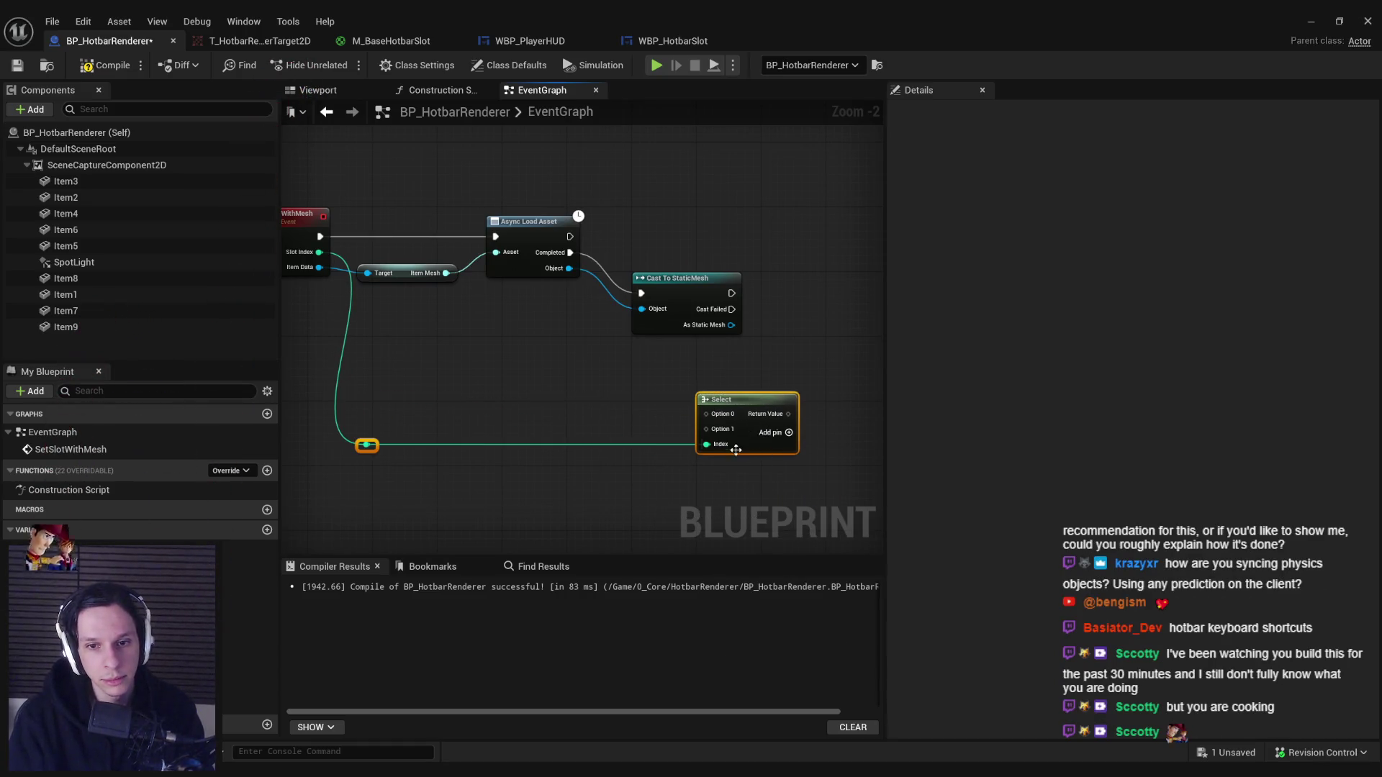
drag(749, 445, 699, 443)
Add Set Static Mesh taking the cast mesh, targeting the Select node's Return Value.
mouse_move(720, 359)
mouse_down()
mouse_move(517, 345)
mouse_move(580, 311)
mouse_up()
text(set static mesh)
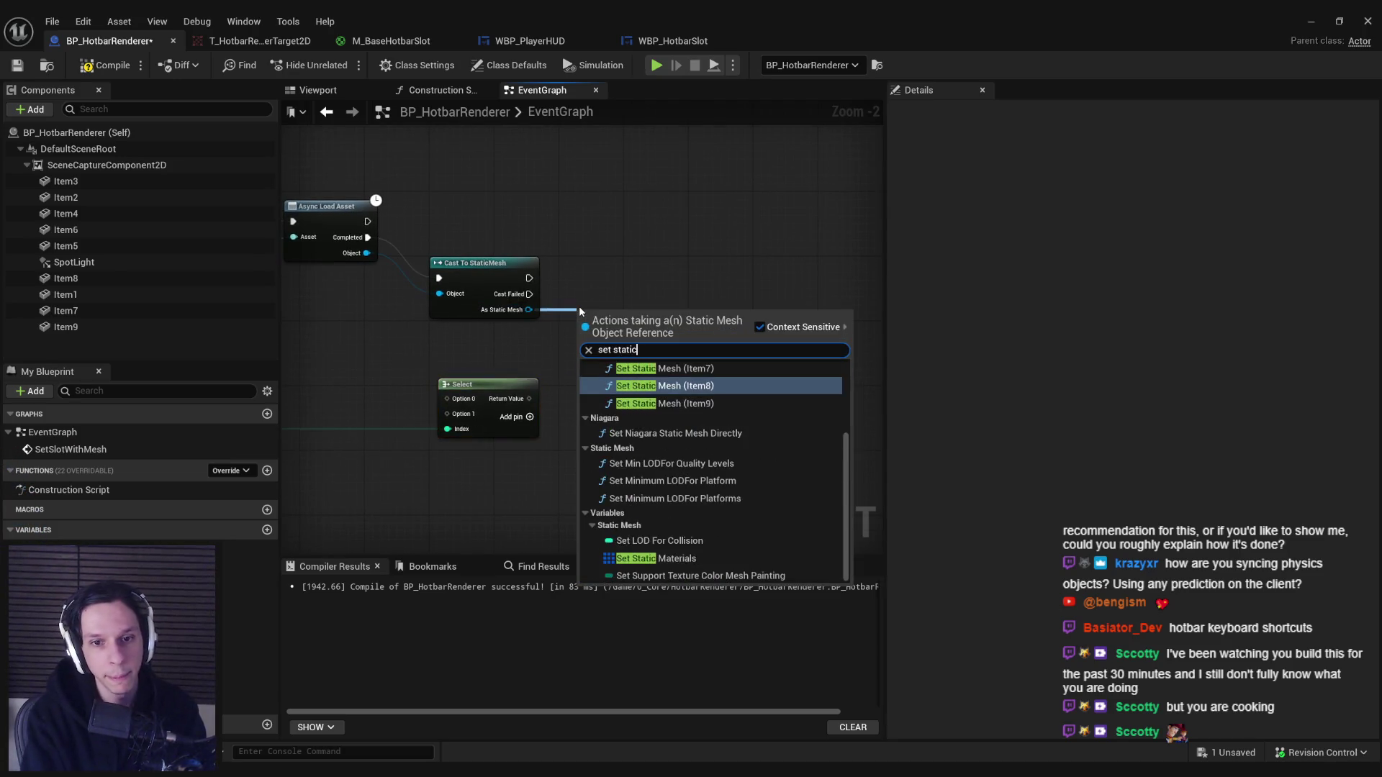
click(692, 437)
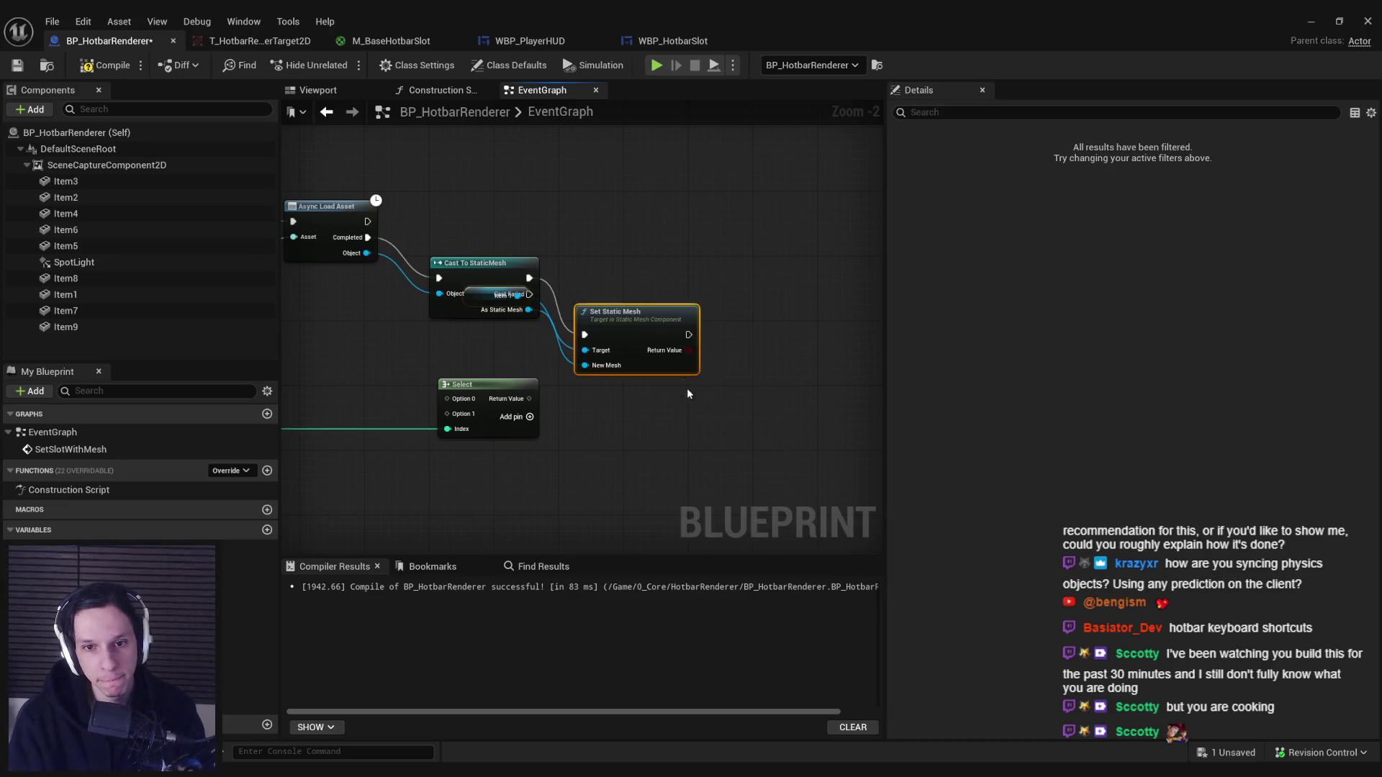
drag(648, 317, 692, 290)
mouse_move(633, 328)
mouse_down()
mouse_move(533, 421)
mouse_move(530, 398)
mouse_up()
click(662, 308)
Extend the Select node to six options.
click(717, 416)
click(717, 416)
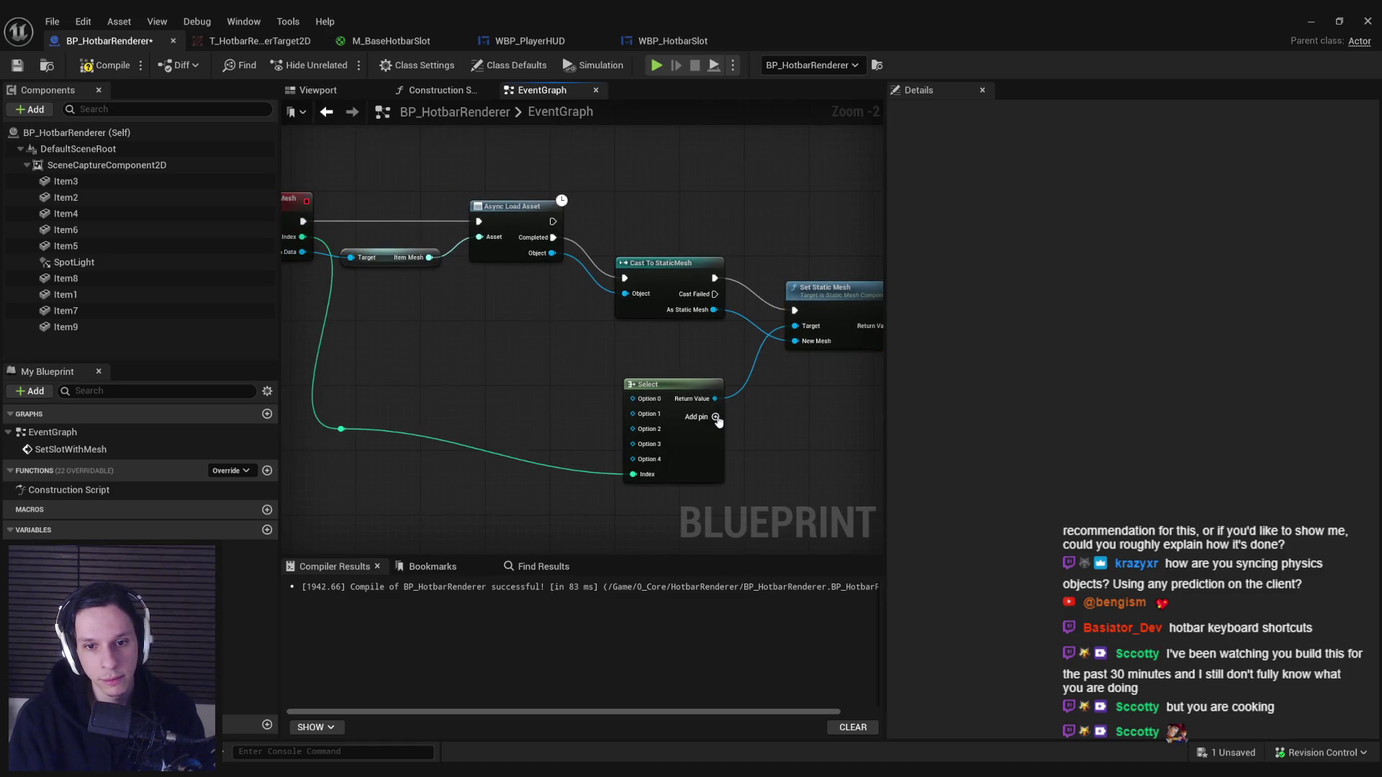
click(717, 417)
click(717, 416)
click(403, 393)
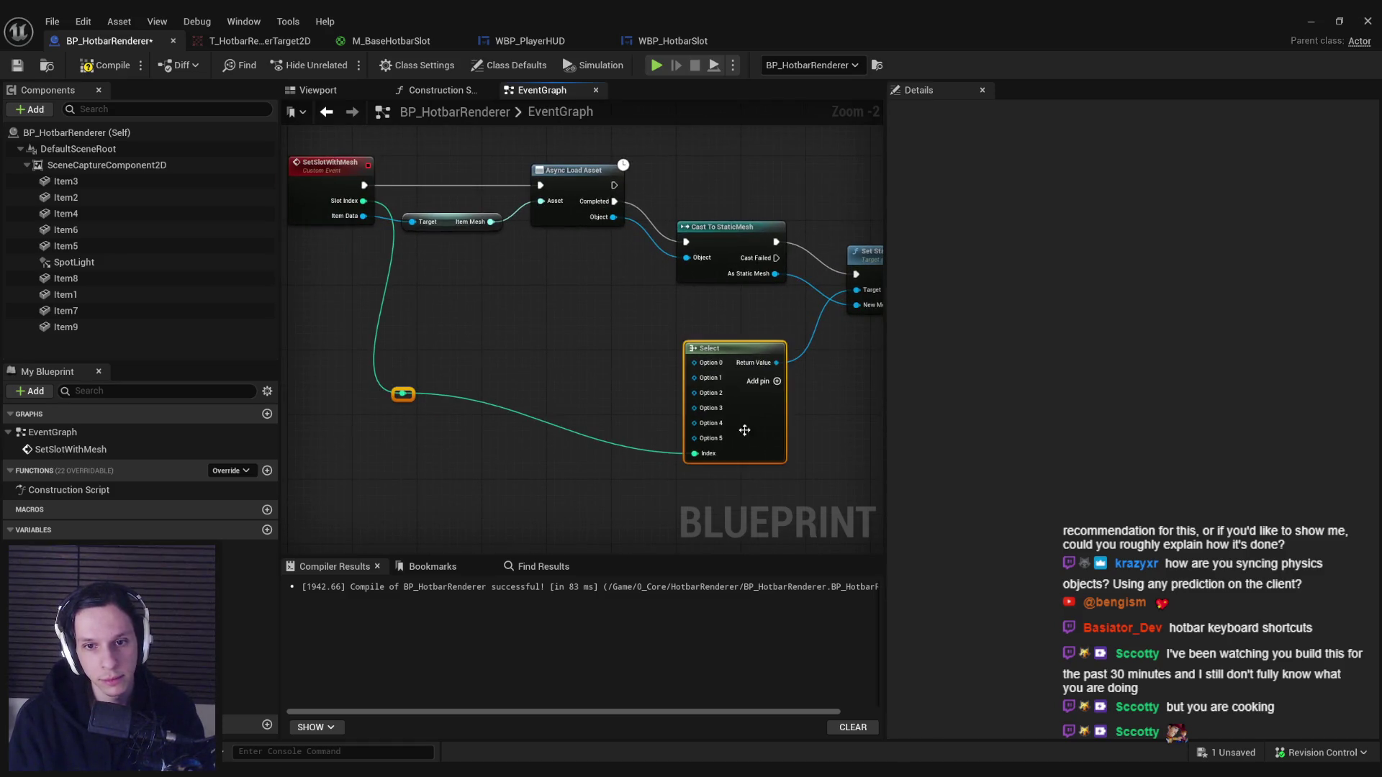
Feed Item 1 through Item 6 component getters into Select Options 0–5.
key(q)
drag(77, 295, 578, 346)
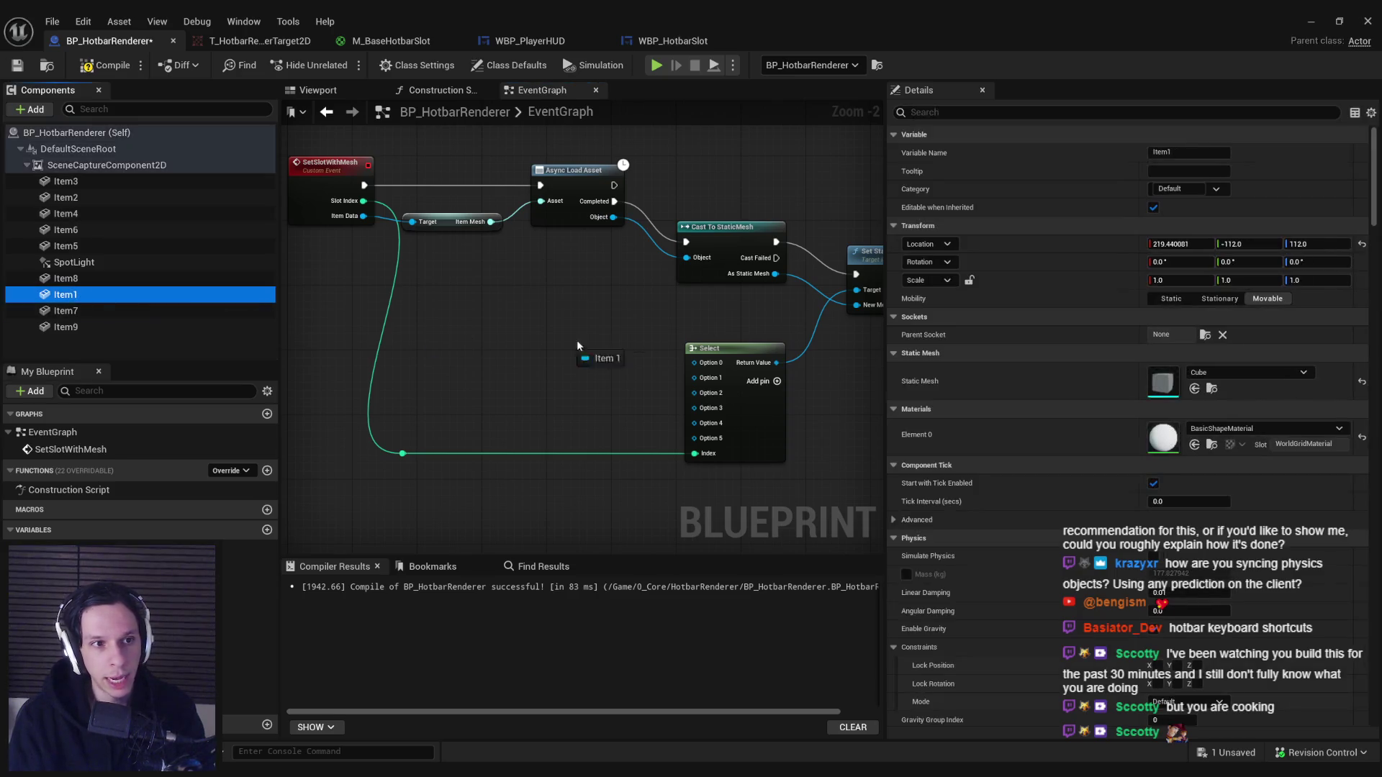
drag(689, 360, 691, 363)
drag(97, 197, 695, 391)
mouse_move(66, 182)
mouse_down()
mouse_move(689, 435)
mouse_move(696, 397)
mouse_up()
mouse_move(66, 214)
mouse_down()
mouse_move(696, 419)
mouse_move(696, 408)
mouse_up()
drag(65, 246, 695, 423)
mouse_move(65, 230)
mouse_down()
mouse_move(432, 374)
mouse_move(695, 439)
mouse_move(619, 442)
mouse_up()
Space the six item getters evenly, then compile and save the blueprint.
click(629, 451)
drag(575, 338, 642, 489)
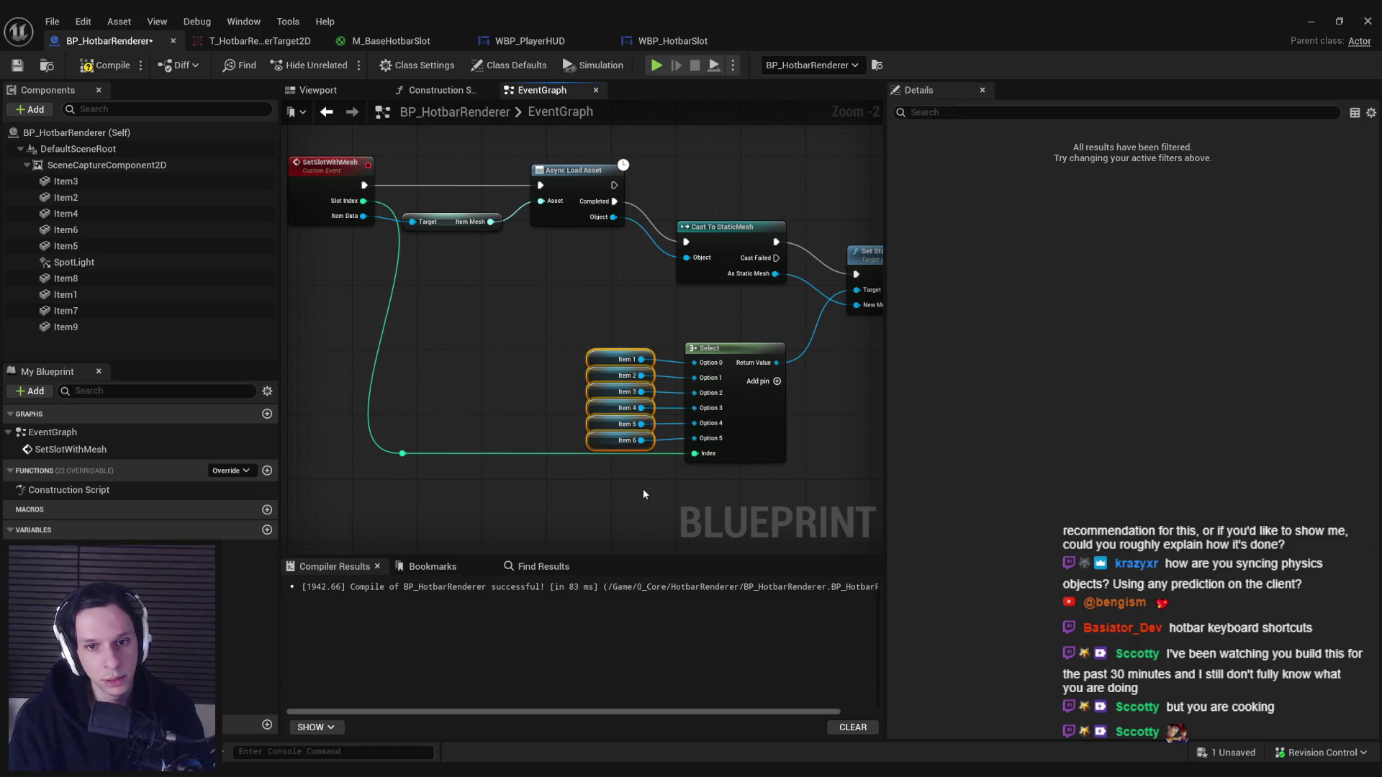
click(81, 63)
click(17, 65)
mouse_move(397, 281)
mouse_down()
mouse_move(361, 288)
mouse_move(437, 335)
mouse_move(629, 374)
mouse_up()
scroll(703, 357, down, 1)
Add a Capture Scene node on SceneCaptureComponent2D after Set Static Mesh.
mouse_move(93, 173)
mouse_down()
mouse_move(617, 342)
mouse_move(650, 339)
mouse_up()
drag(740, 330, 741, 330)
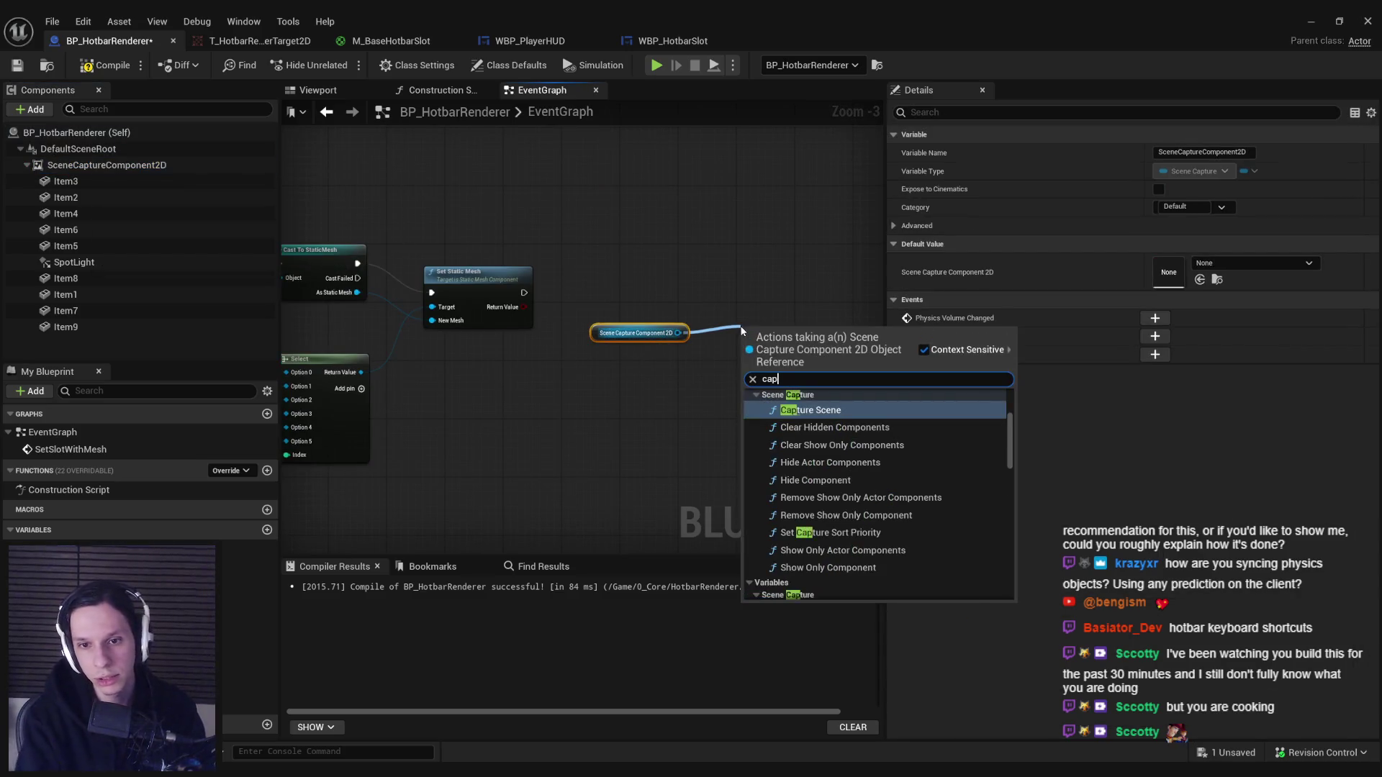
click(813, 400)
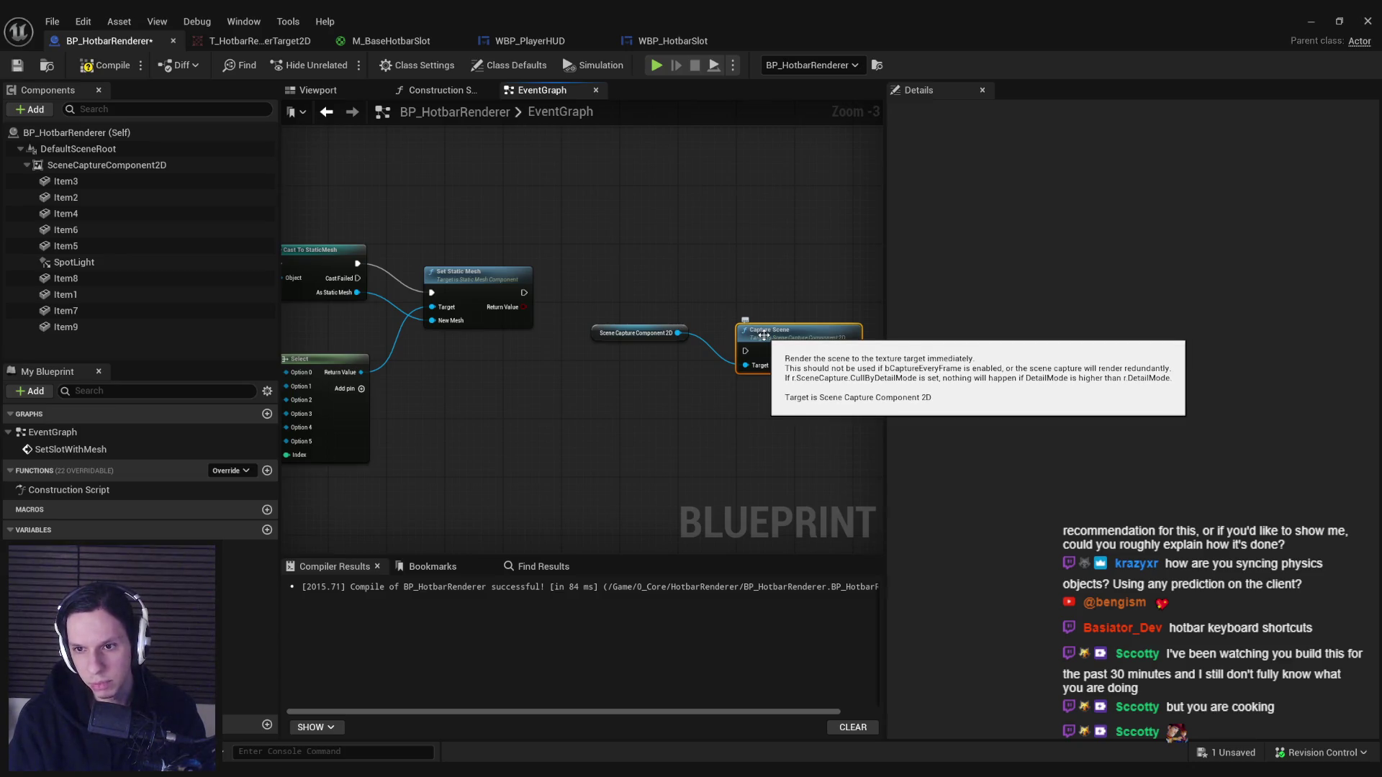
drag(764, 335, 742, 314)
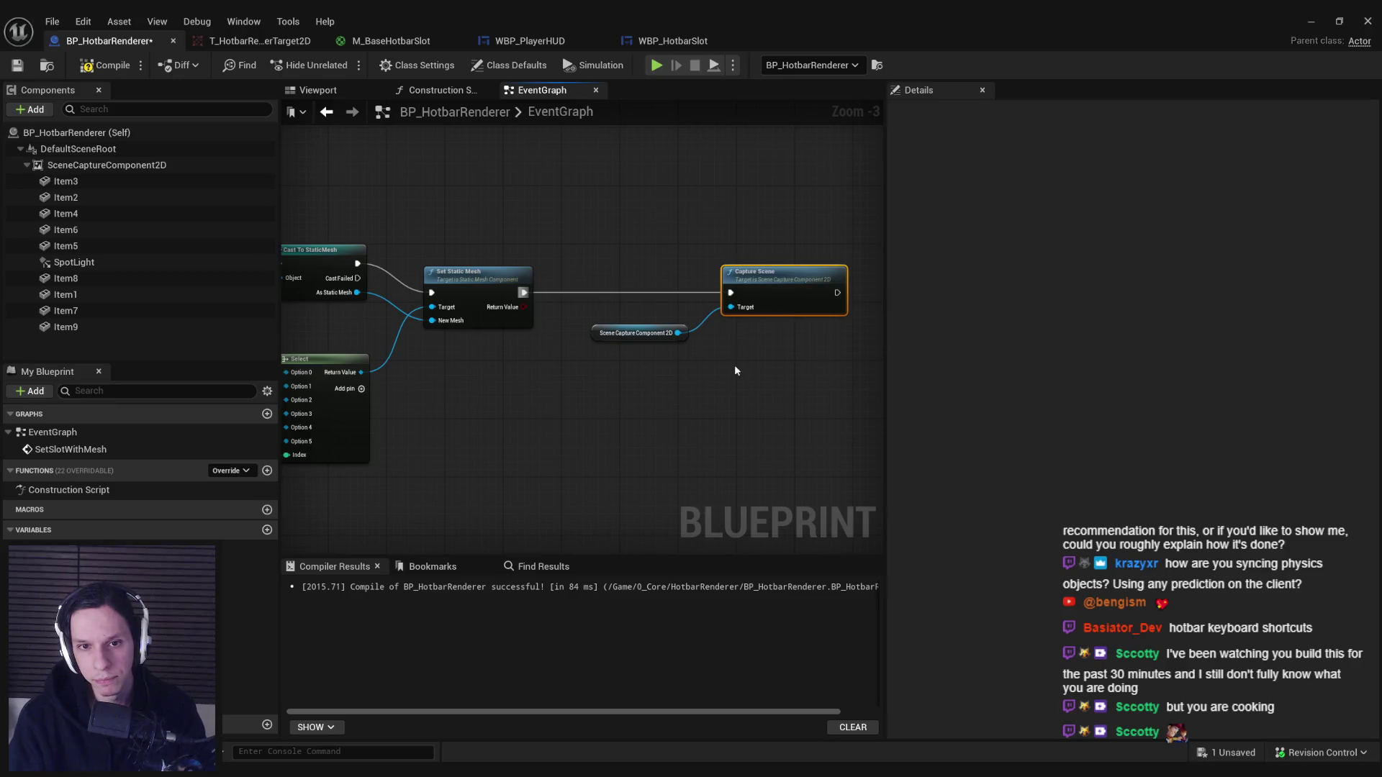
drag(637, 332, 645, 326)
Review the SceneCaptureComponent2D settings in Details, then minimize the blueprint window.
double_click(645, 326)
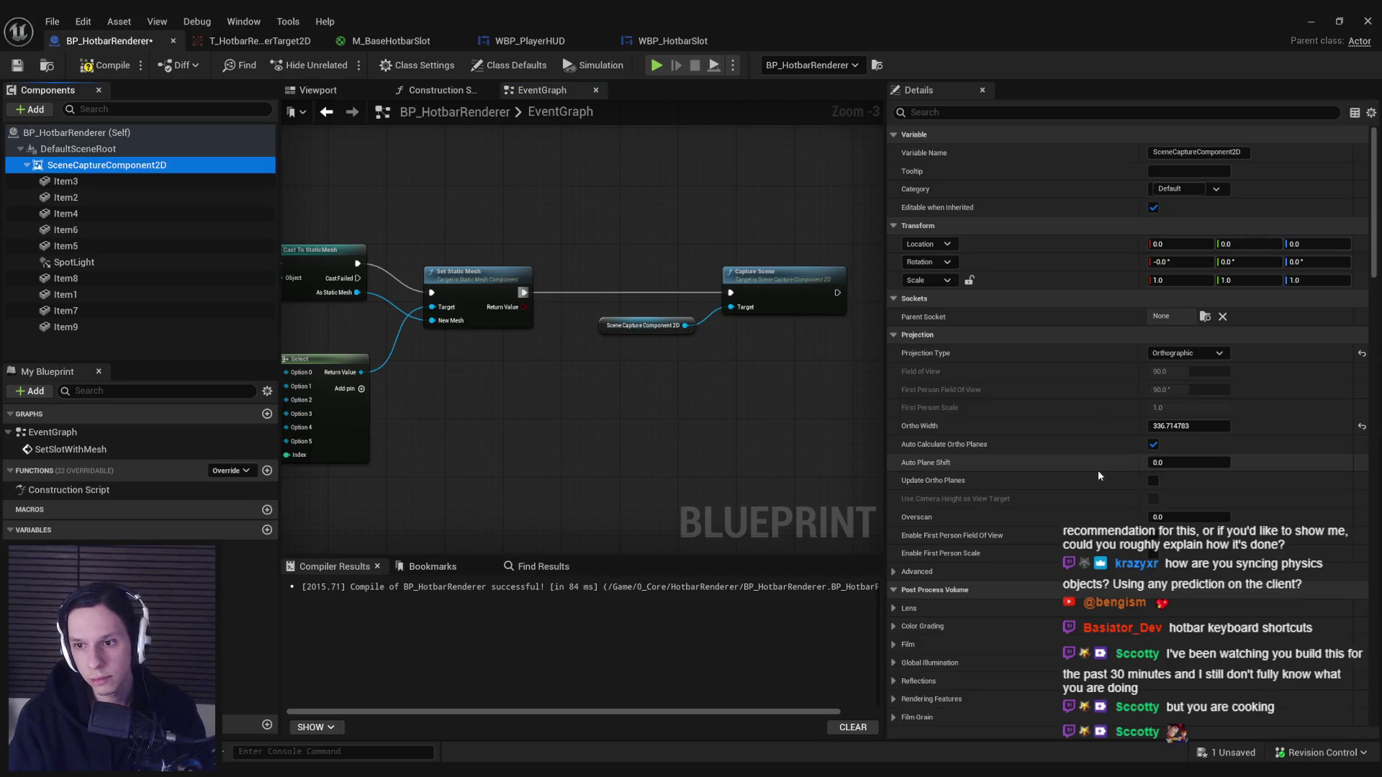
scroll(1087, 472, down, 5)
scroll(1086, 468, down, 5)
click(1152, 608)
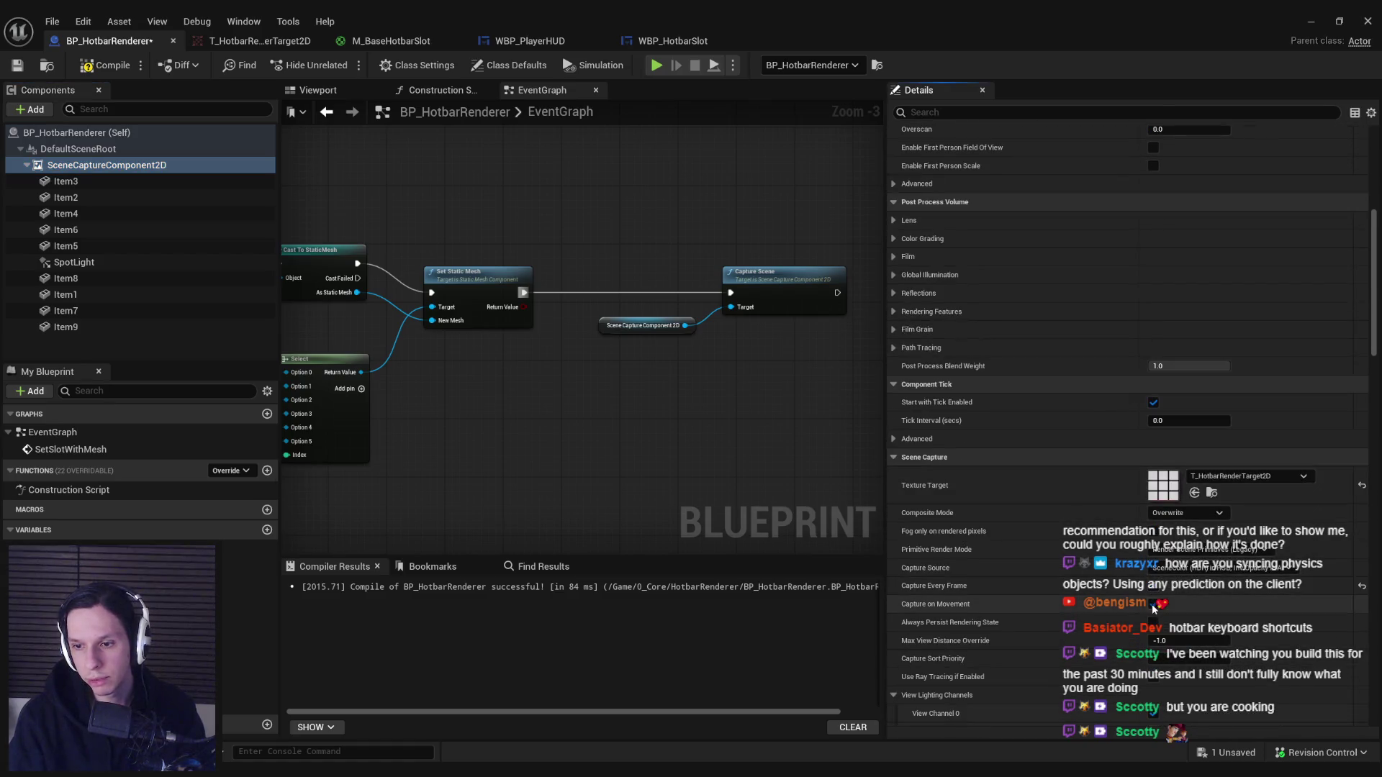
scroll(980, 590, down, 1)
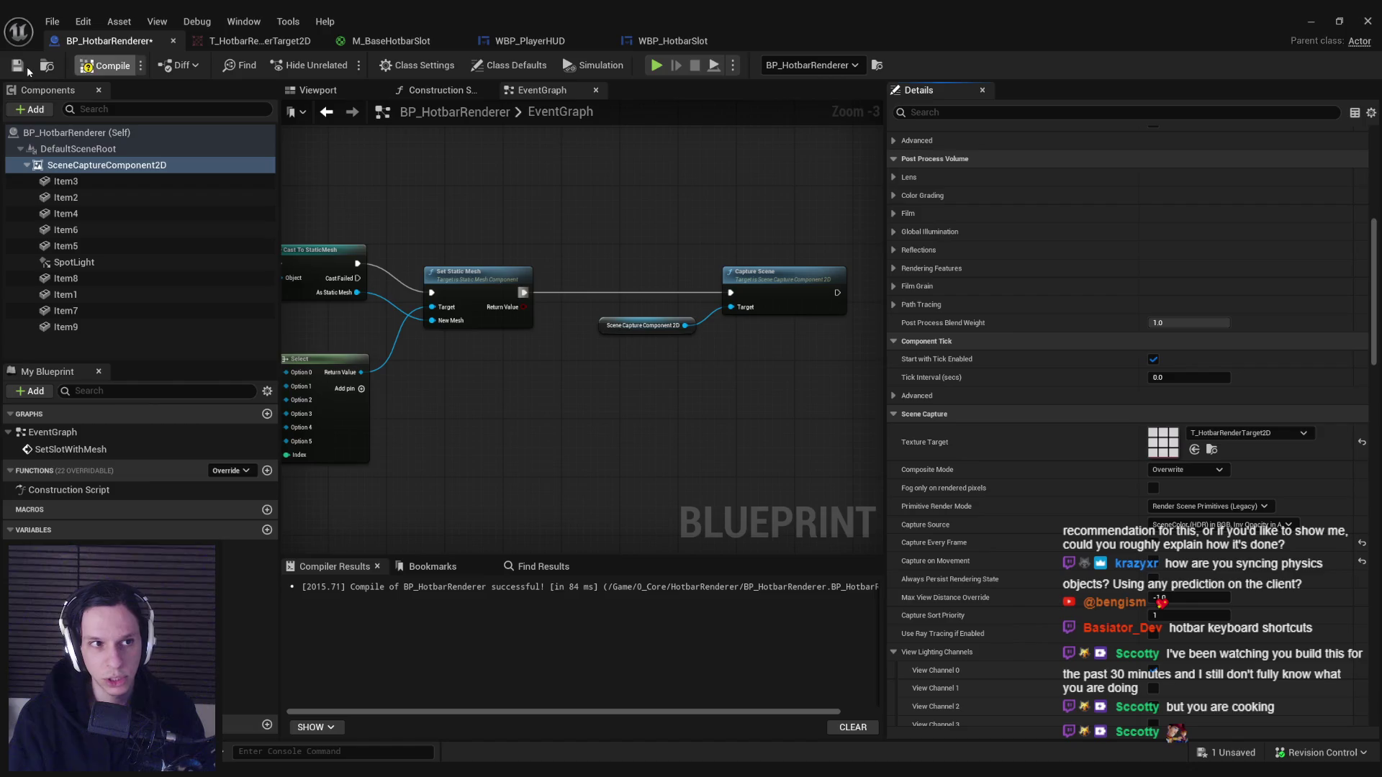
click(1309, 22)
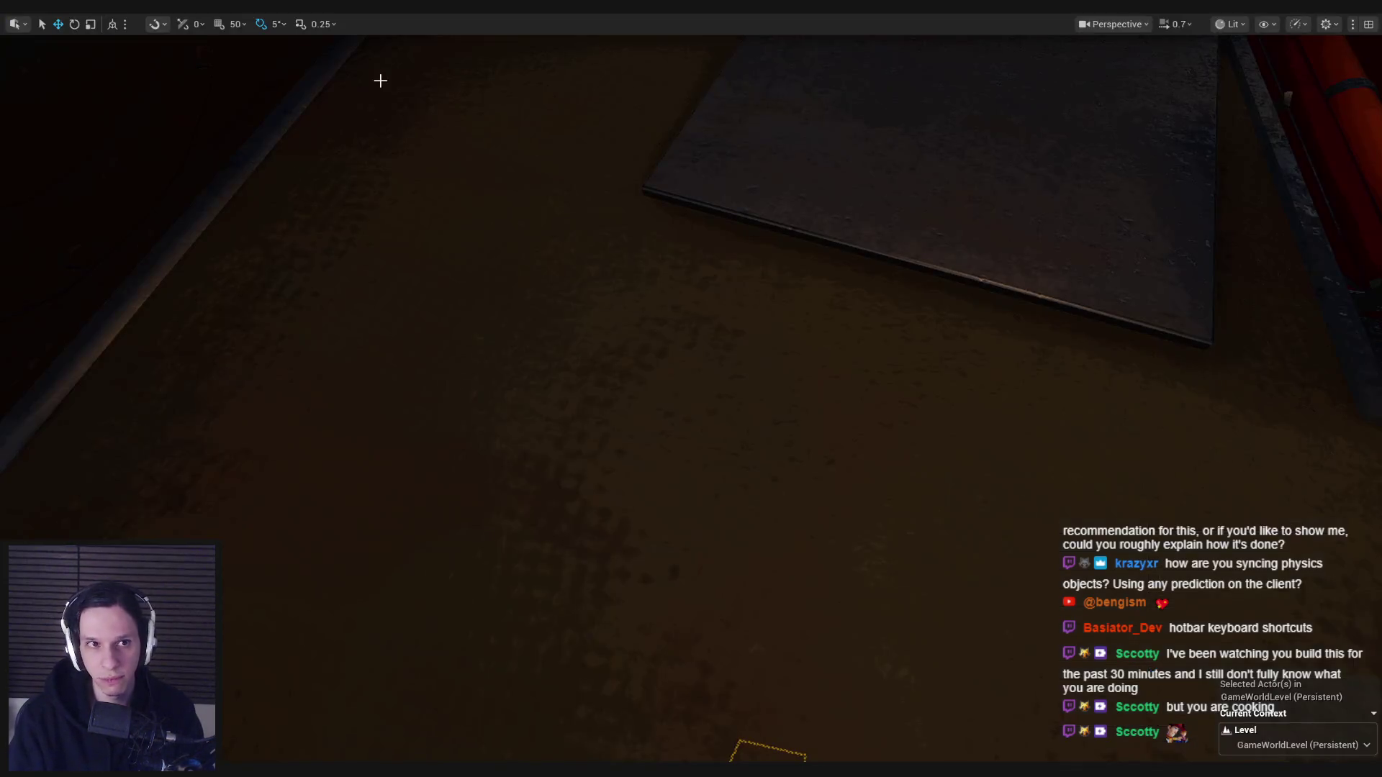
Run a quick play-in-editor test, stop it, and bring BP_HotbarRenderer back up.
key(alt+p)
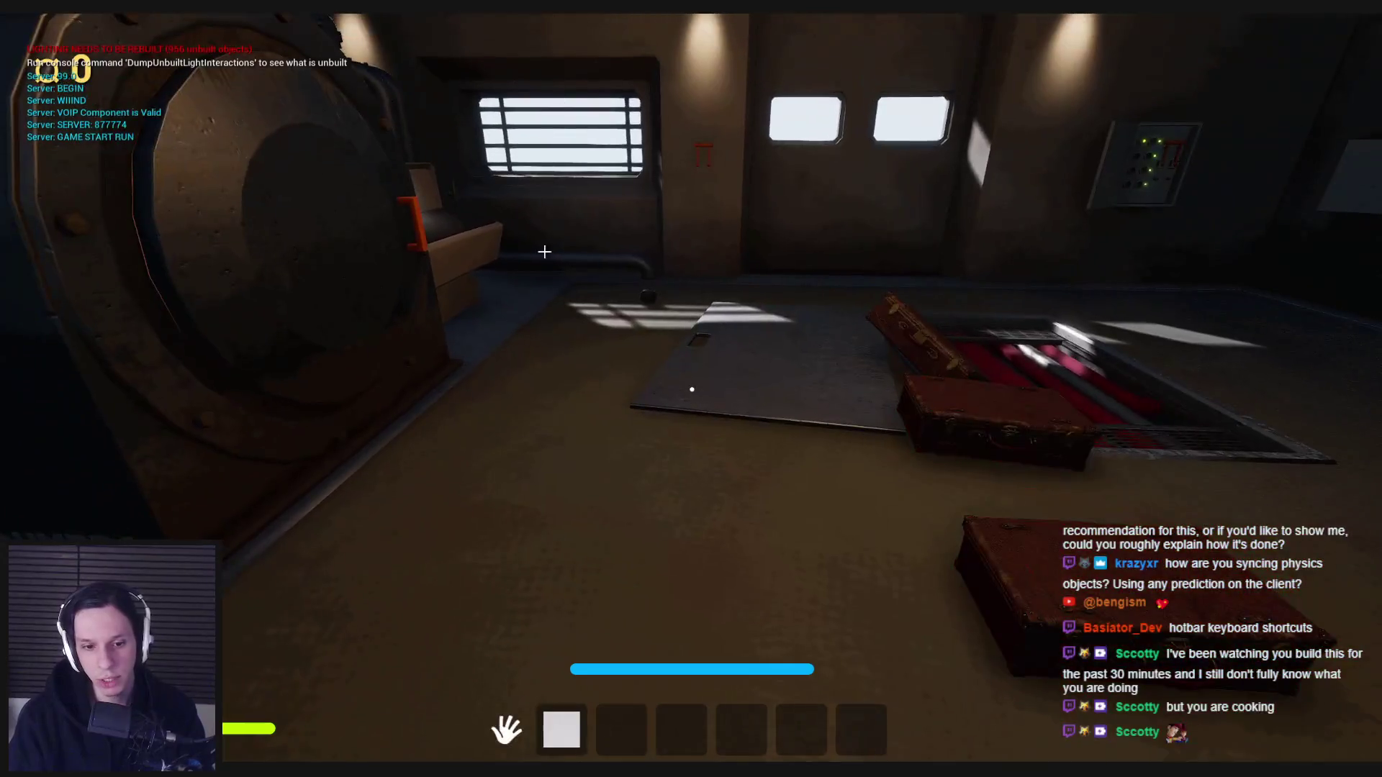
key(Escape)
click(508, 718)
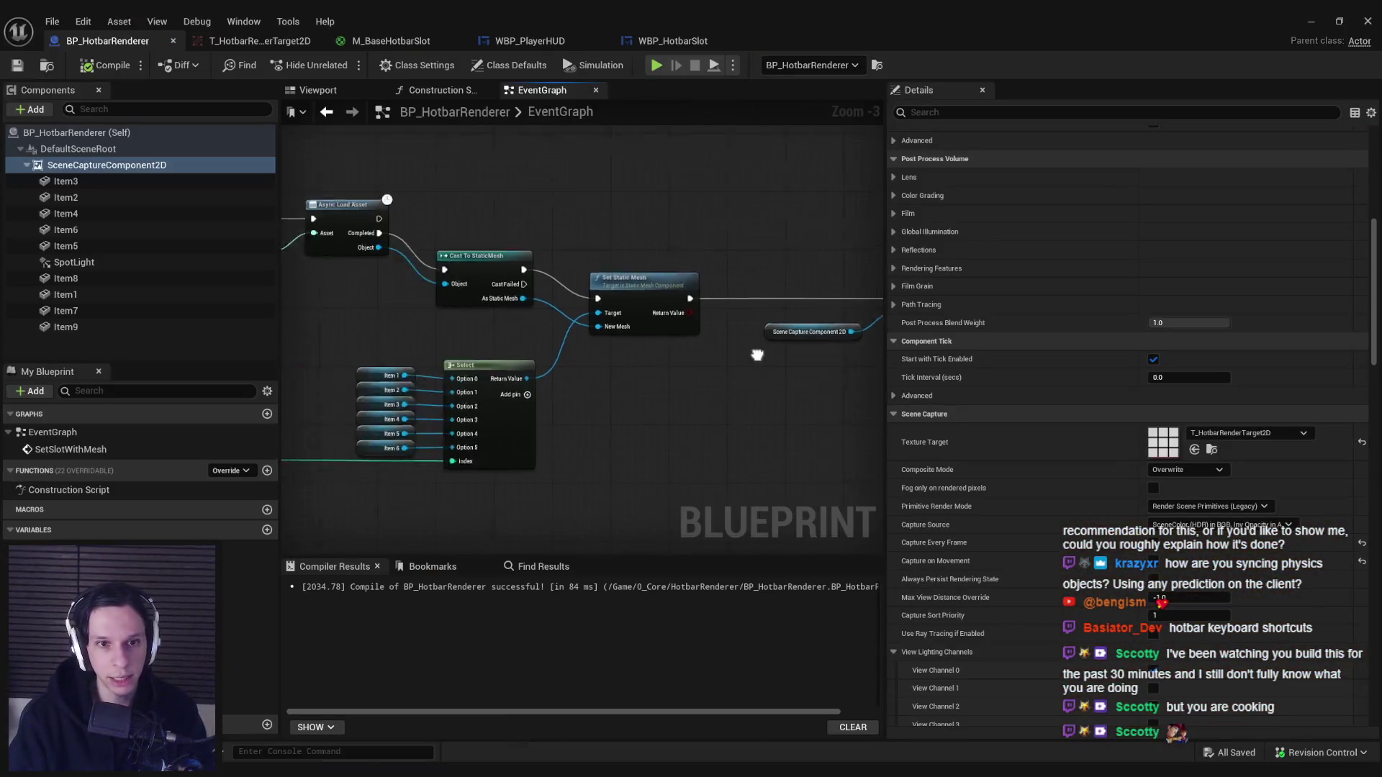
scroll(514, 329, up, 1)
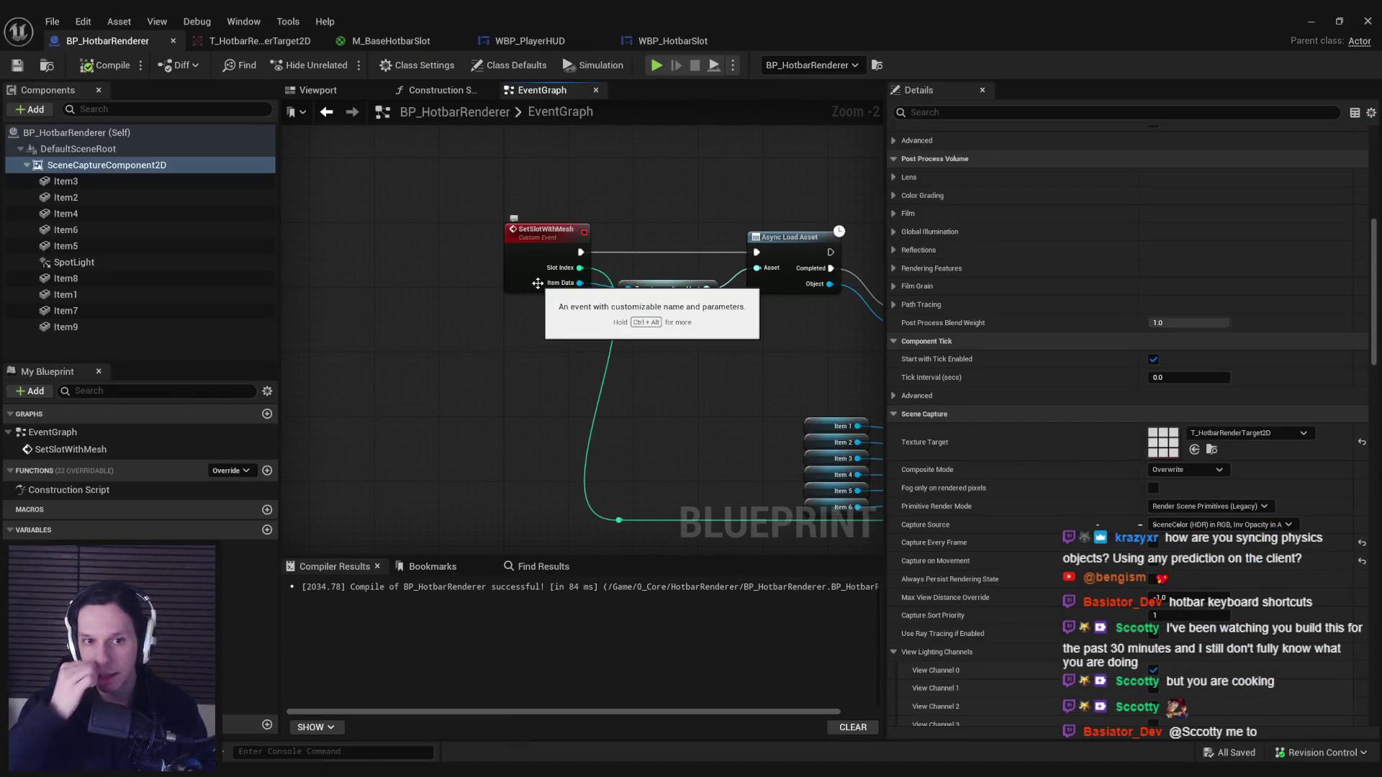
Frame WBP_HotbarSlot's SetItemData, Is Valid and upper node groups in its event graph.
click(673, 41)
mouse_move(429, 326)
mouse_down()
mouse_move(710, 401)
mouse_move(1115, 410)
mouse_up()
mouse_move(901, 387)
mouse_down()
mouse_move(780, 478)
mouse_move(749, 395)
mouse_move(576, 388)
mouse_move(787, 395)
mouse_move(933, 464)
mouse_move(904, 567)
mouse_move(487, 293)
mouse_up()
scroll(780, 478, down, 1)
scroll(749, 395, up, 1)
scroll(904, 567, down, 1)
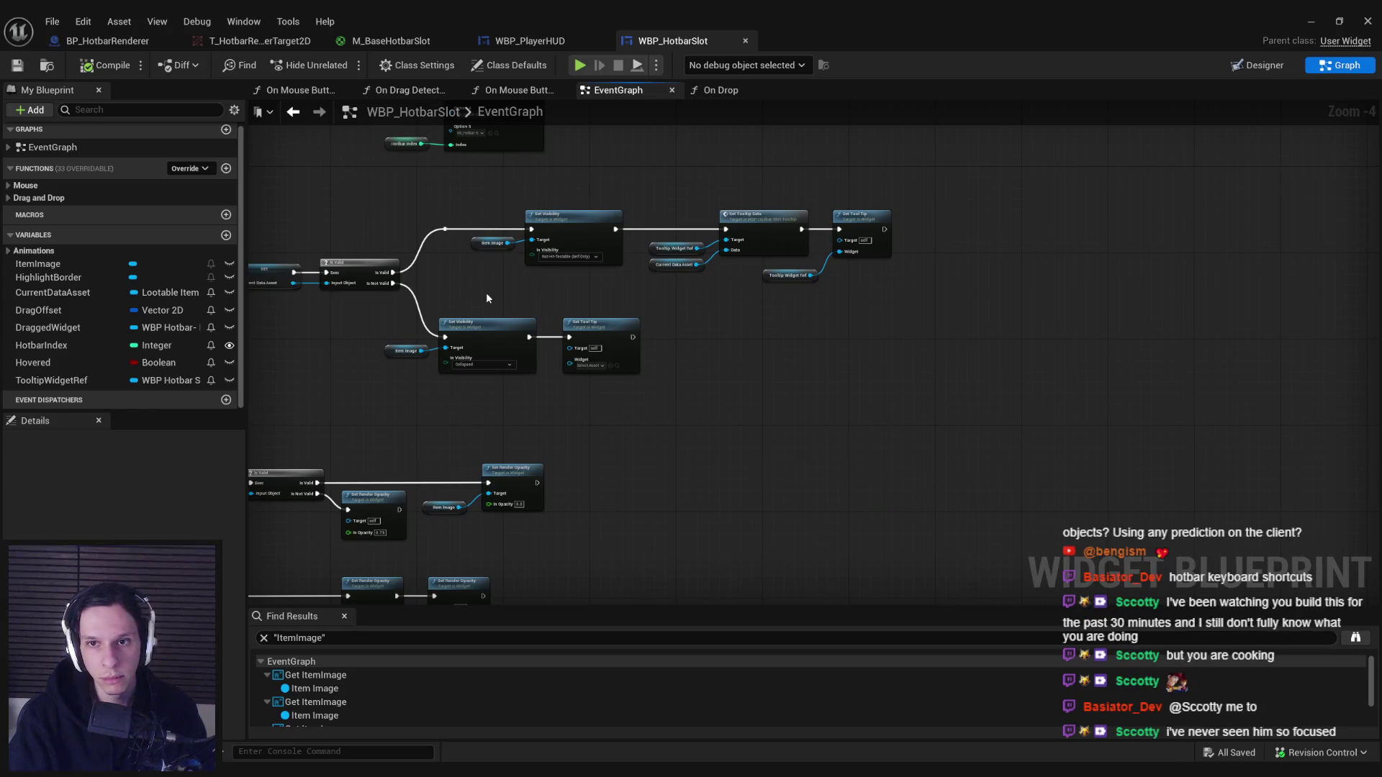
After Set Tool Tip, add a Get Actor Of Class node set to BP_HotbarRenderer.
mouse_move(888, 247)
mouse_down()
mouse_move(765, 287)
mouse_move(809, 272)
mouse_up()
text(get actor of cla)
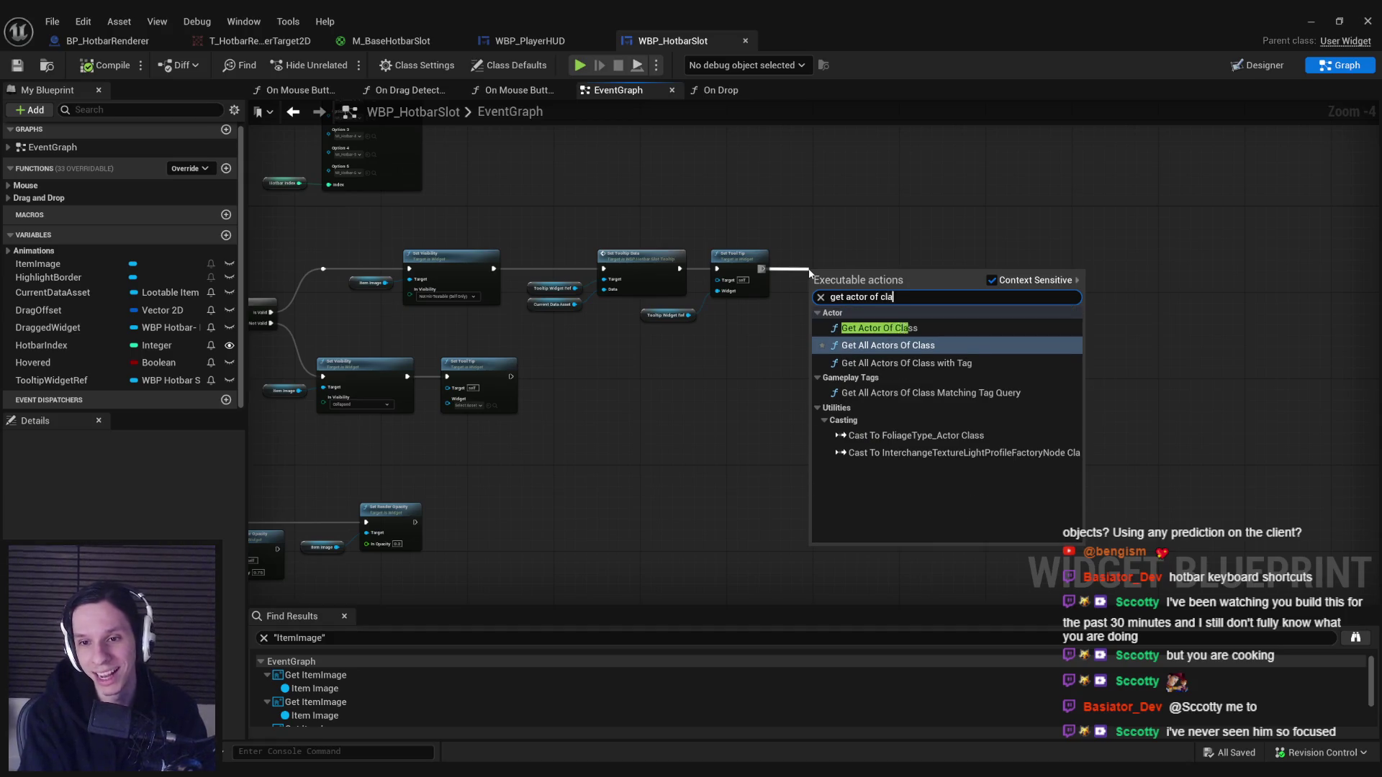
click(911, 327)
scroll(856, 318, up, 4)
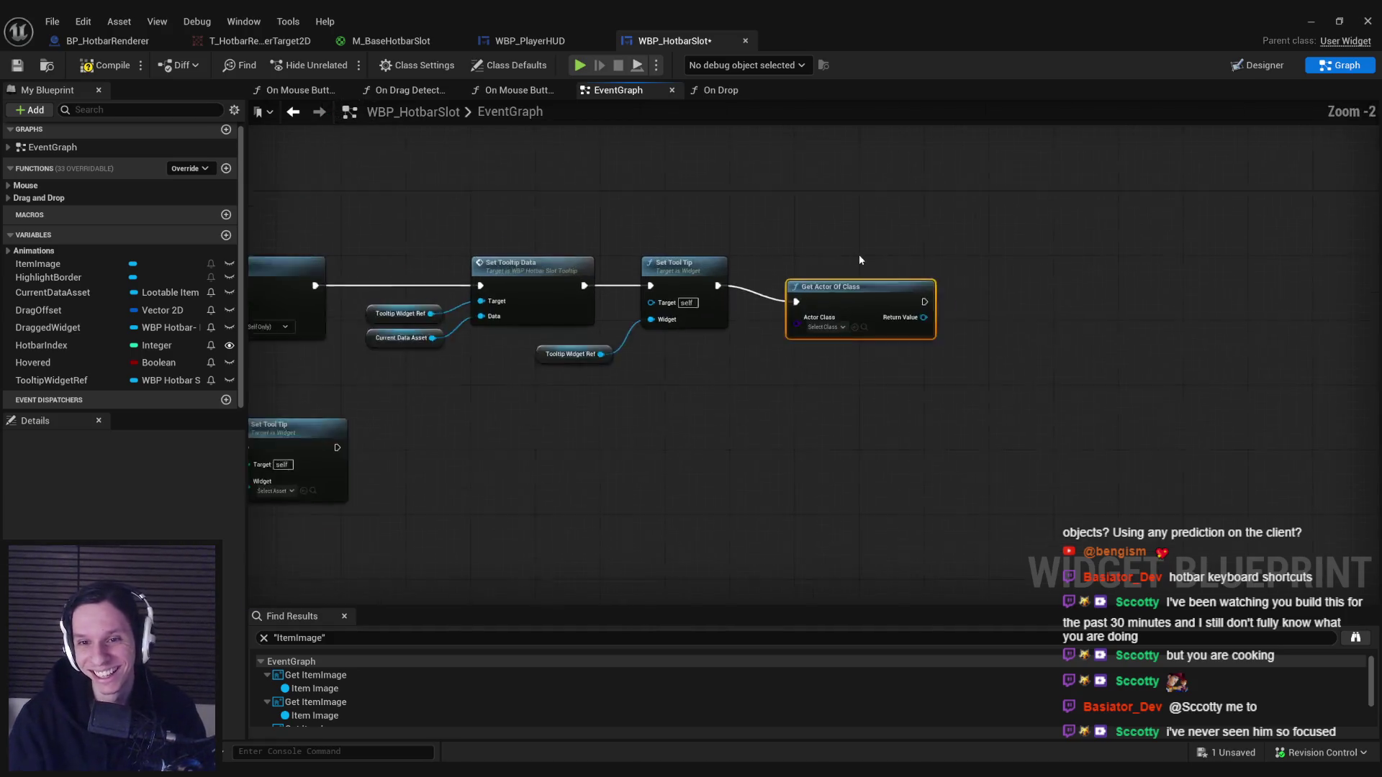
click(837, 335)
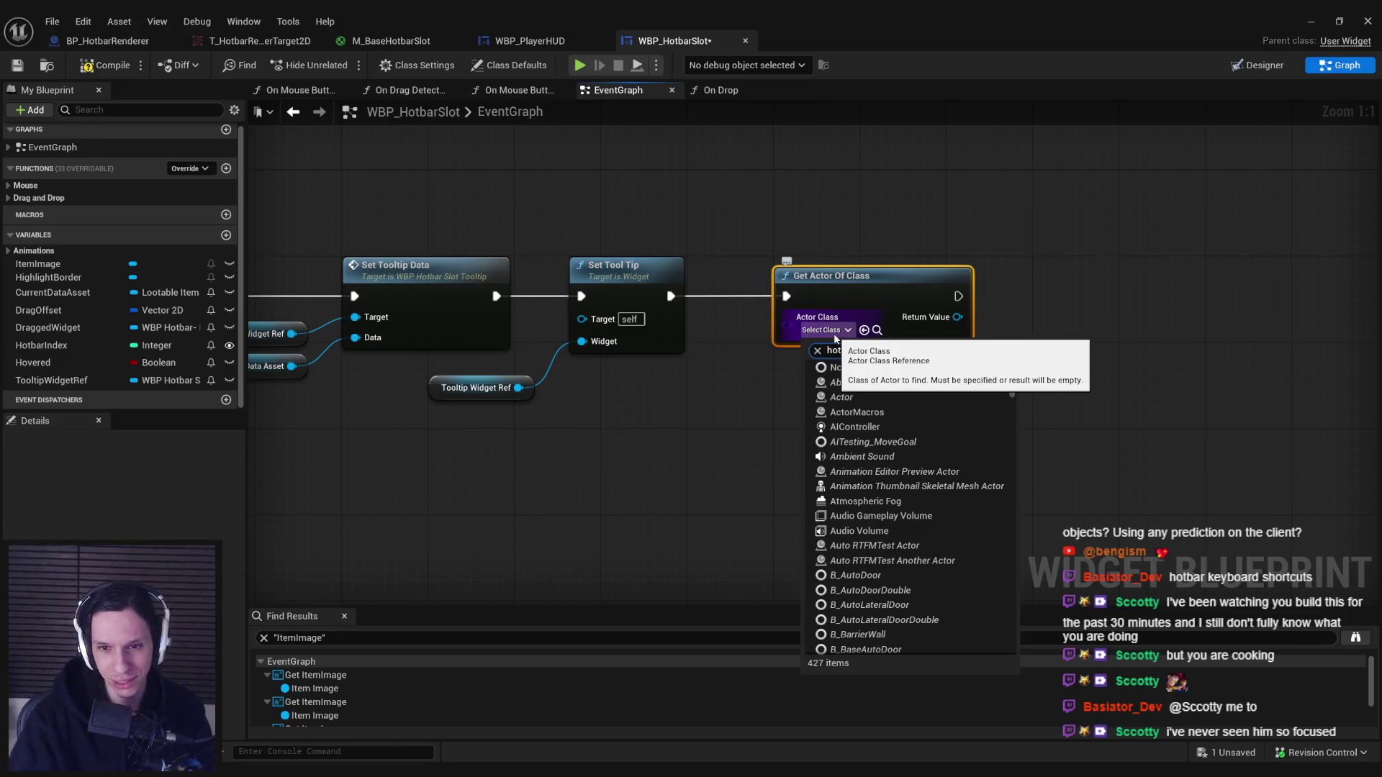
text(barrender)
click(899, 382)
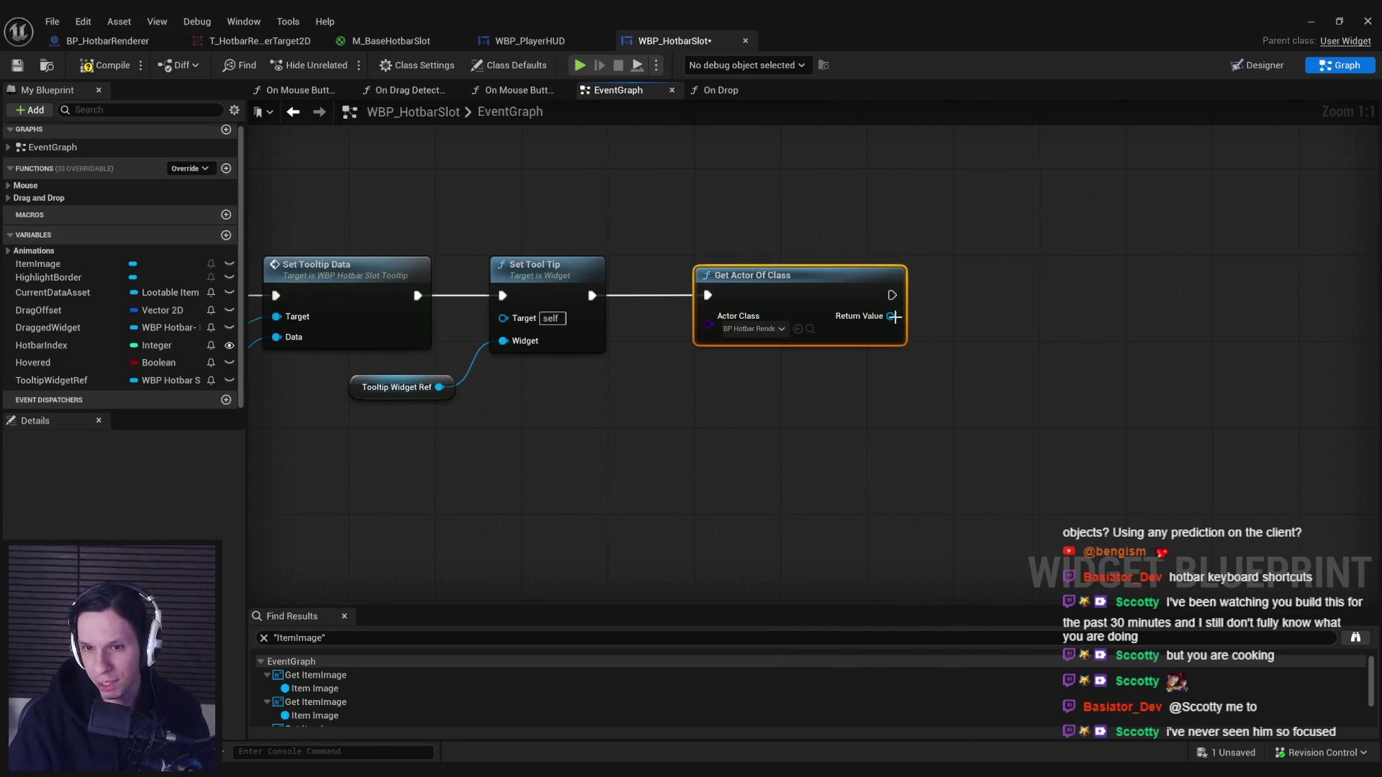
Call Set Slot with Mesh on the found BP_HotbarRenderer actor.
drag(894, 316, 968, 317)
text(set slot)
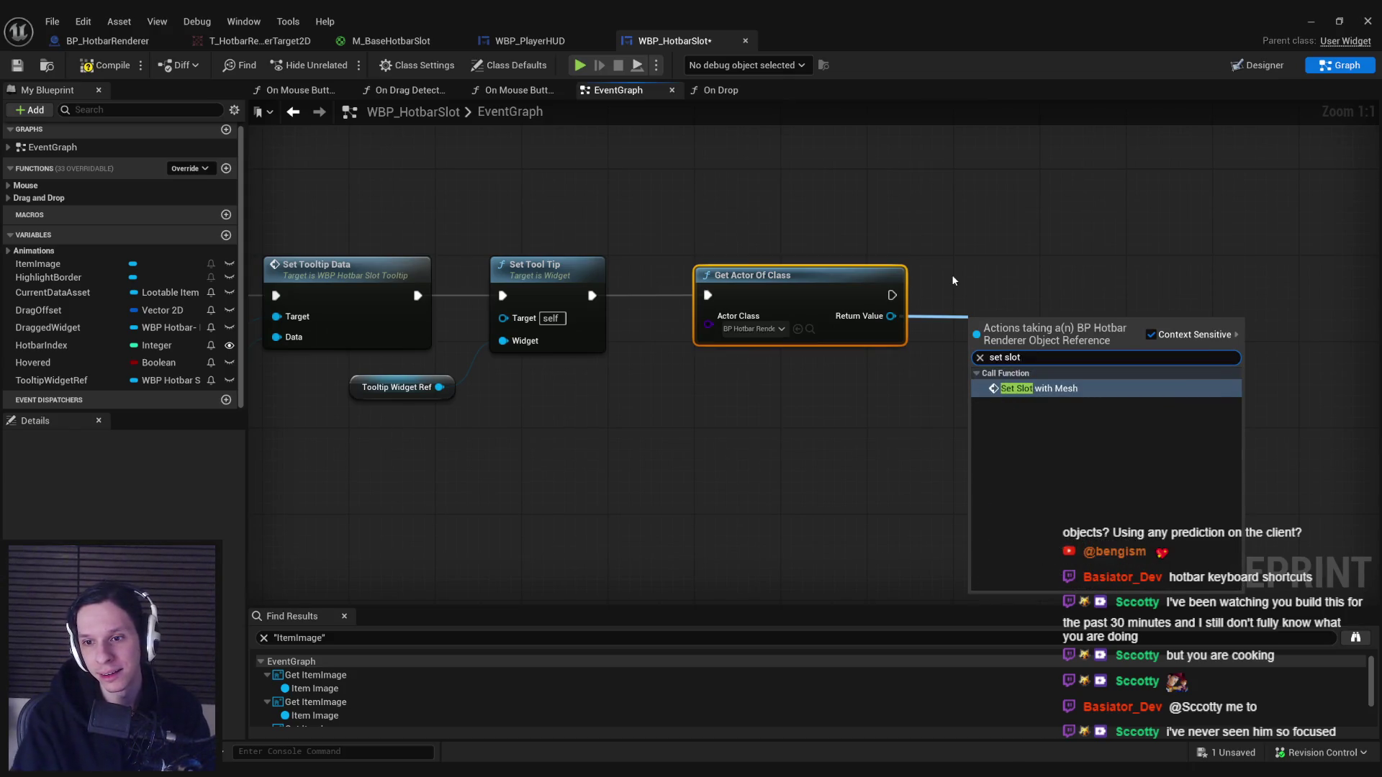
key(Return)
drag(1035, 340, 1034, 286)
Wire HotbarIndex and CurrentDataAsset into Set Slot with Mesh's index and Item Data inputs.
mouse_move(45, 352)
mouse_down()
mouse_move(938, 361)
mouse_move(976, 347)
mouse_up()
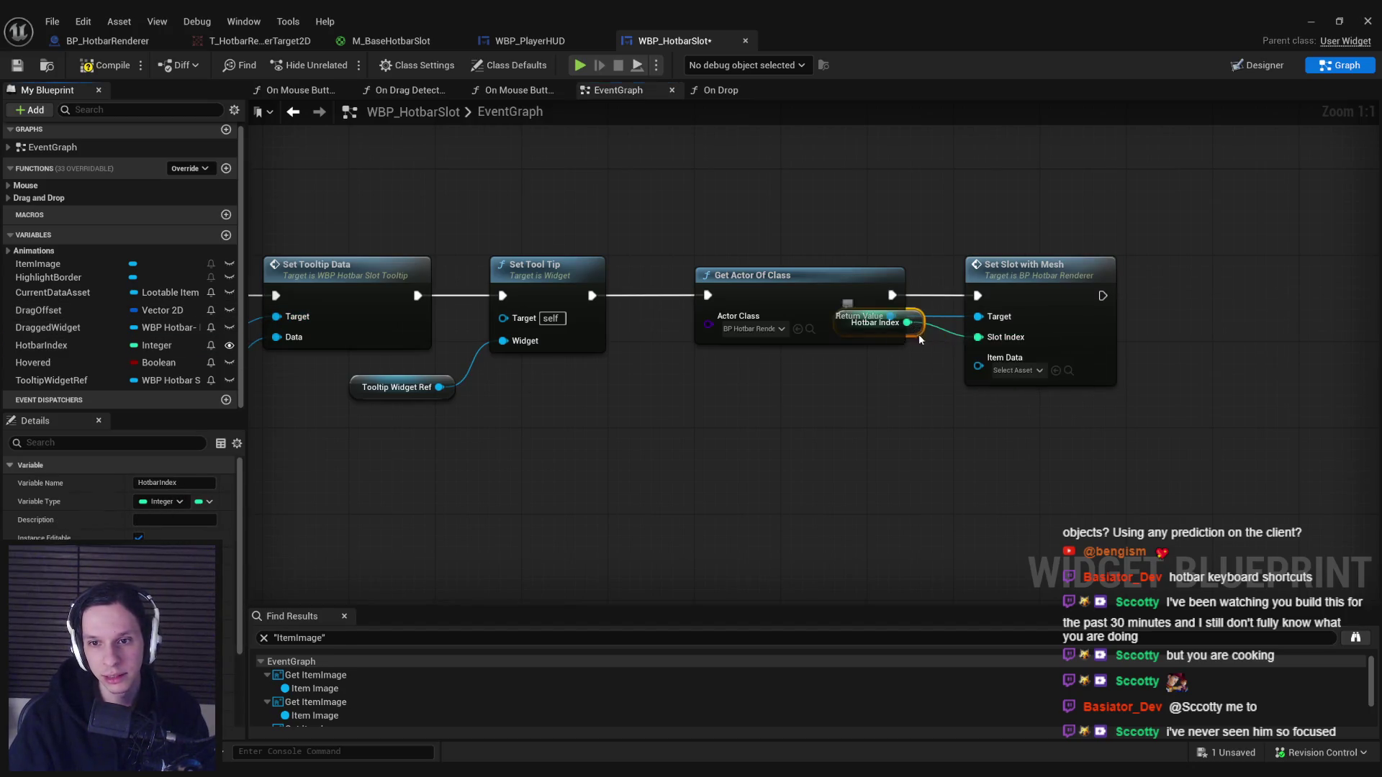
click(893, 424)
scroll(741, 411, down, 1)
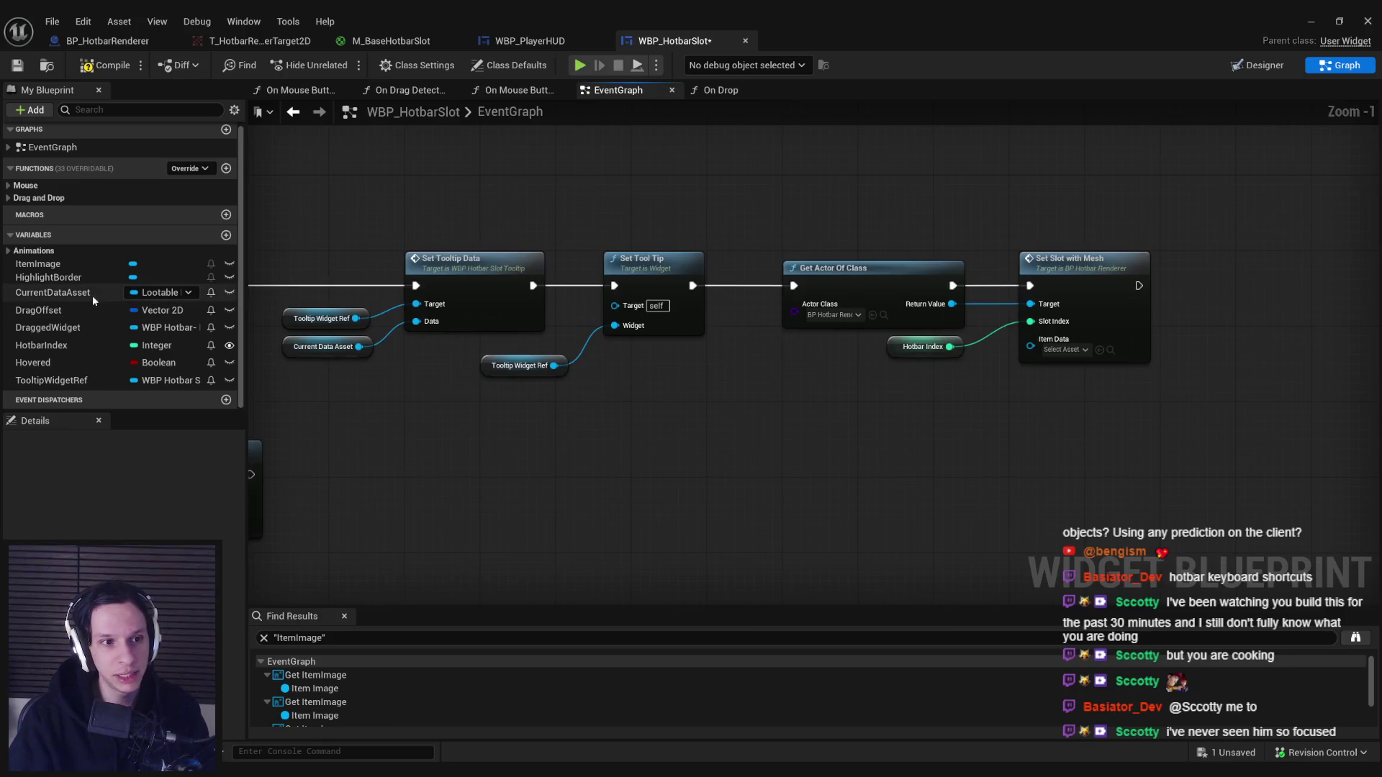
mouse_move(74, 301)
mouse_down()
mouse_move(1022, 342)
mouse_move(972, 342)
mouse_move(946, 390)
mouse_up()
click(946, 391)
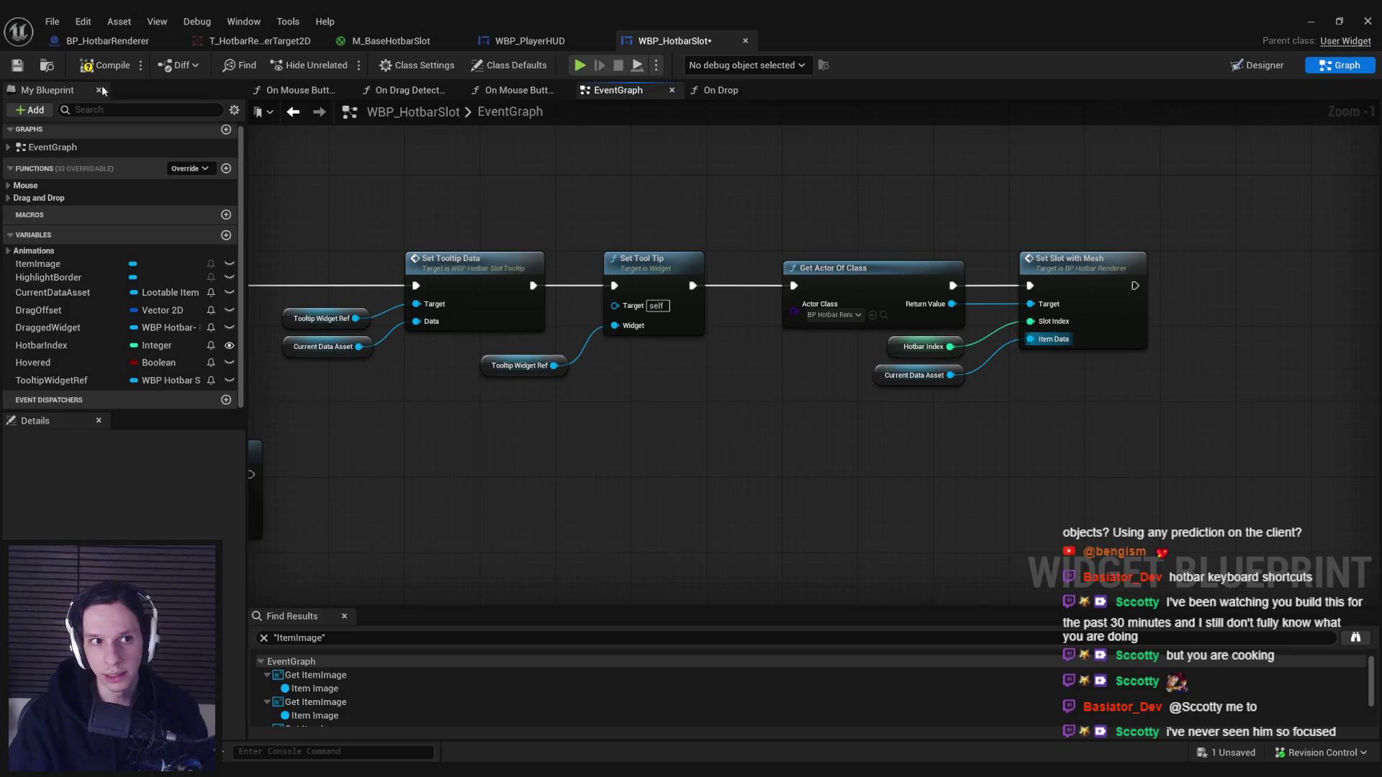
click(1310, 21)
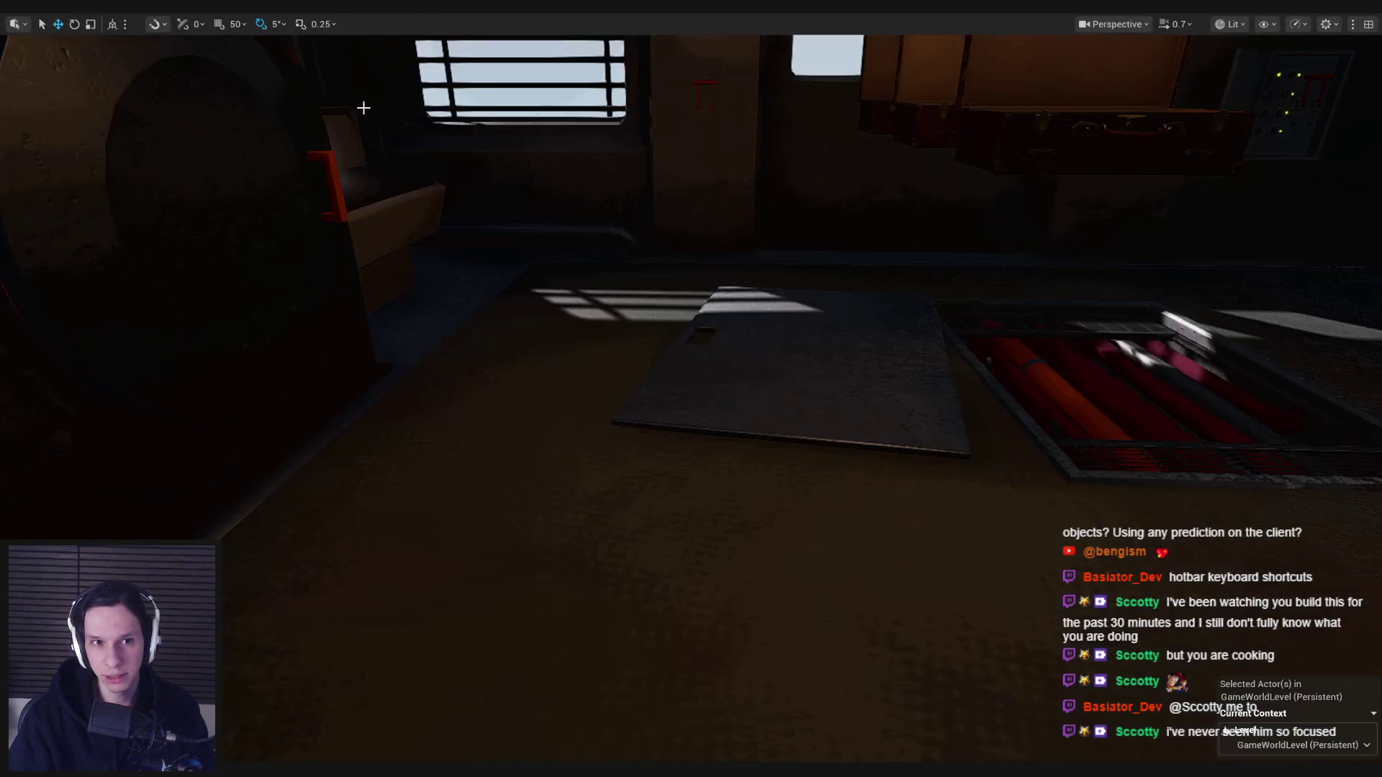
Run a play-in-editor session, drop the held red flashlight, then stop it.
key(alt+p)
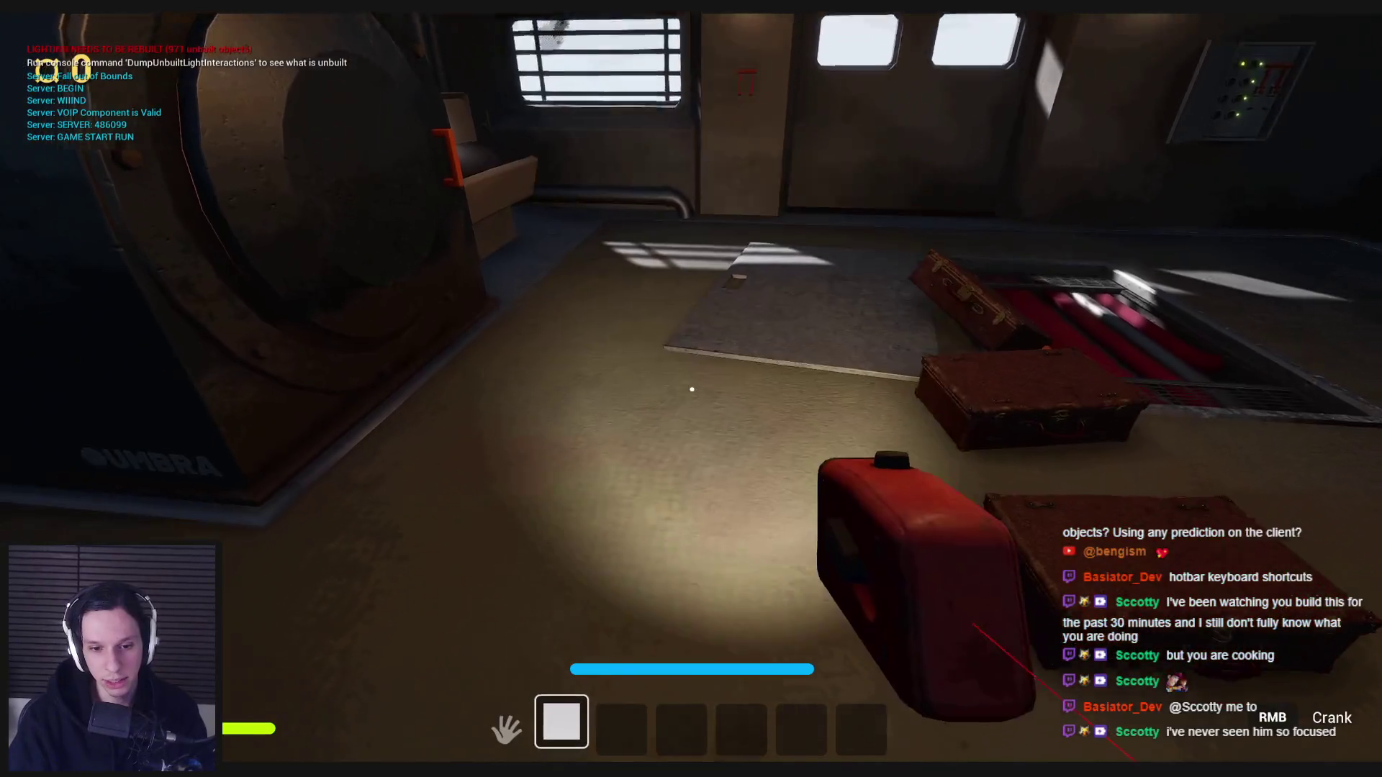
click(691, 389)
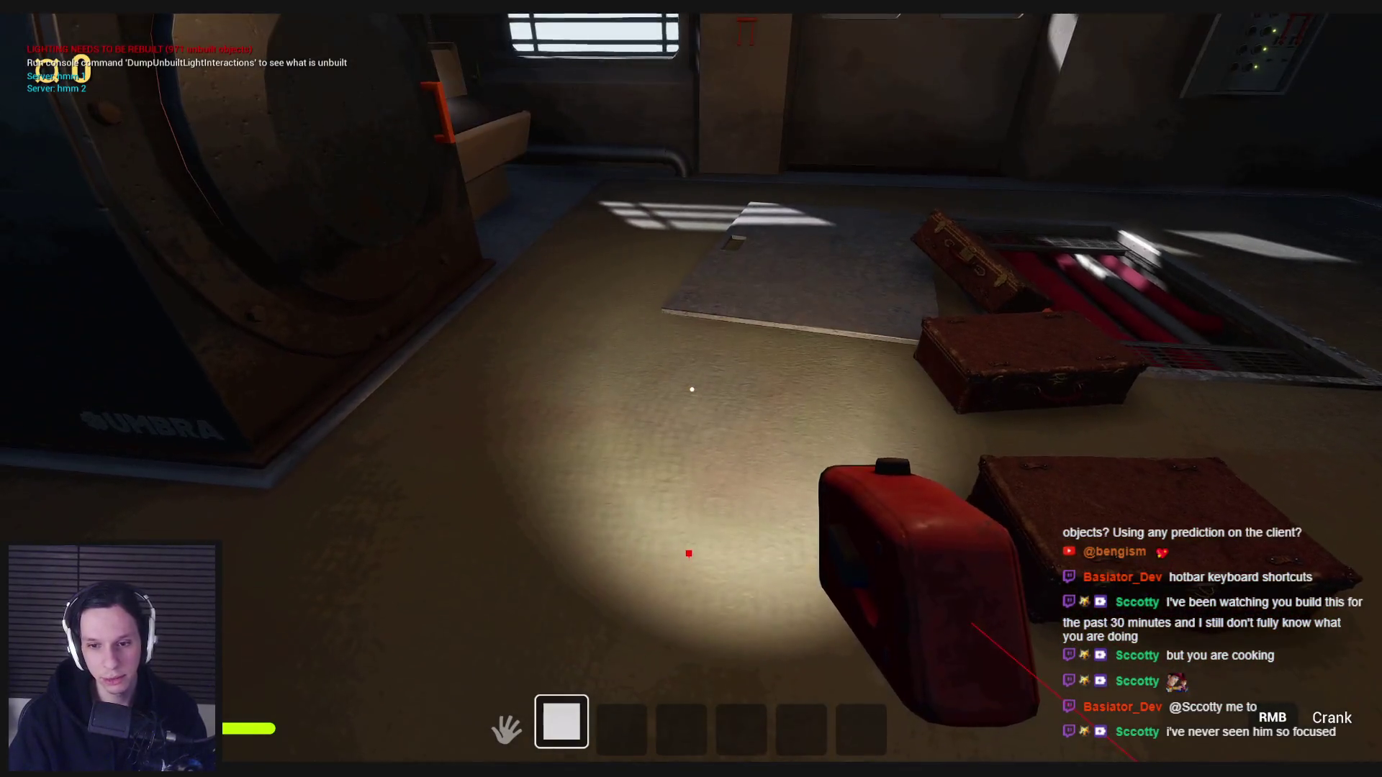
key(Escape)
Review WBP_PlayerHUD and BP_HotbarRenderer, then return to WBP_HotbarSlot's Set Slot with Mesh call.
click(527, 732)
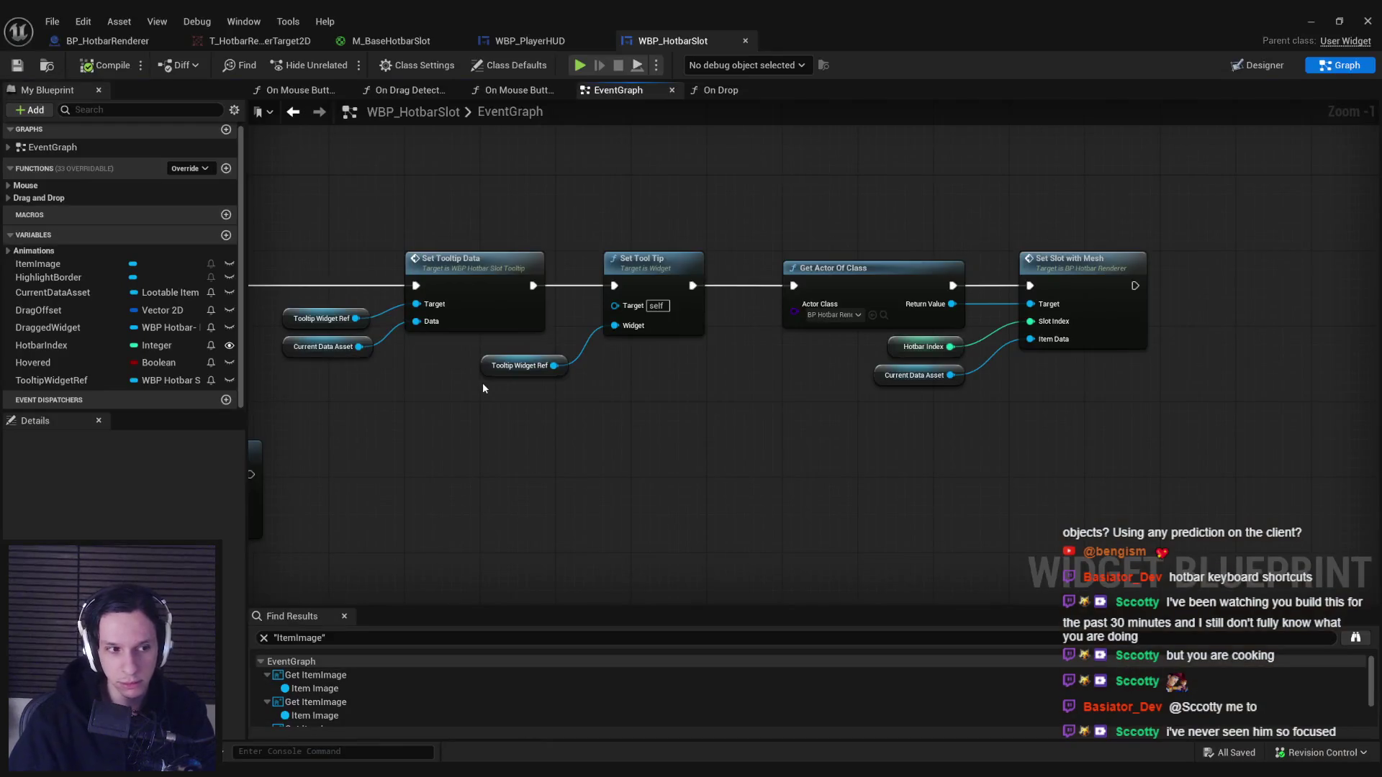
drag(508, 465, 1023, 441)
click(538, 44)
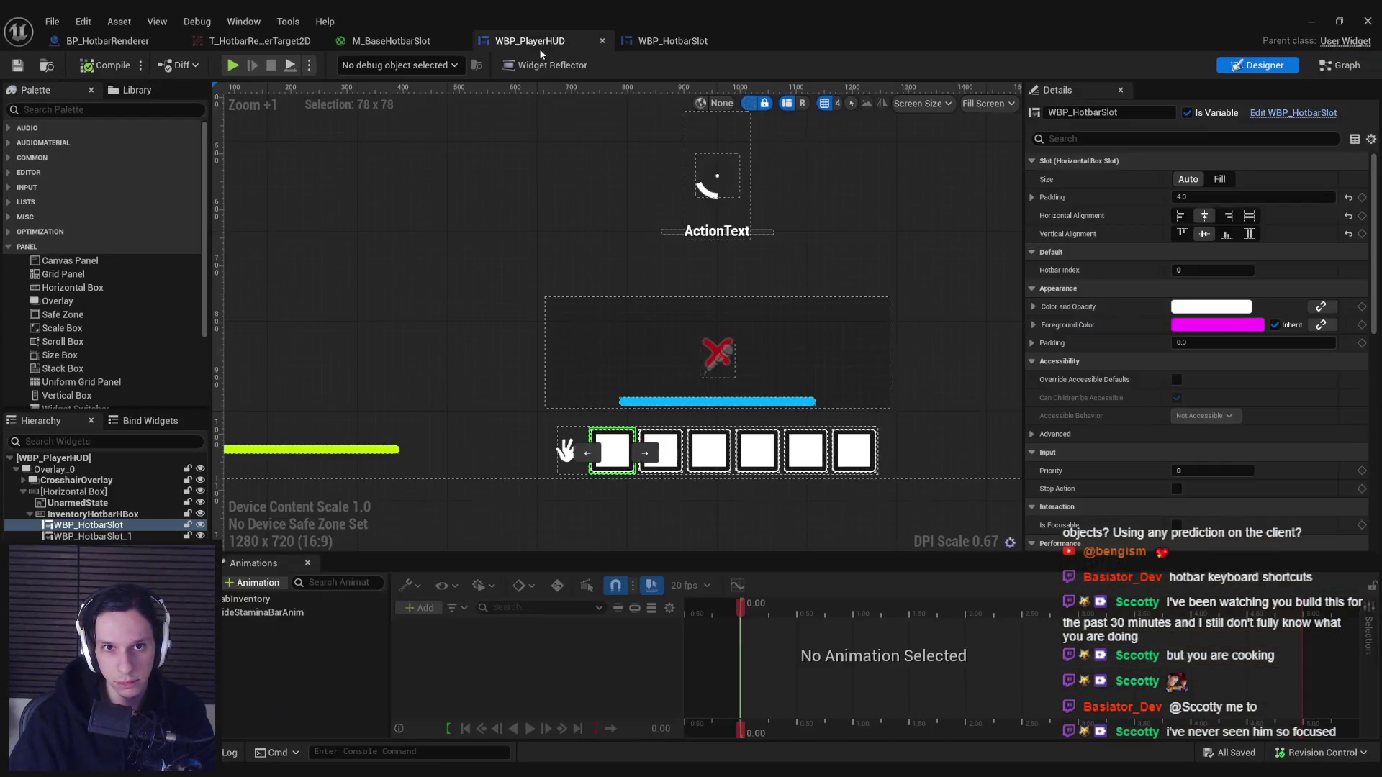
click(108, 40)
drag(506, 390, 337, 345)
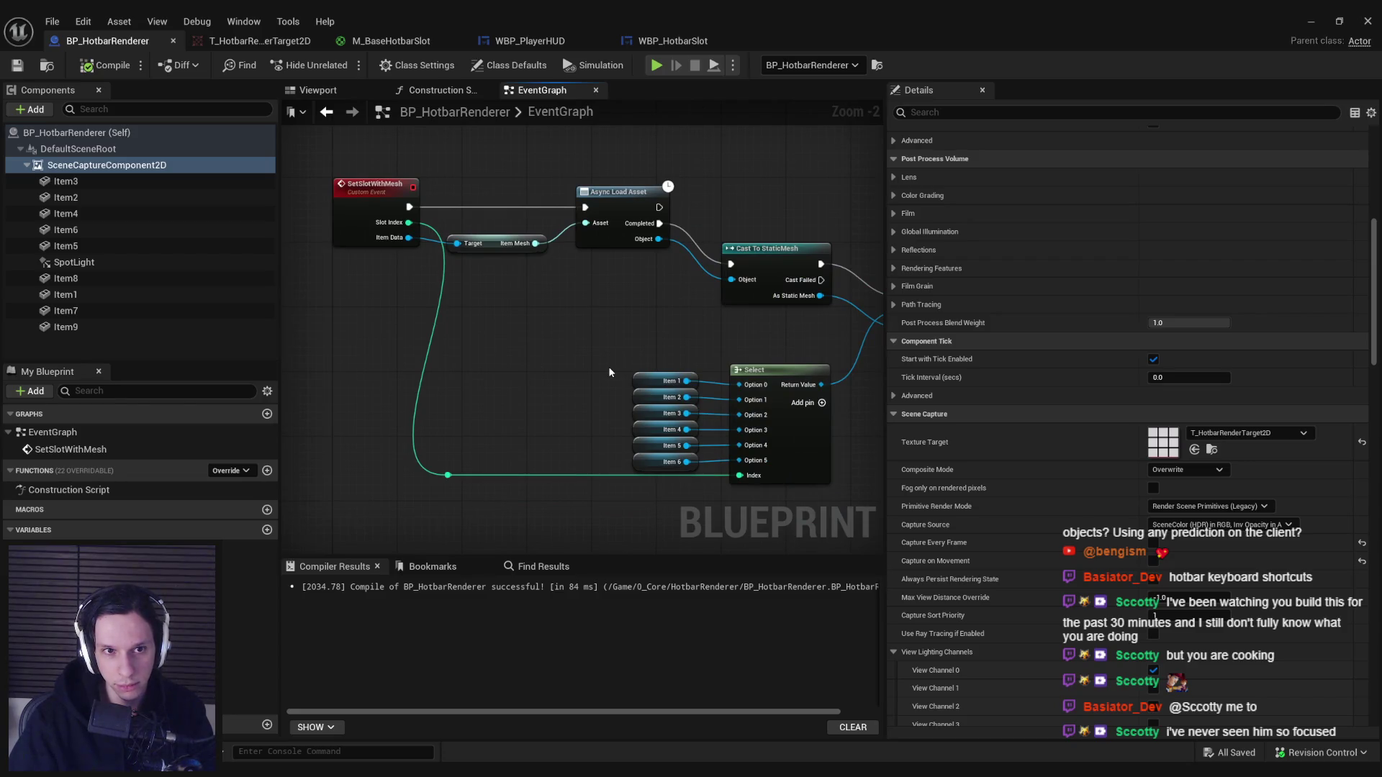
scroll(605, 366, down, 3)
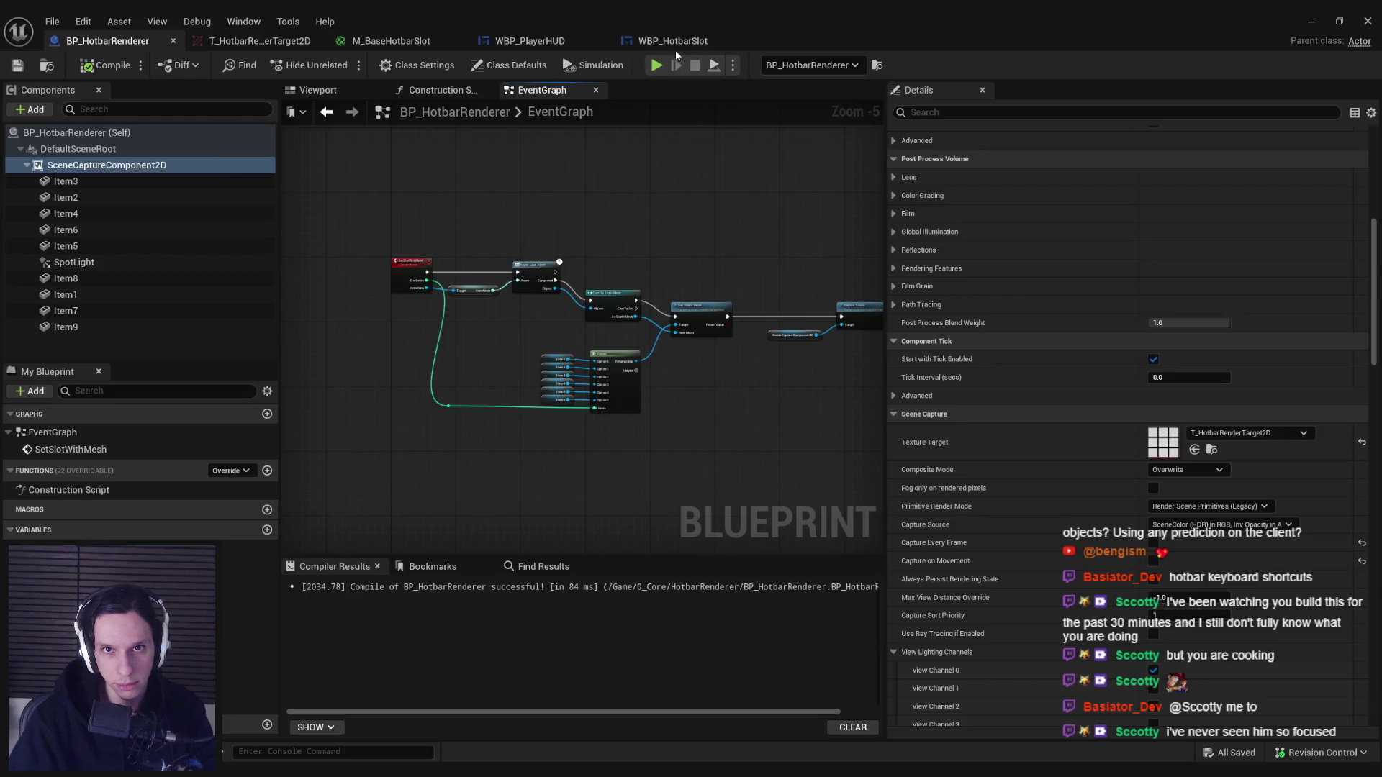
click(676, 48)
drag(1028, 387, 516, 405)
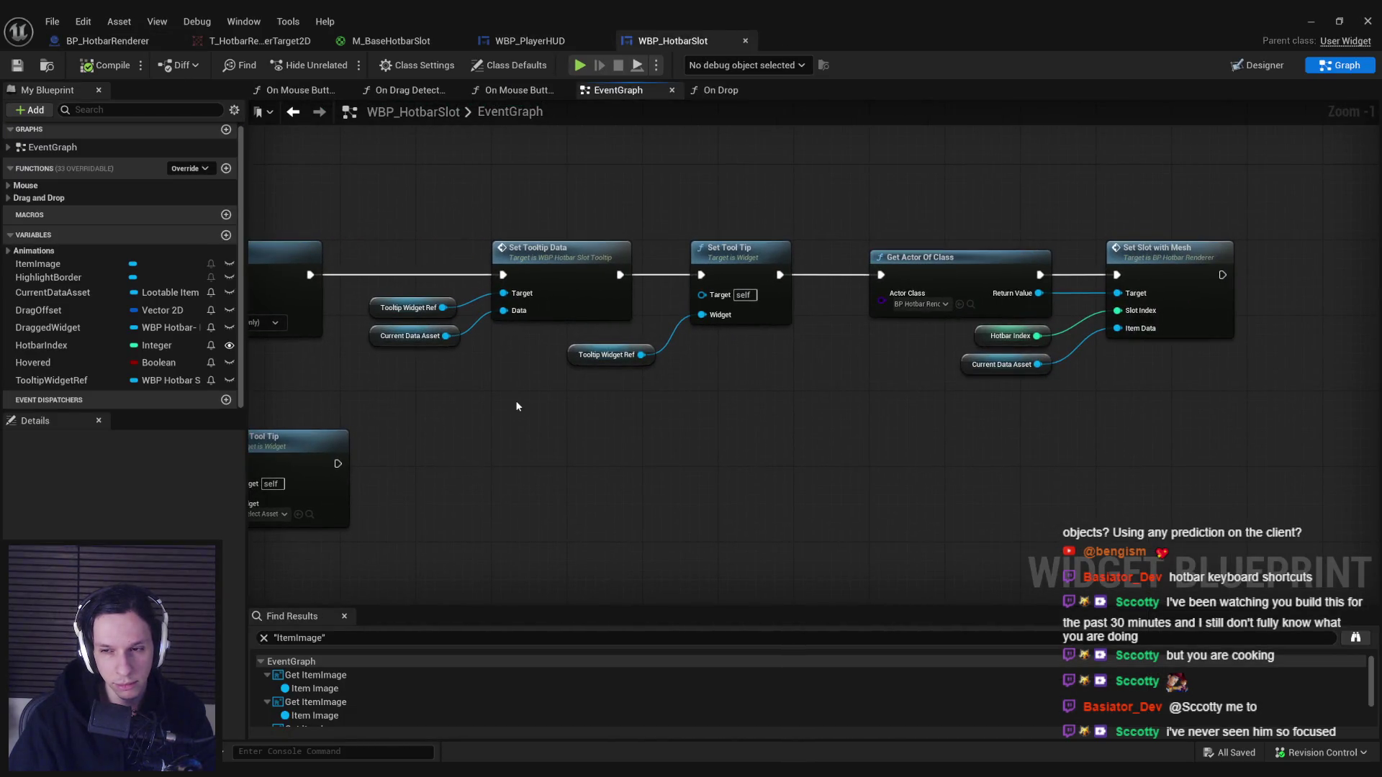
Put a breakpoint on the Set Slot with Mesh node.
right_click(1187, 267)
click(1233, 532)
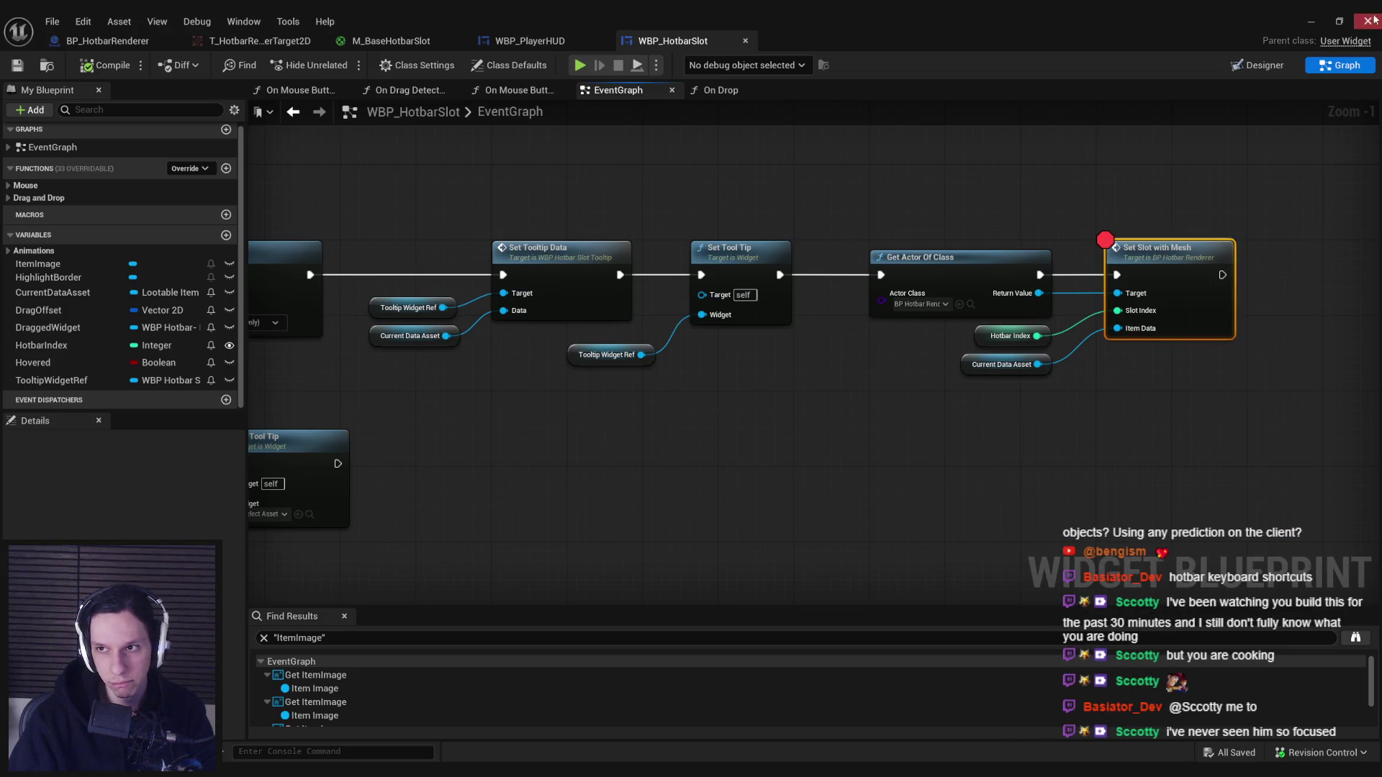
click(1311, 21)
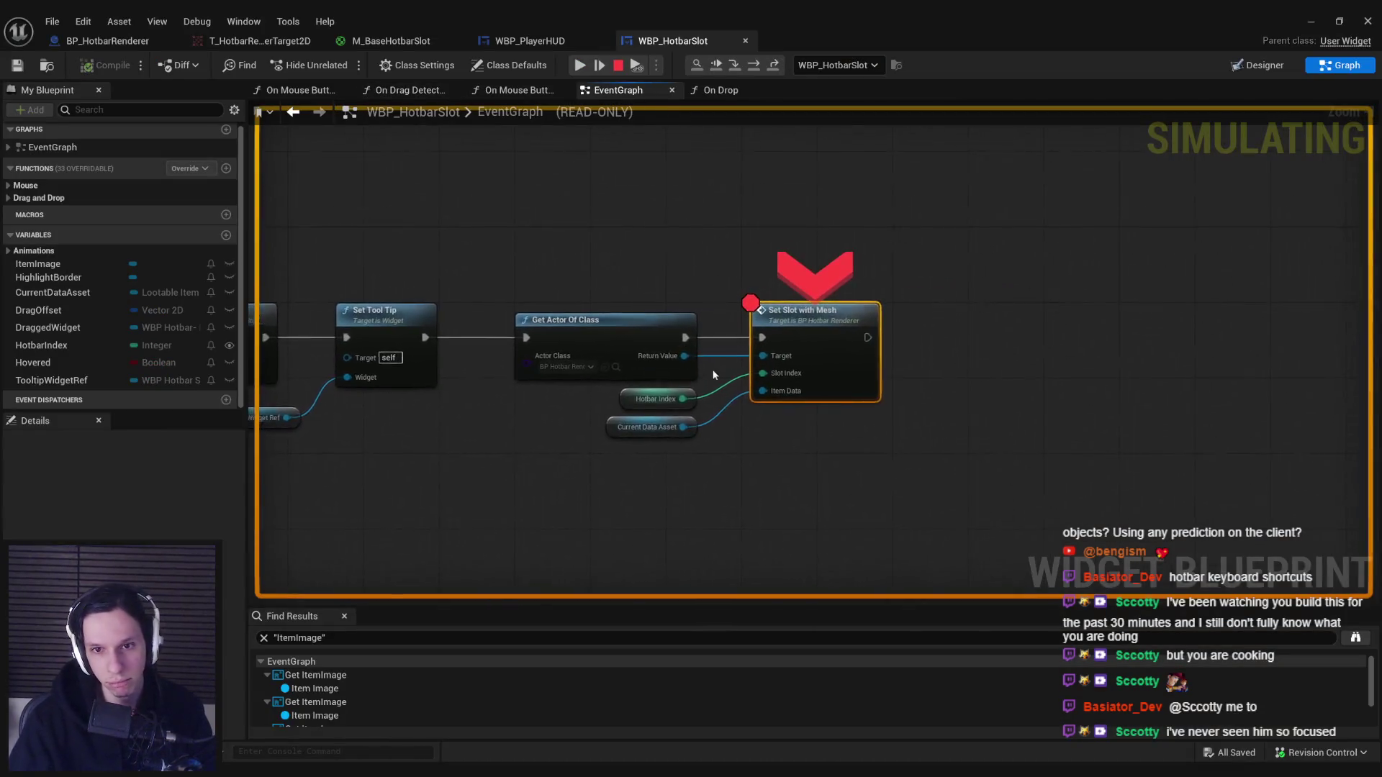
Step into SetSlotWithMesh and check it receives slot 0 and the flashlight data.
mouse_move(751, 382)
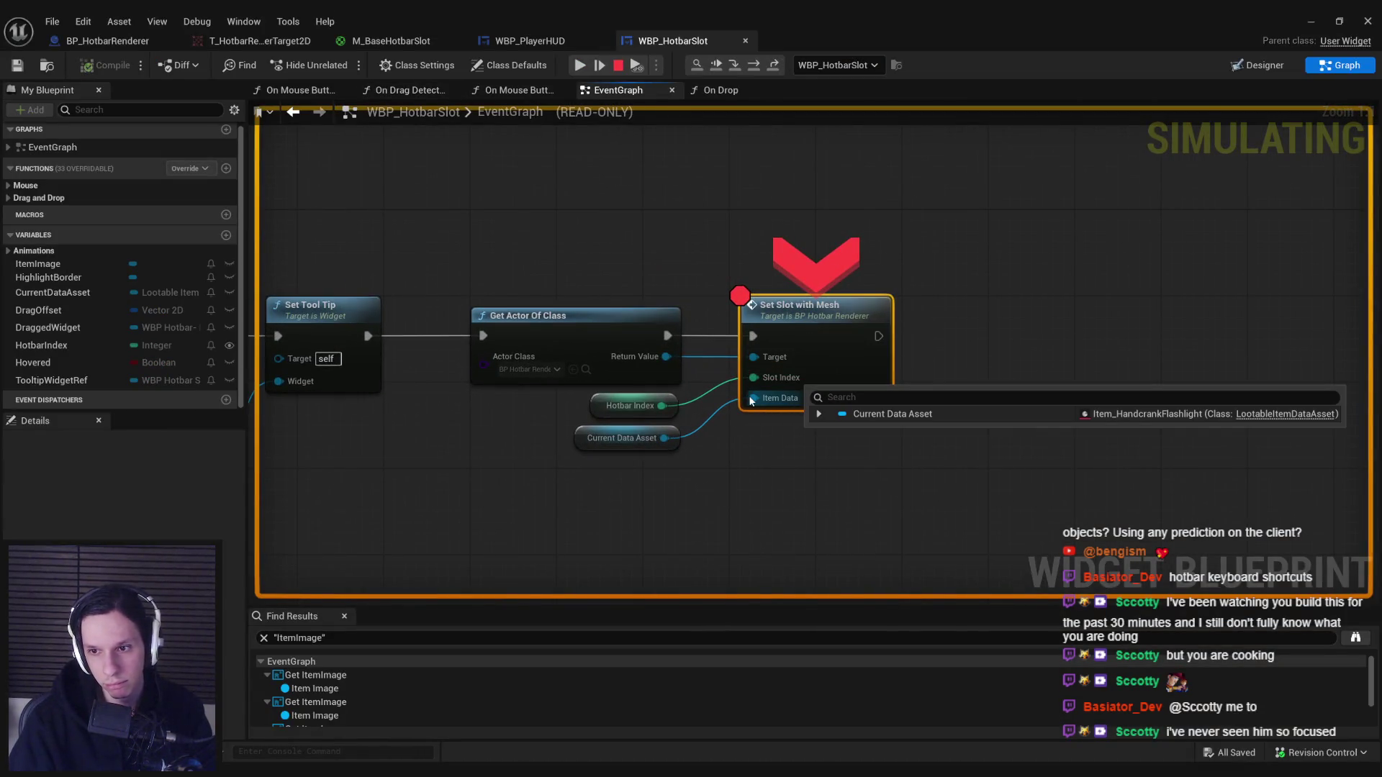
mouse_move(753, 356)
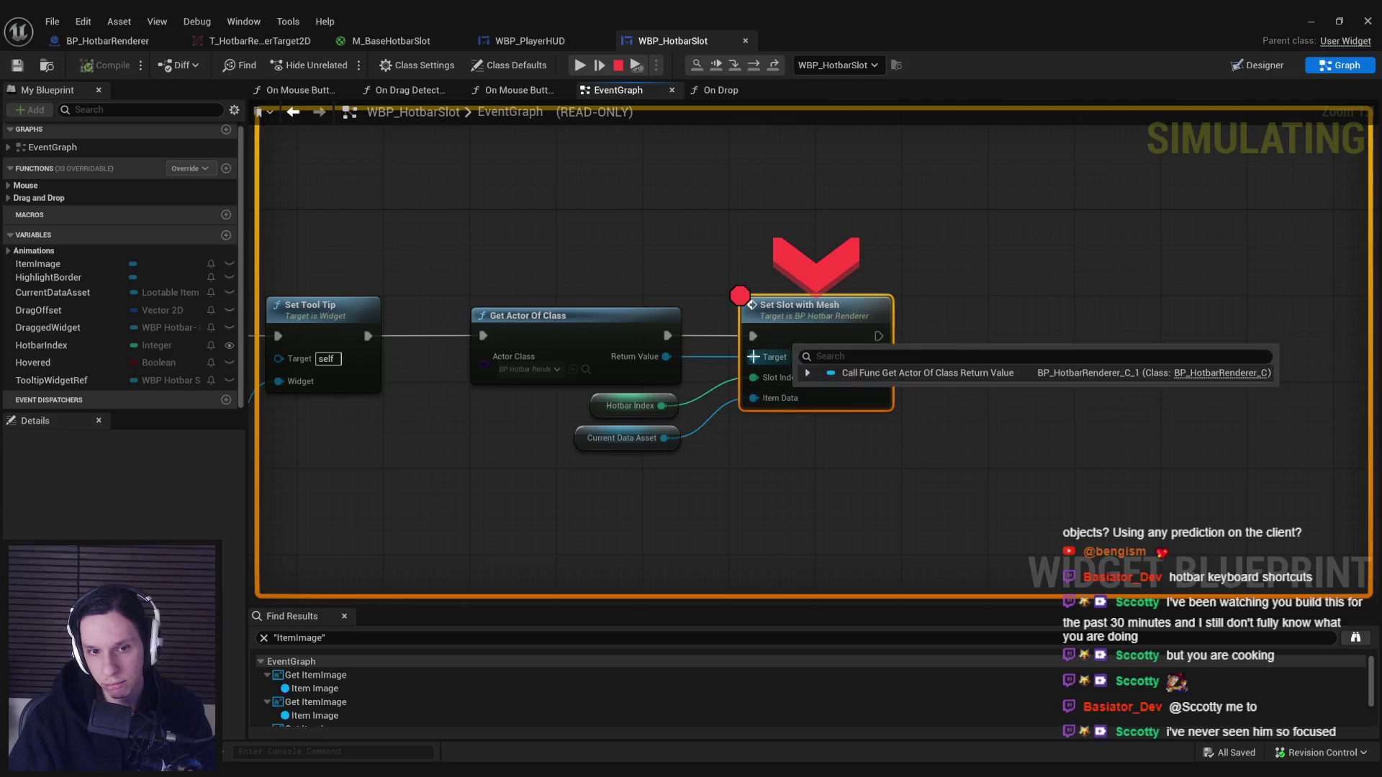
click(733, 70)
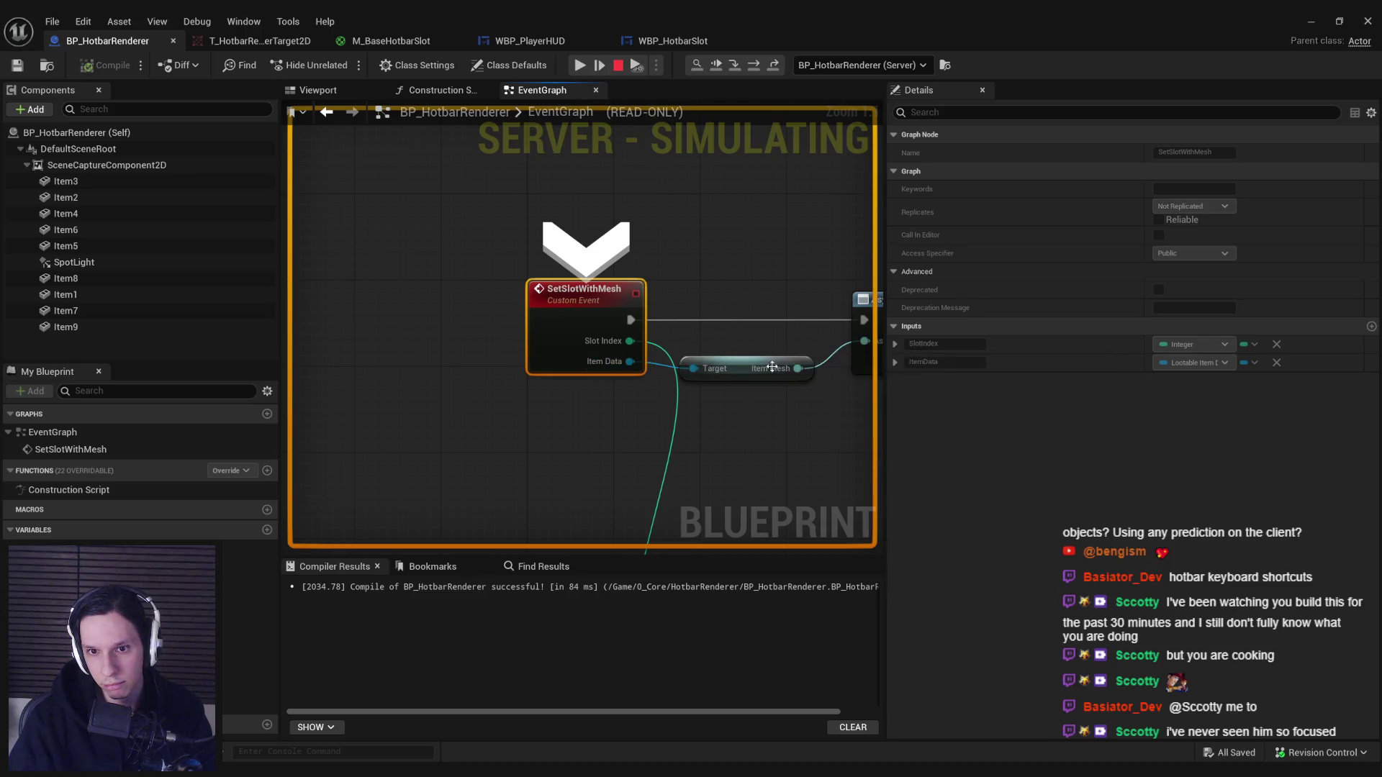
click(736, 67)
mouse_move(465, 363)
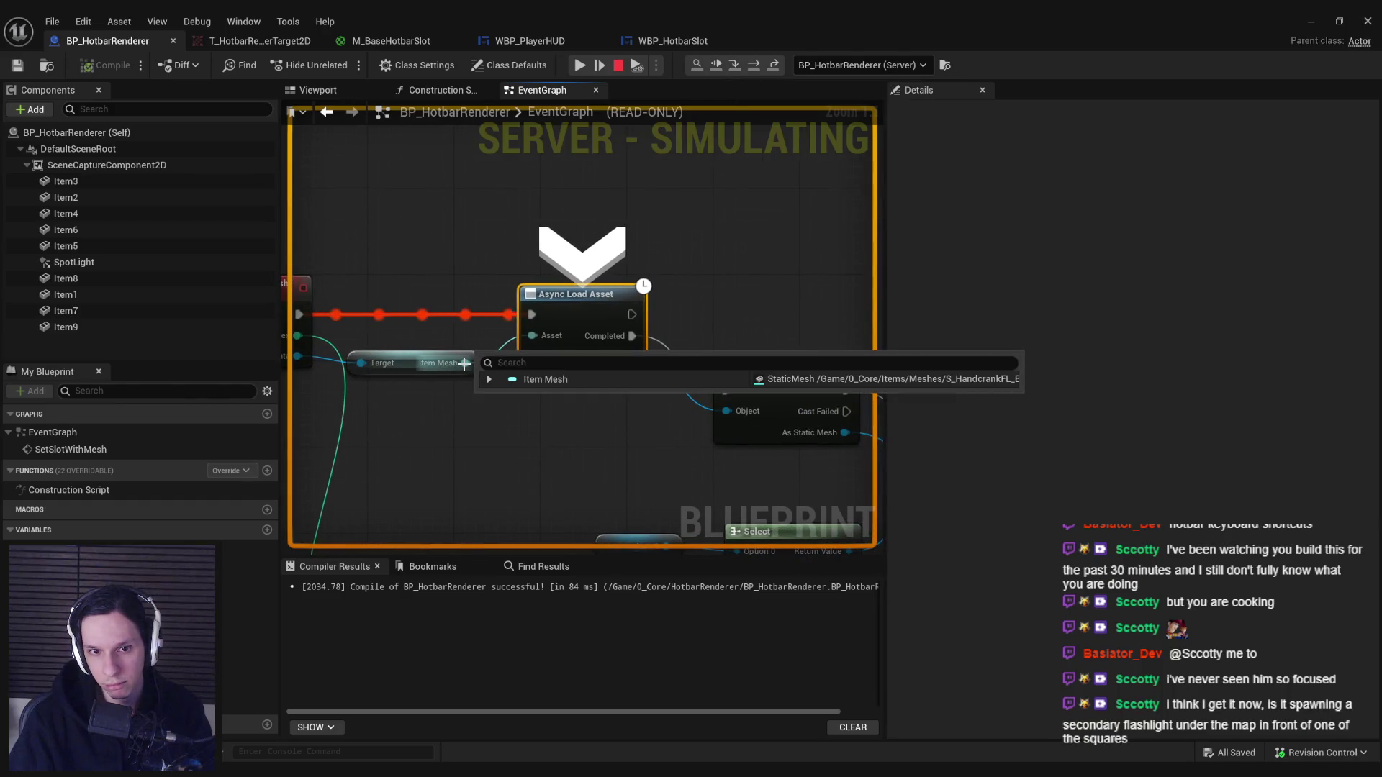
scroll(513, 439, down, 2)
drag(405, 328, 348, 301)
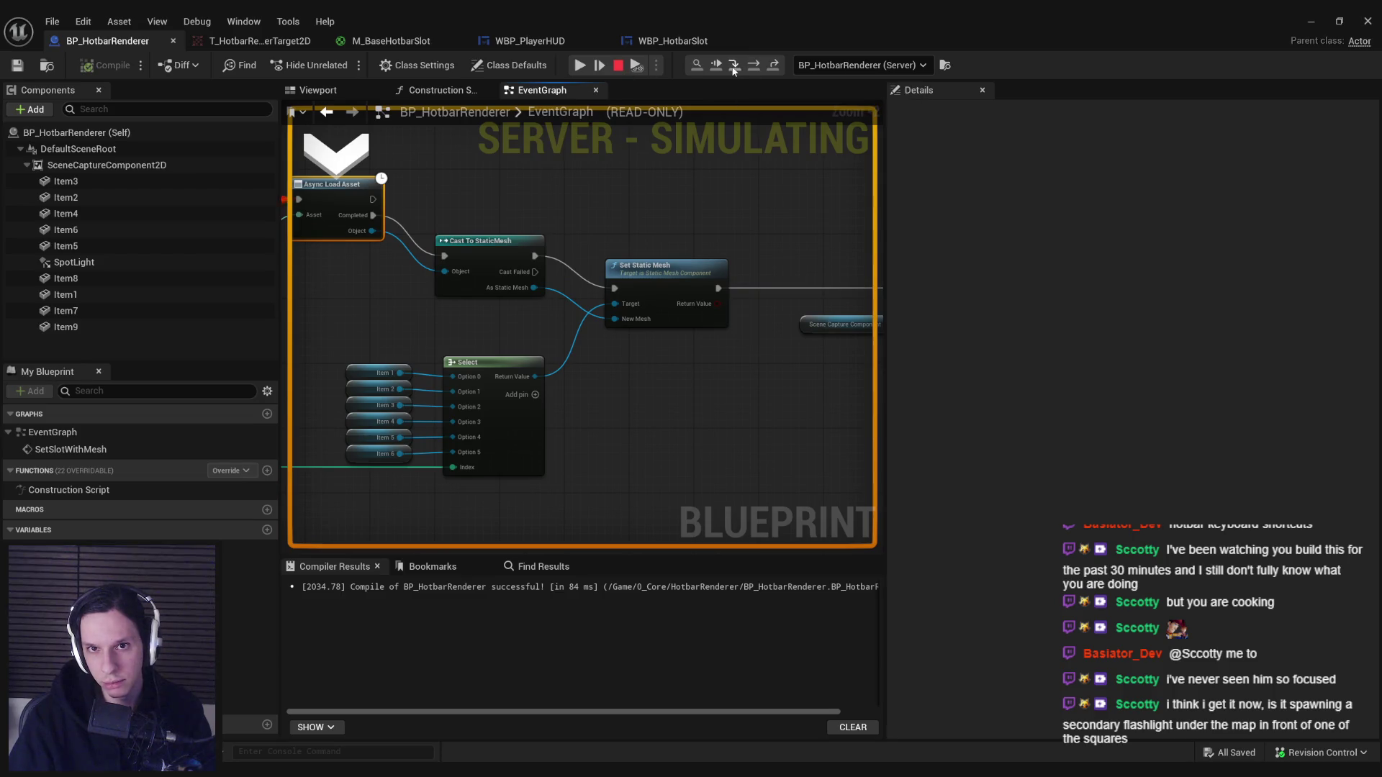
Keep stepping through execution up to SET Game State Ref.
click(734, 67)
click(734, 67)
click(734, 67)
click(735, 67)
click(734, 67)
click(734, 67)
click(734, 67)
click(734, 67)
click(735, 67)
click(734, 66)
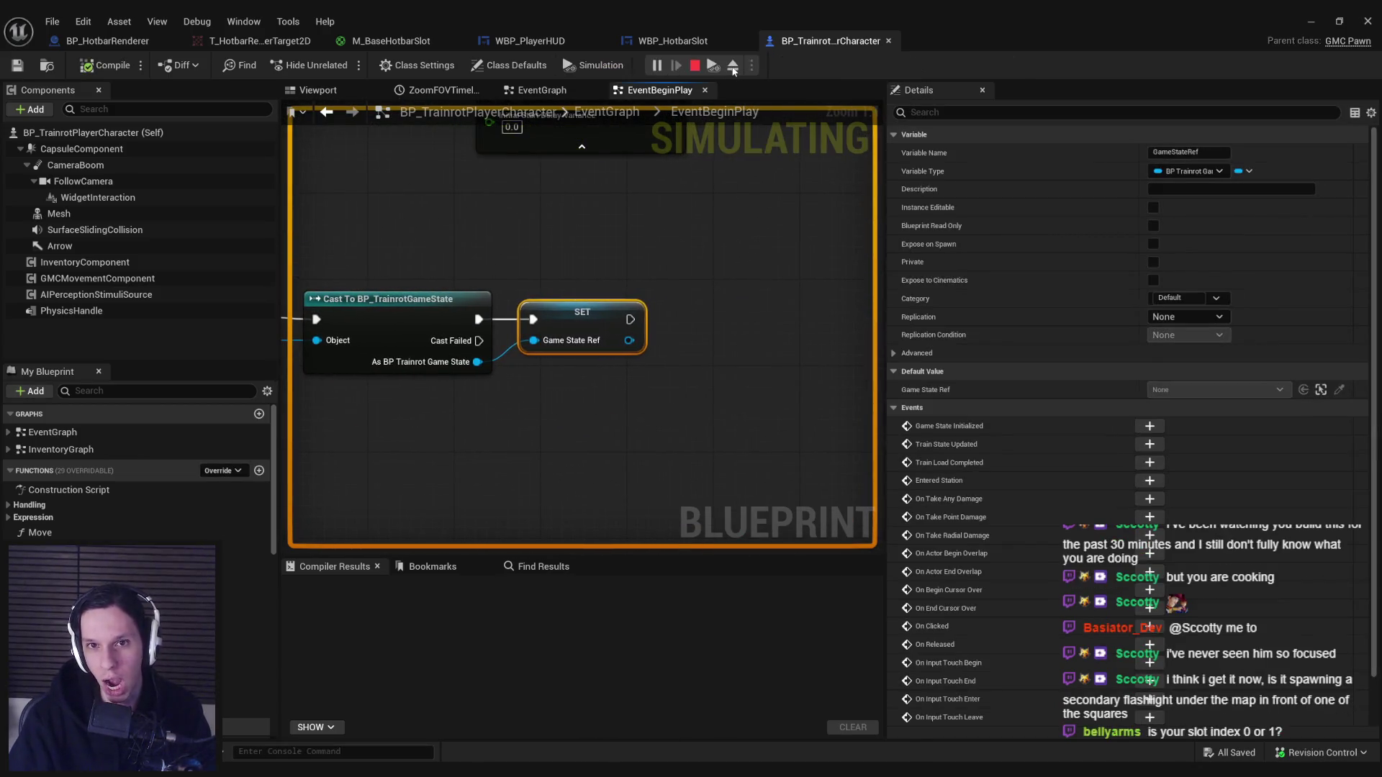
Eject with F8 to fly around the level, then return and equip the flashlight.
click(1310, 21)
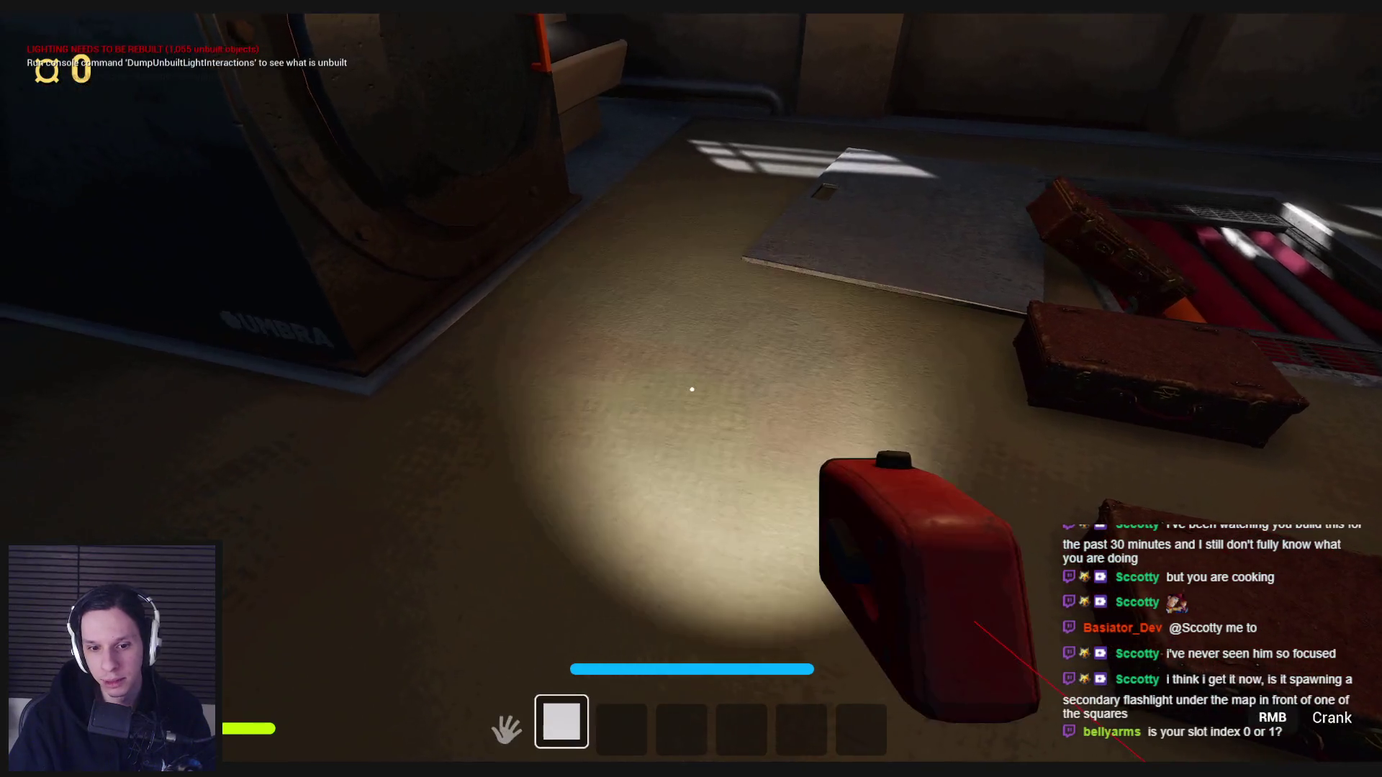
key(F8)
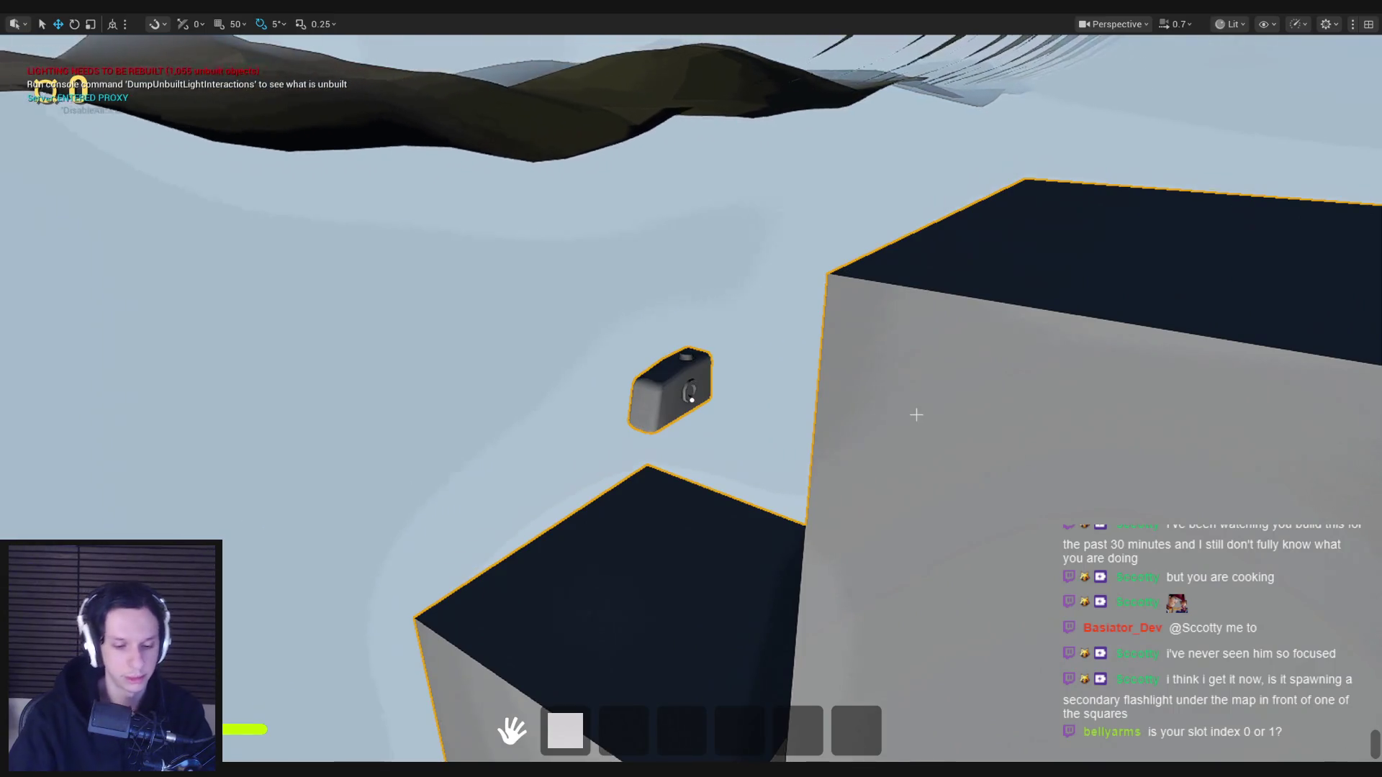
key(F8)
key(1)
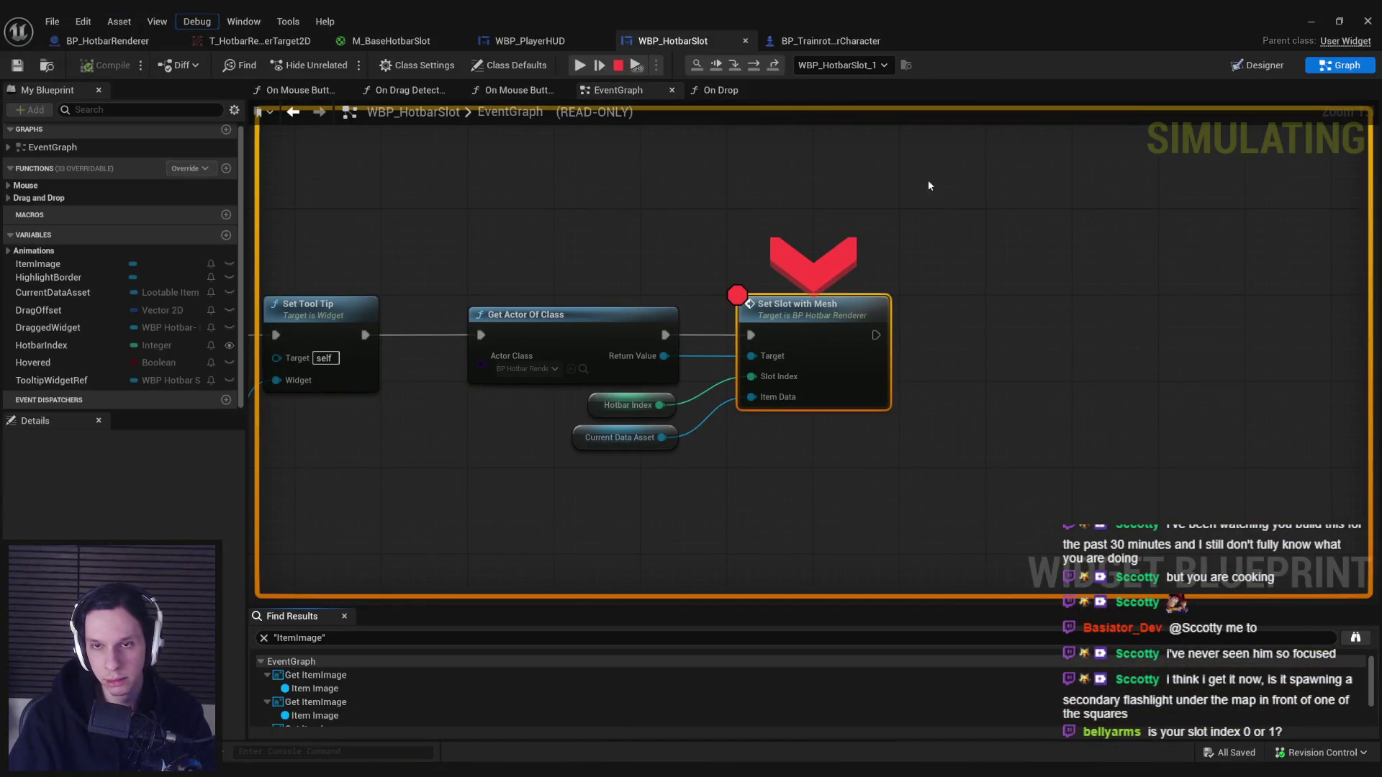
Remove the Set Slot with Mesh breakpoint and resume play with F5.
right_click(842, 348)
click(903, 453)
key(F5)
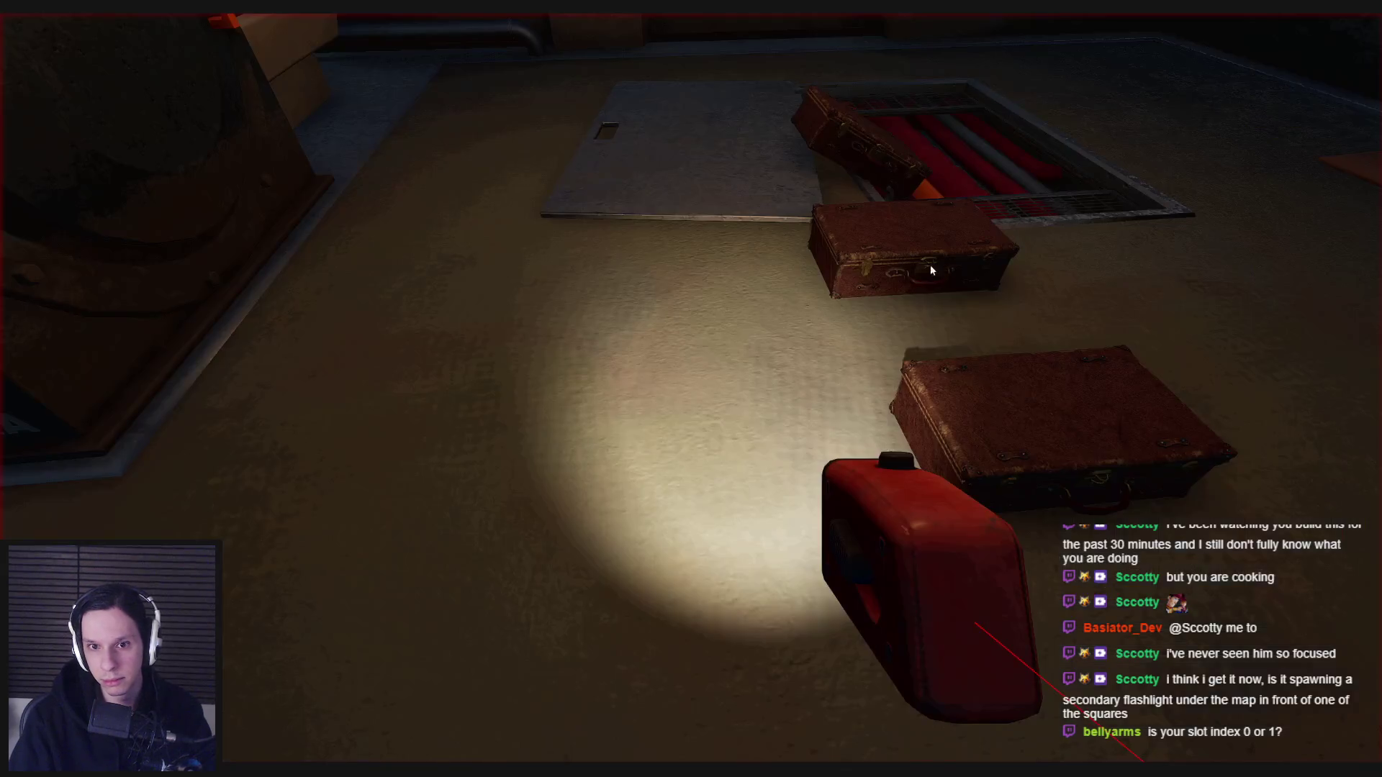
Switch between hotbar slots 1 and 2 and pick up the trombone.
click(855, 308)
key(1)
key(2)
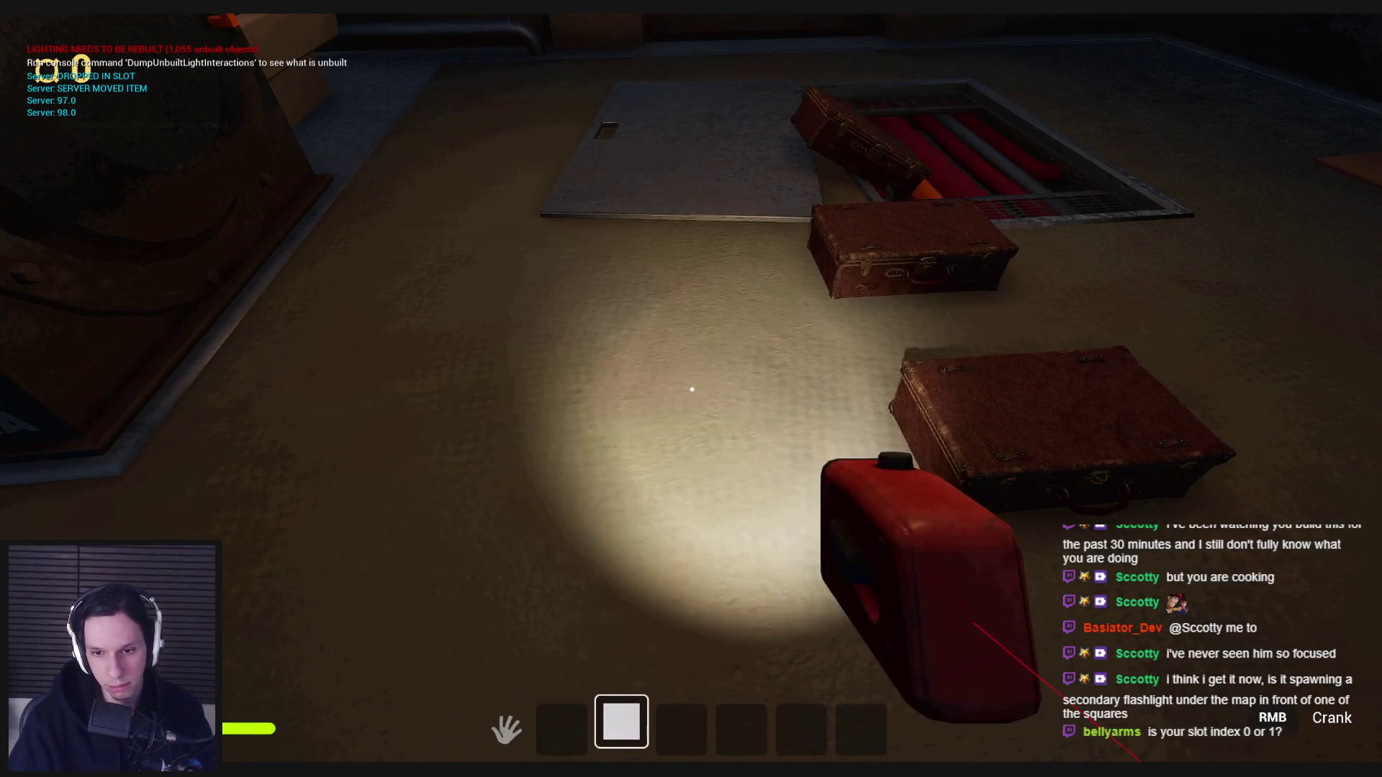
key(1)
key(2)
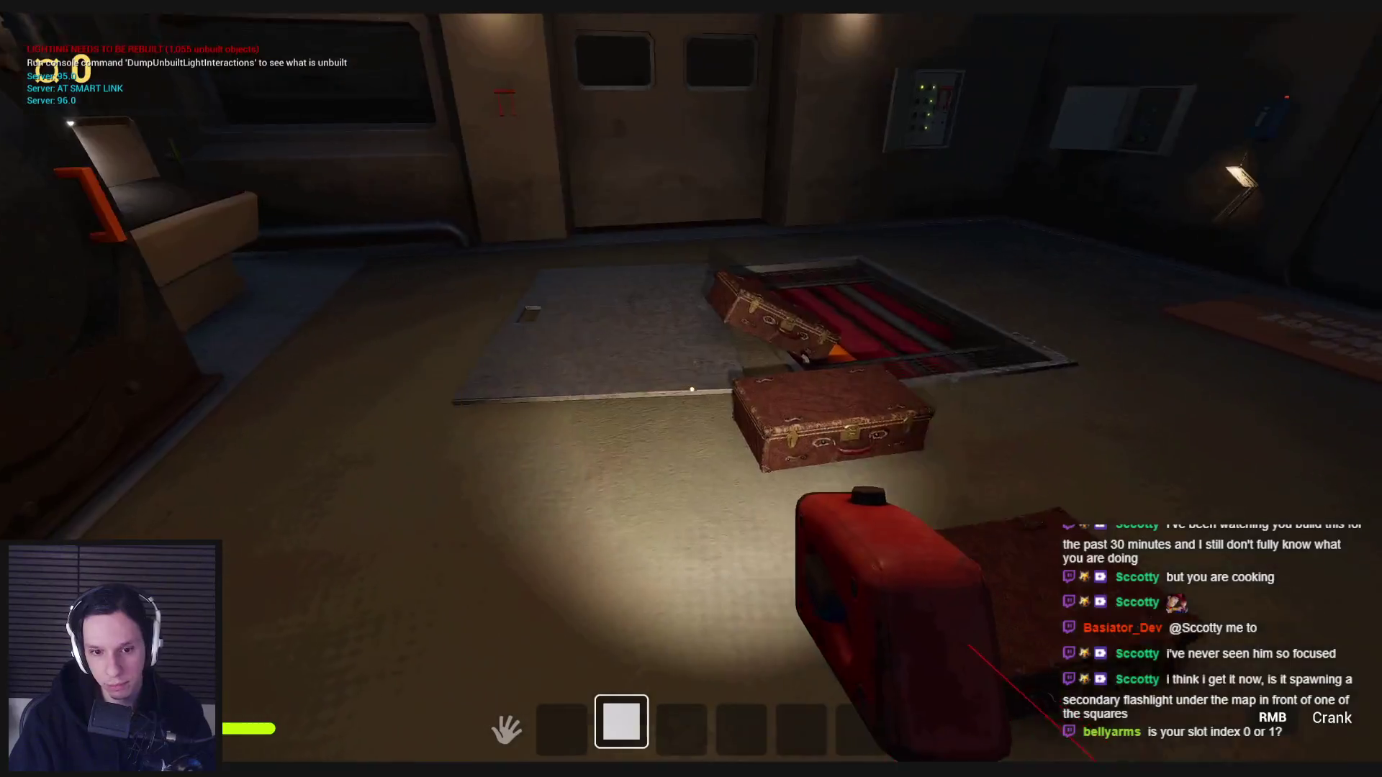
key(1)
key(e)
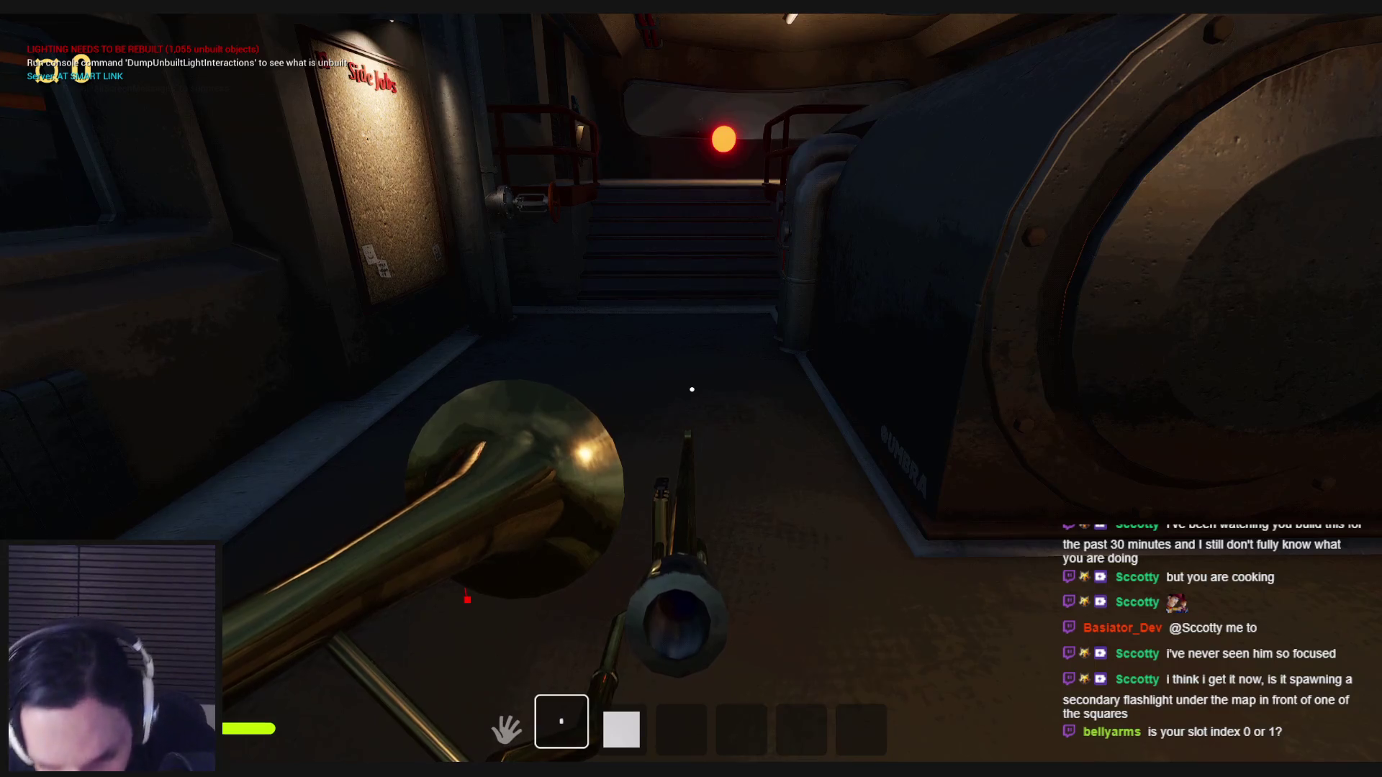
key(2)
key(1)
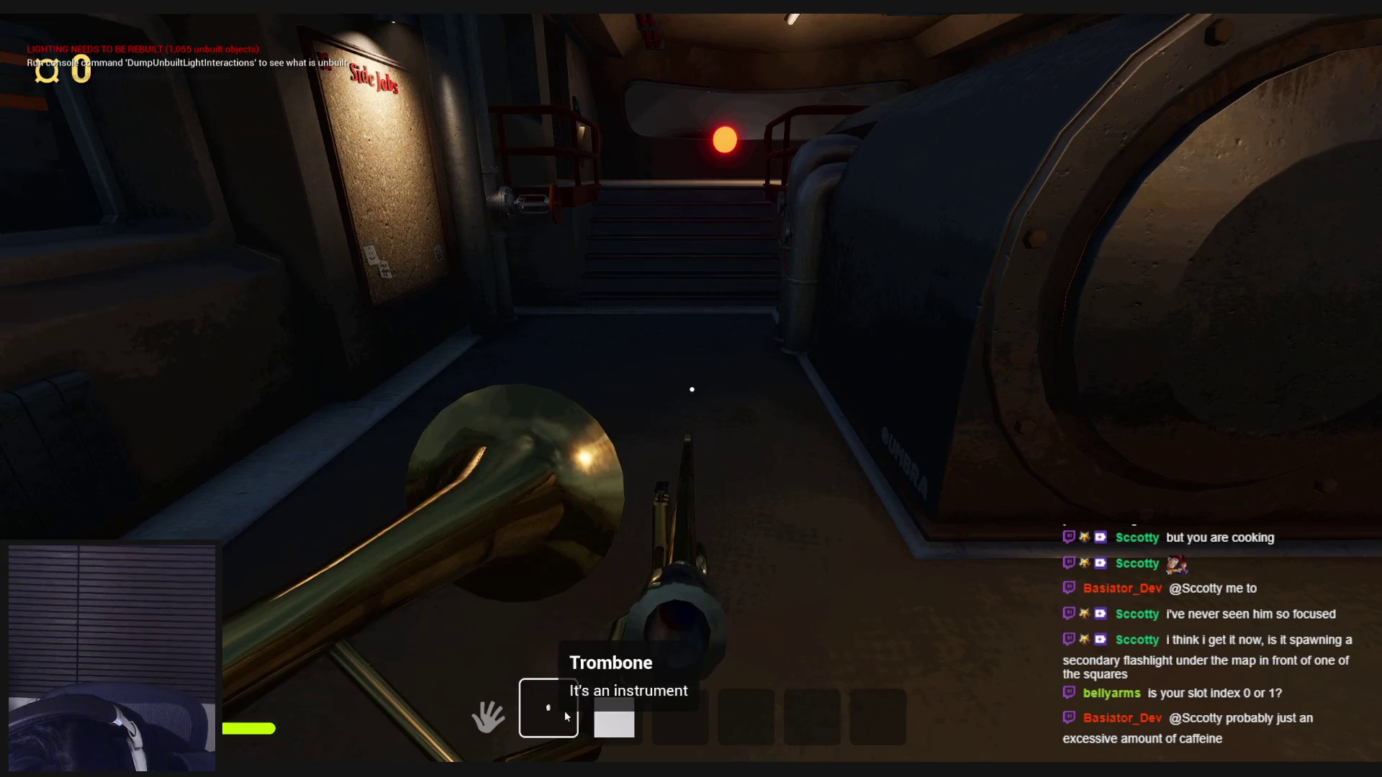
Drag icons between hotbar slots, drop and re-pick the flashlight, then stop play.
mouse_move(613, 716)
mouse_down()
mouse_move(669, 721)
mouse_move(589, 710)
mouse_up()
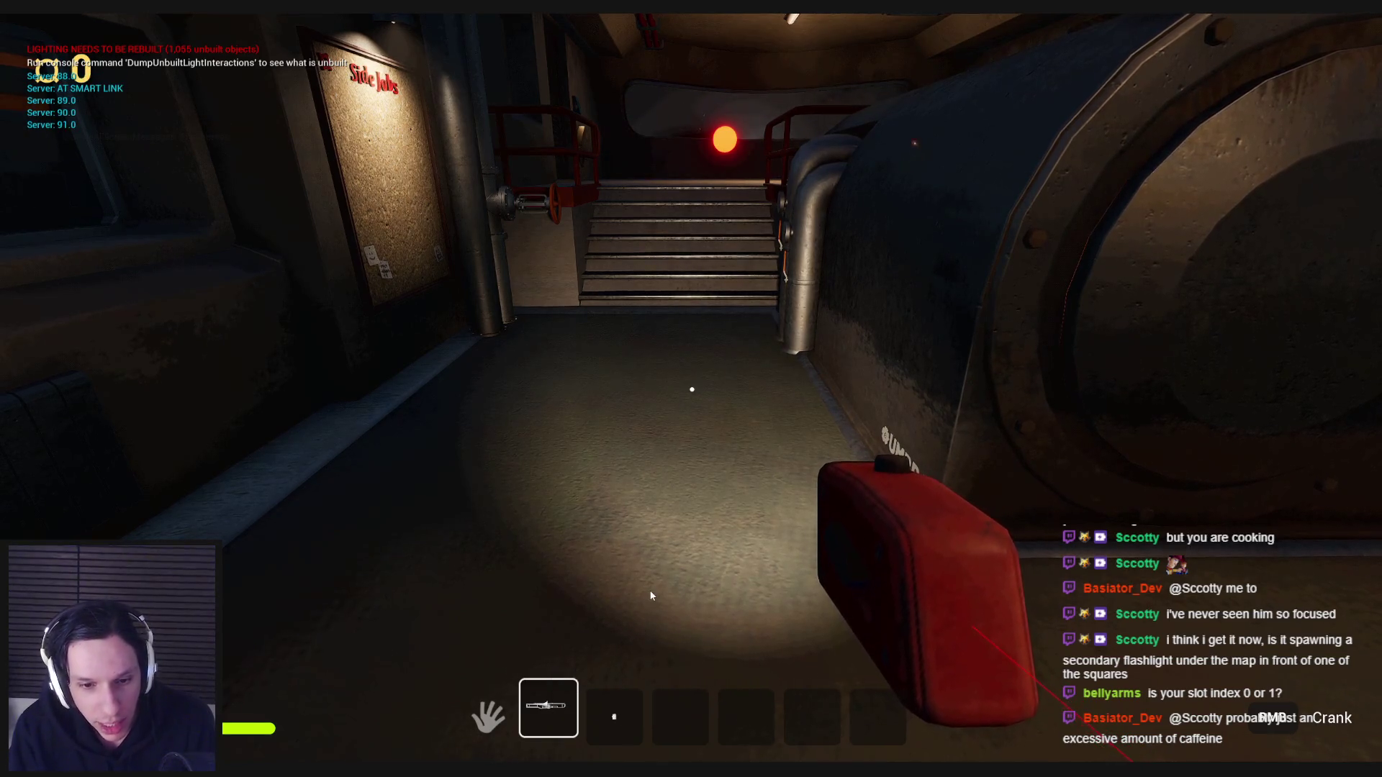
mouse_move(614, 716)
mouse_down()
mouse_move(676, 716)
mouse_move(614, 716)
mouse_up()
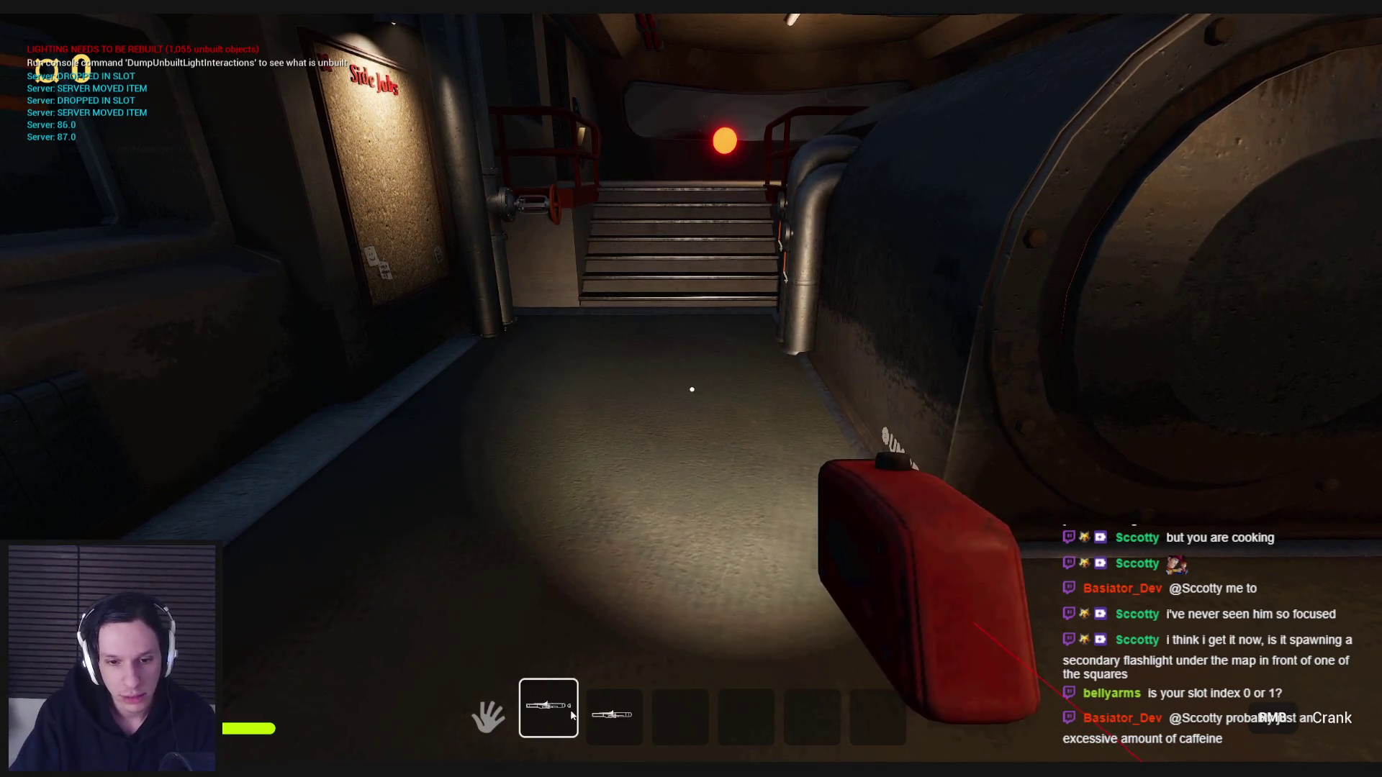
mouse_move(558, 713)
mouse_down()
mouse_move(683, 717)
mouse_move(543, 710)
mouse_up()
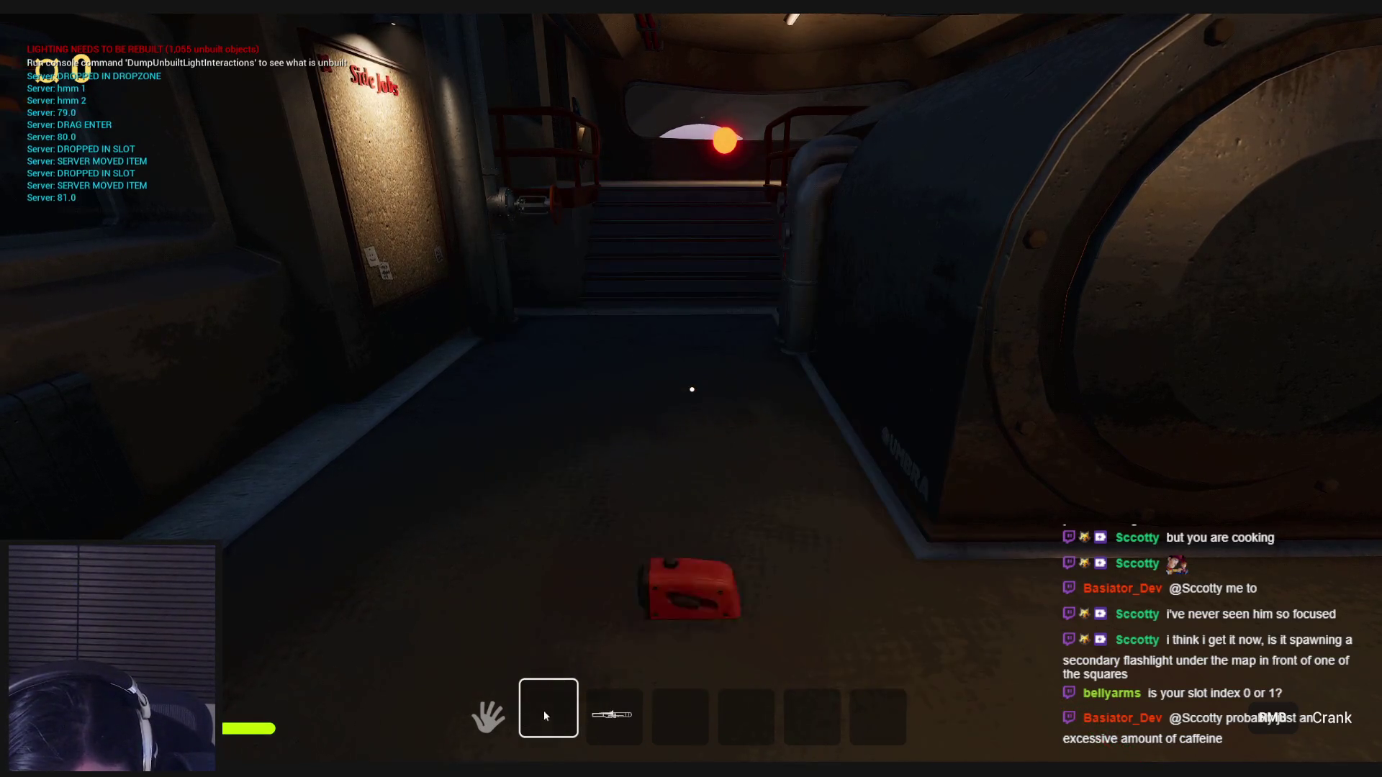
key(e)
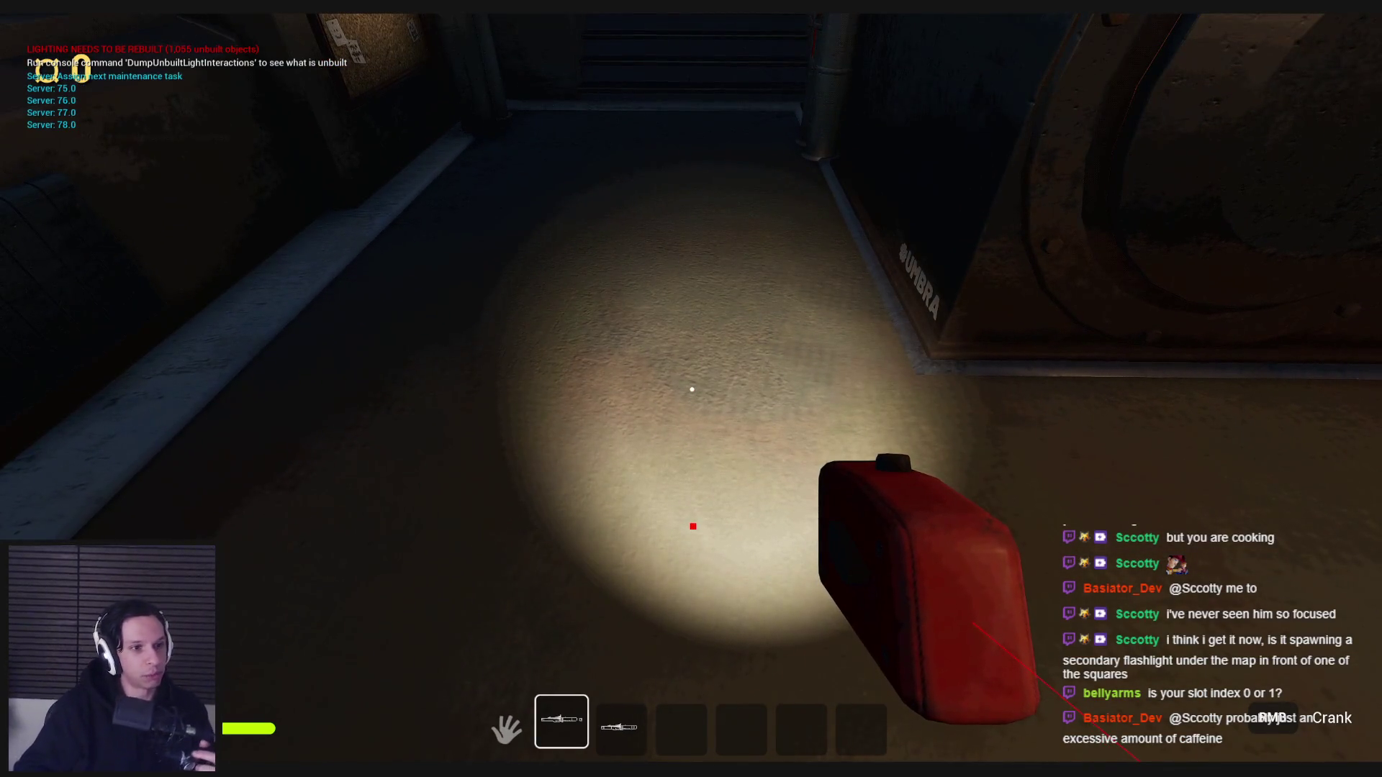
key(2)
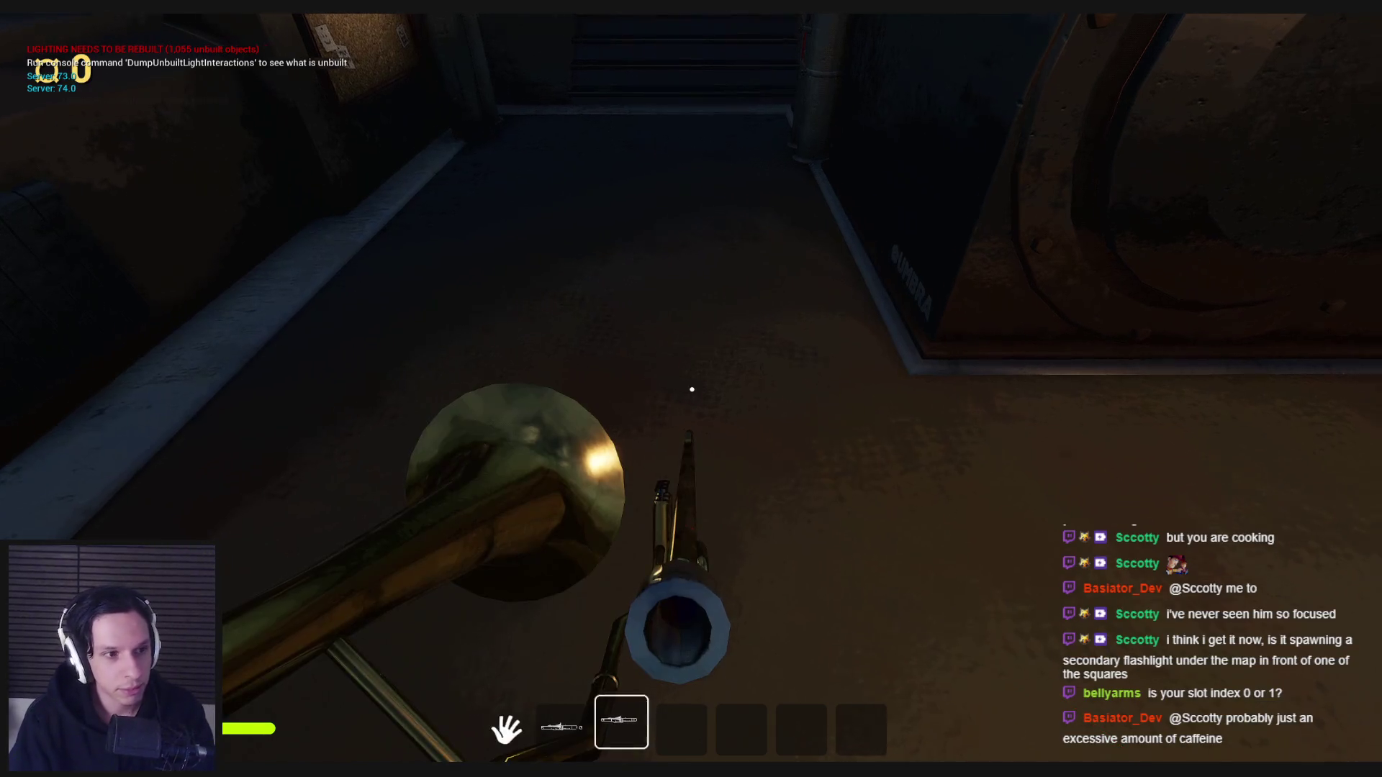
key(Escape)
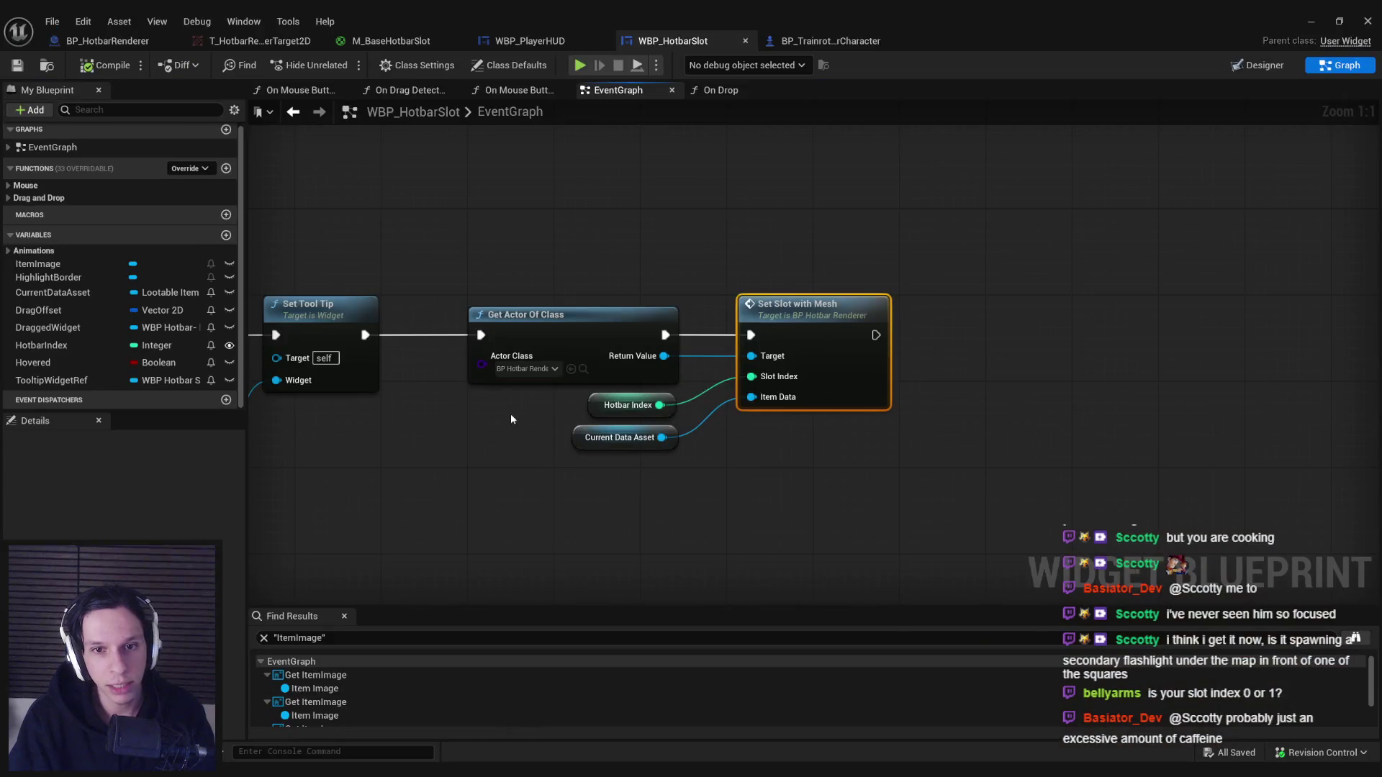
Assign MI_Hotbar-0, MI_Hotbar-1 and MI_Hotbar-2 to the Select node's Options 0–2.
scroll(983, 371, down, 2)
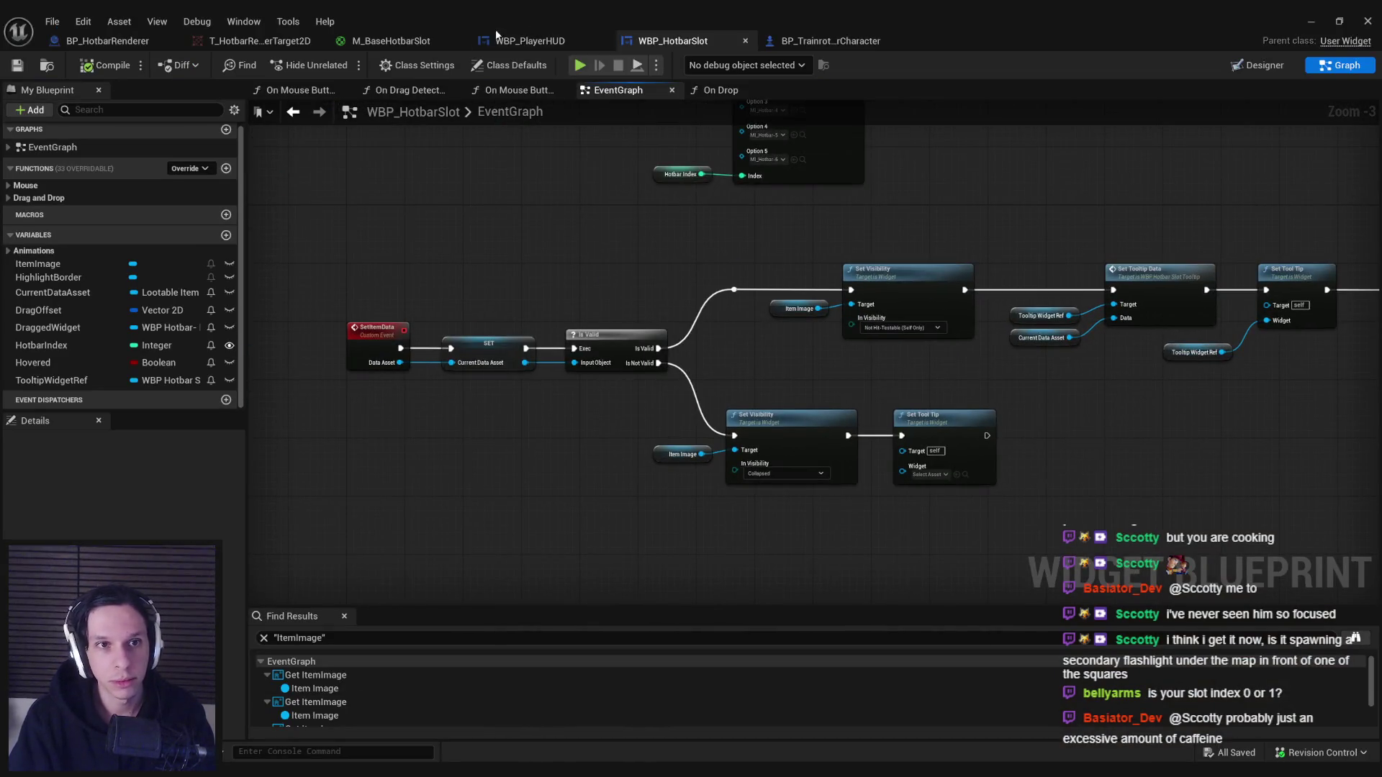
scroll(720, 216, up, 3)
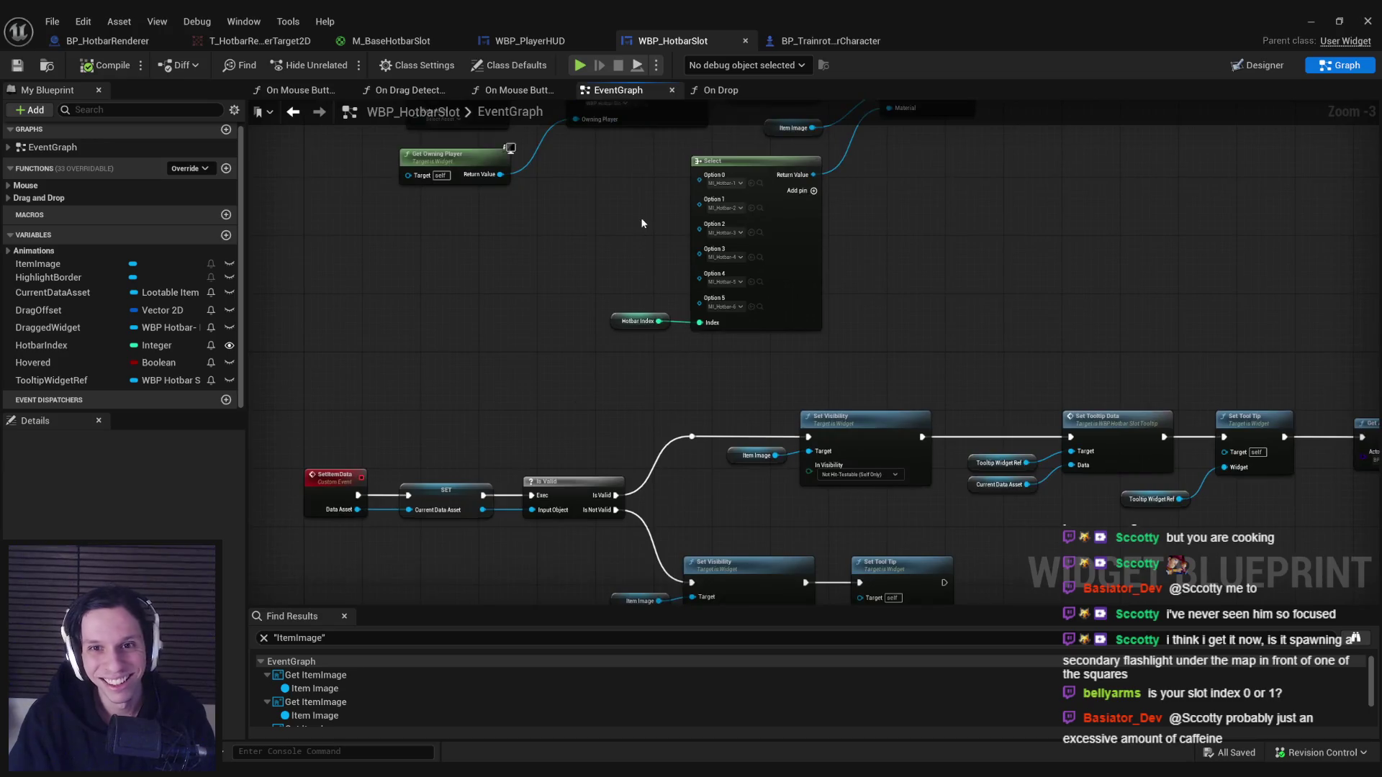
click(734, 252)
text(tbar)
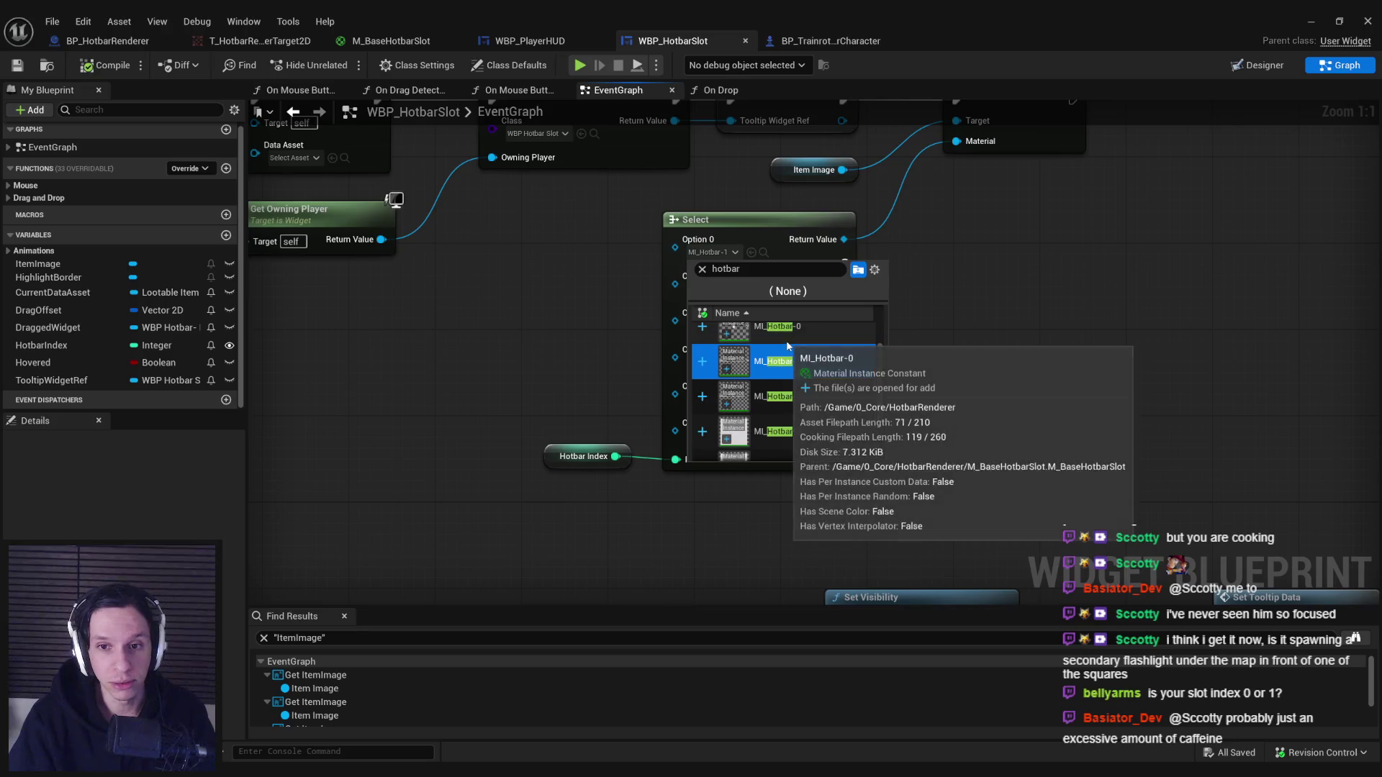
click(788, 346)
click(713, 289)
text(hotb)
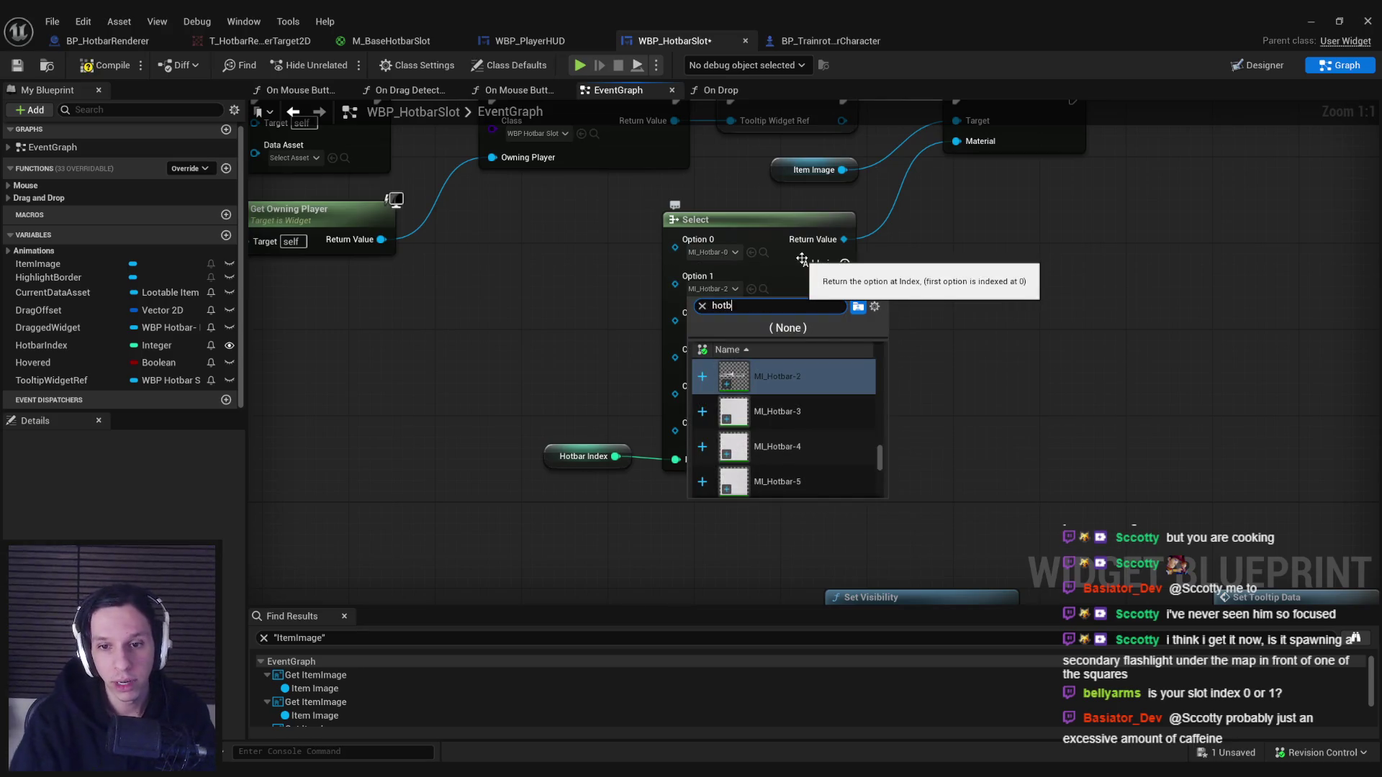
scroll(778, 403, up, 1)
click(777, 377)
click(729, 326)
text(hotbar)
click(785, 439)
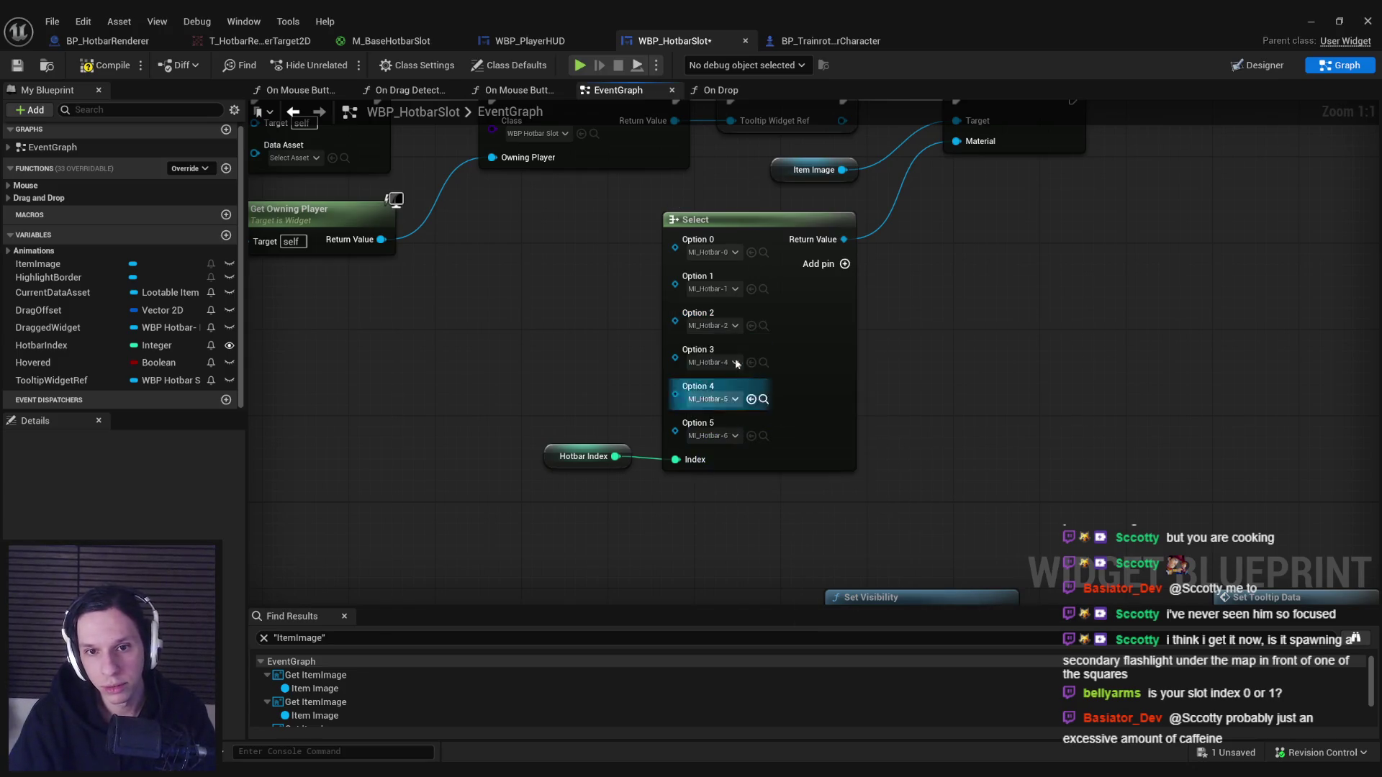
Assign MI_Hotbar-3 through MI_Hotbar-5 to Options 3–5 and save WBP_HotbarSlot.
click(712, 362)
text(hotbar)
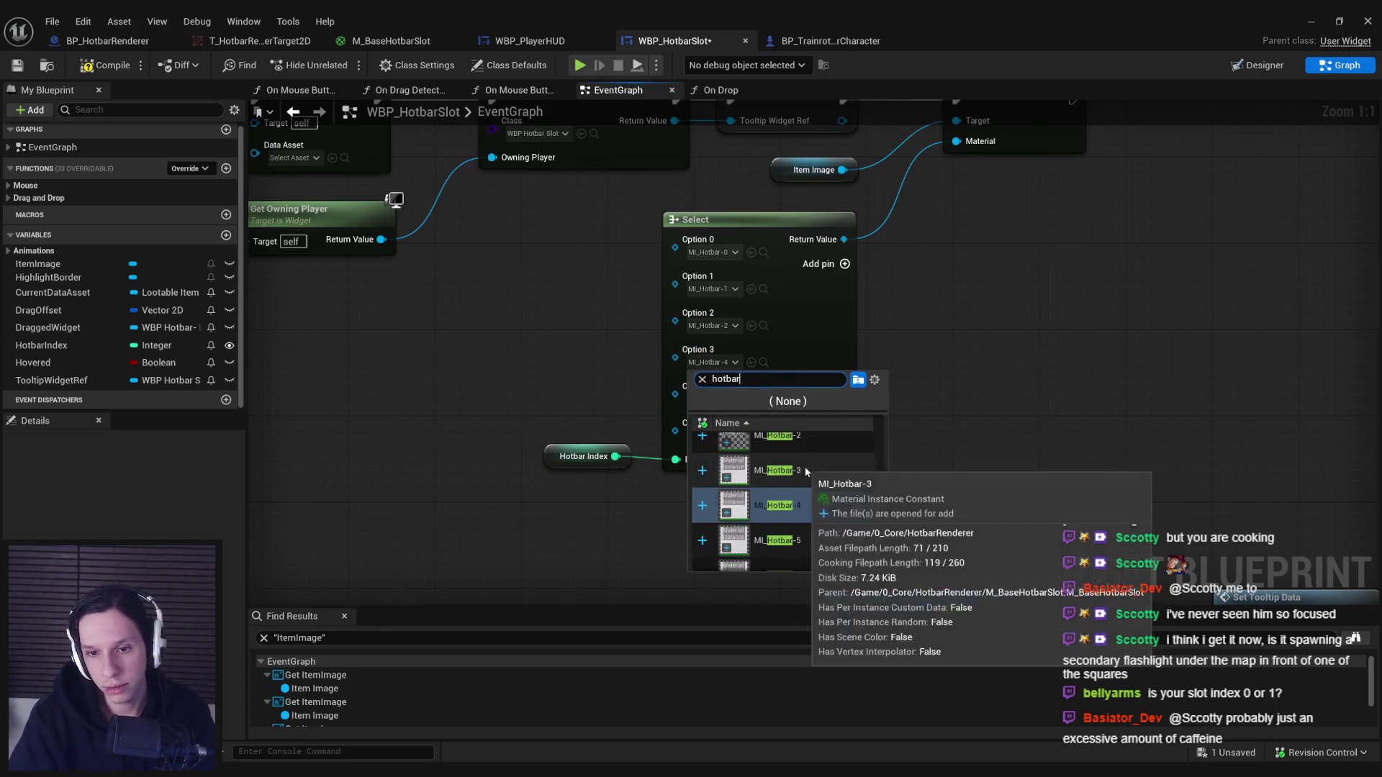
click(778, 448)
click(713, 399)
text(h)
scroll(784, 518, up, 1)
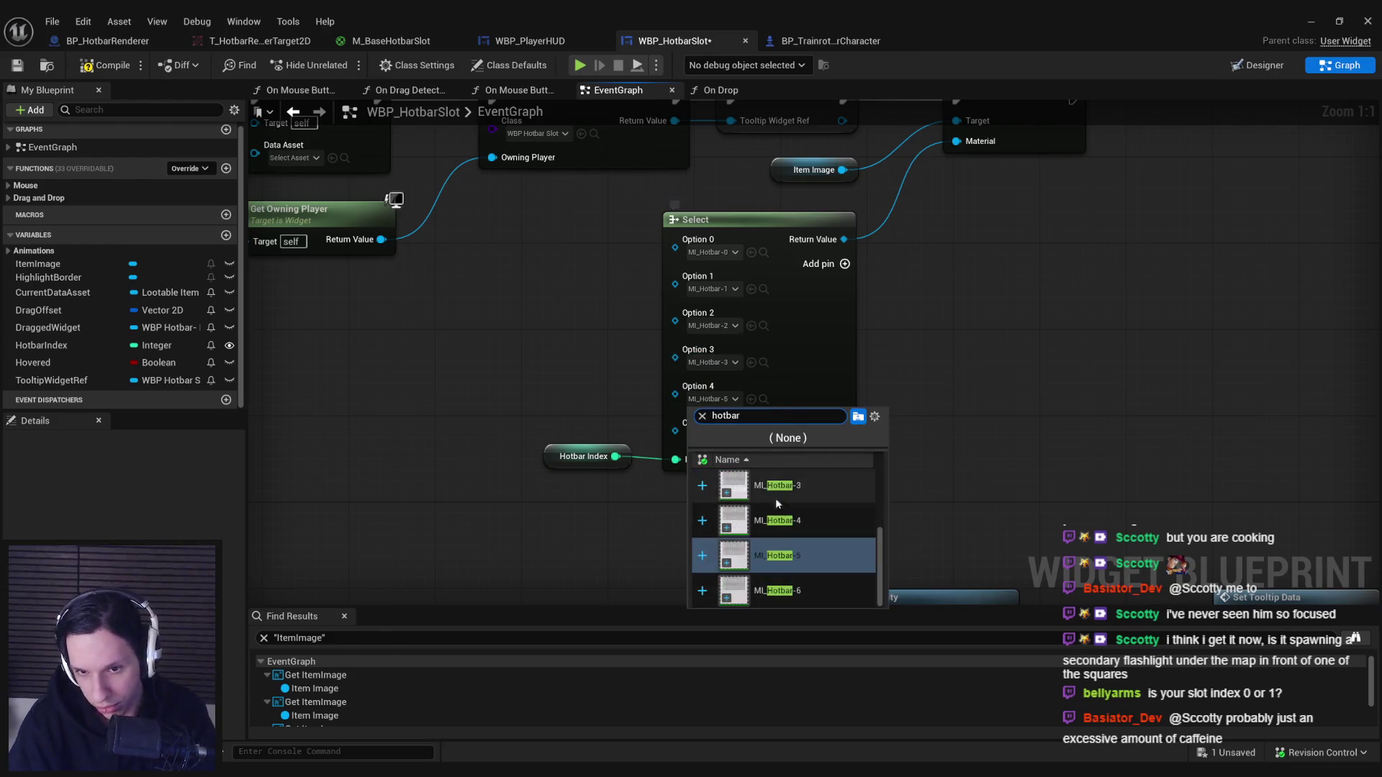
click(777, 486)
click(712, 435)
text(hotbar)
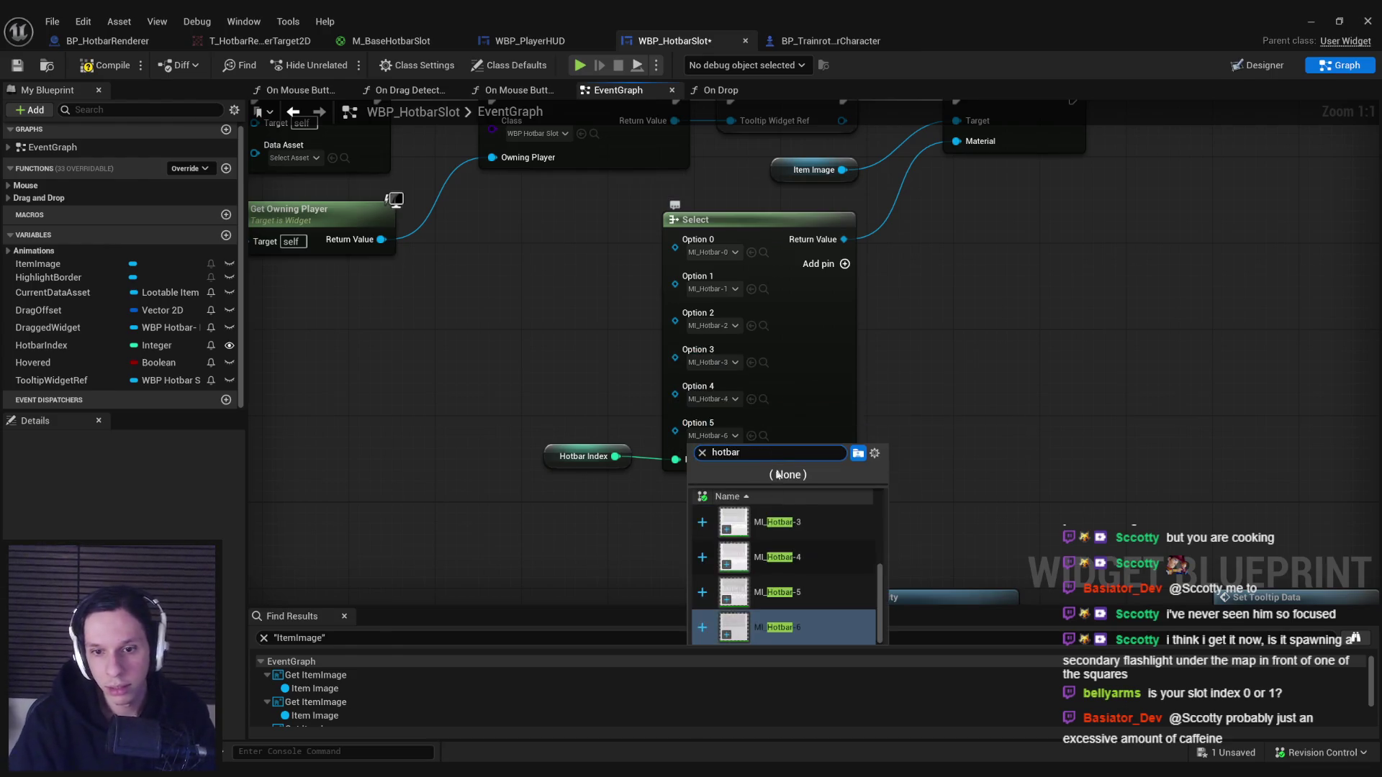
scroll(784, 562, up, 1)
click(777, 523)
key(ctrl+s)
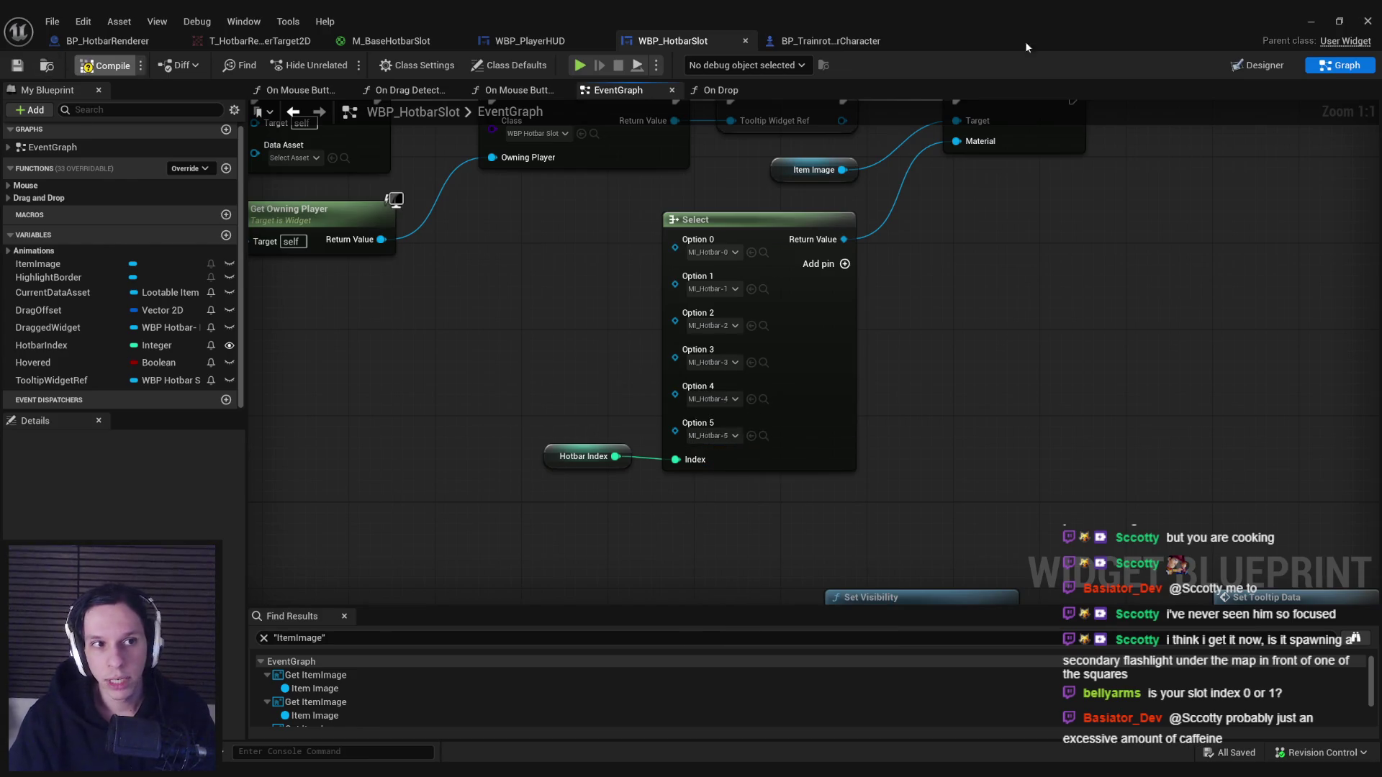
click(1300, 19)
key(alt+p)
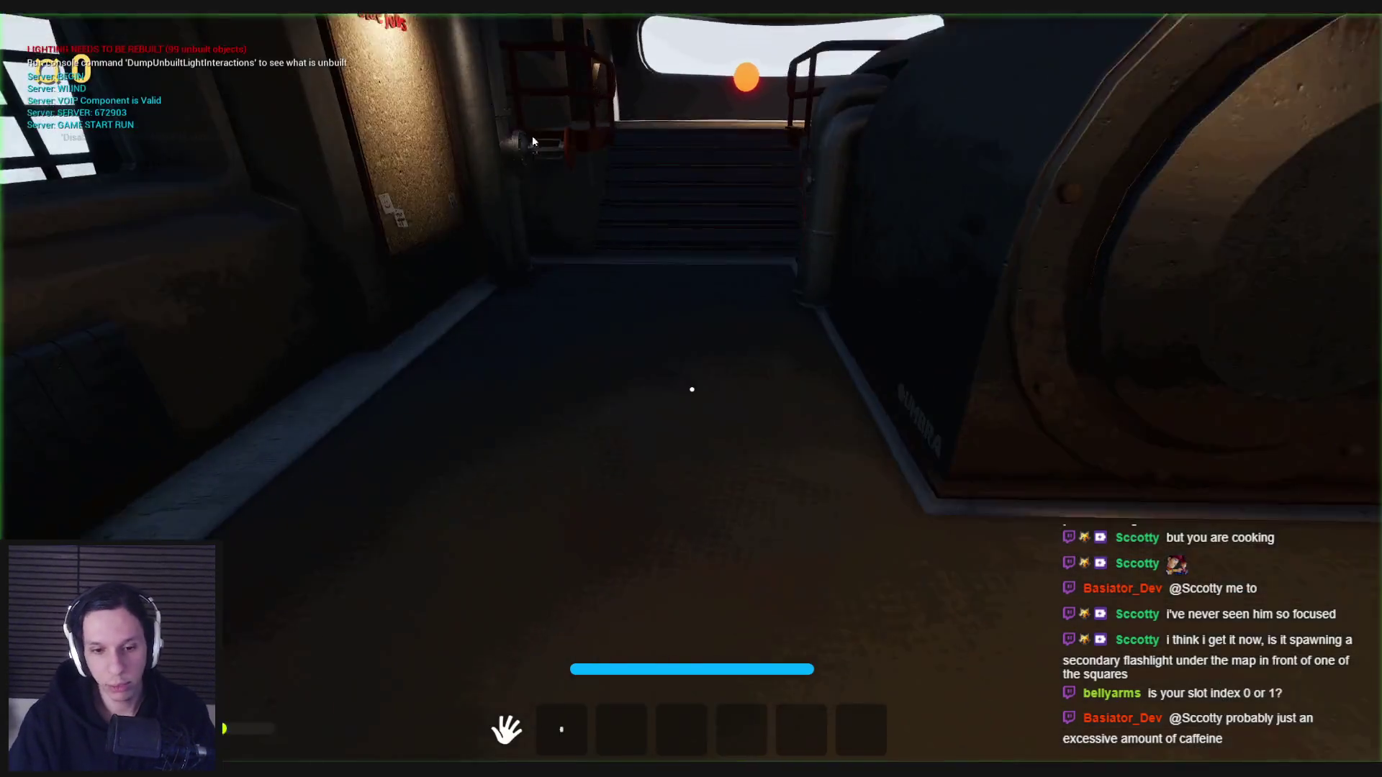
key(w)
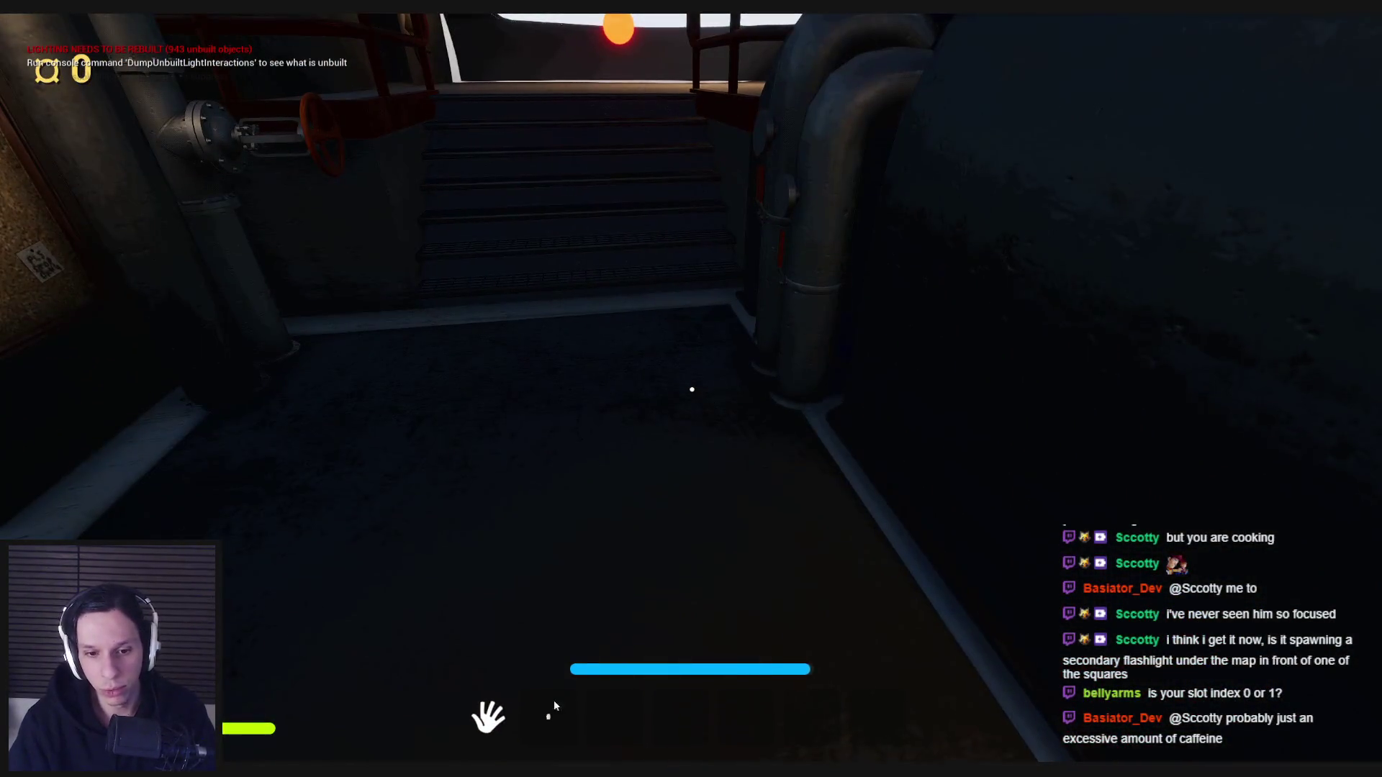
click(857, 716)
drag(732, 723, 683, 725)
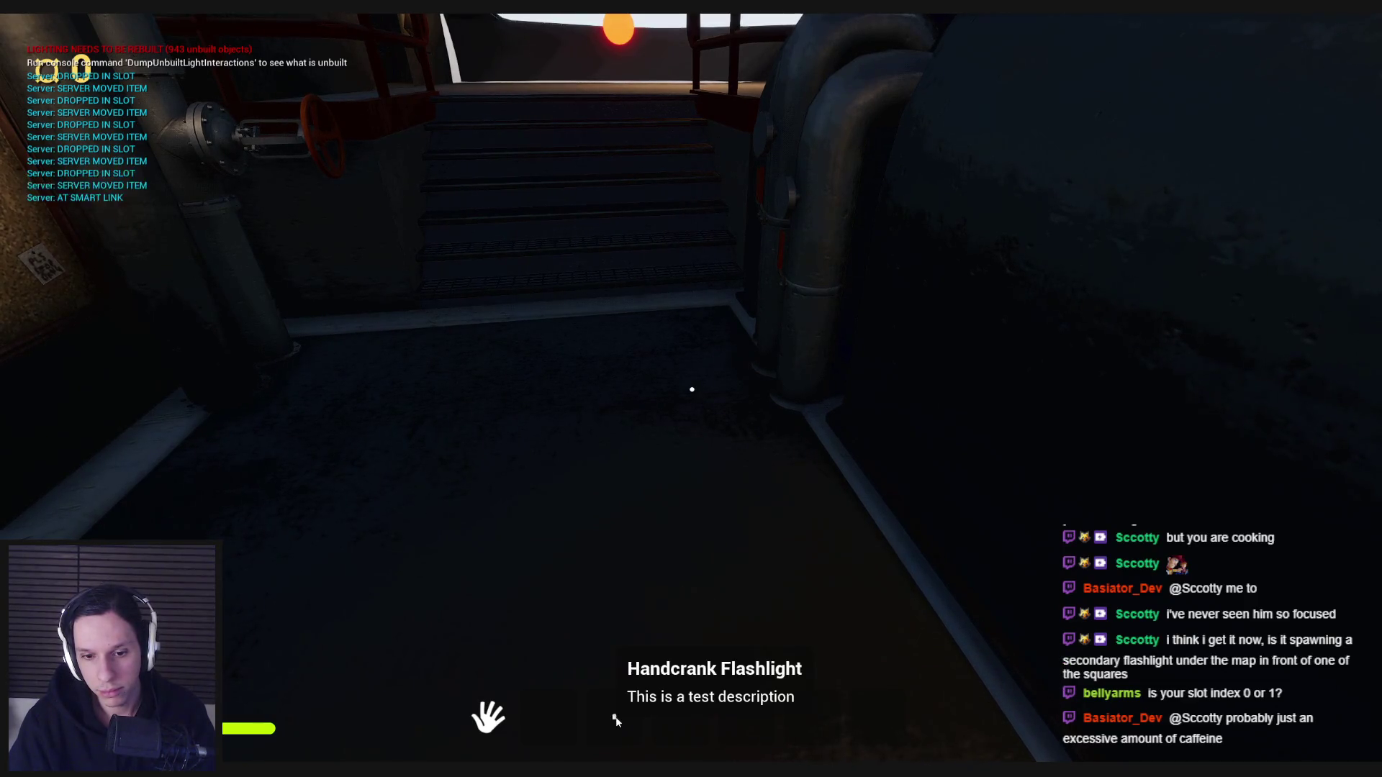
mouse_move(614, 720)
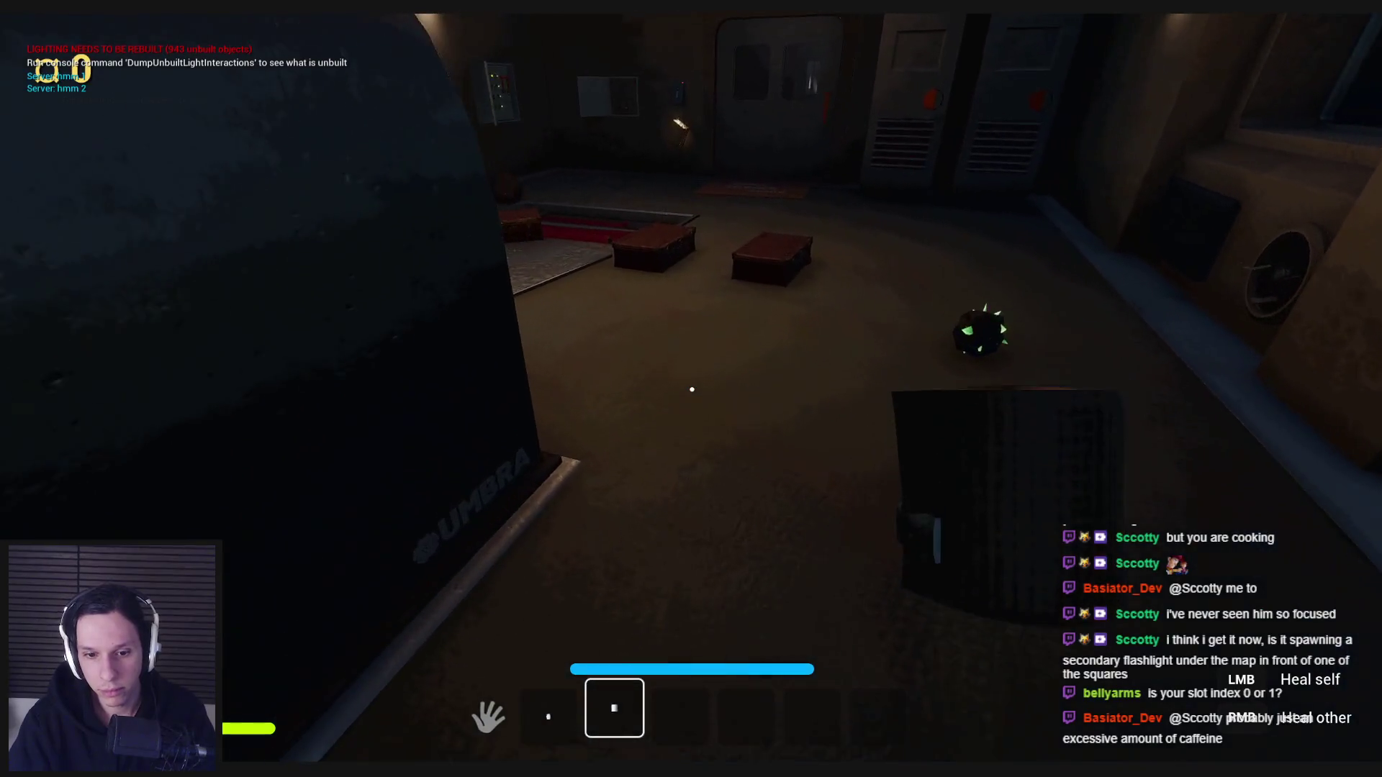
drag(614, 709, 746, 718)
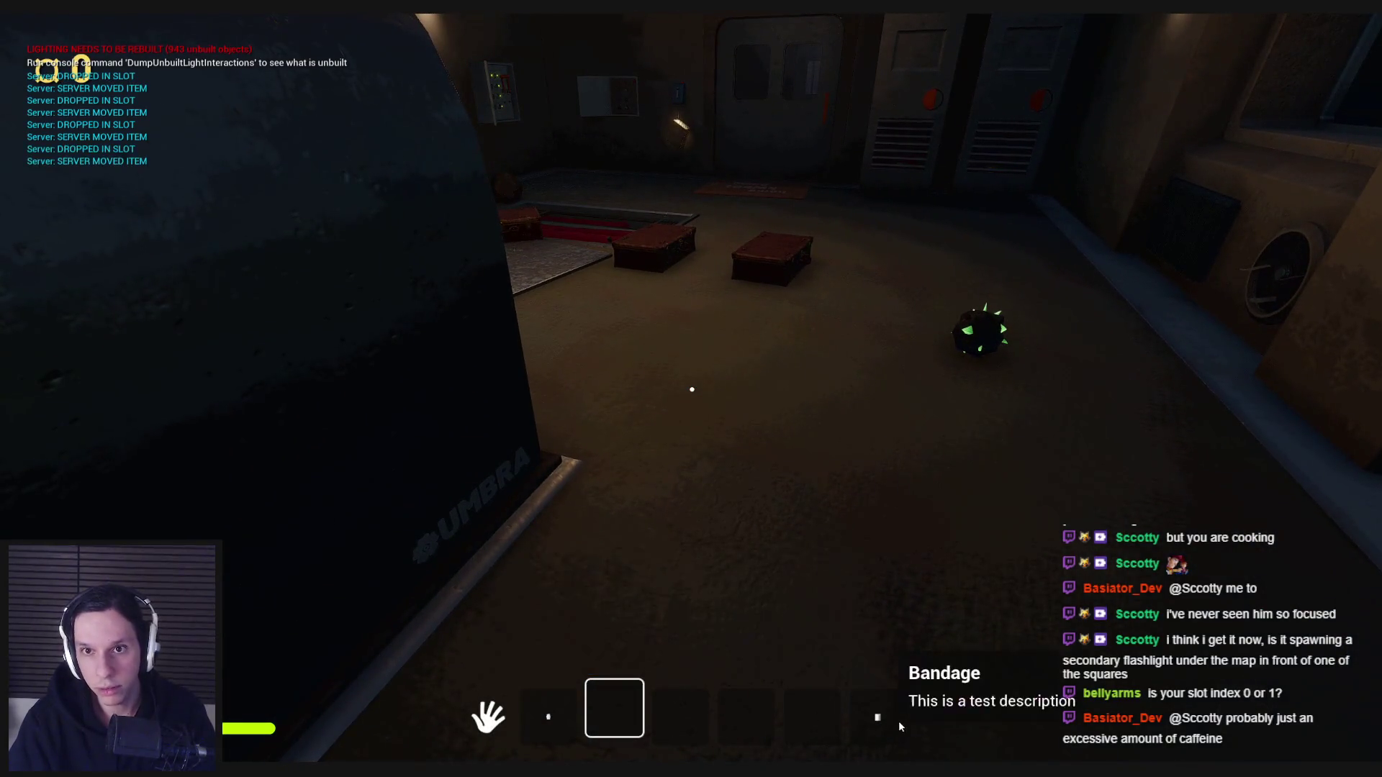
key(Tab)
key(e)
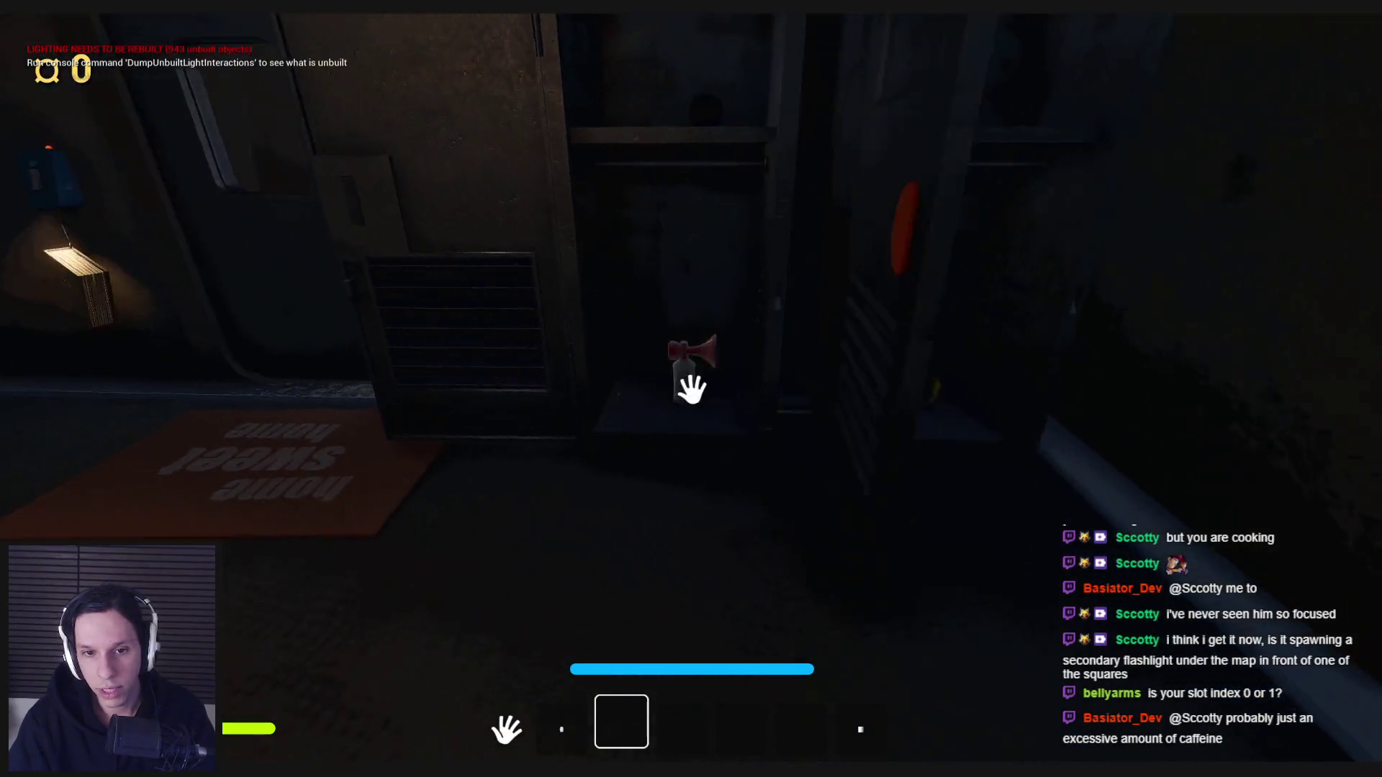
key(1)
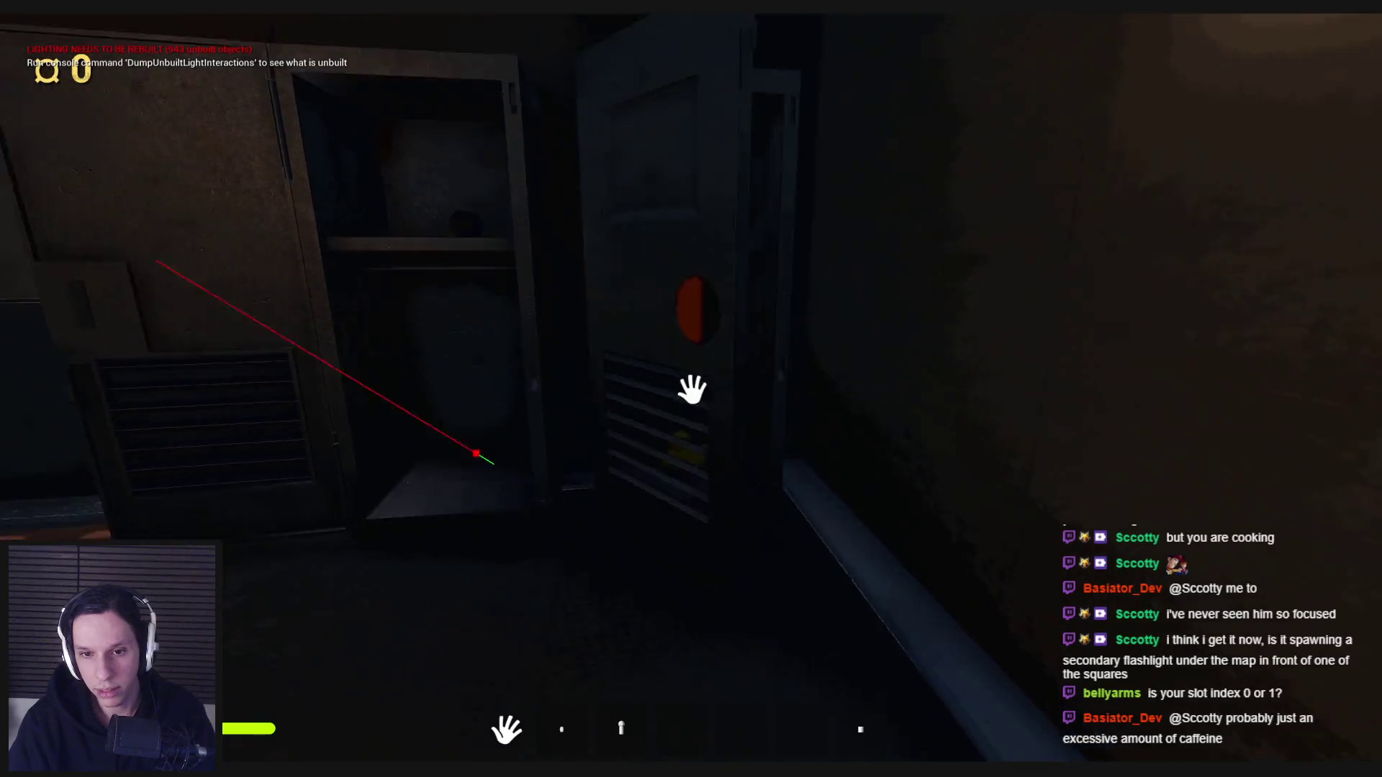
key(e)
key(Escape)
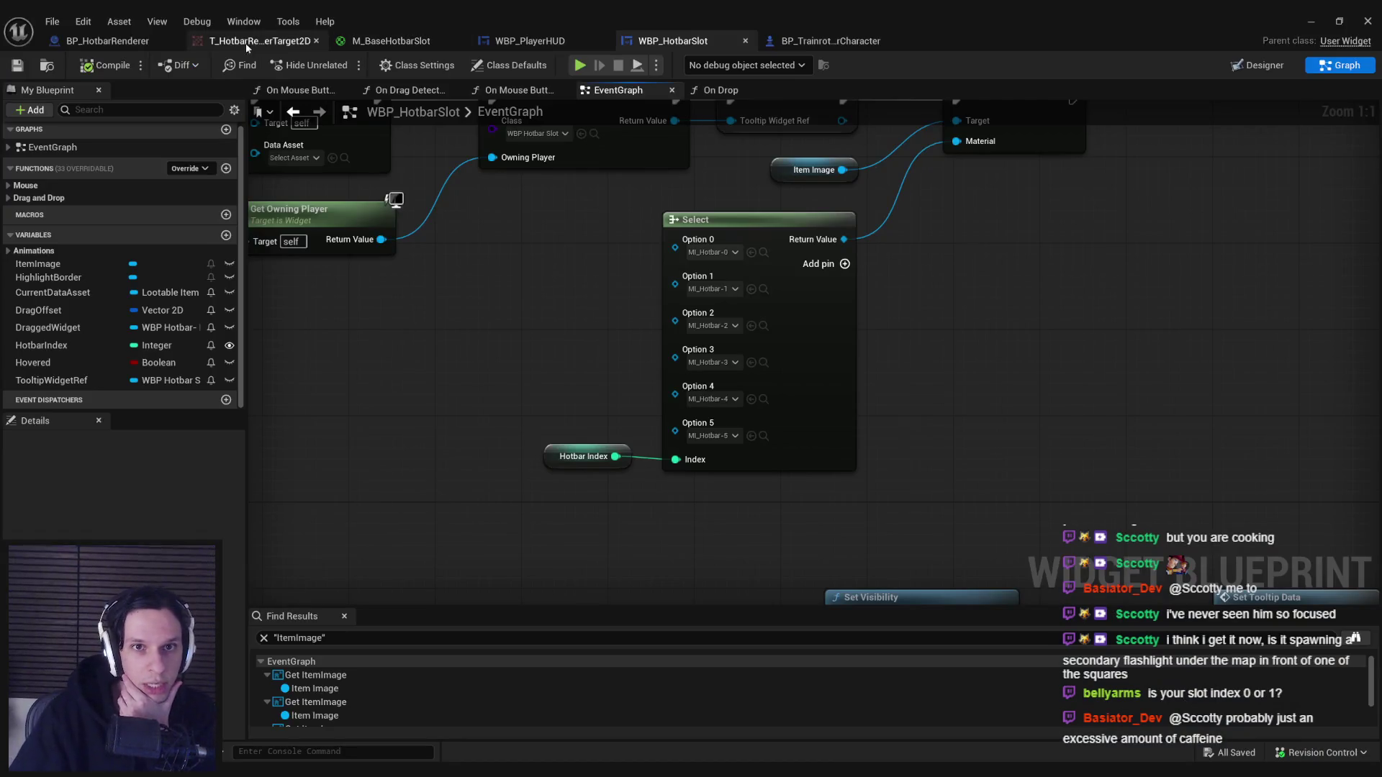
In BP_HotbarRenderer's viewport, give all item cubes the WorldGridMaterial.
click(108, 41)
click(332, 90)
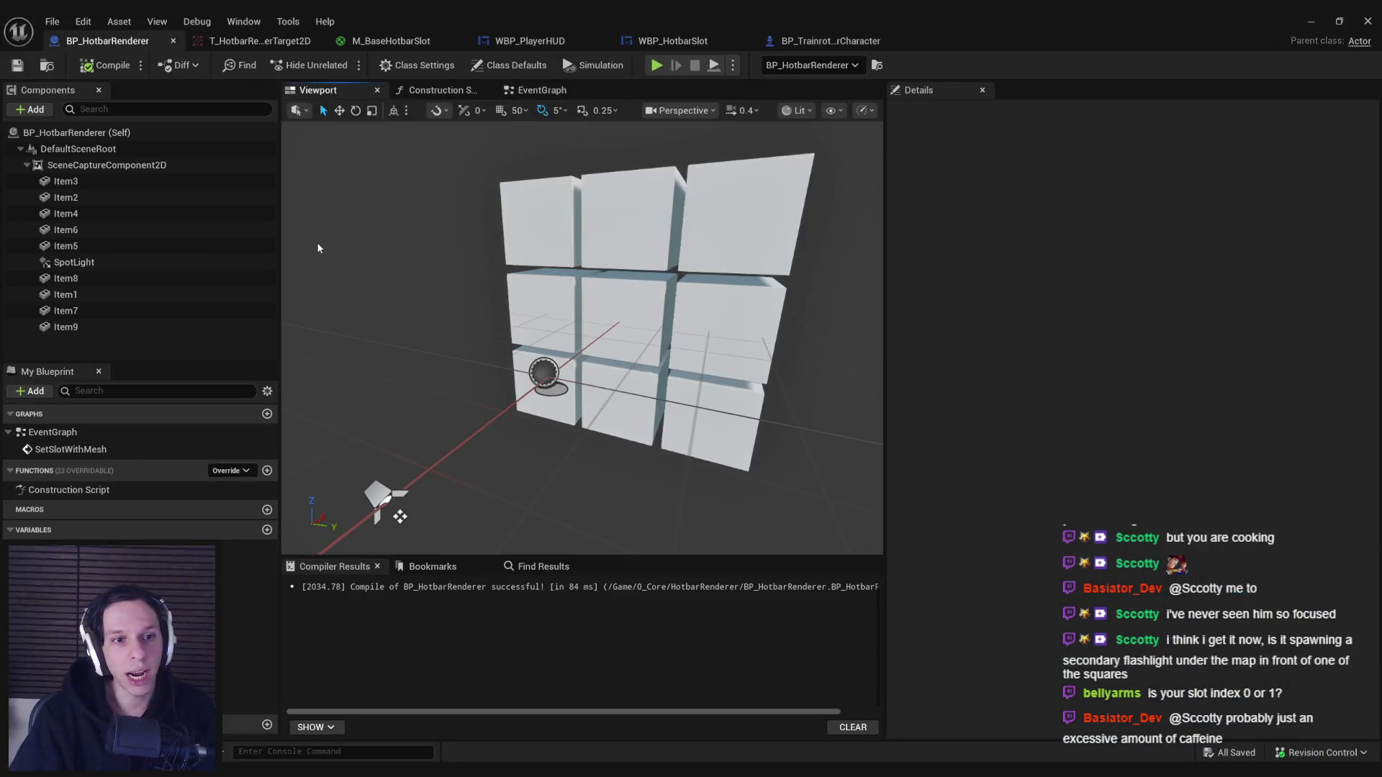
click(66, 182)
shift+click(66, 246)
ctrl+click(76, 280)
shift+click(72, 328)
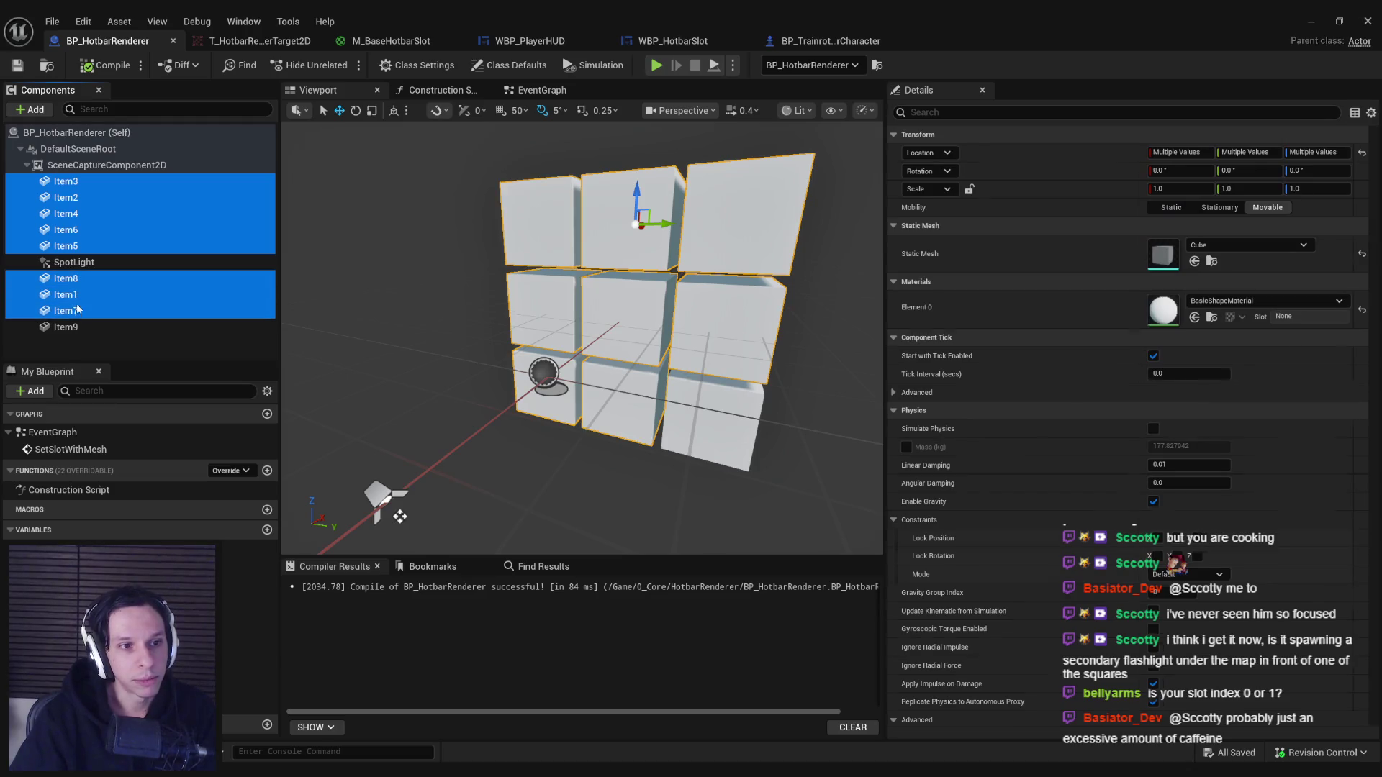
click(1362, 310)
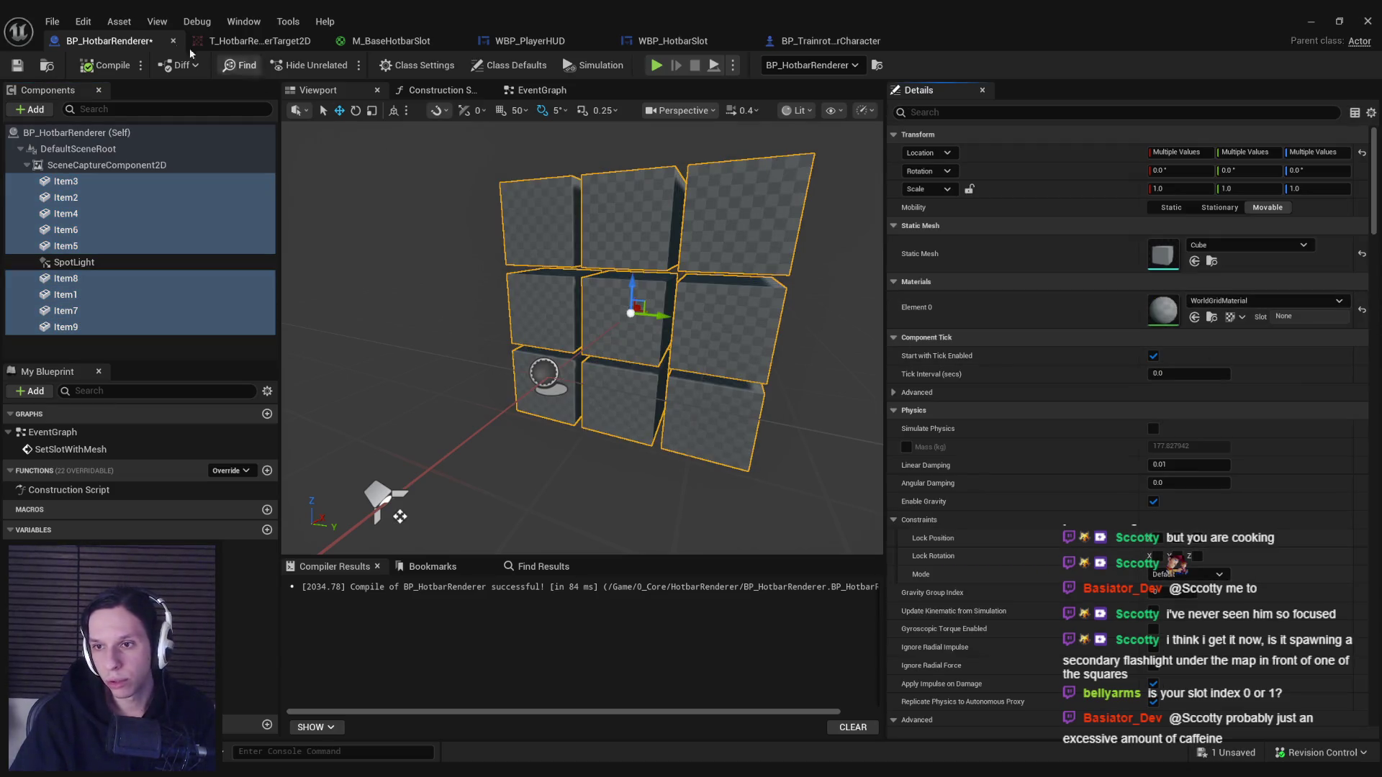
Run a quick play-in-editor test of the game and stop it.
click(106, 64)
click(1311, 21)
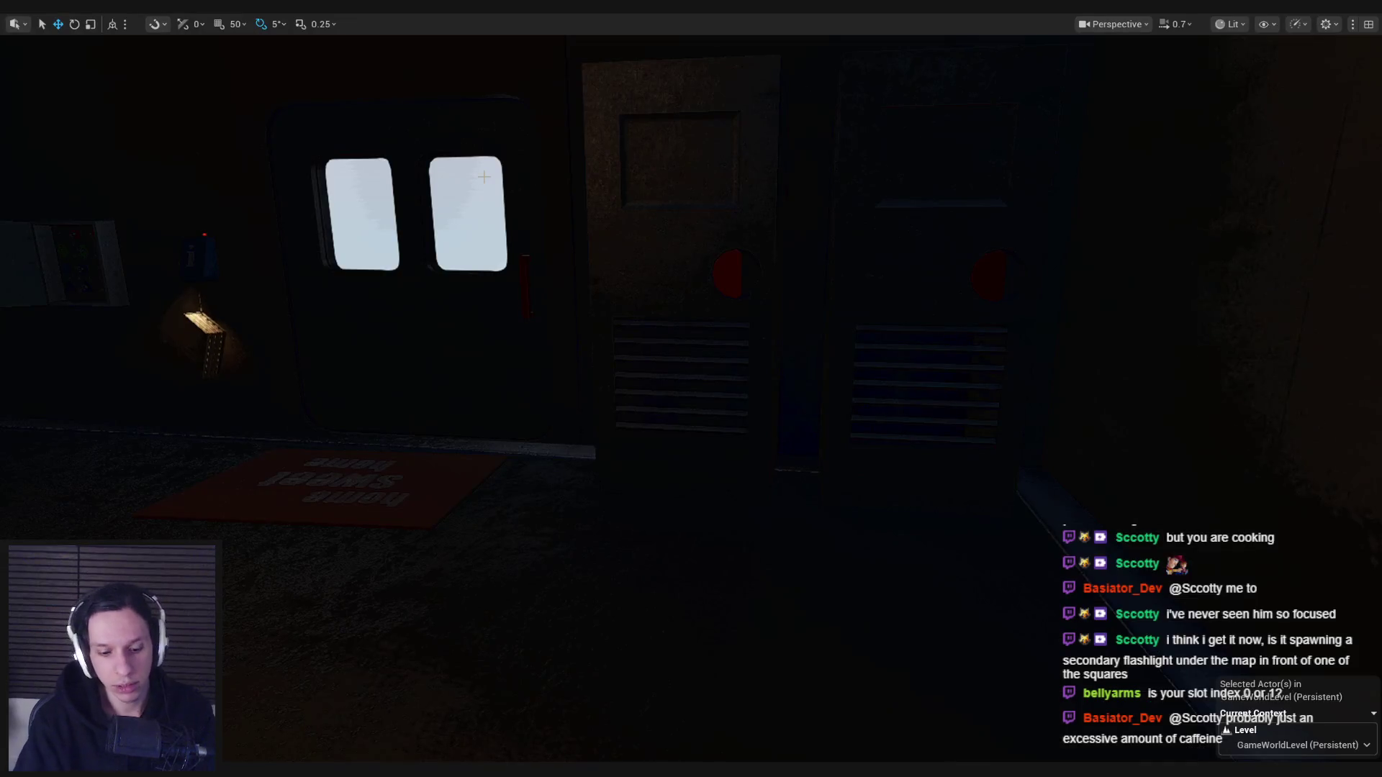
key(alt+p)
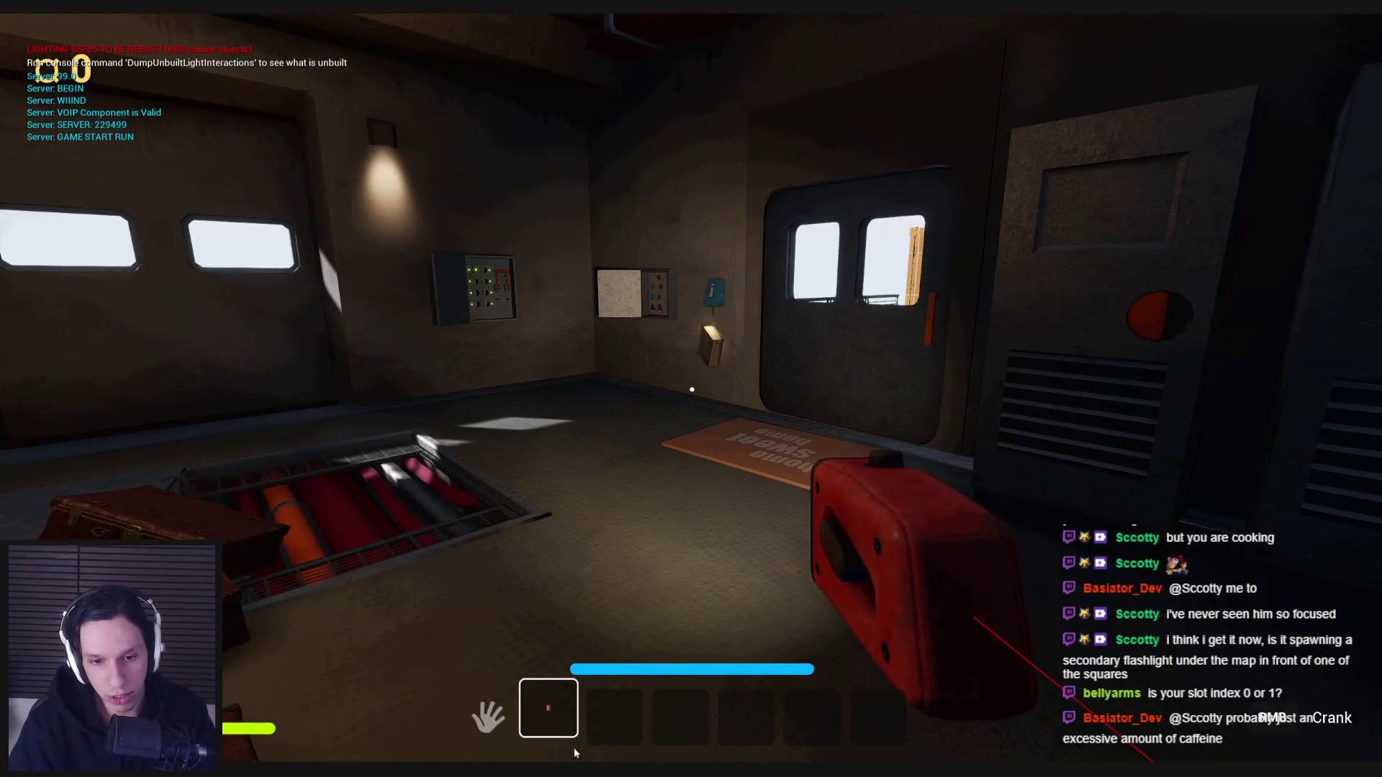
key(Escape)
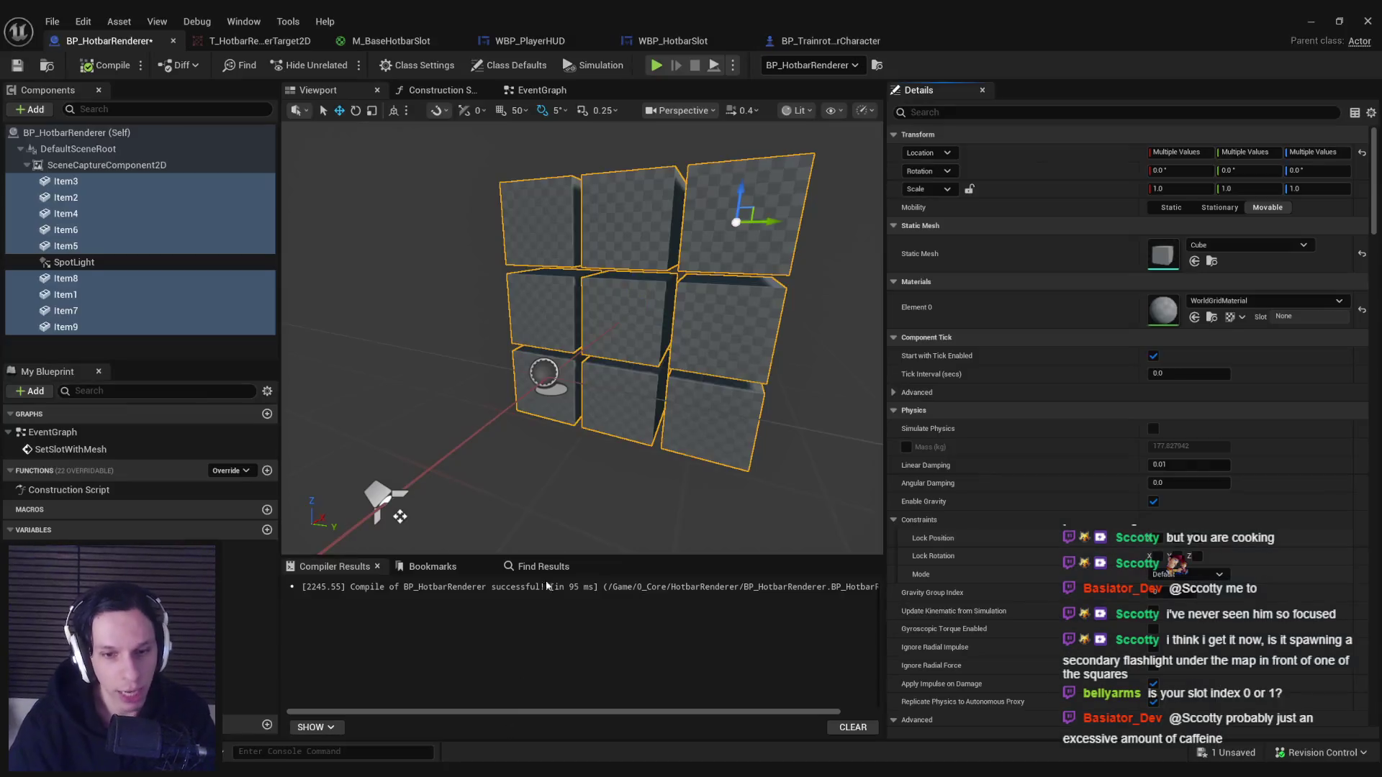
Save BP_HotbarRenderer and return to the level editor view.
click(162, 339)
key(ctrl+s)
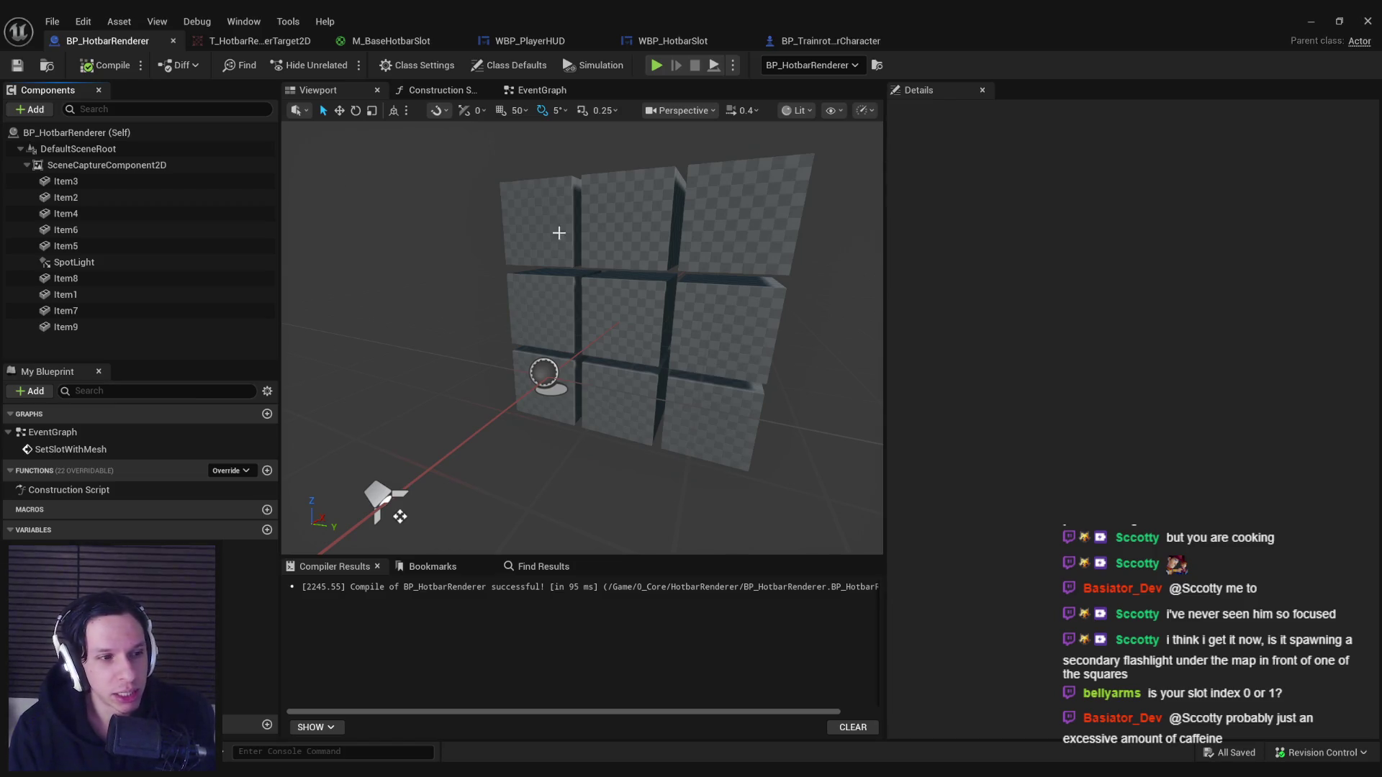
click(1311, 21)
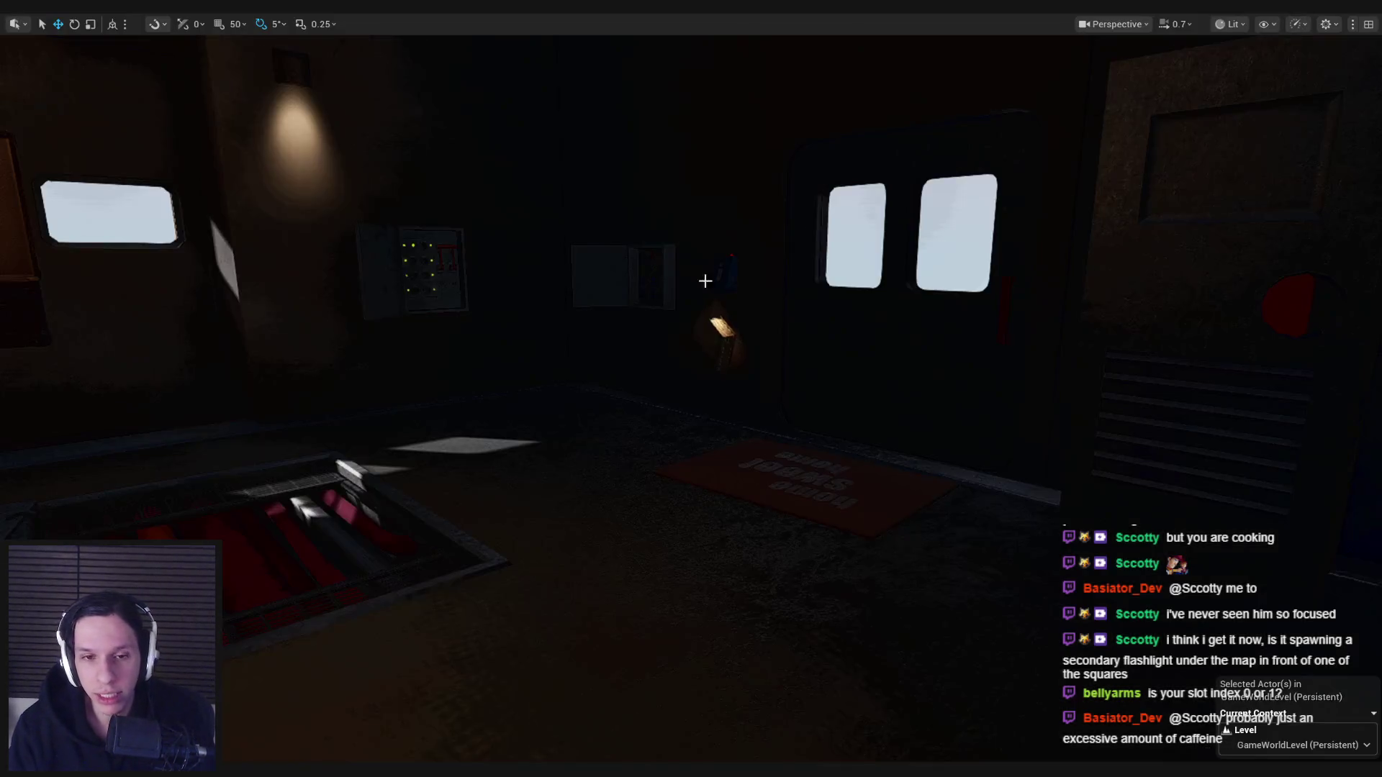
Focus the viewport on the renderer's nine-cube grid and zoom in and out to inspect it.
key(f)
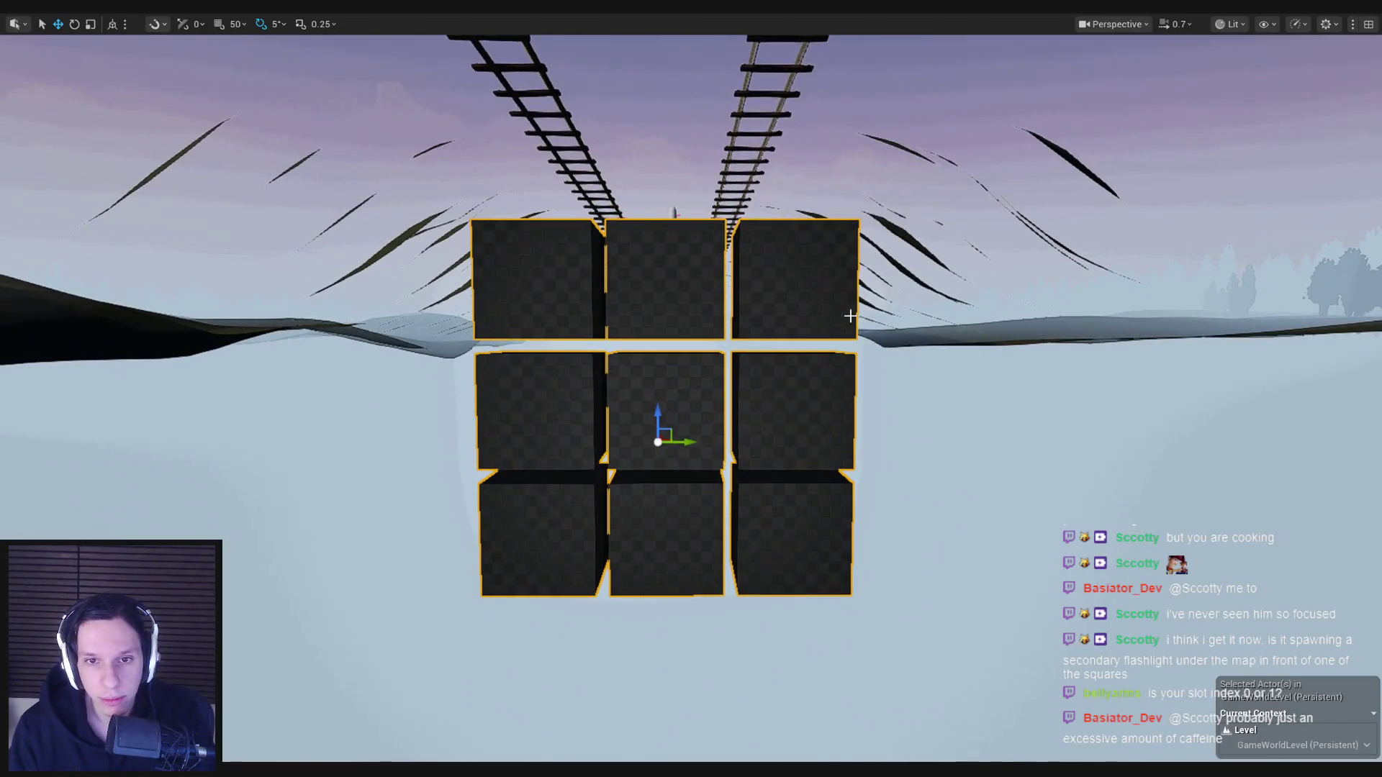
scroll(663, 265, up, 3)
scroll(797, 344, down, 2)
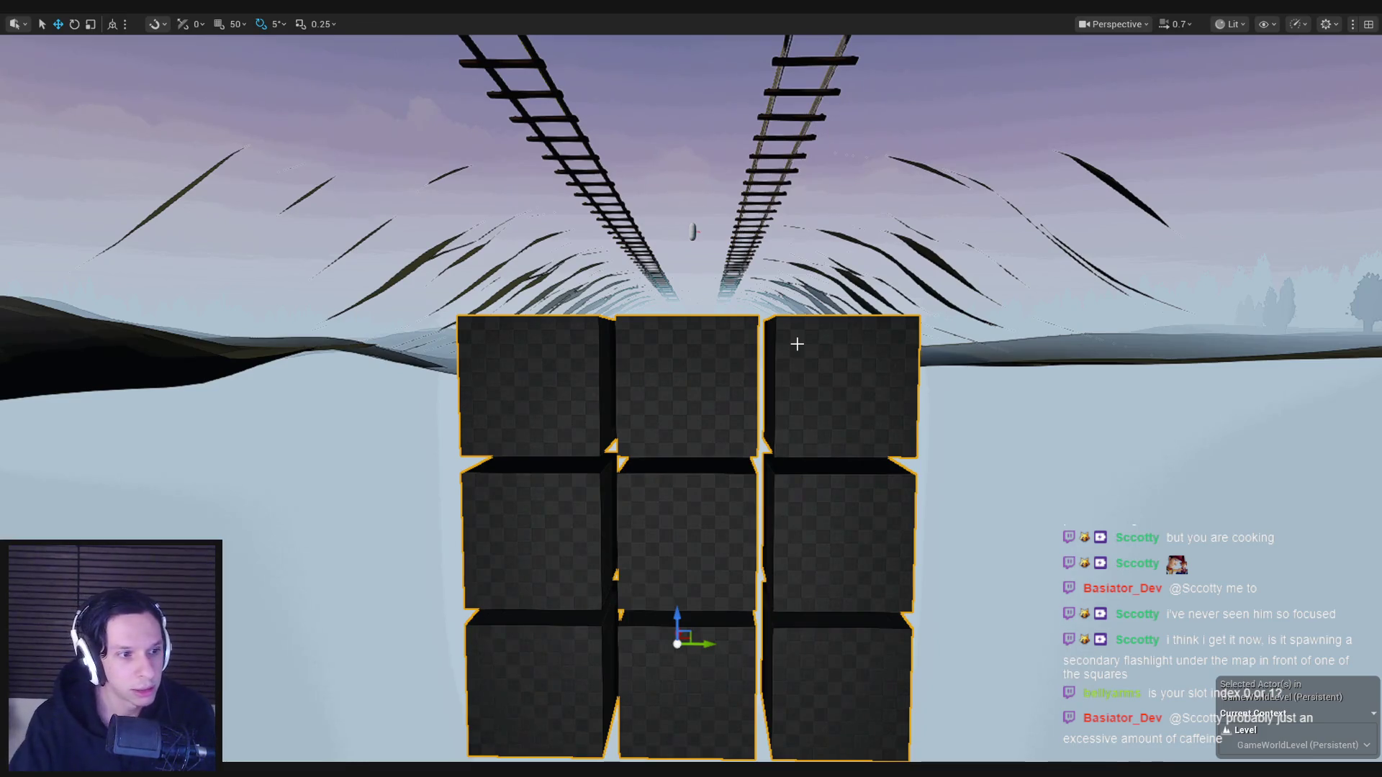
scroll(768, 337, down, 1)
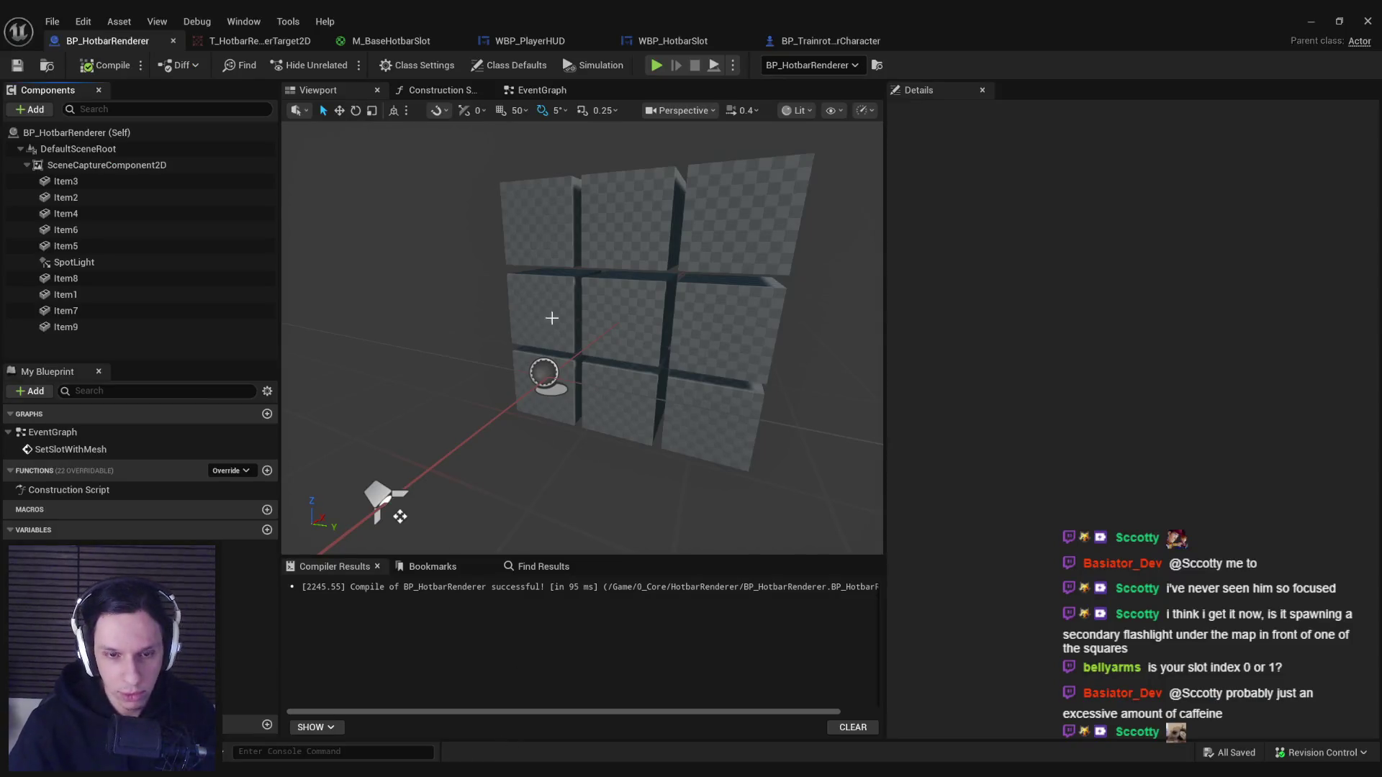
Select Item1, open the EventGraph, and shift the scene capture nodes right to clear space.
click(537, 204)
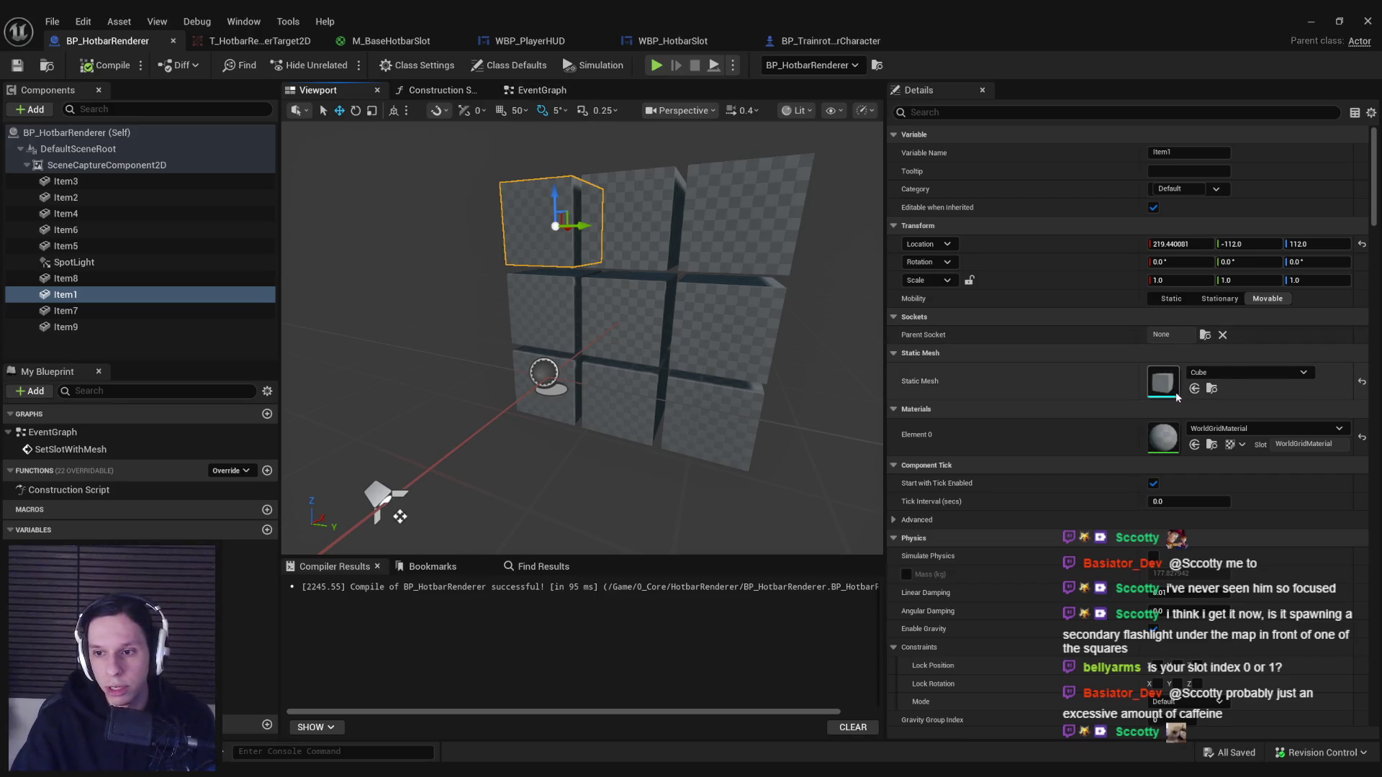
click(544, 90)
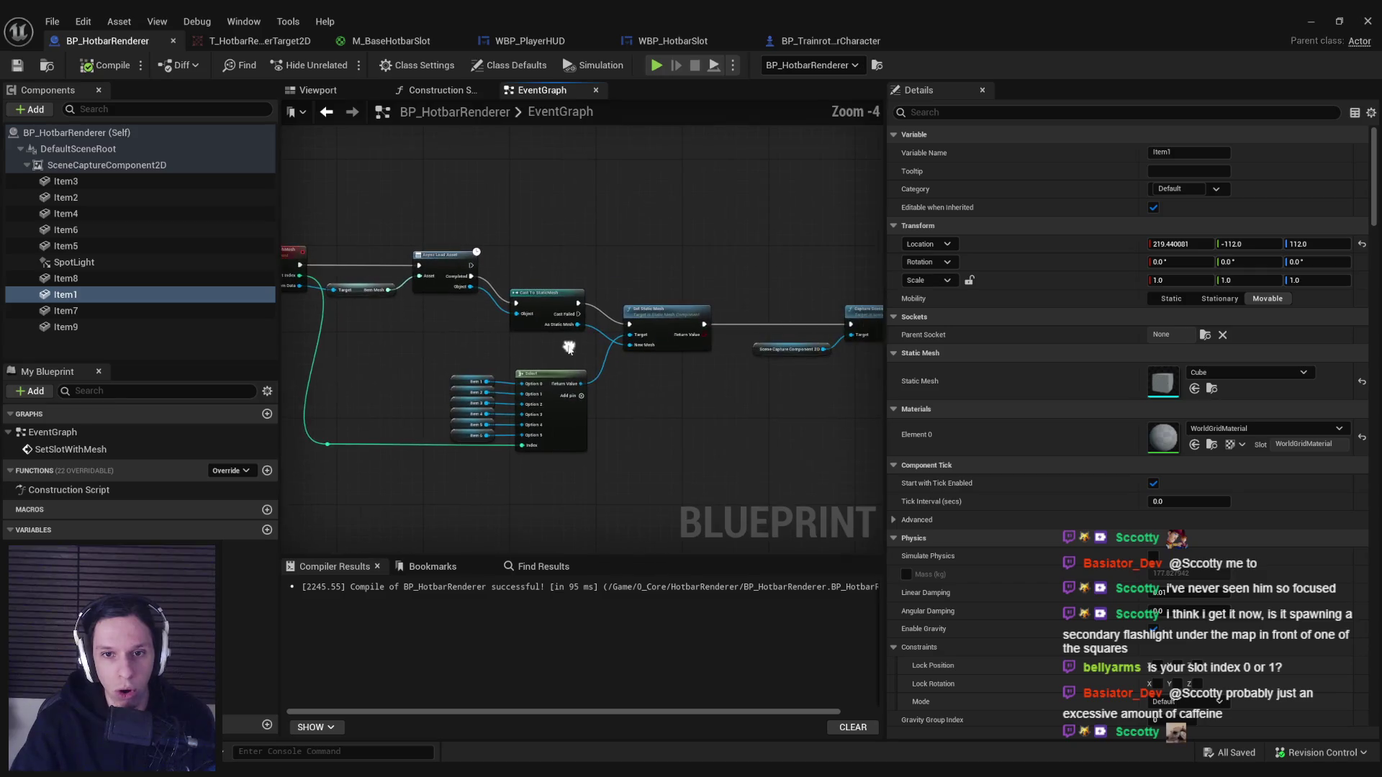
scroll(637, 344, up, 1)
scroll(636, 399, down, 1)
mouse_move(531, 253)
mouse_down()
mouse_move(714, 314)
mouse_move(817, 288)
mouse_move(398, 357)
mouse_move(684, 305)
mouse_move(769, 310)
mouse_move(719, 377)
mouse_move(630, 368)
mouse_up()
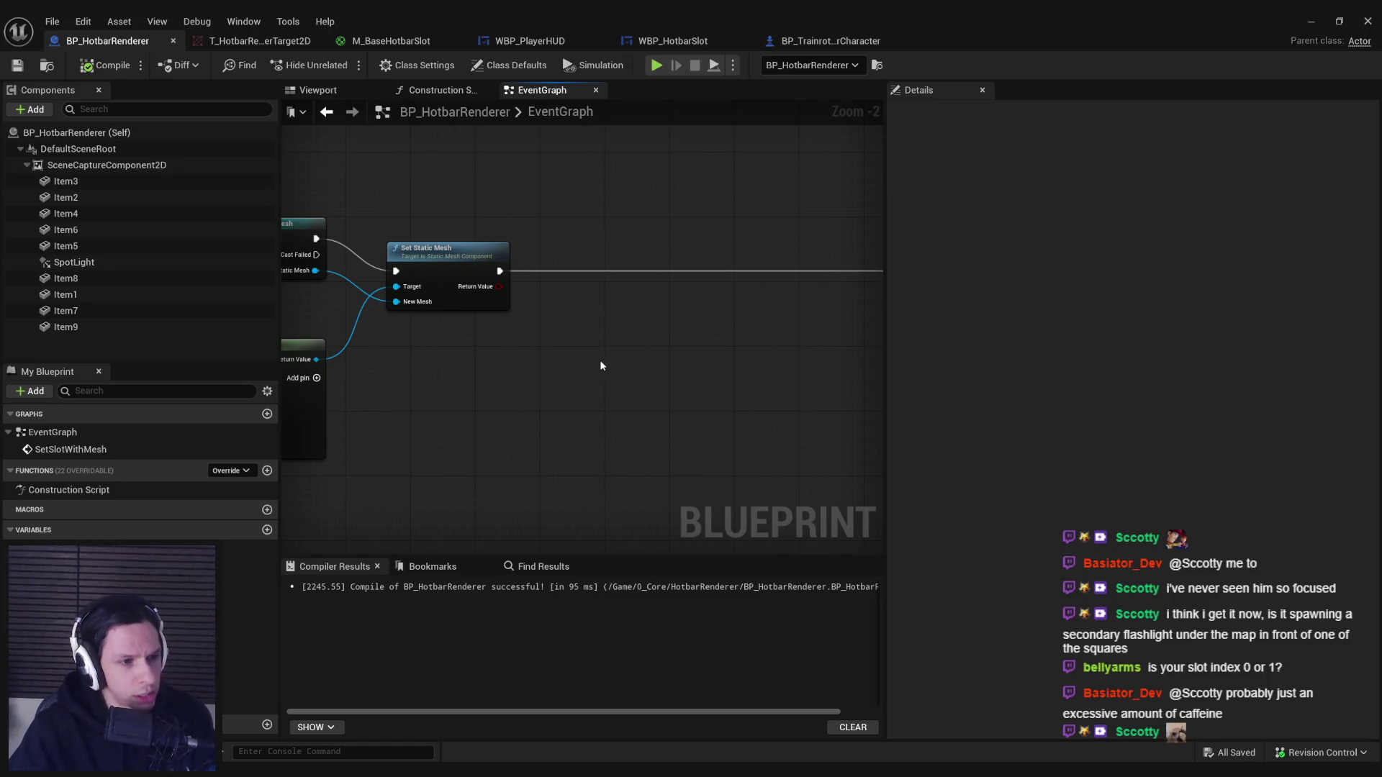
scroll(504, 381, down, 1)
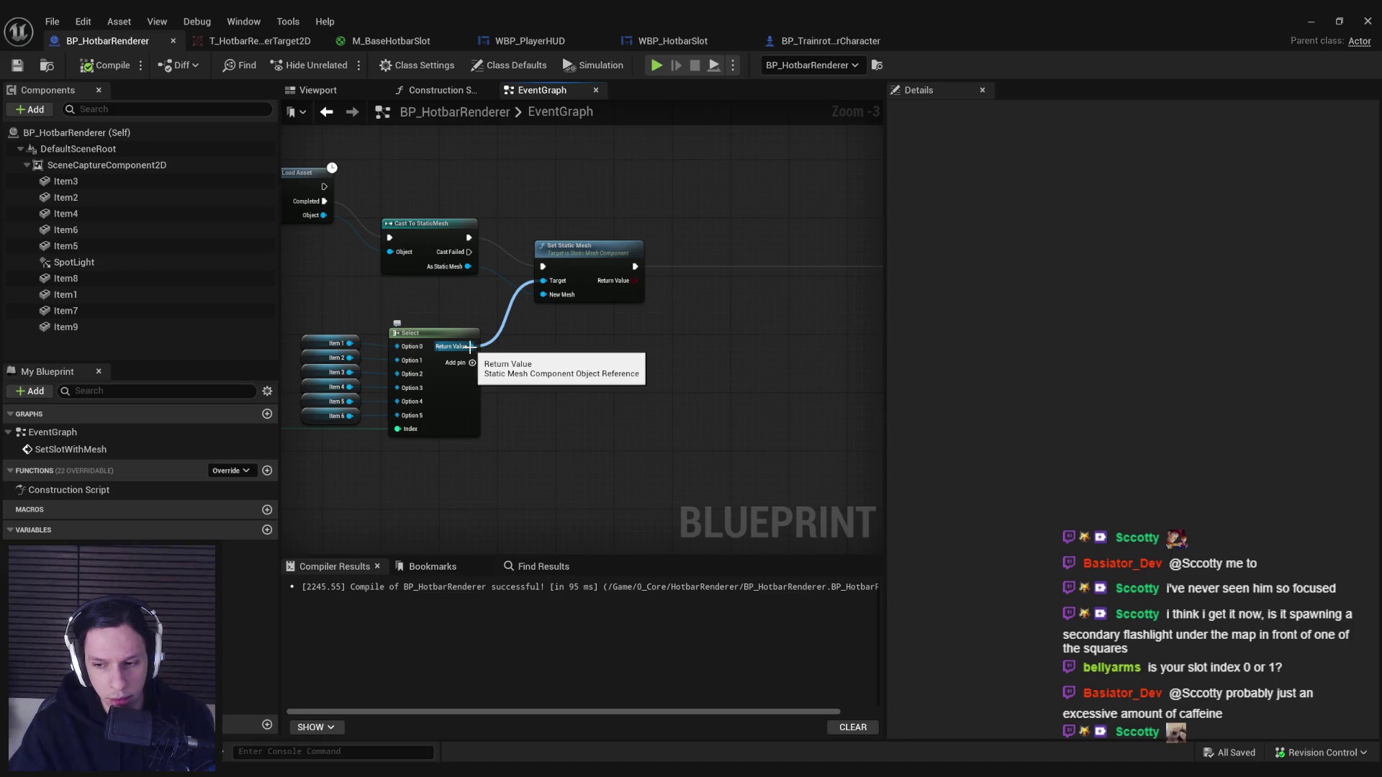
mouse_move(470, 347)
mouse_down()
mouse_move(633, 345)
mouse_move(472, 347)
mouse_move(617, 348)
mouse_up()
Try Get Local Bounds and Get Static Mesh nodes off the Select result, then delete them.
key(Escape)
drag(470, 346, 580, 354)
text(bounds)
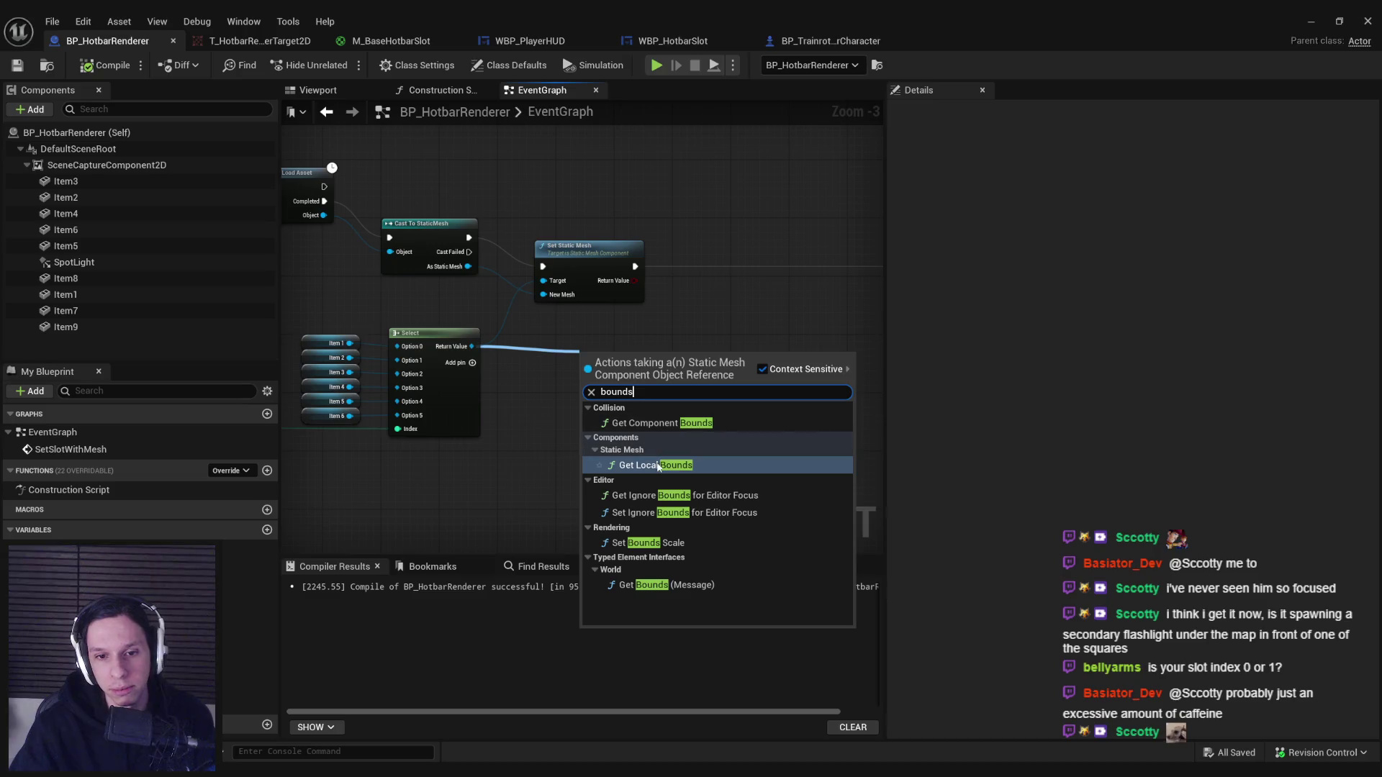
click(648, 465)
key(Delete)
drag(471, 347, 547, 351)
text(getst)
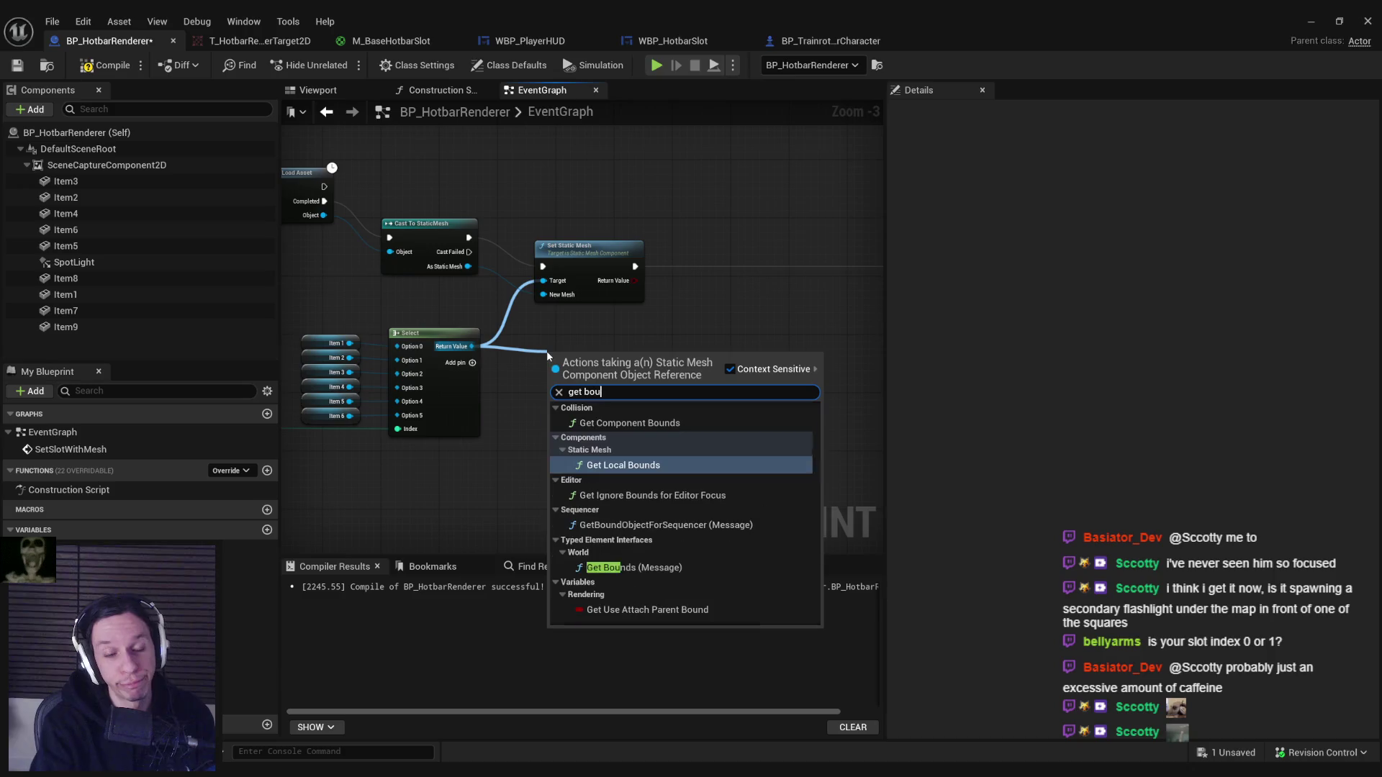
text(atic mesh)
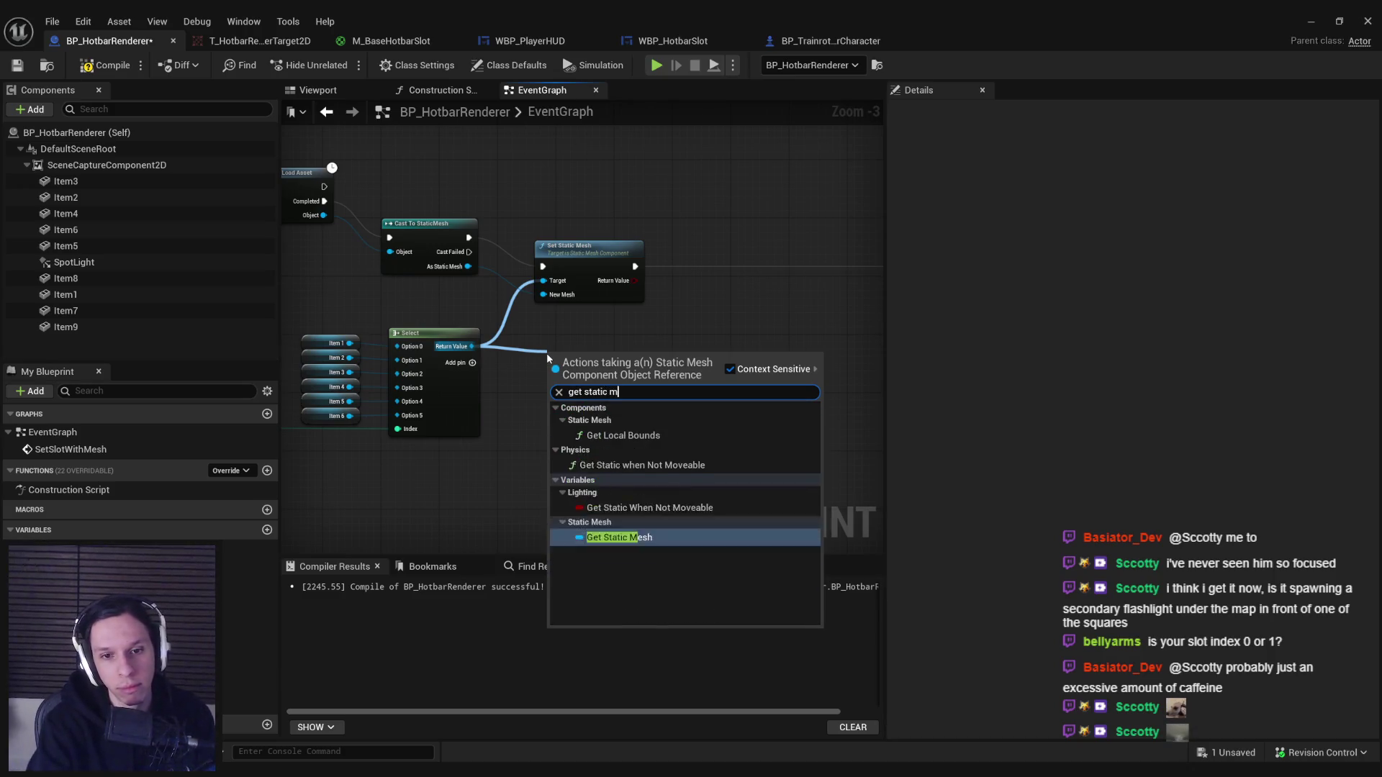
key(Return)
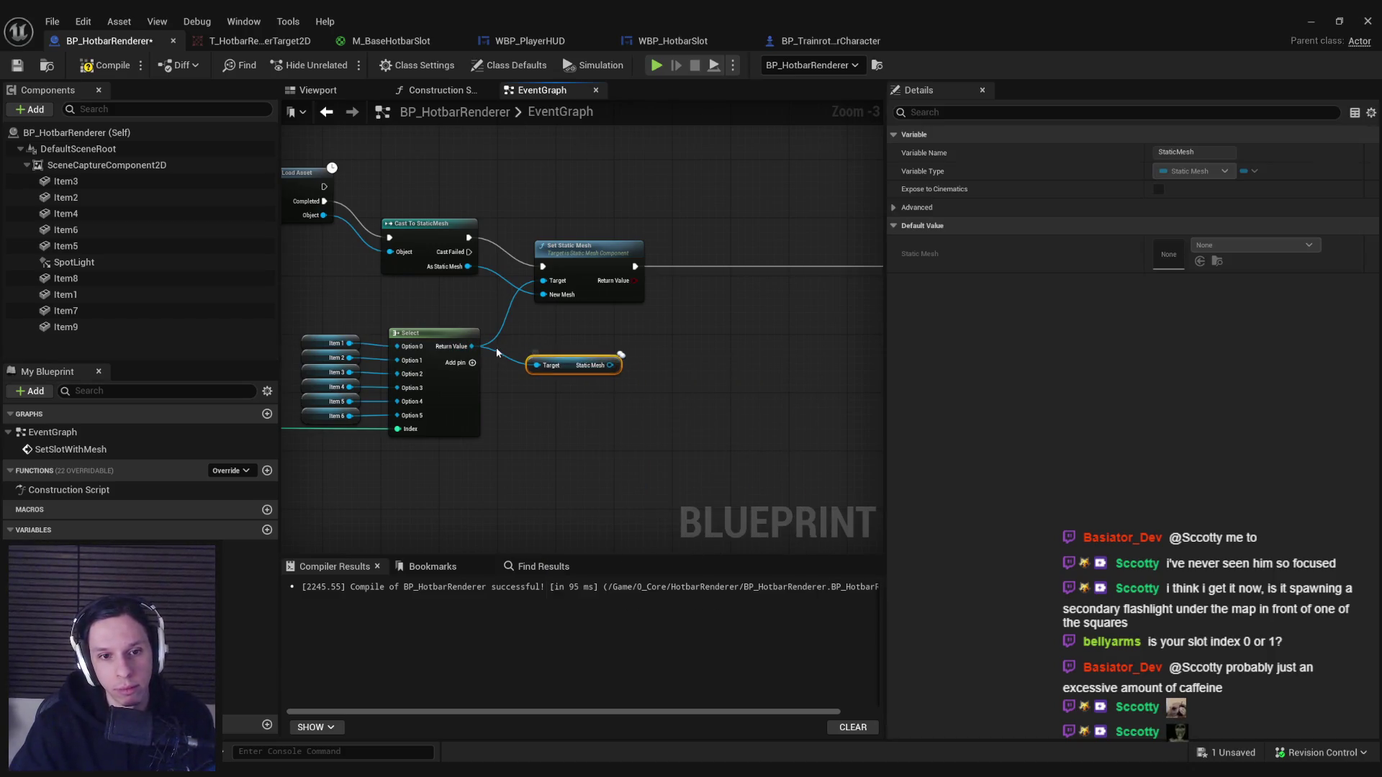
mouse_move(588, 358)
mouse_down()
mouse_move(572, 365)
mouse_move(645, 364)
mouse_up()
text(get bounds)
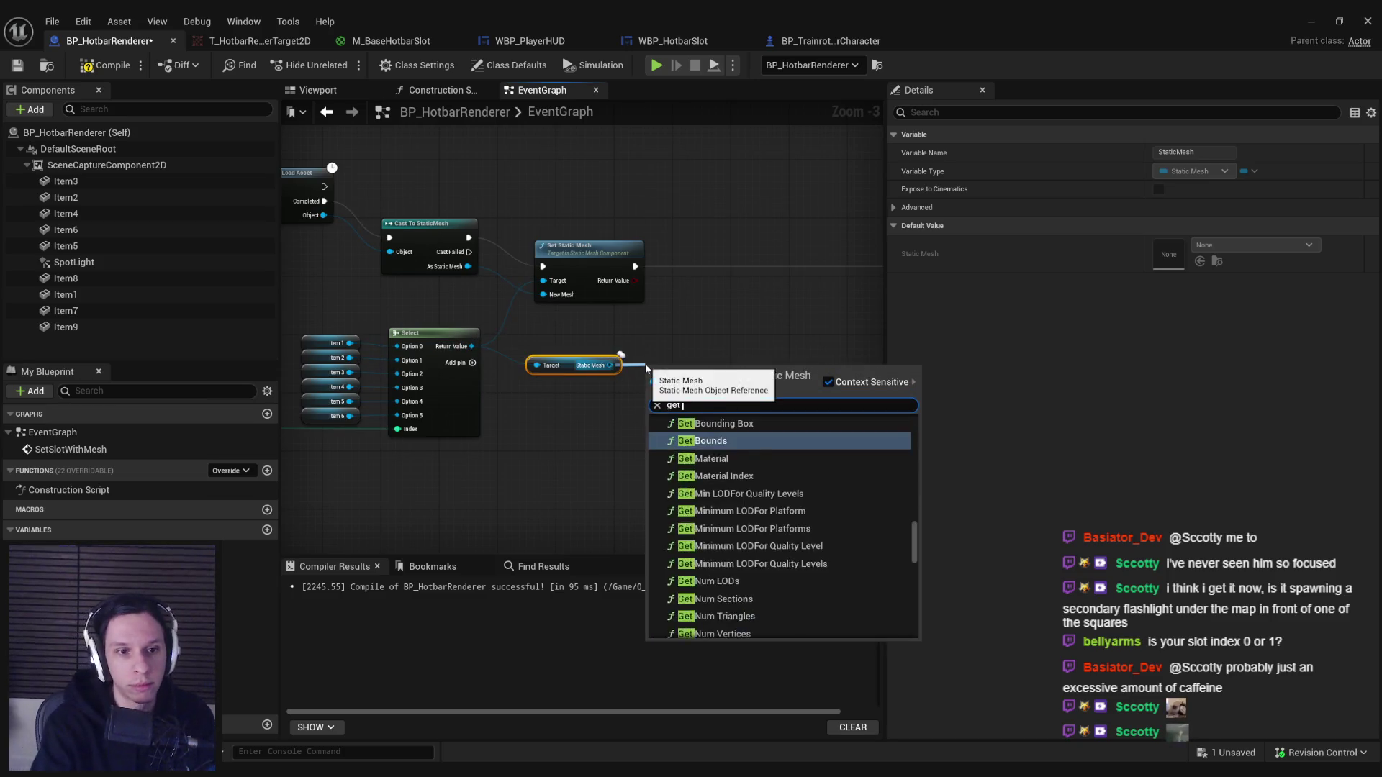
key(Escape)
key(Delete)
Add Get Bounds from As Static Mesh and split its result into origin, box extent and radius.
drag(468, 266, 551, 368)
text(get bounds)
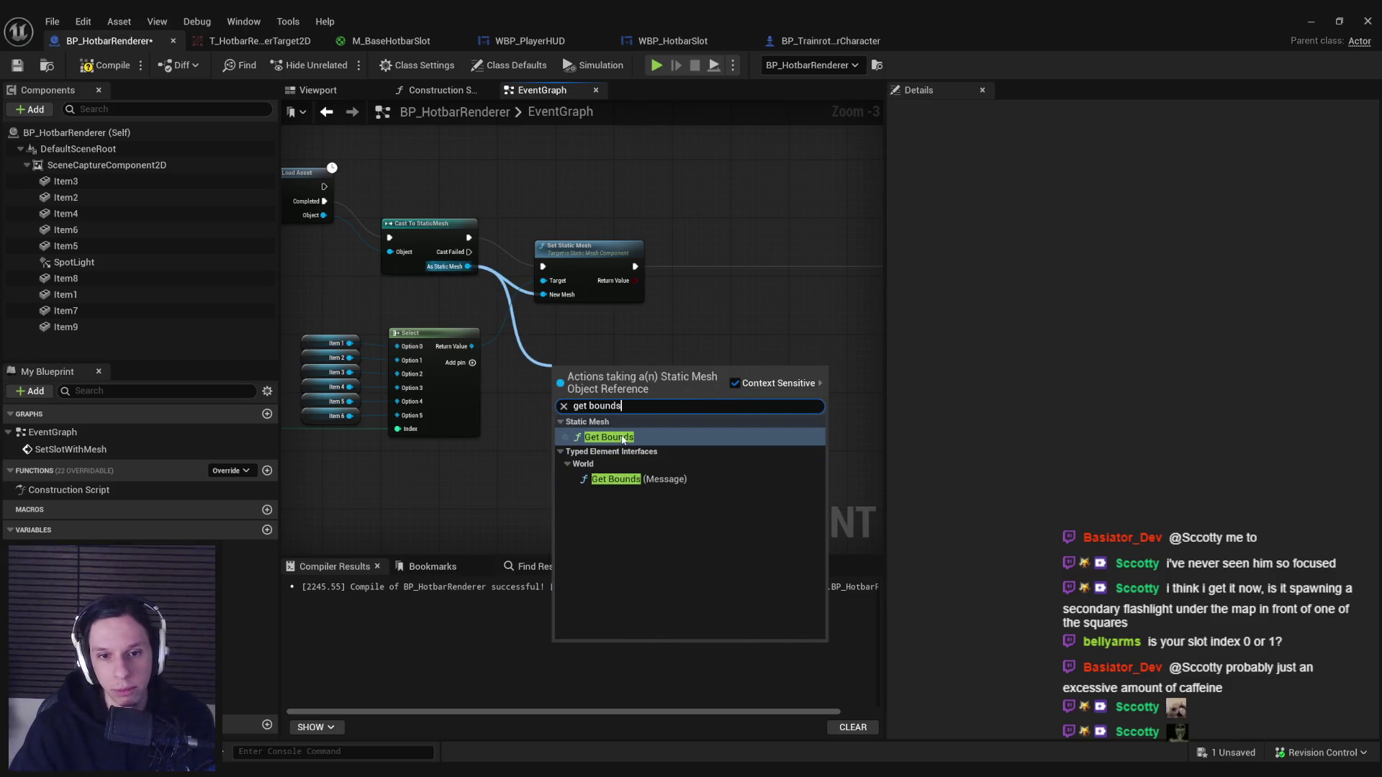
key(Return)
right_click(631, 375)
click(634, 435)
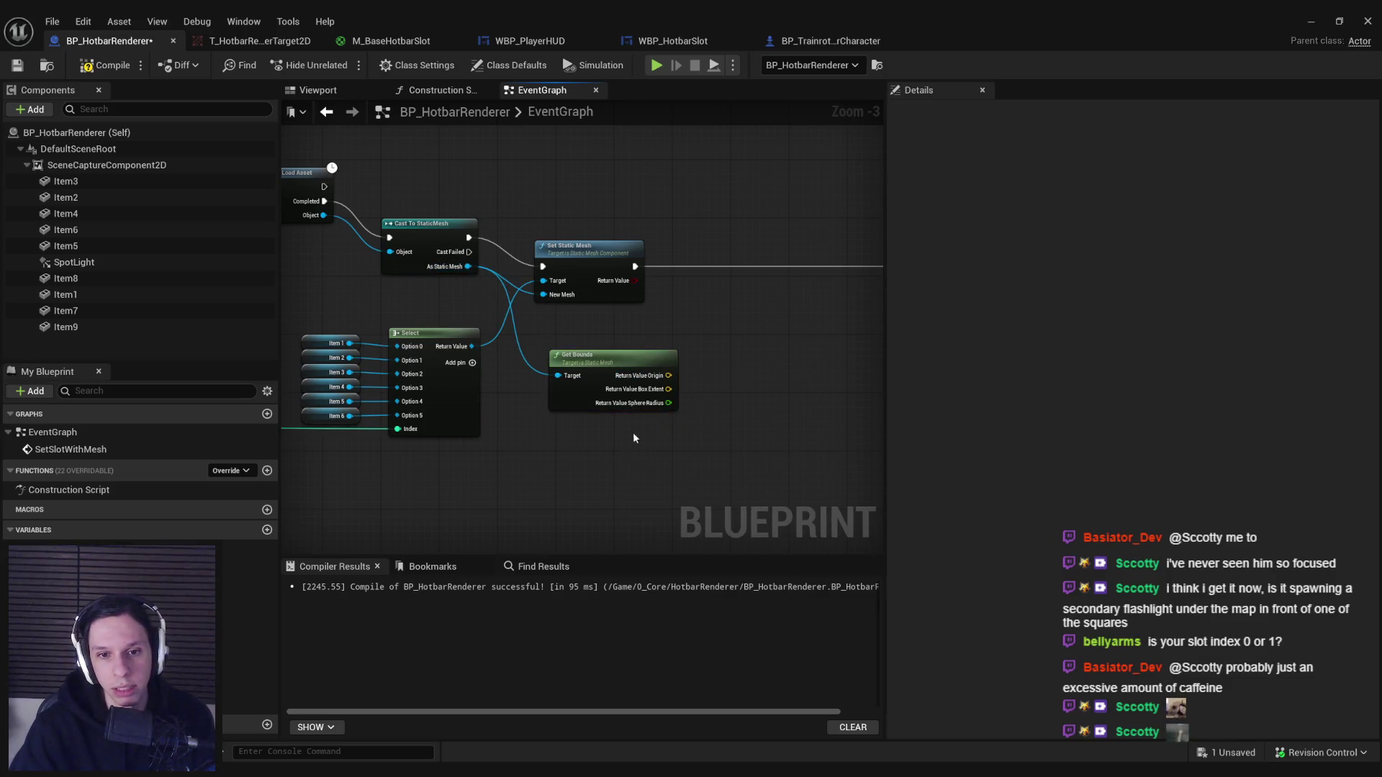
drag(678, 390, 569, 403)
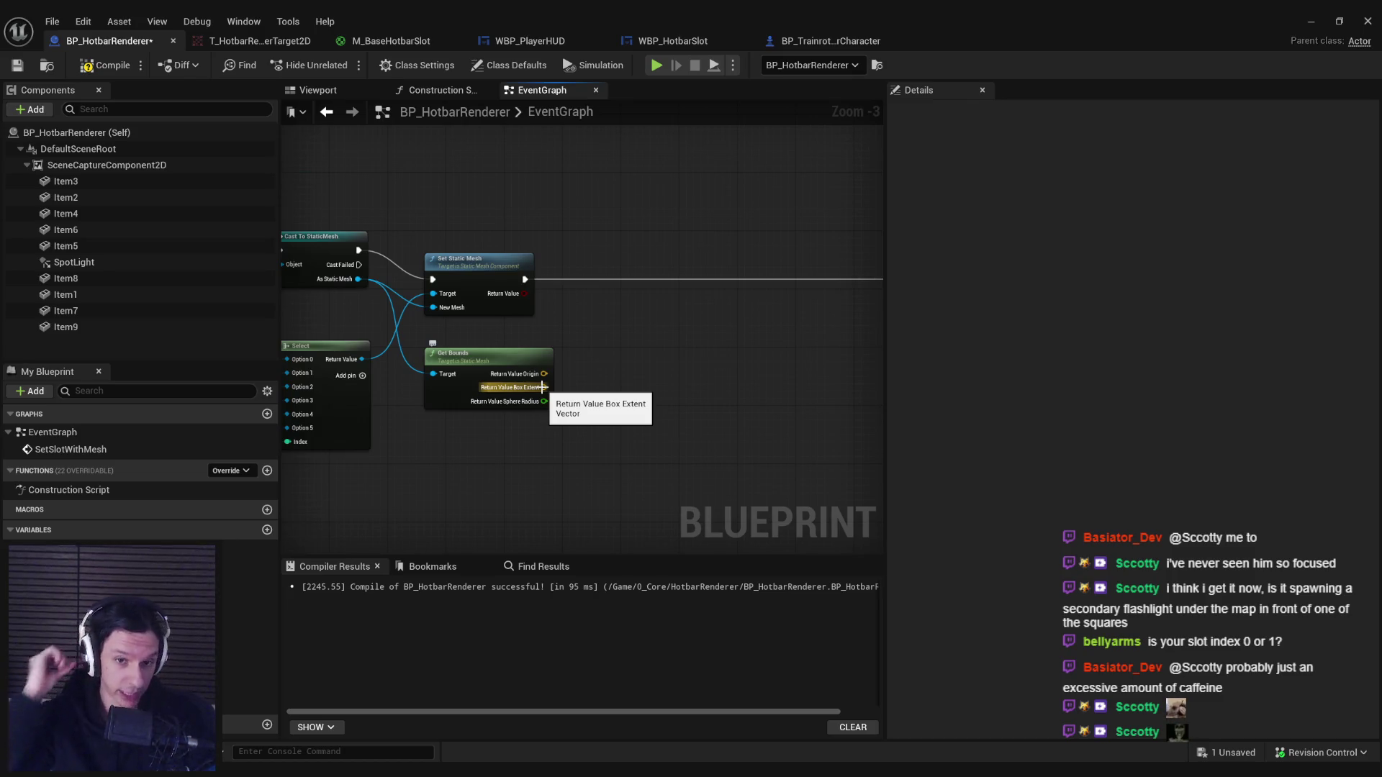
Try rotating the Item1 cube with the rotate gizmo in the preview, then undo it.
click(317, 90)
click(530, 247)
scroll(501, 399, up, 1)
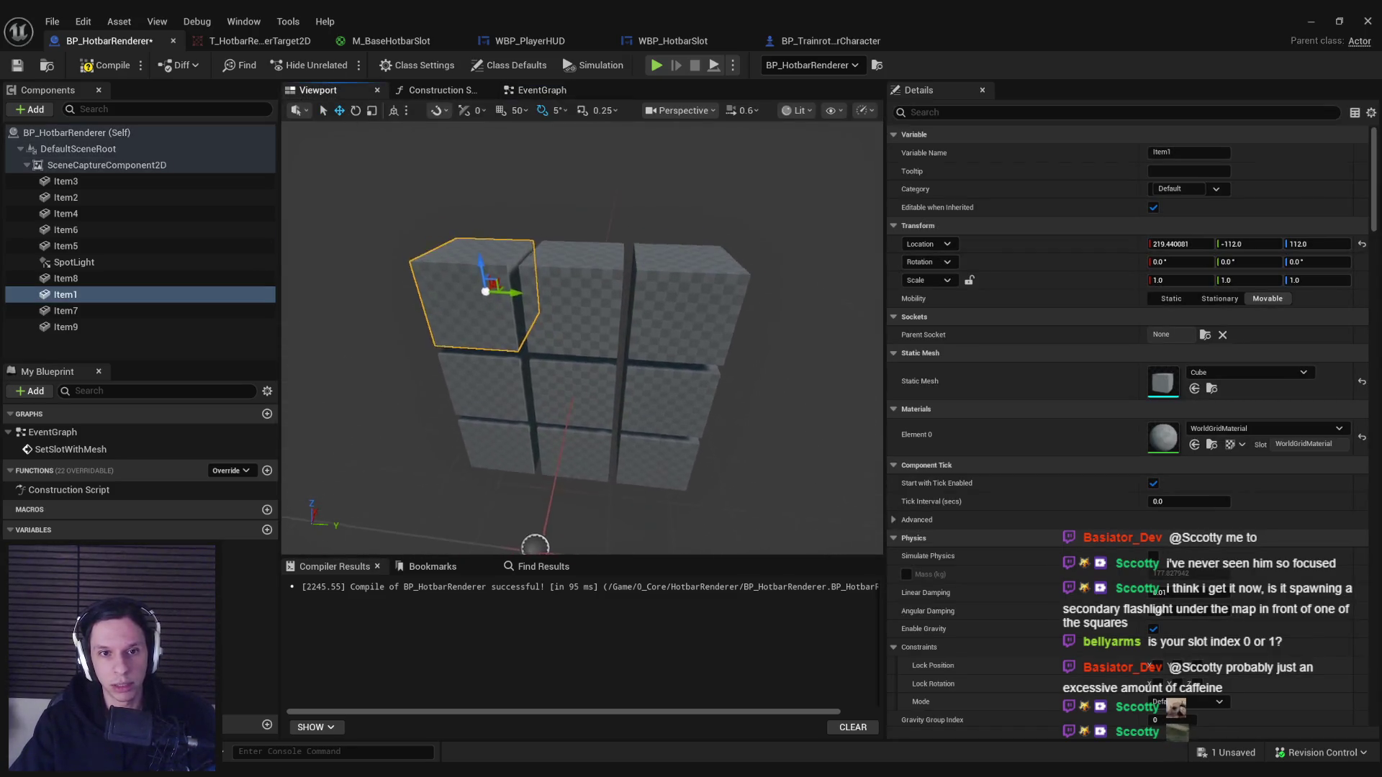
key(e)
drag(576, 331, 543, 349)
key(ctrl+z)
Select all nine item cubes, Item1 through Item9, and set their Rotation Z to 90.
click(65, 279)
shift+click(65, 326)
ctrl+click(66, 246)
ctrl+click(66, 229)
ctrl+click(65, 214)
ctrl+click(66, 198)
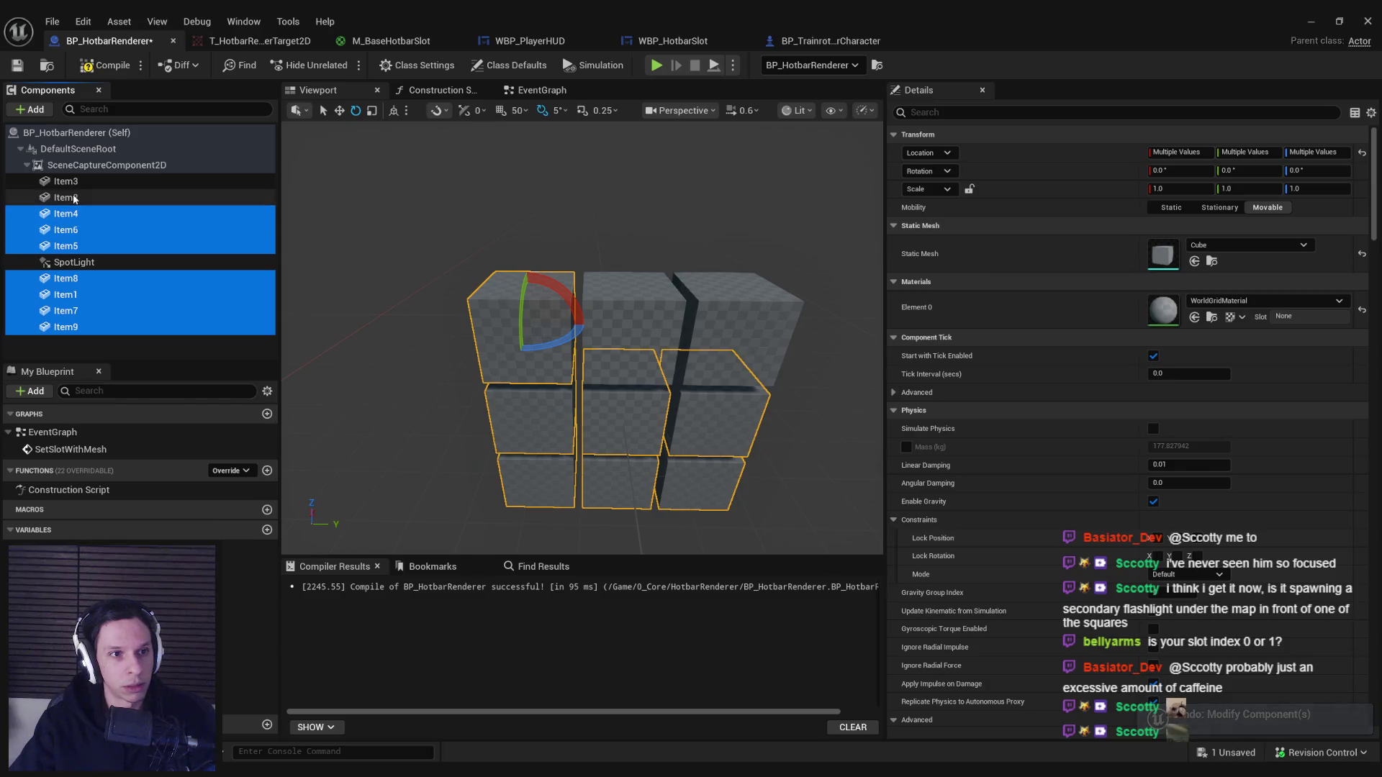
ctrl+click(65, 181)
click(1317, 170)
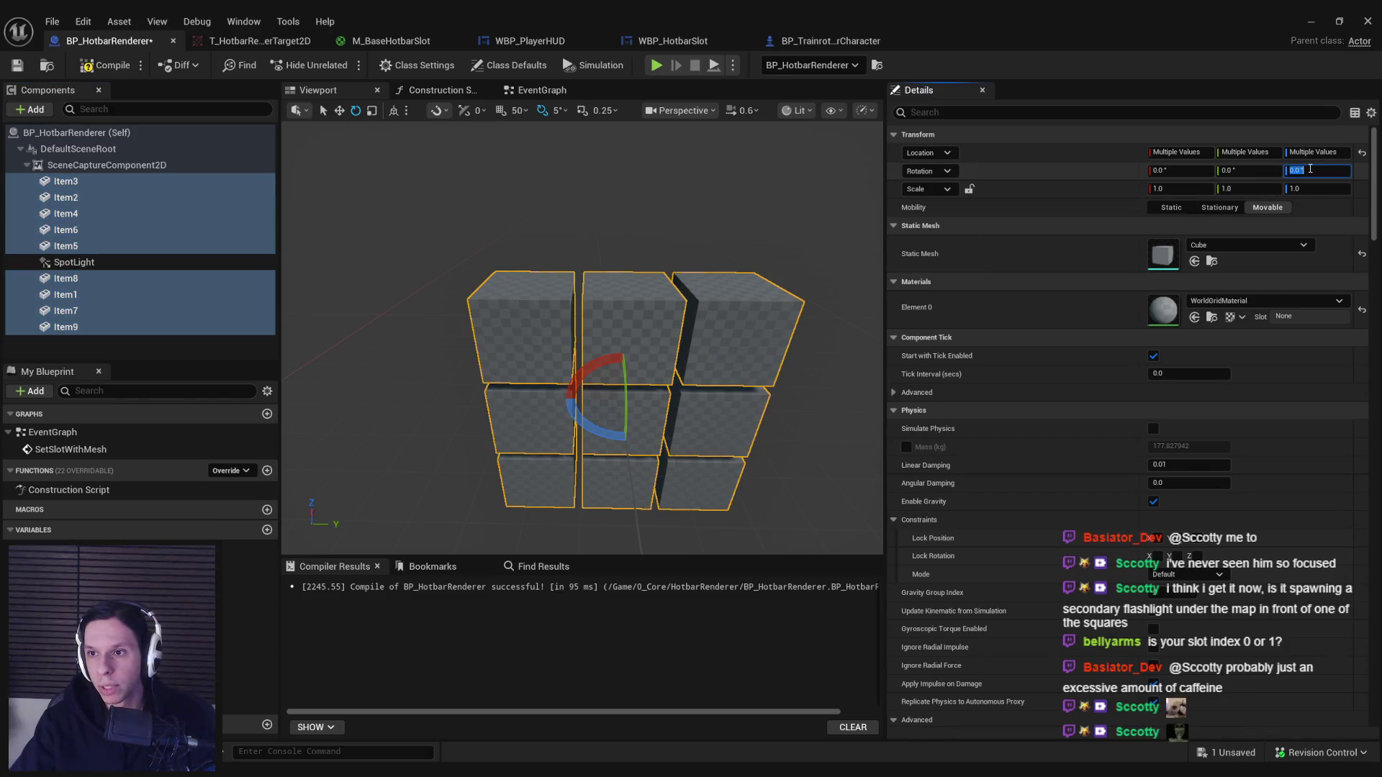
text(90)
key(Return)
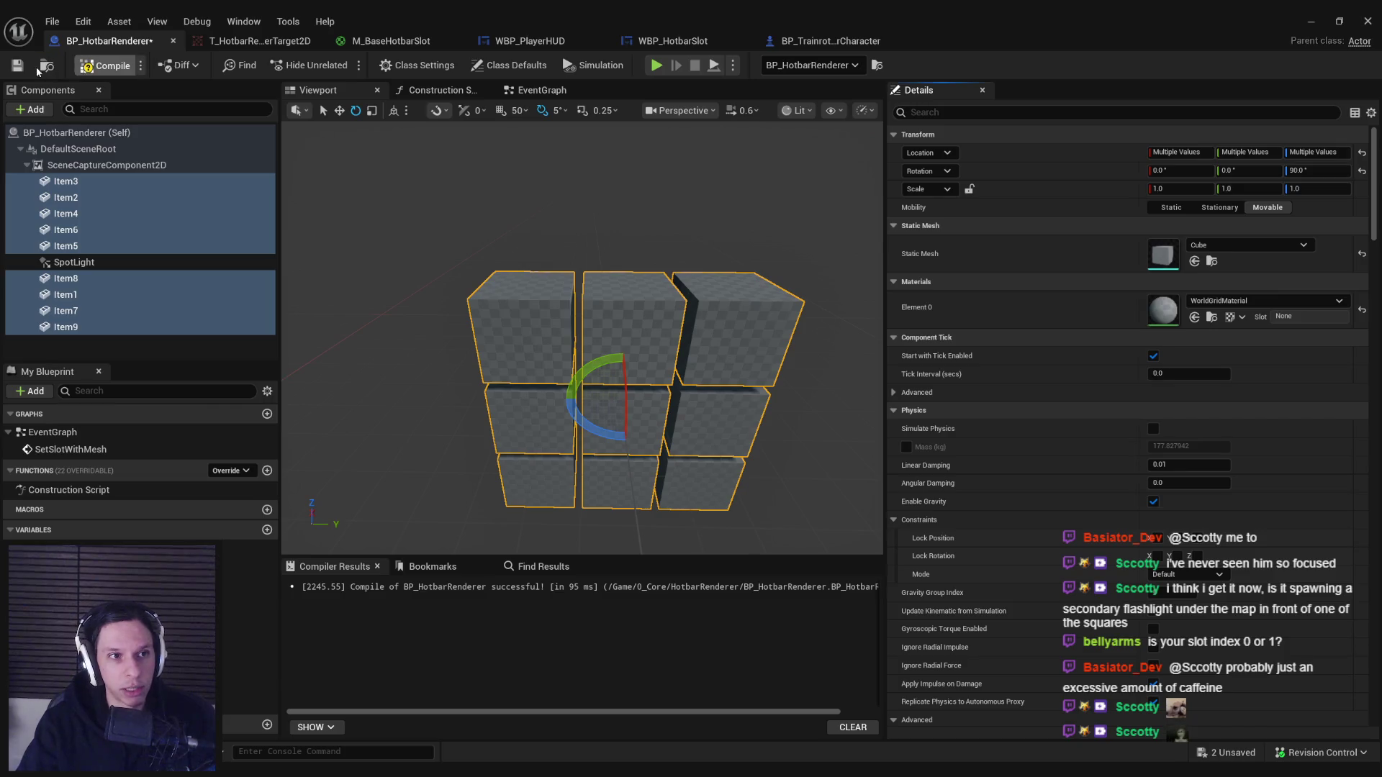
Run a play-in-editor test to check the rotated hotbar icons, then return to BP_HotbarRenderer.
click(1310, 21)
scroll(428, 75, up, 2)
key(e)
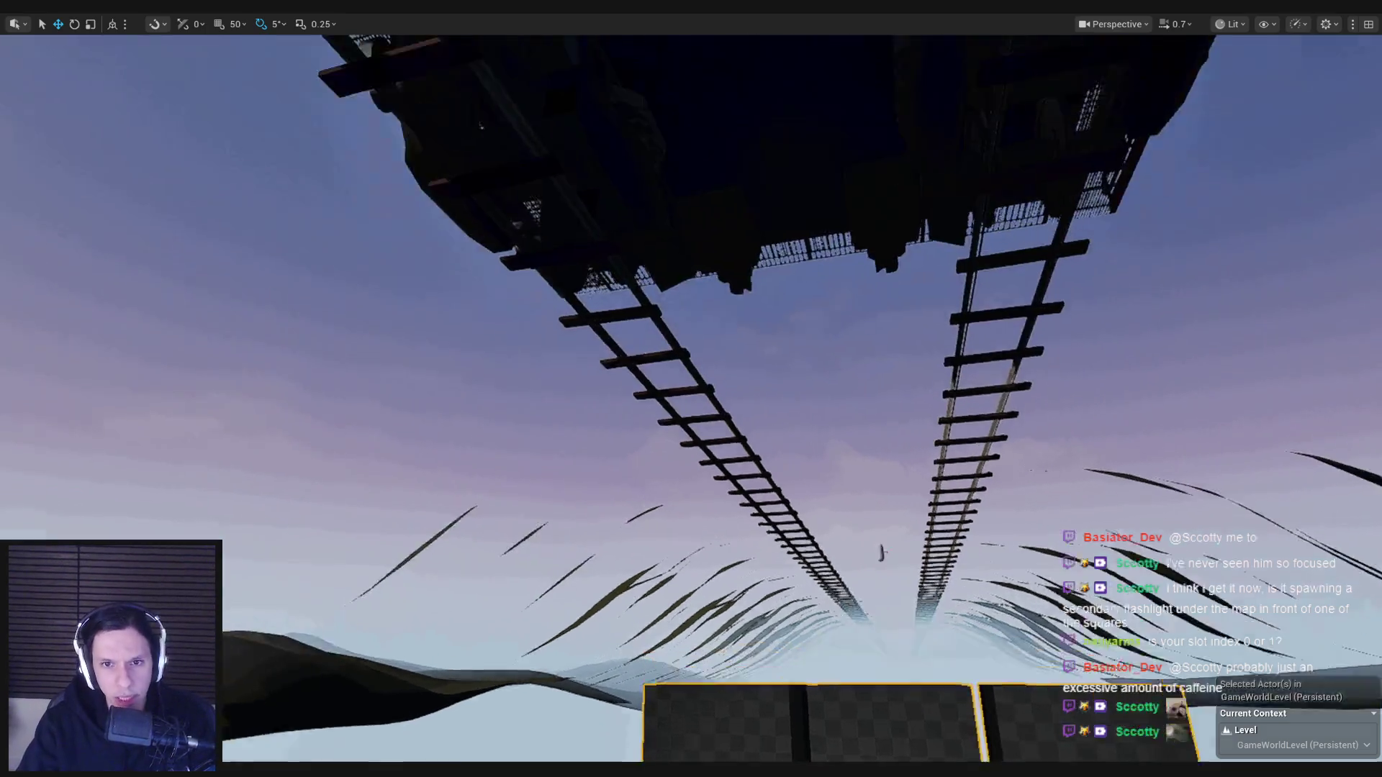
key(alt+p)
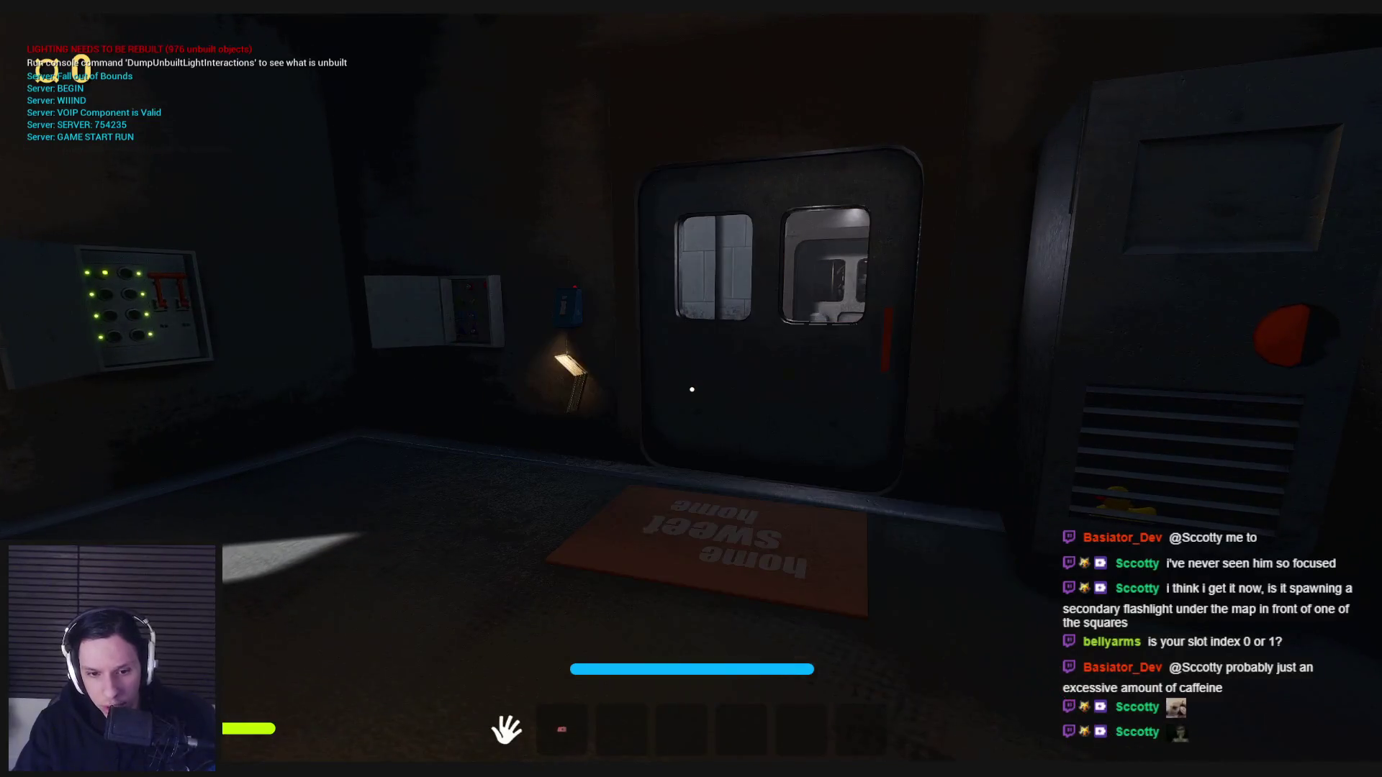
key(Escape)
click(511, 728)
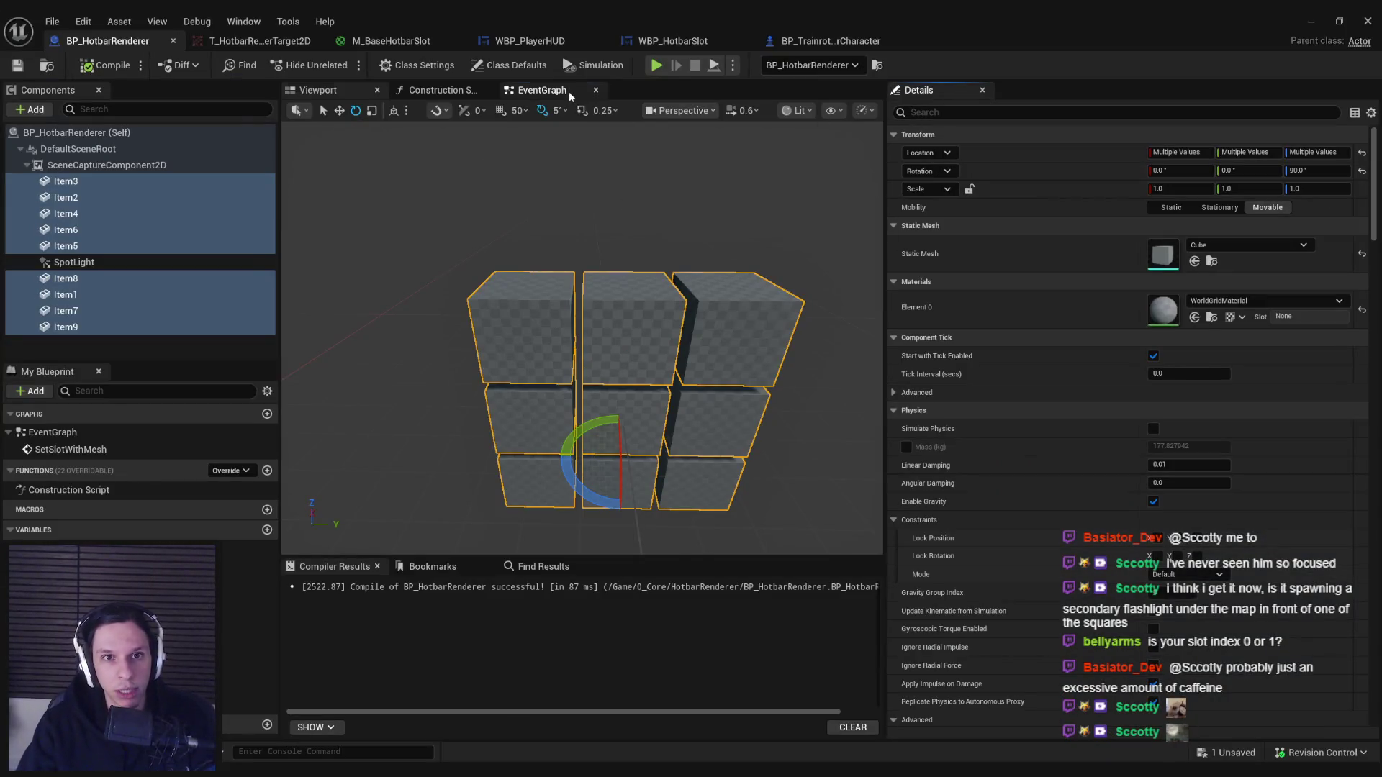
Select Item1 on its own and assign it the SM_FlashLight mesh.
click(538, 90)
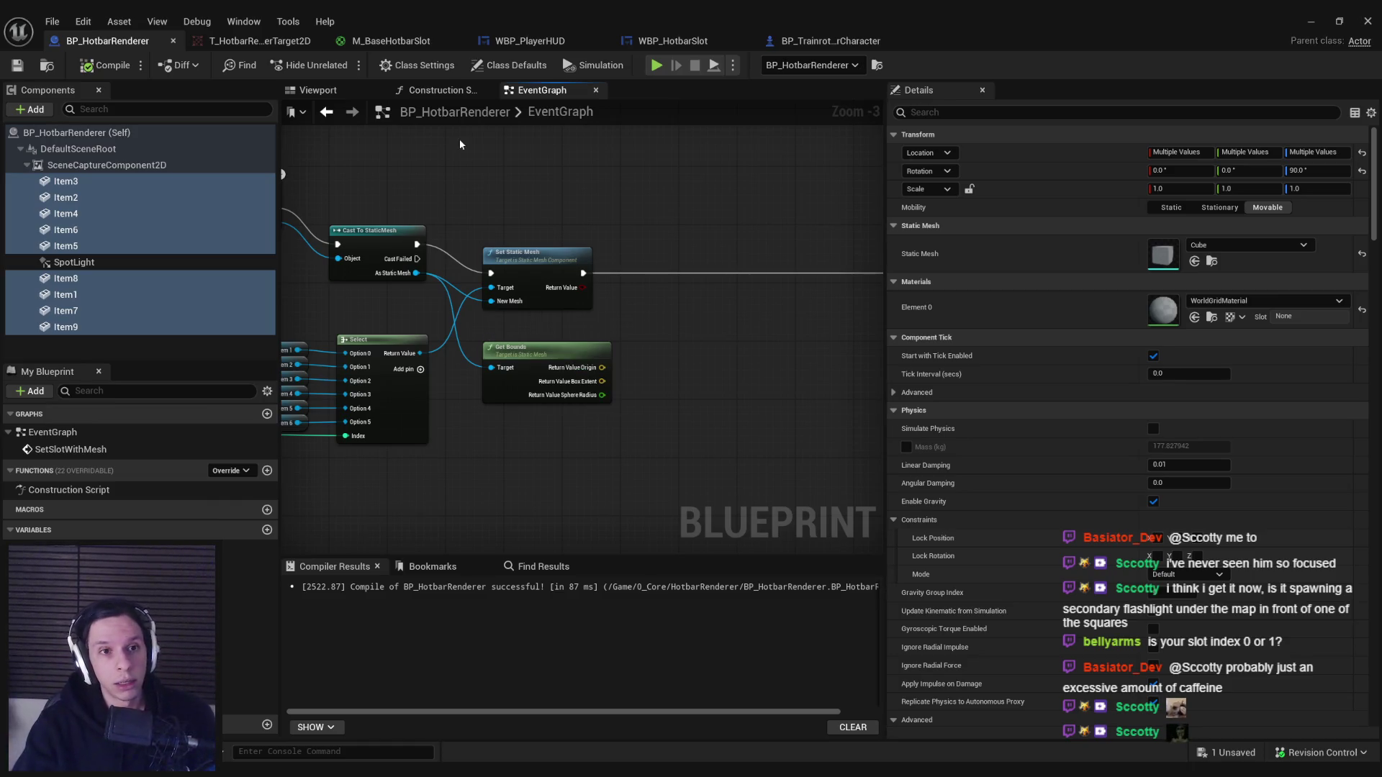
click(318, 90)
click(518, 330)
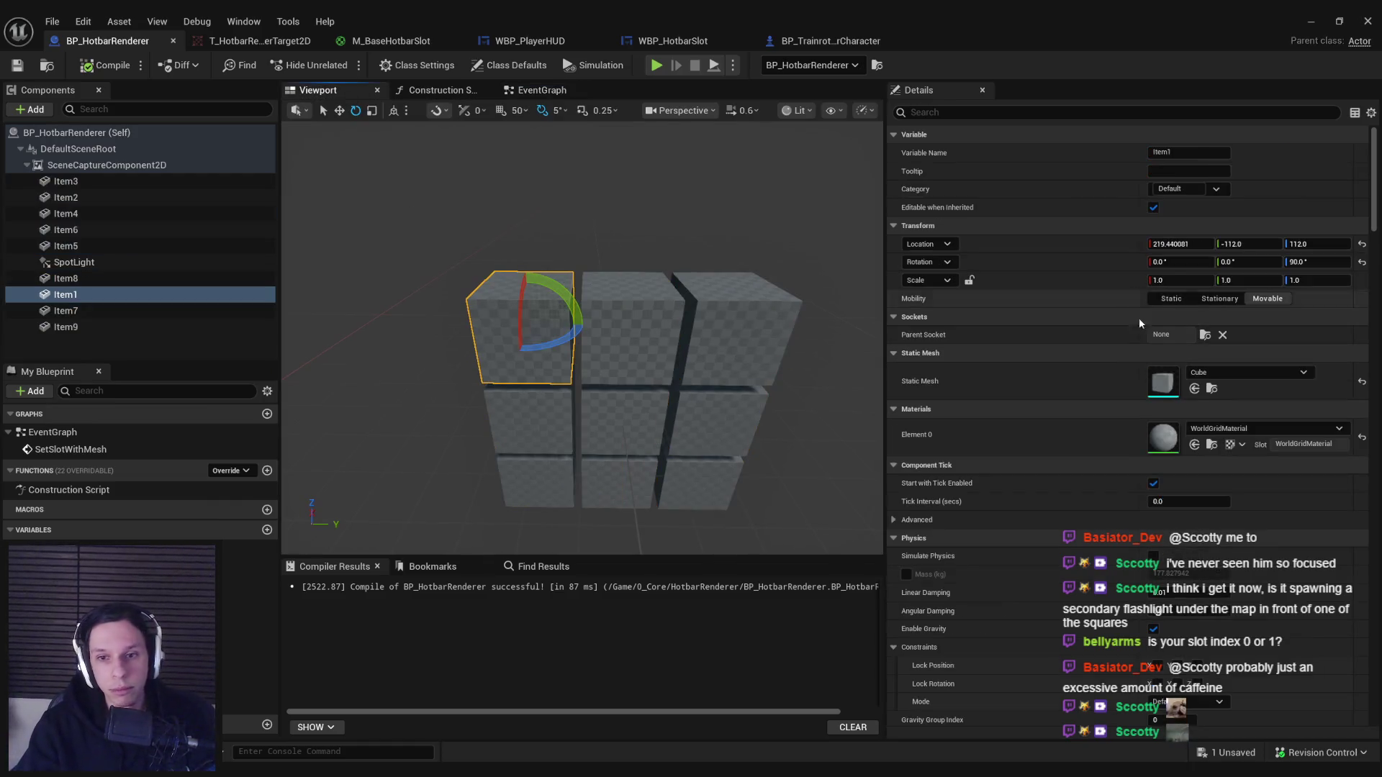
click(1247, 372)
text(flashl)
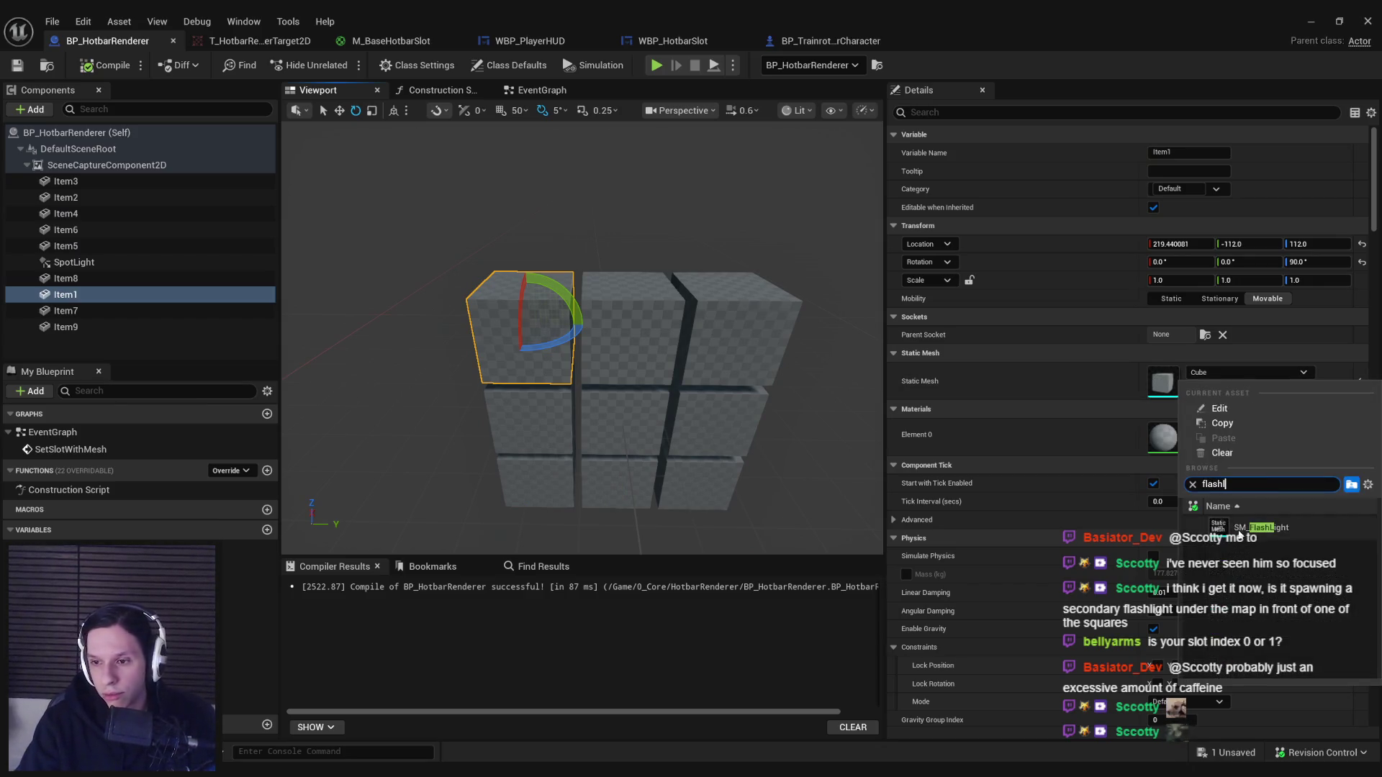
key(Return)
Swap Item1's mesh to S_HandcrankFL_Body and frame it in the viewport.
click(1257, 374)
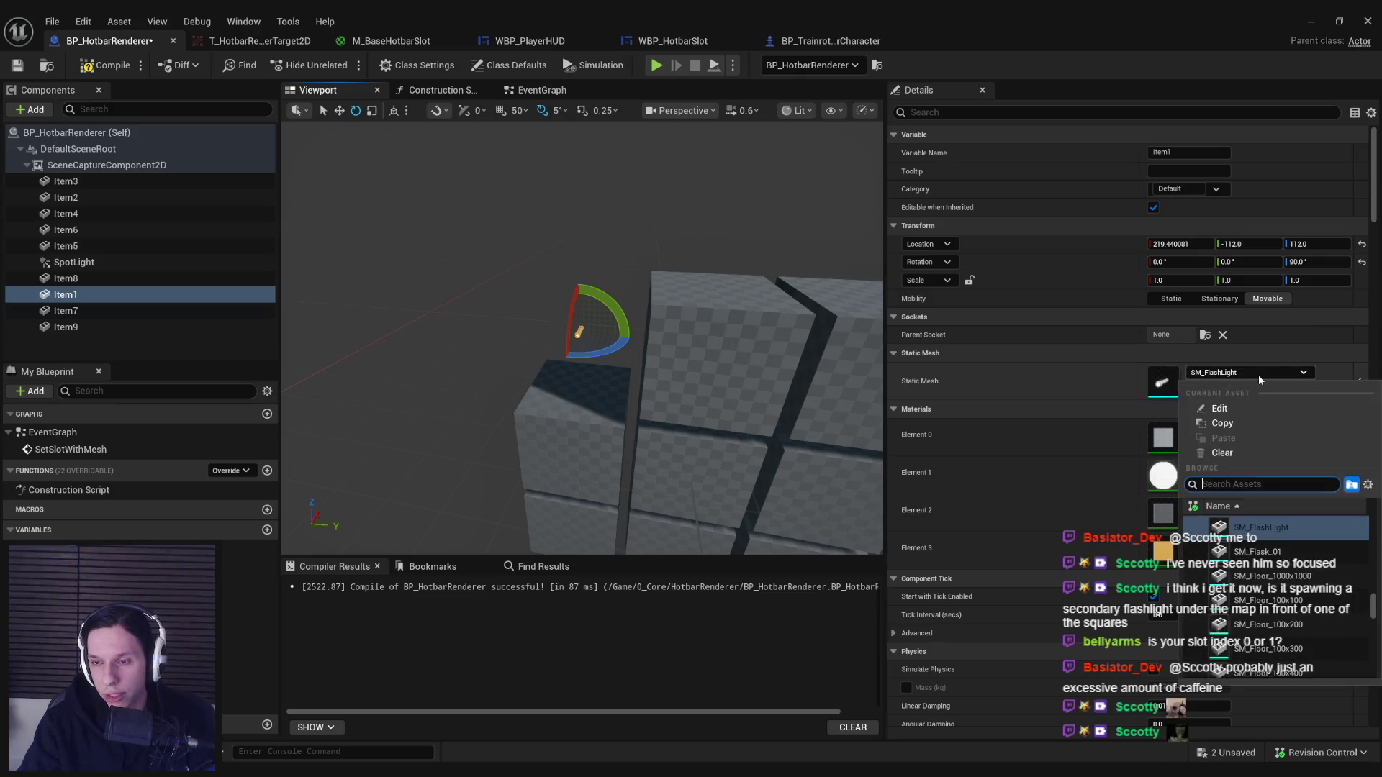
text(handc)
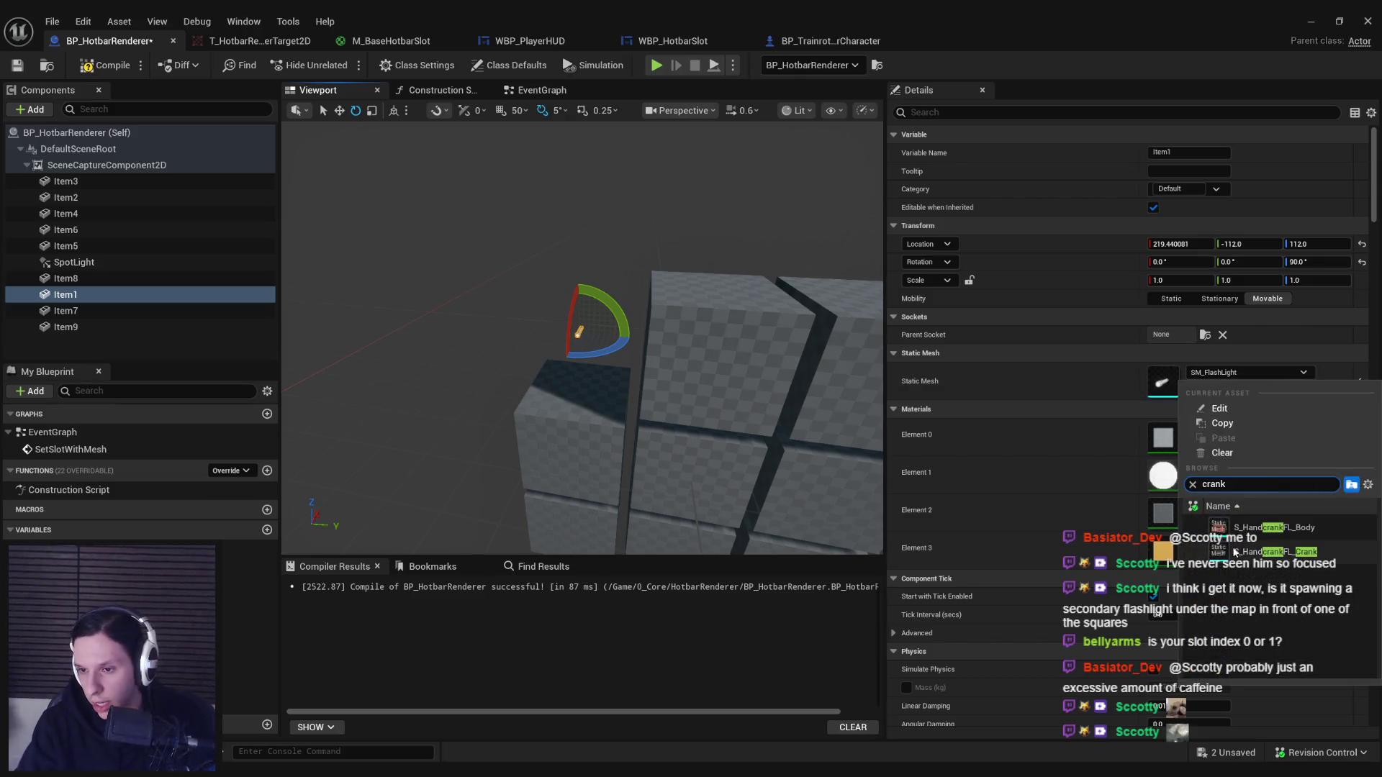
key(Return)
key(f)
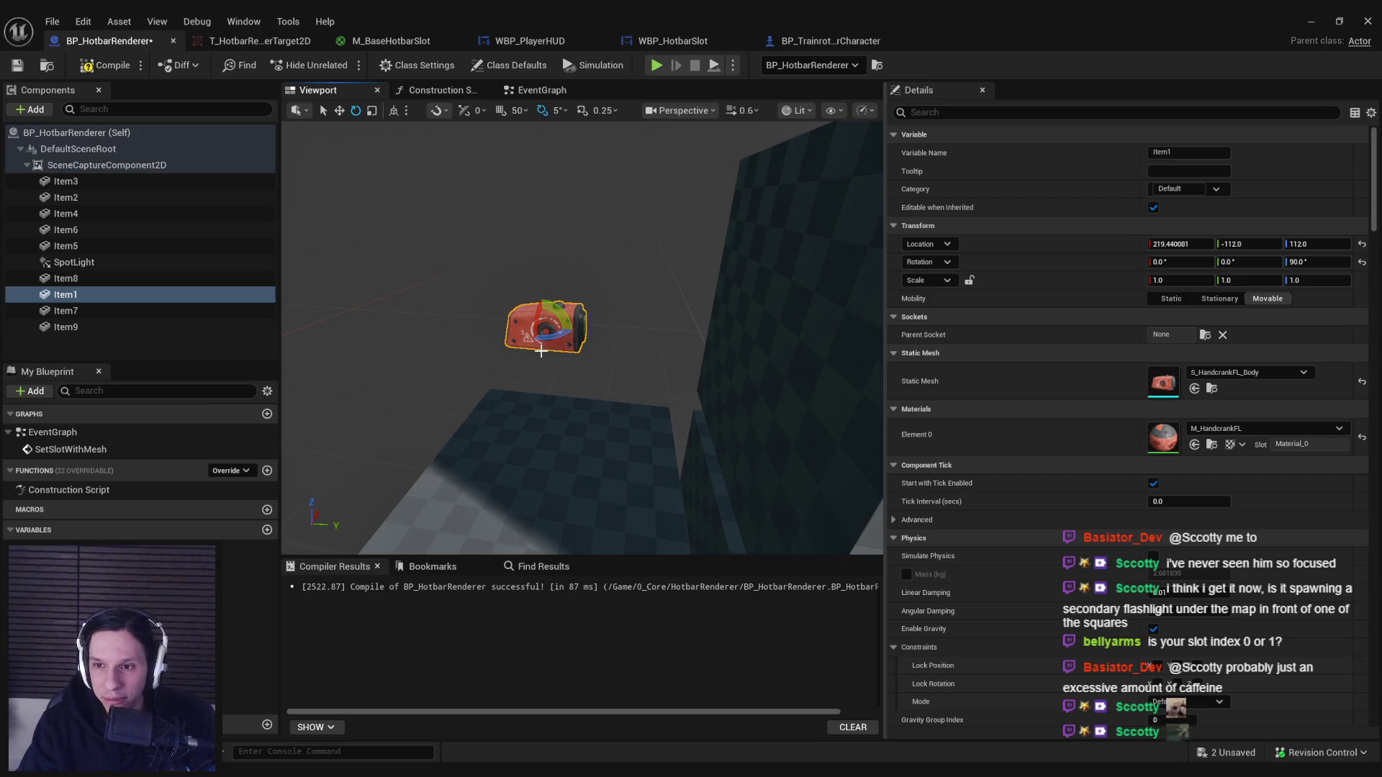
mouse_move(542, 365)
mouse_down()
mouse_move(504, 346)
mouse_move(561, 338)
mouse_move(590, 360)
mouse_move(552, 353)
mouse_move(576, 346)
mouse_move(562, 339)
mouse_up()
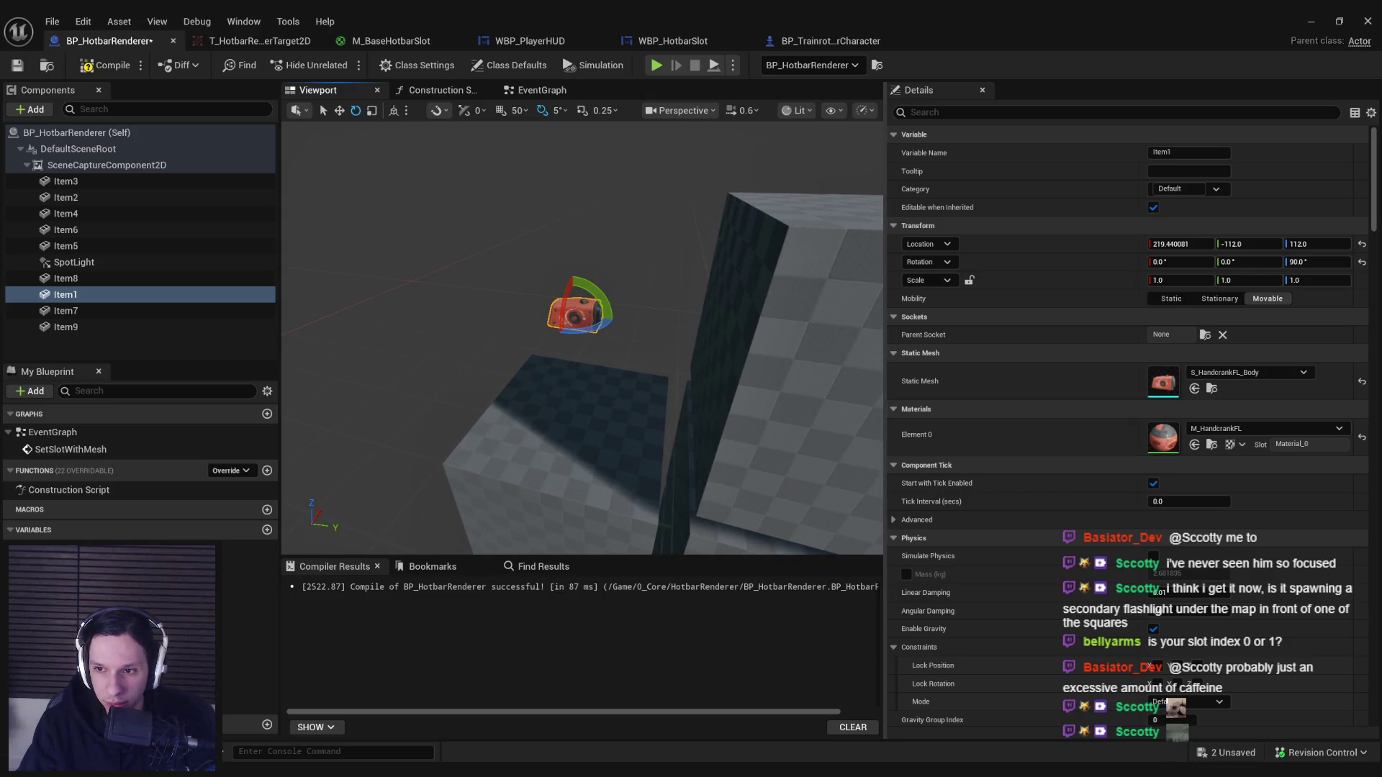
mouse_move(542, 387)
mouse_down()
mouse_move(558, 374)
mouse_move(622, 394)
mouse_up()
Scale the handcrank body up uniformly to about 3.35.
key(w)
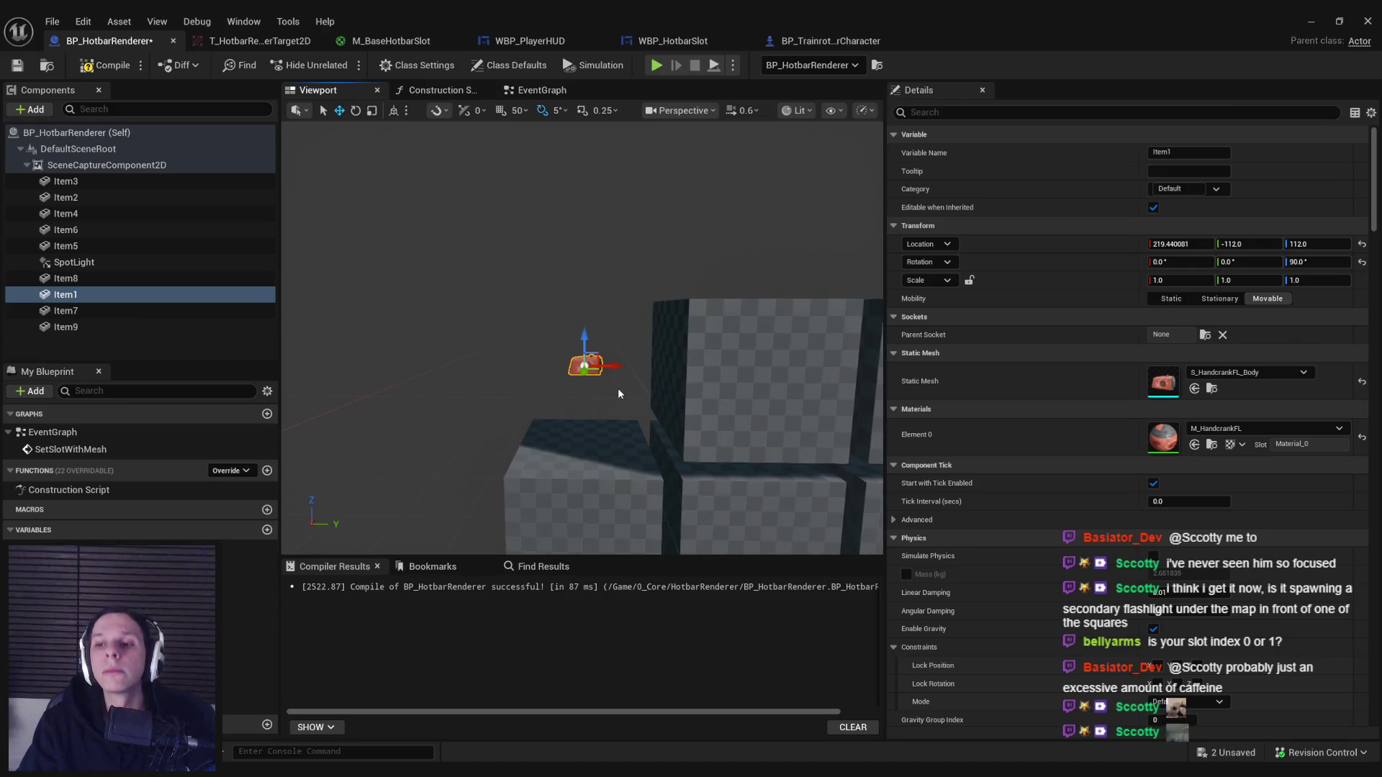
key(r)
drag(584, 367, 615, 348)
key(w)
drag(756, 216, 769, 210)
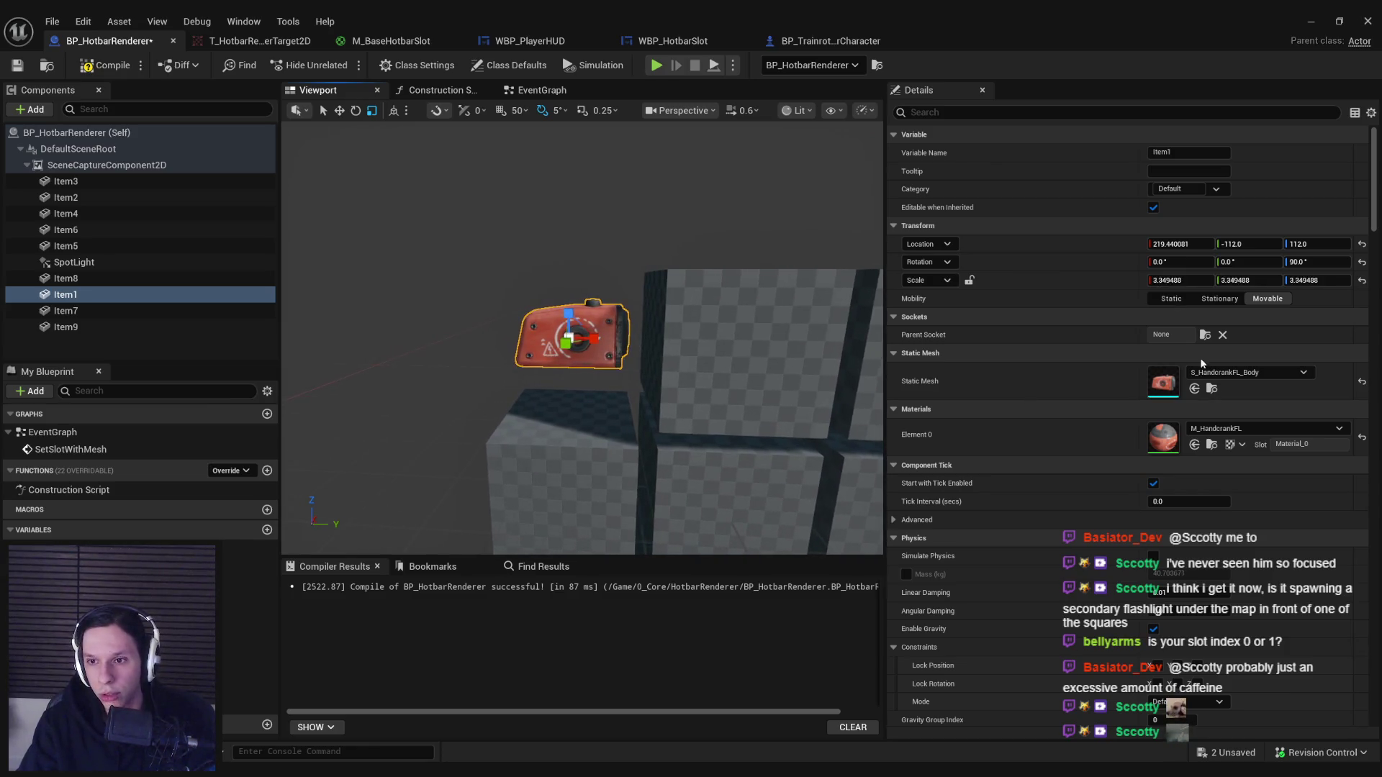
double_click(1163, 382)
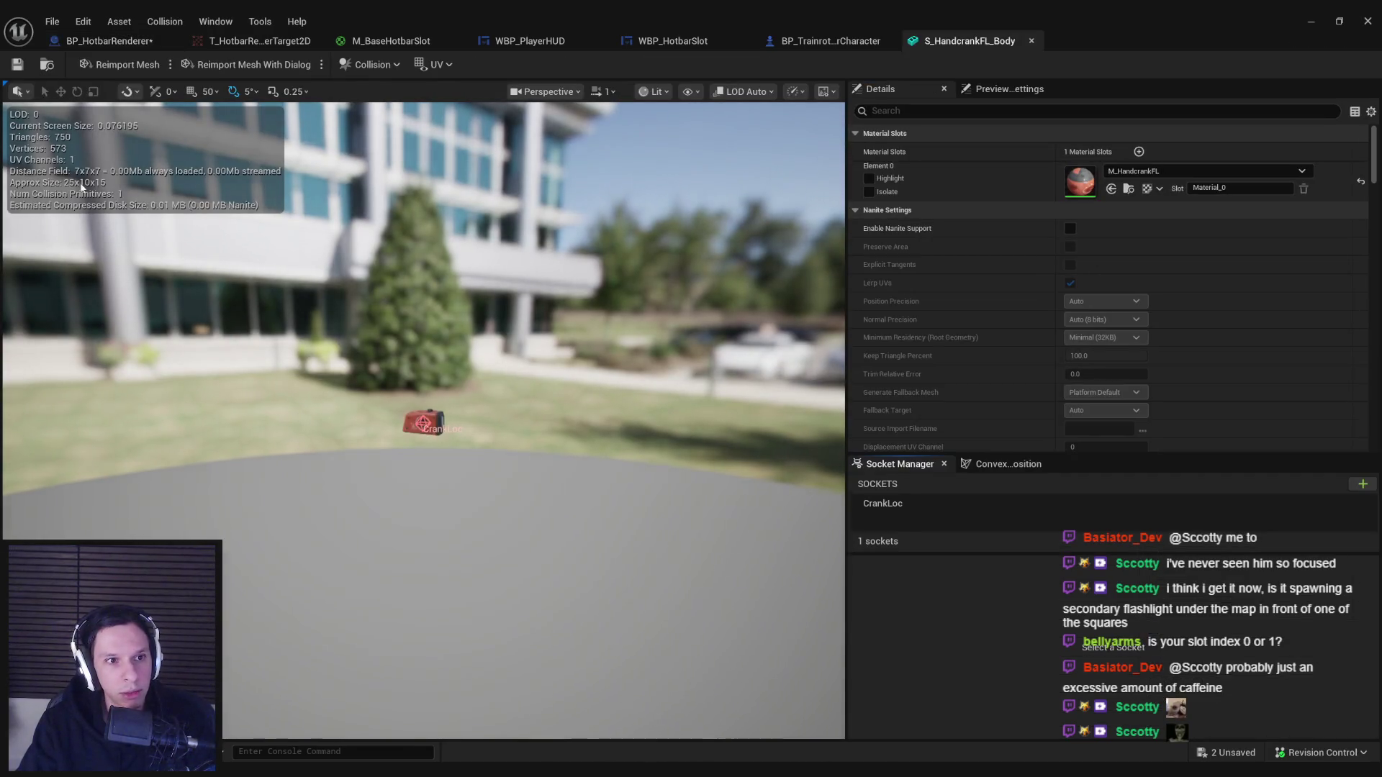
Orbit the S_HandcrankFL_Body preview in its mesh editor, then go back to BP_HotbarRenderer.
click(110, 43)
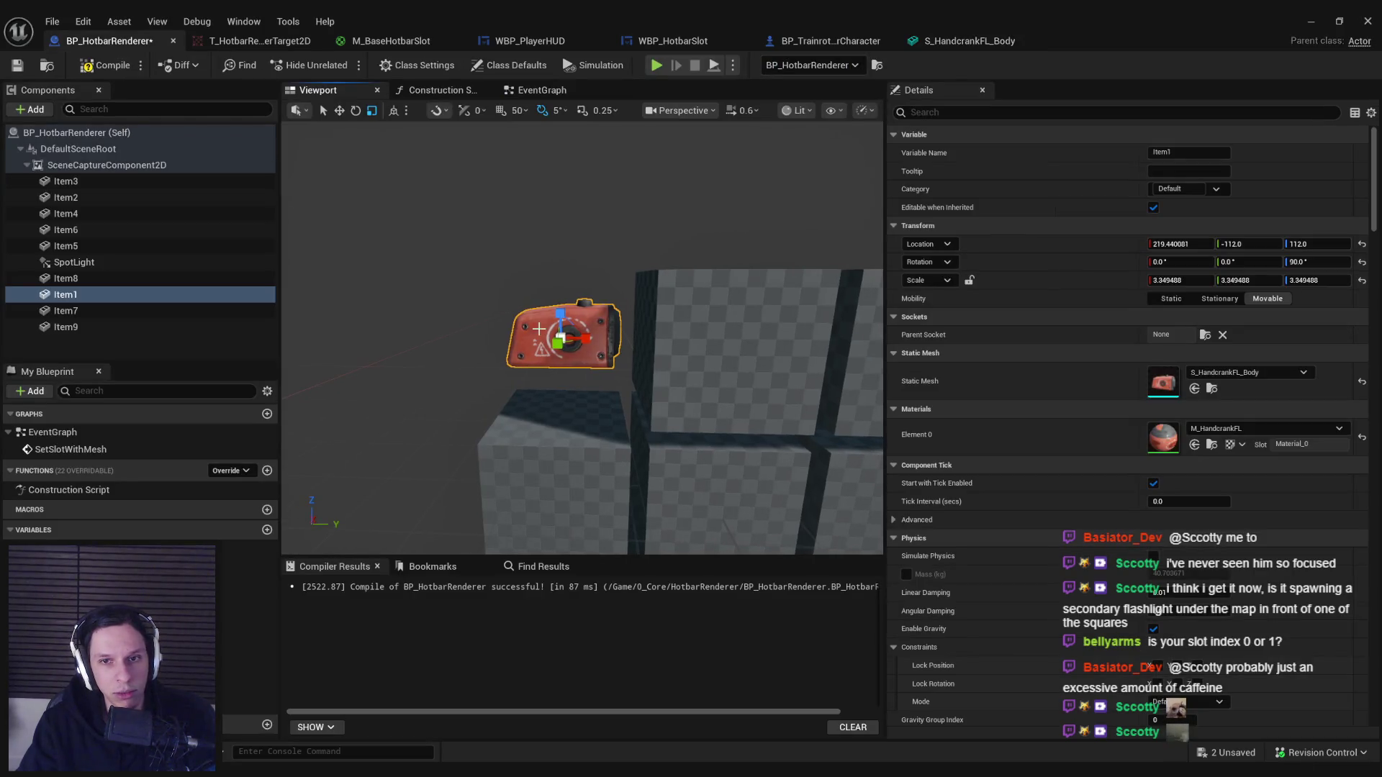
click(969, 41)
drag(540, 245, 540, 286)
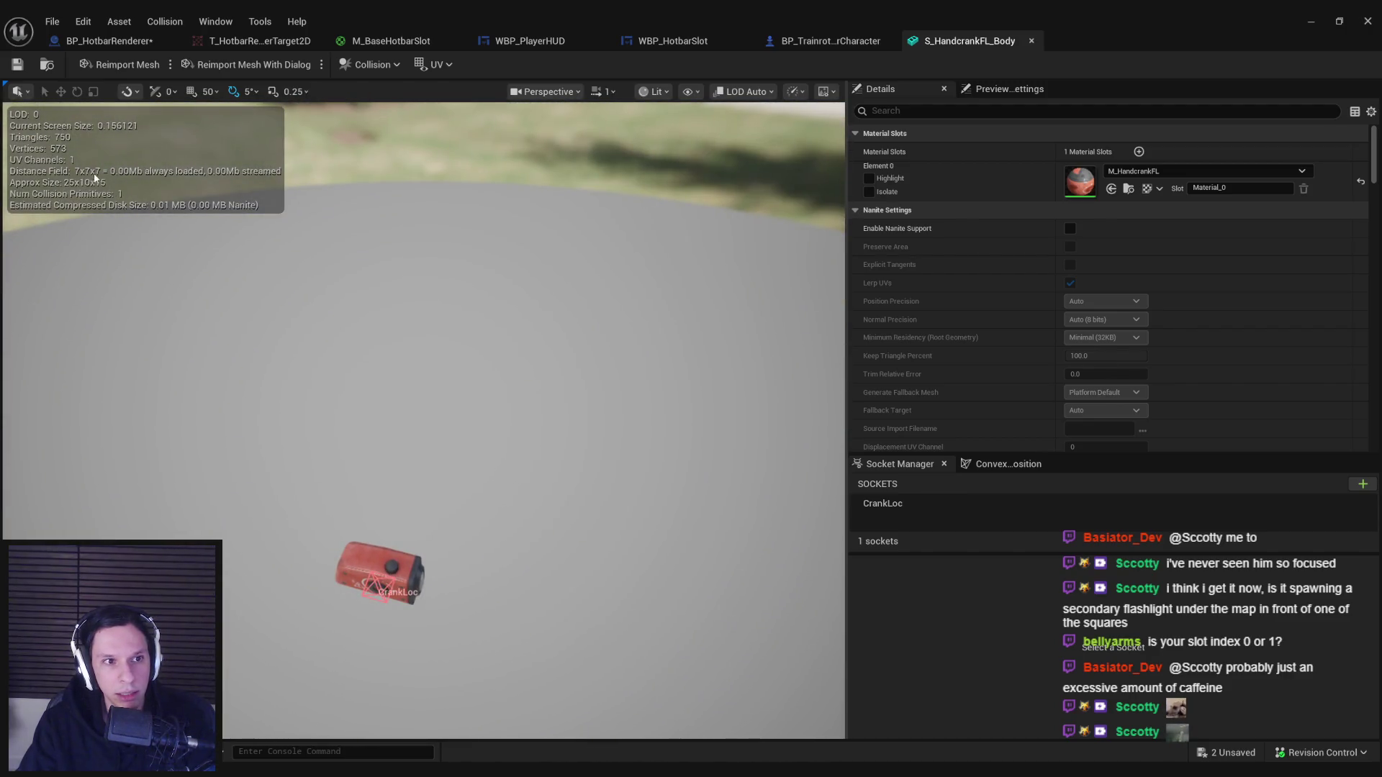
click(110, 42)
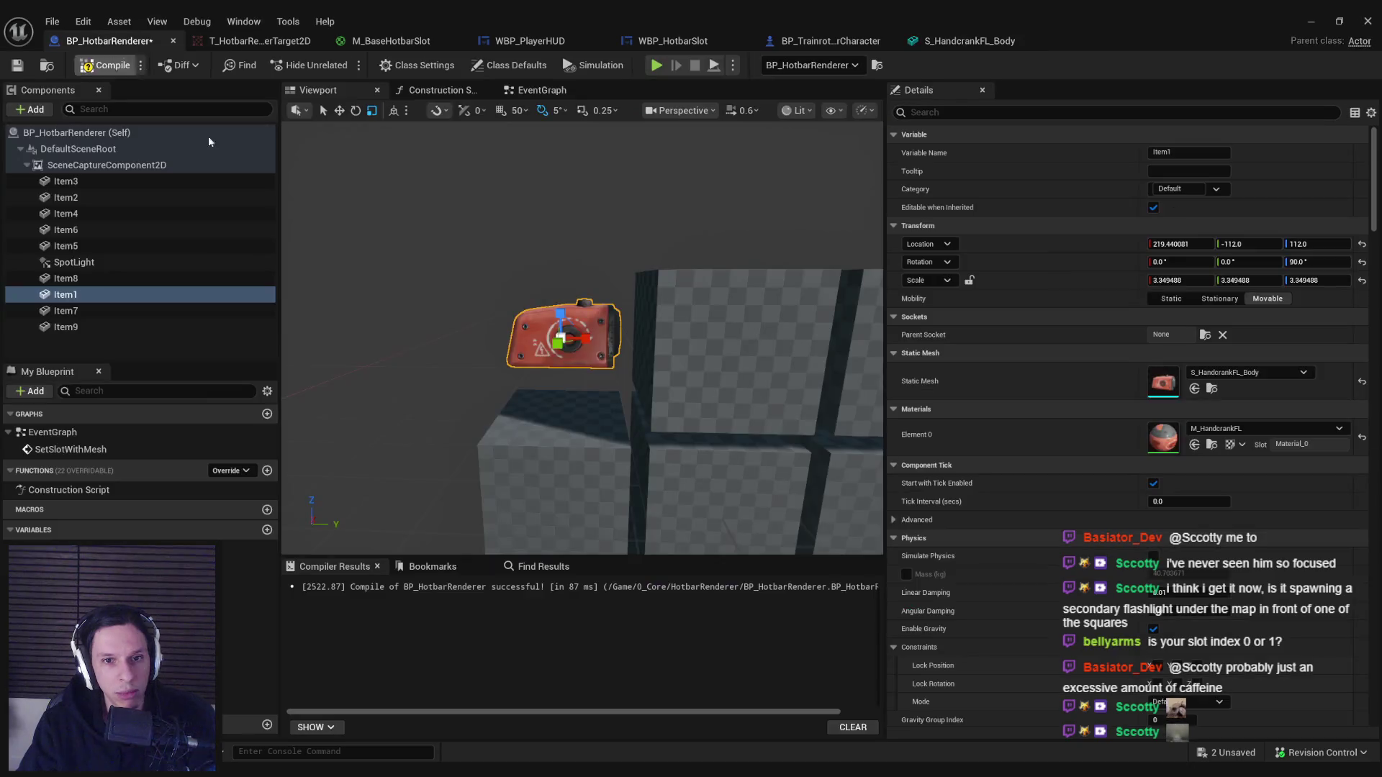
Try other handcrank sizes with the scale gizmo, around 3.27 and 3.94.
mouse_move(593, 368)
mouse_down()
mouse_move(576, 364)
mouse_move(580, 334)
mouse_up()
key(w)
drag(633, 394, 633, 395)
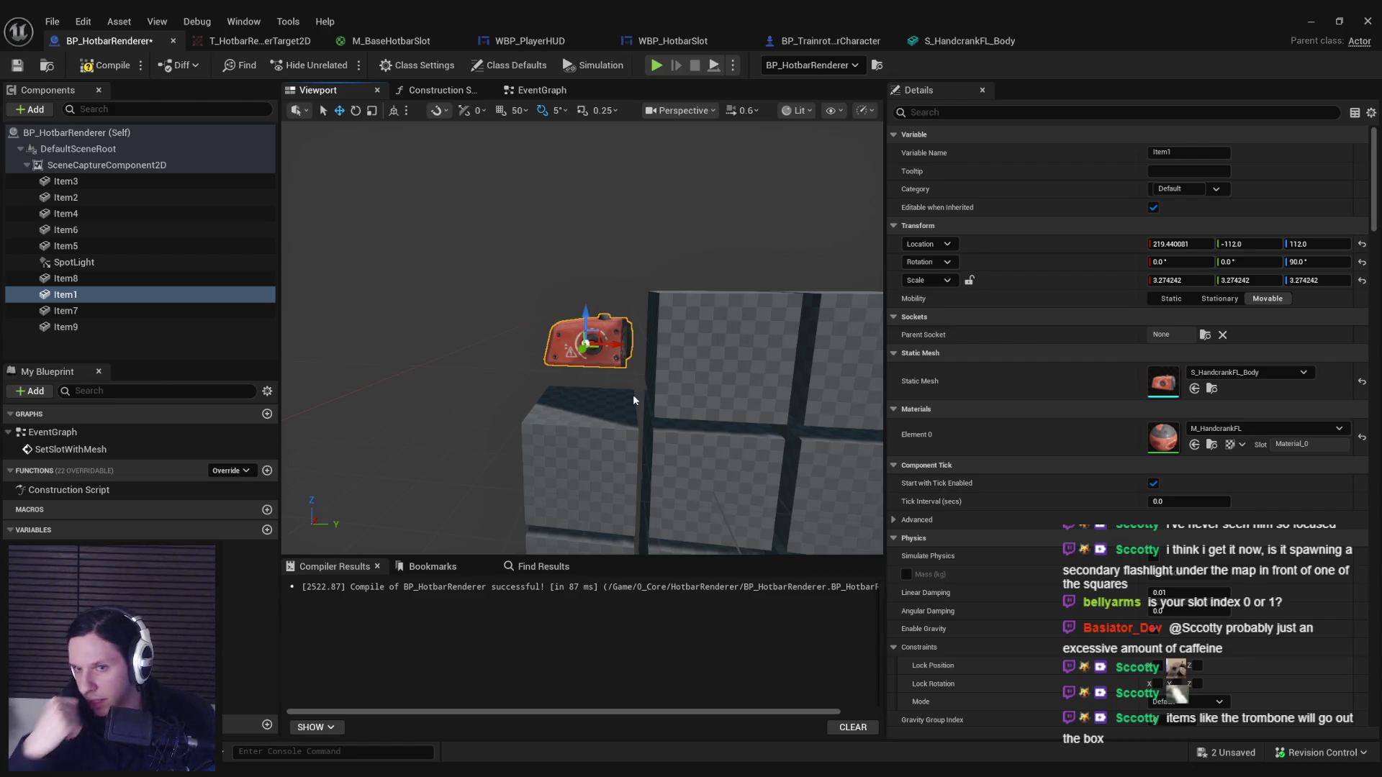
mouse_move(633, 395)
mouse_down()
mouse_move(613, 389)
mouse_move(612, 349)
mouse_move(637, 331)
mouse_move(626, 340)
mouse_up()
key(r)
drag(460, 432, 479, 421)
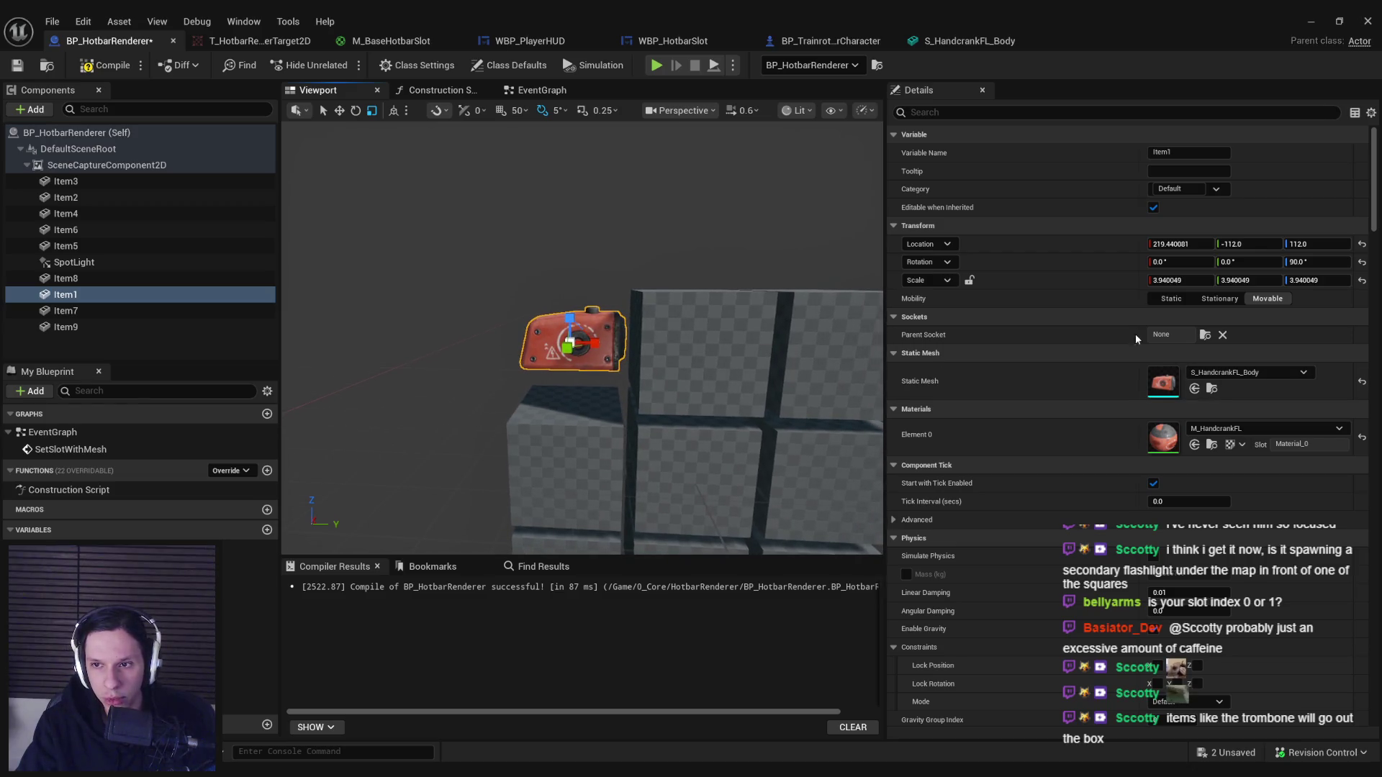
mouse_move(690, 415)
mouse_down()
mouse_move(792, 402)
mouse_move(711, 408)
mouse_up()
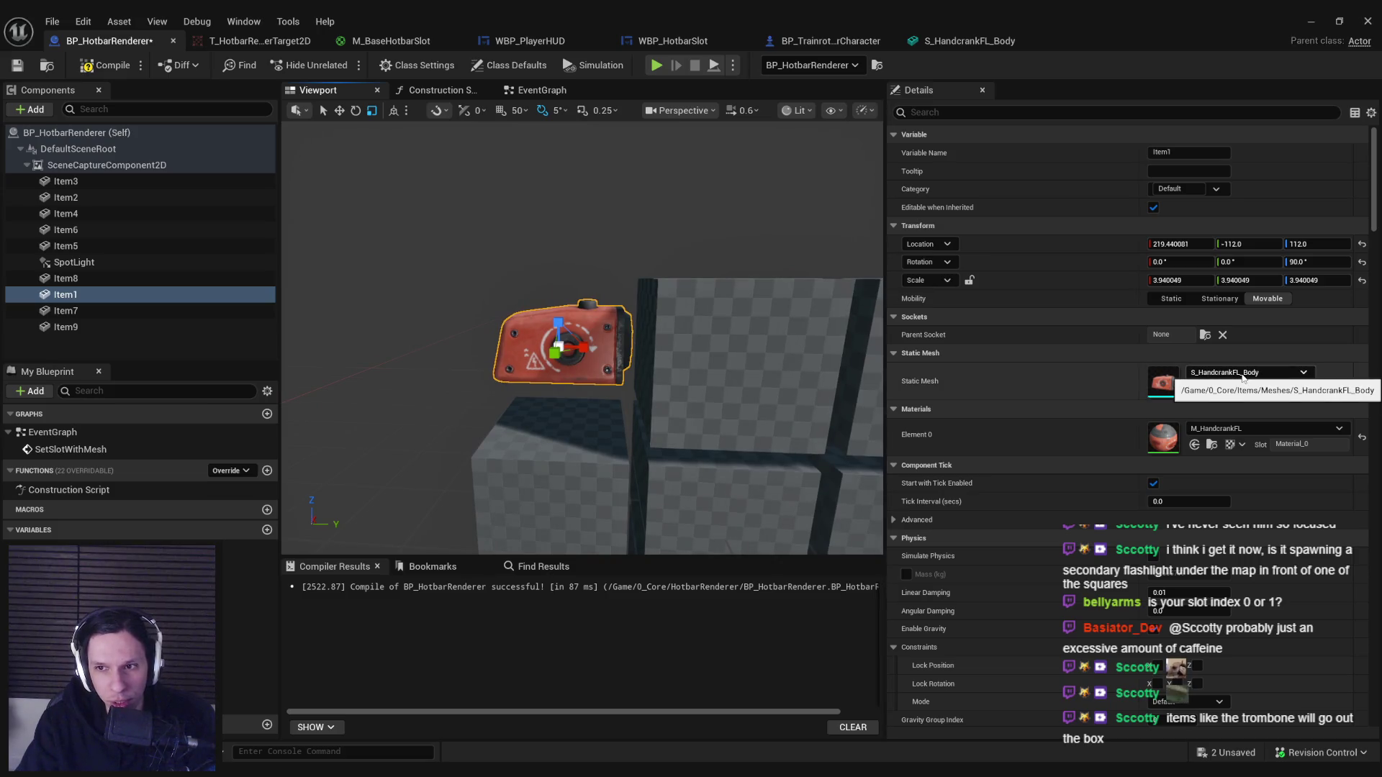
Reset Item1's scale to 1.0 on all axes and show the event graph.
click(1178, 280)
click(1310, 280)
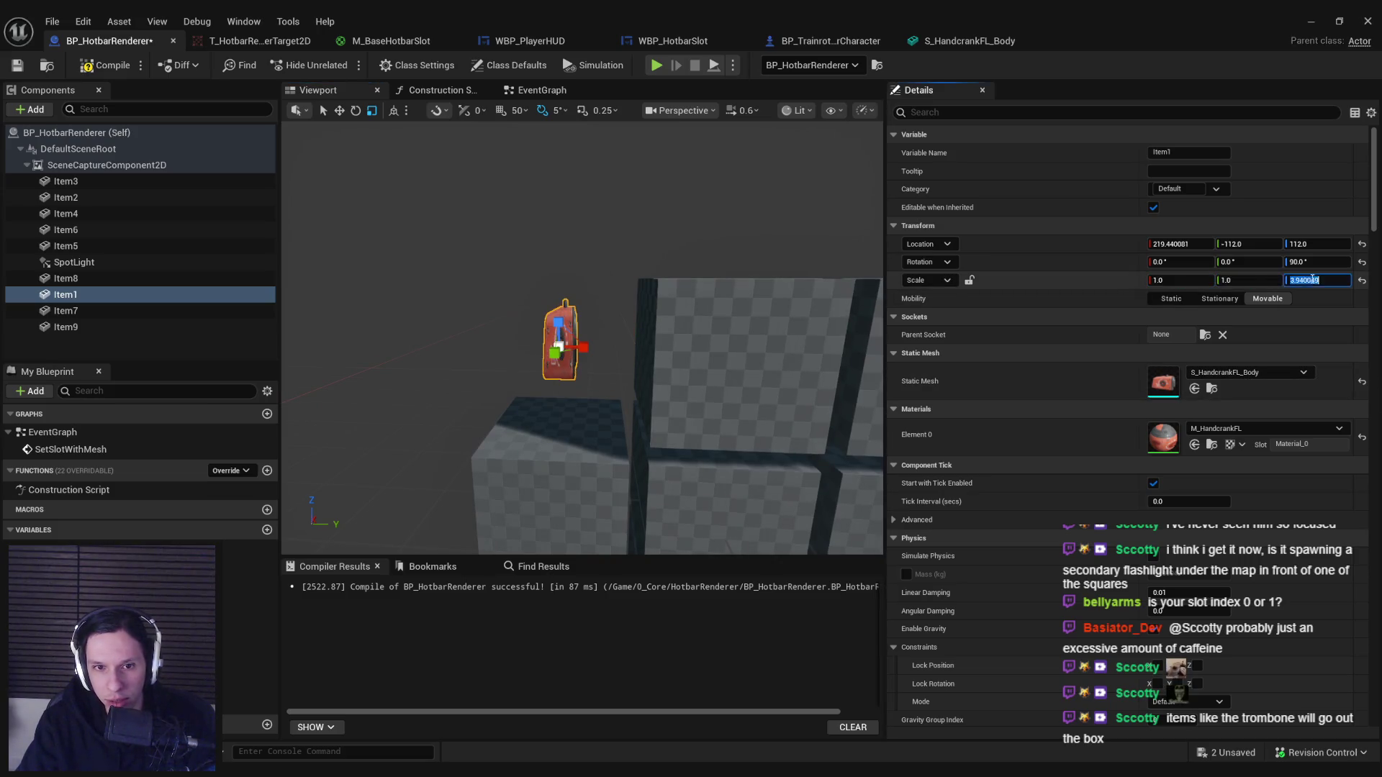
text(1)
key(Return)
click(542, 90)
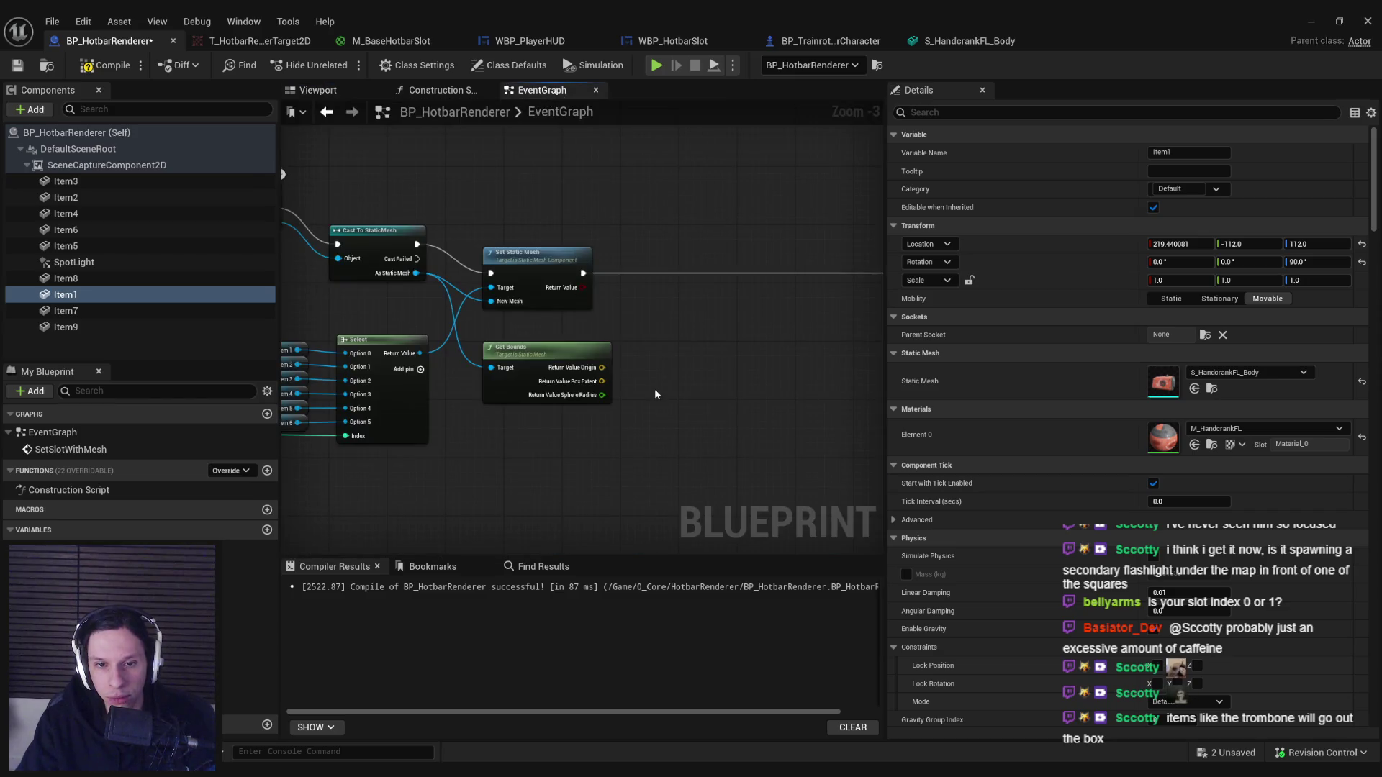
key(super)
Launch Calculator and compute 25 ÷ 100 = 0.25 and 100 ÷ 25 = 4.
text(calc)
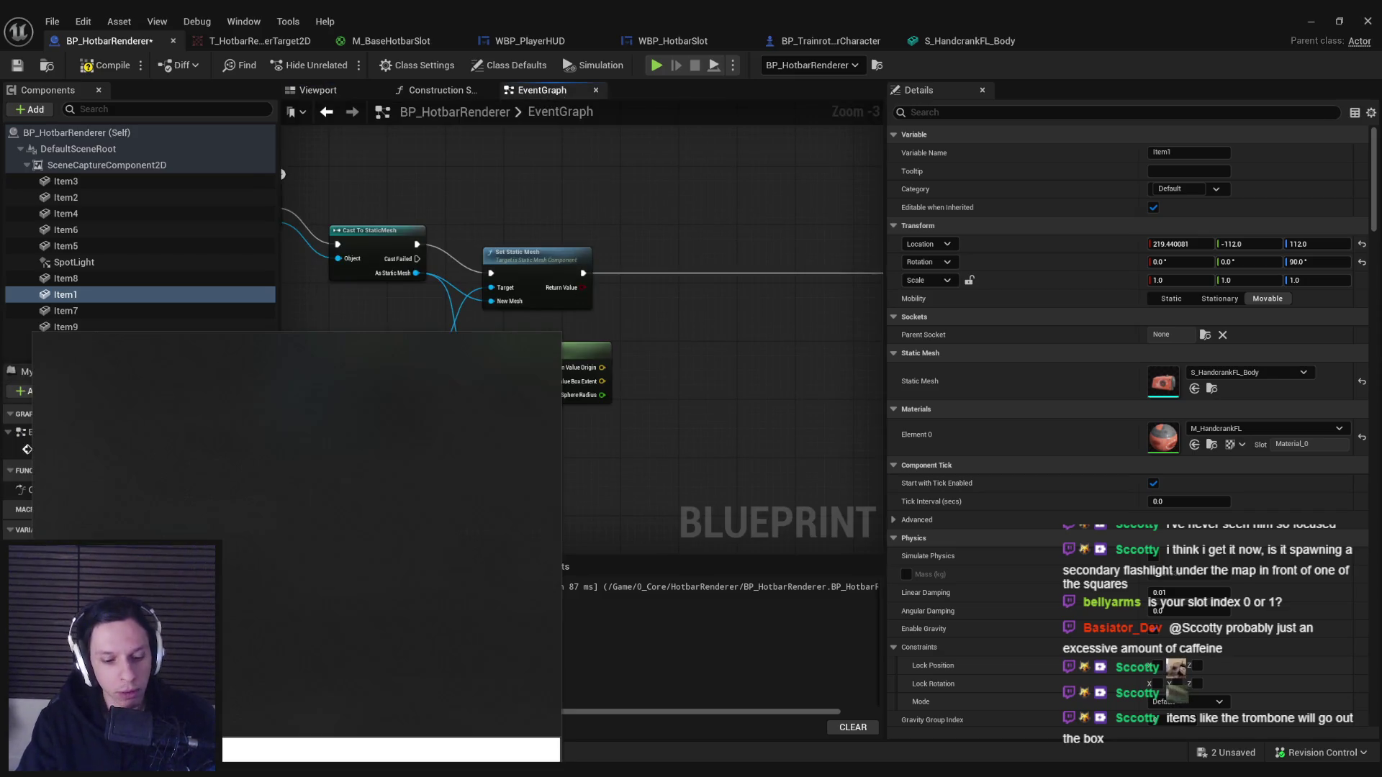
key(Return)
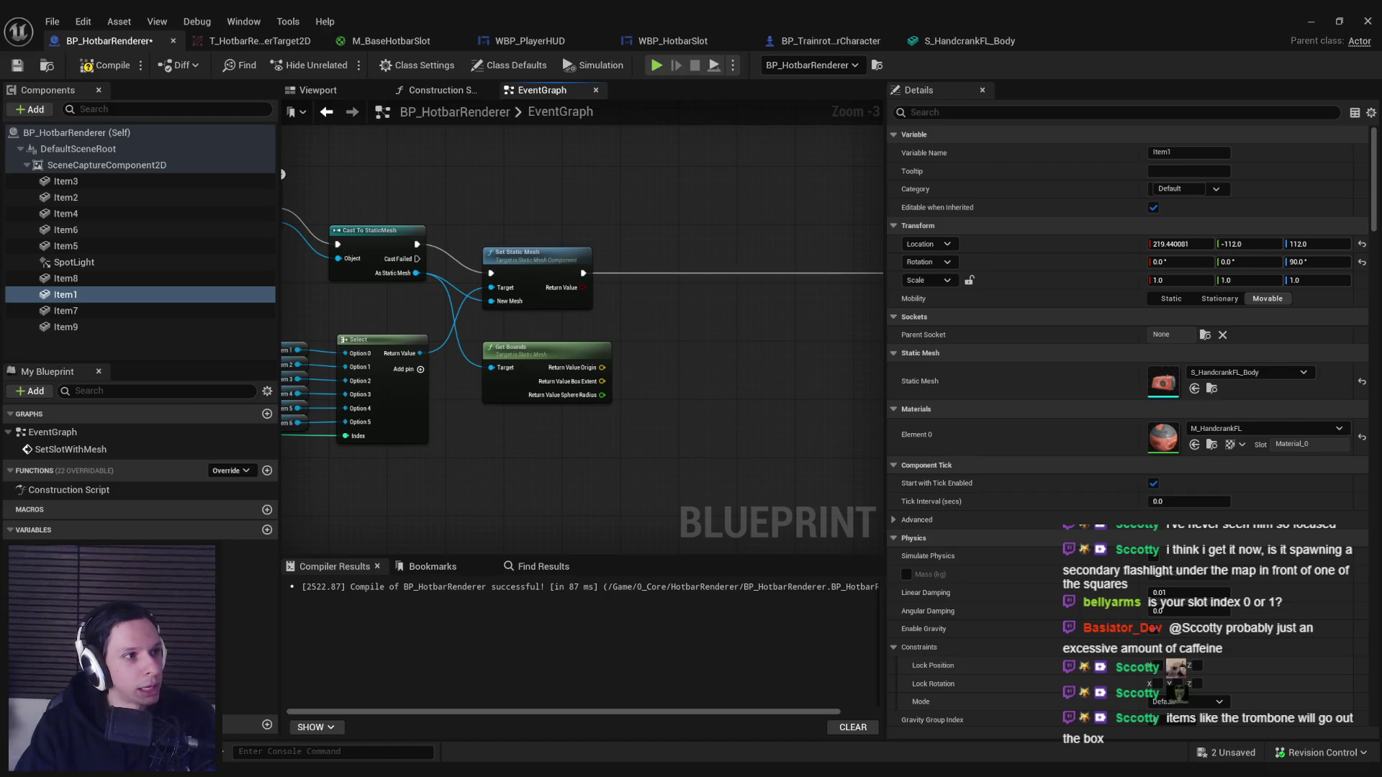
drag(531, 170, 542, 150)
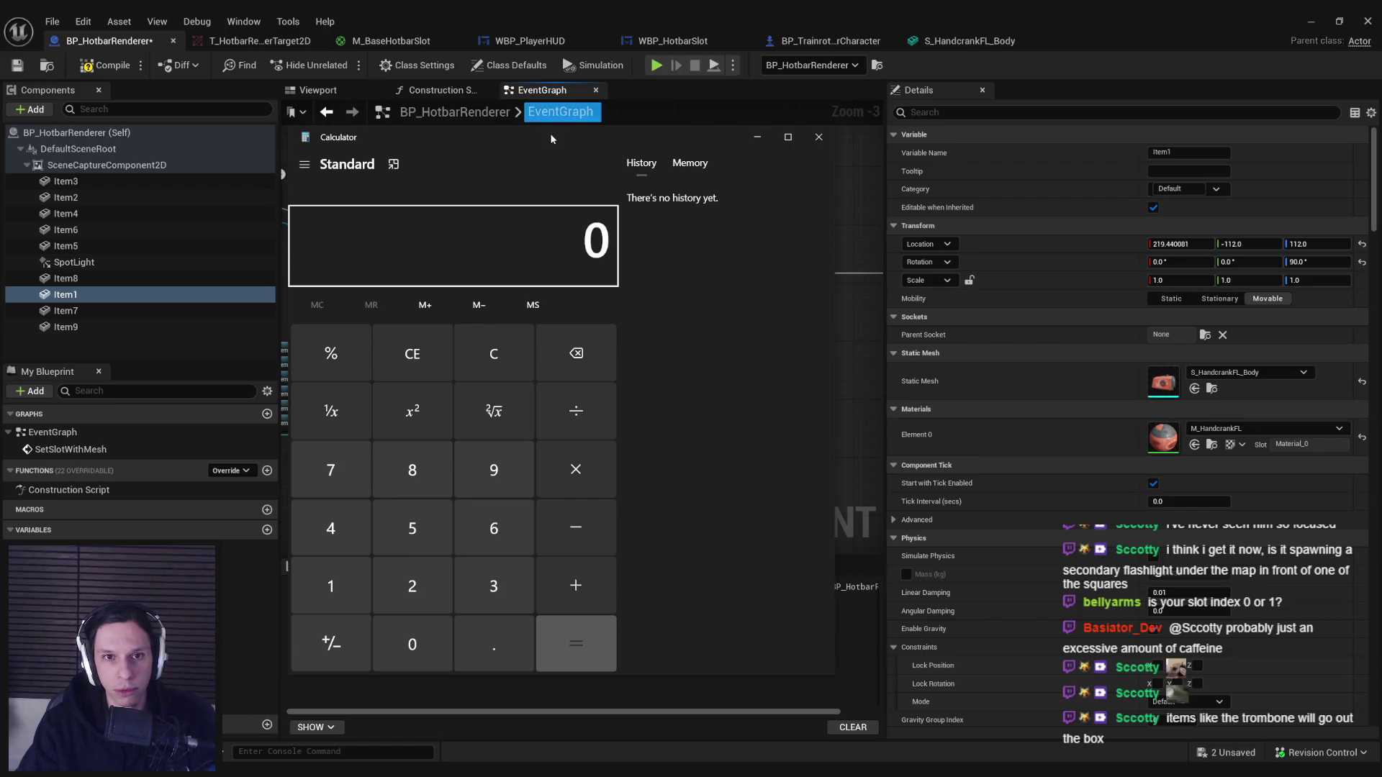
drag(550, 132, 539, 126)
text(25/100)
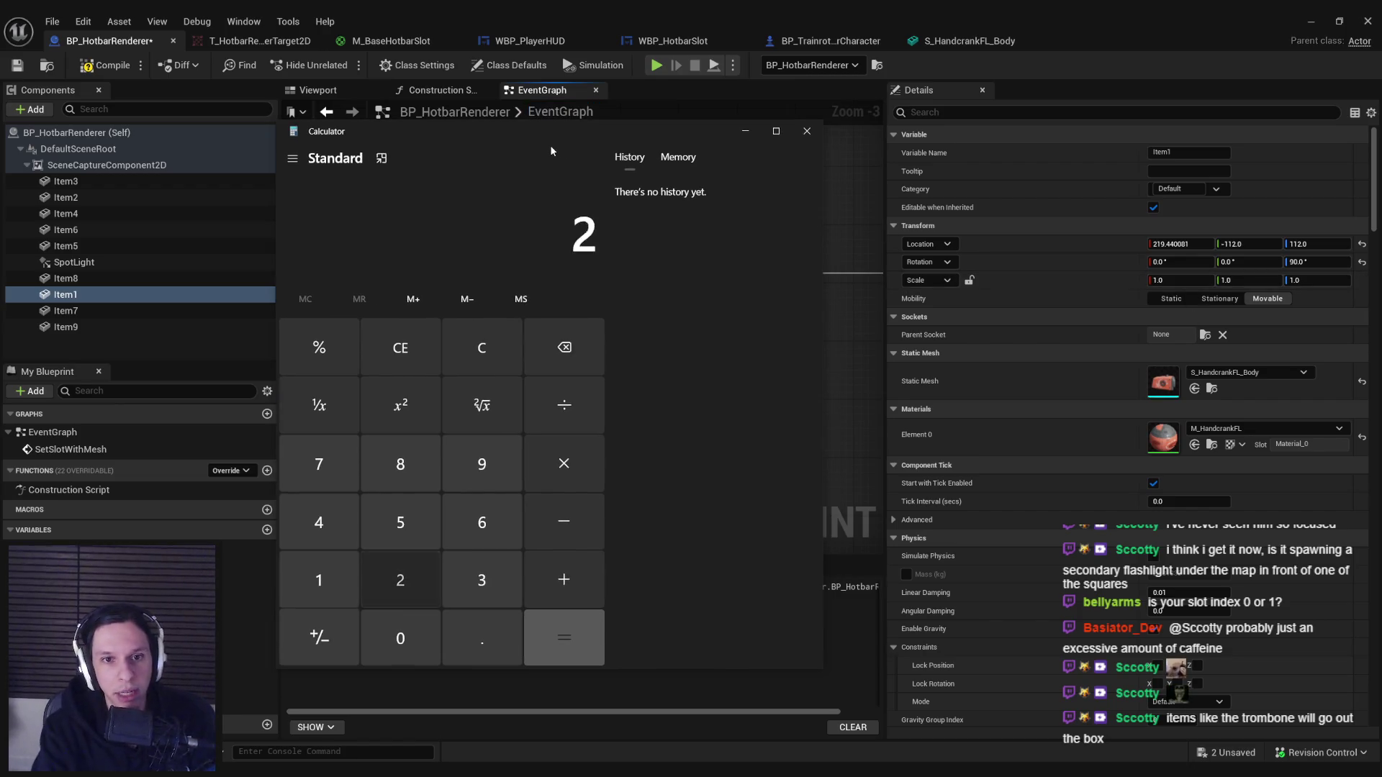
key(Return)
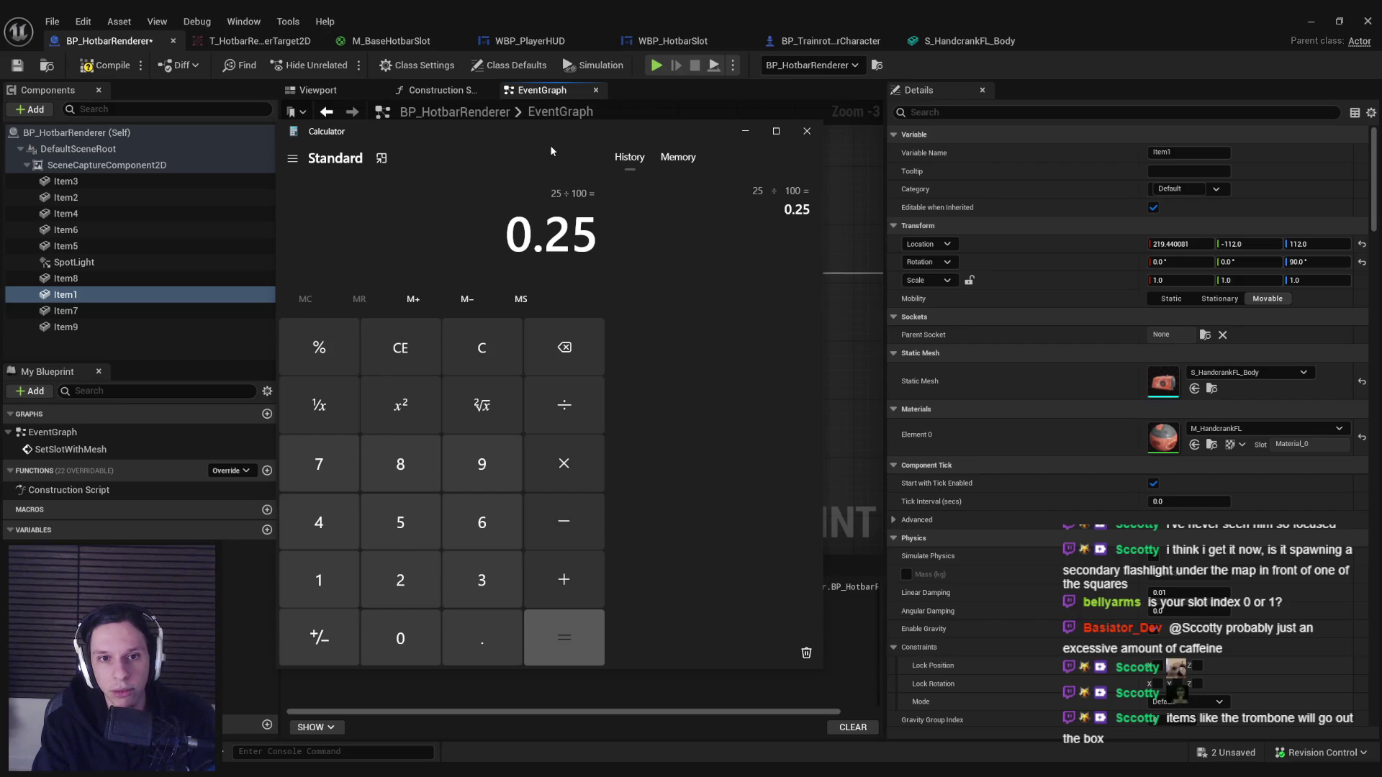
text(100/25)
key(Return)
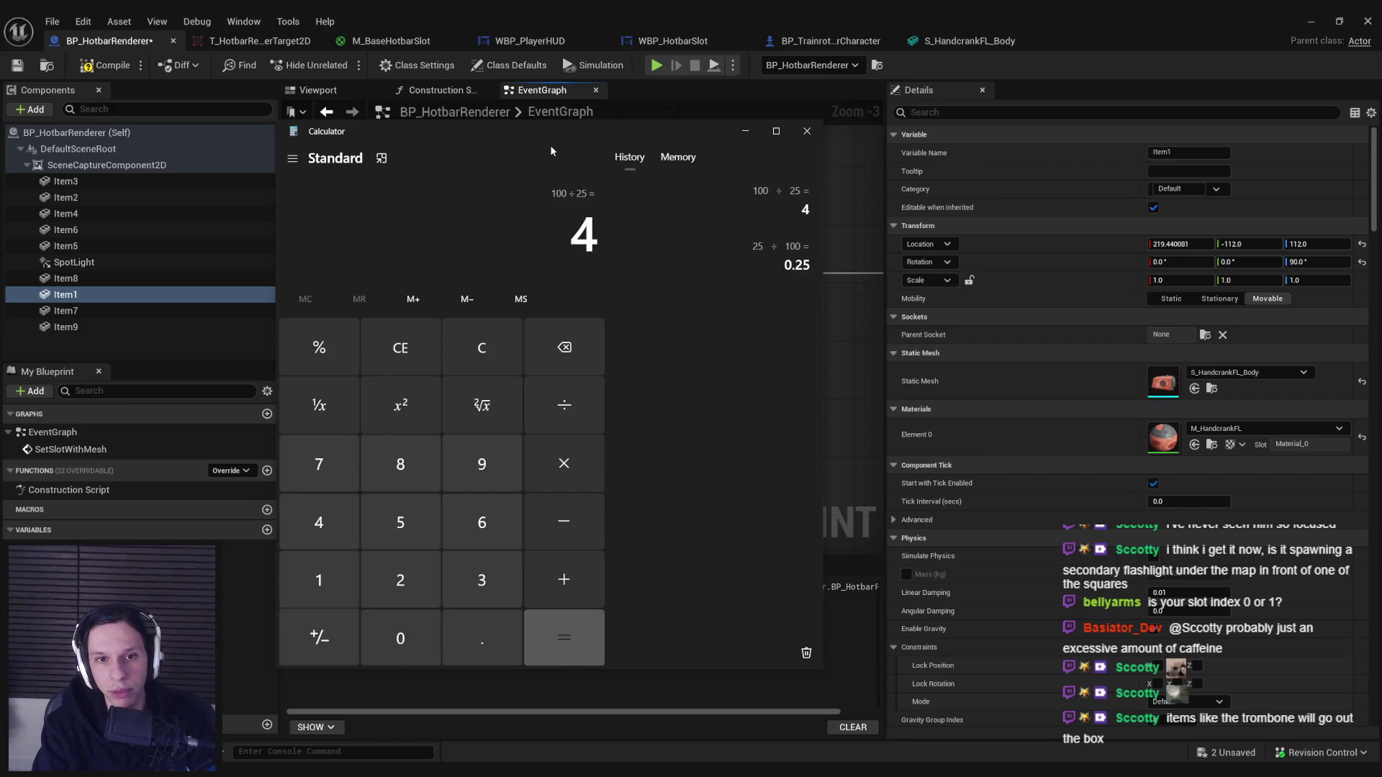
Clear and dismiss the Calculator, returning to BP_HotbarRenderer's event graph.
key(Escape)
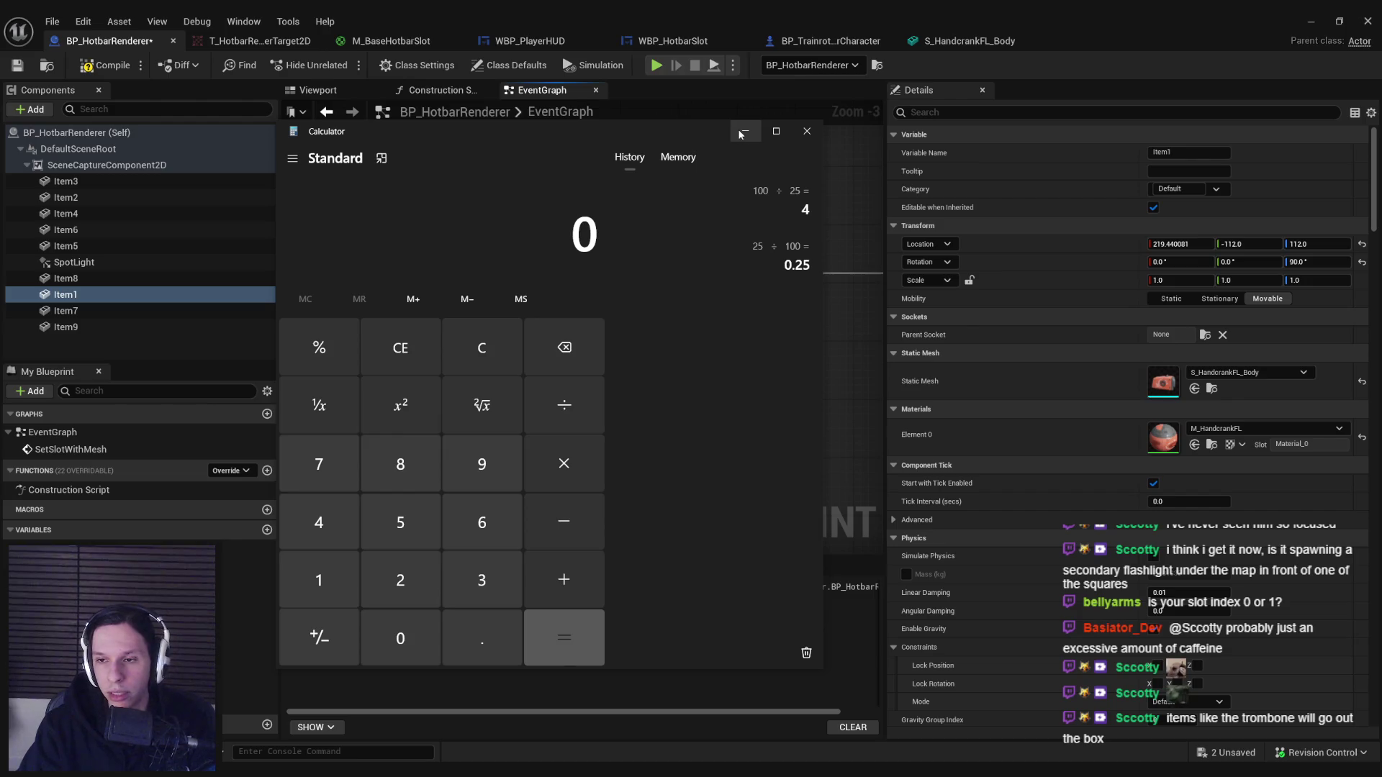
click(744, 131)
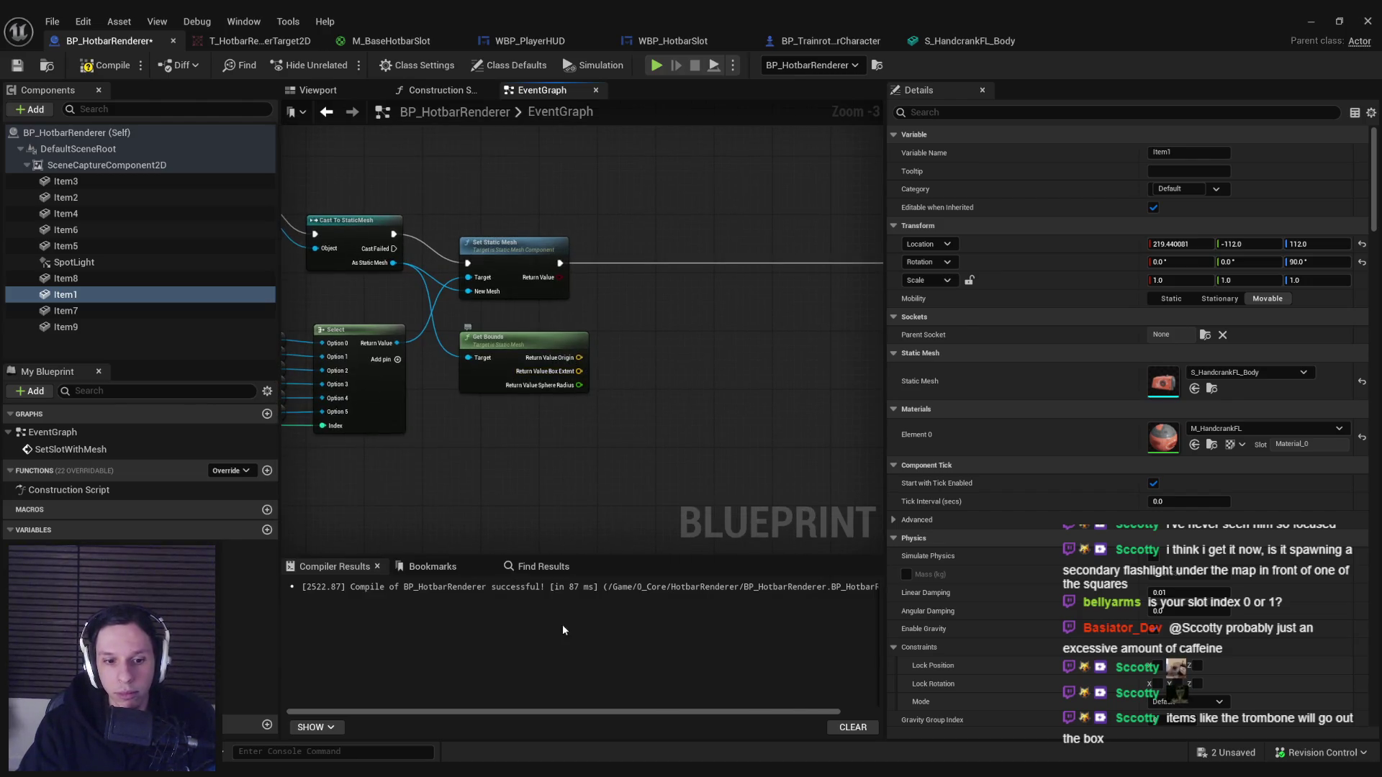
key(alt+Tab)
key(alt+Tab)
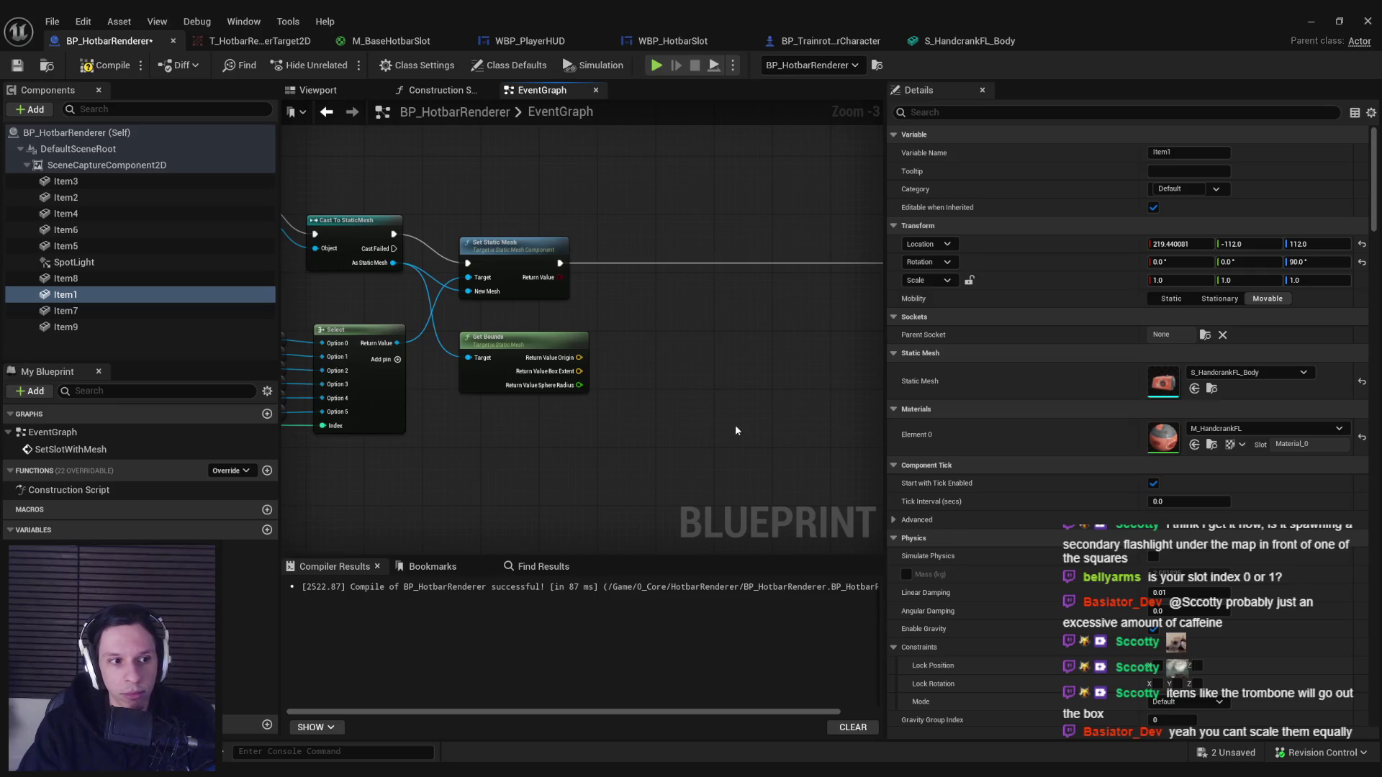
key(alt+Tab)
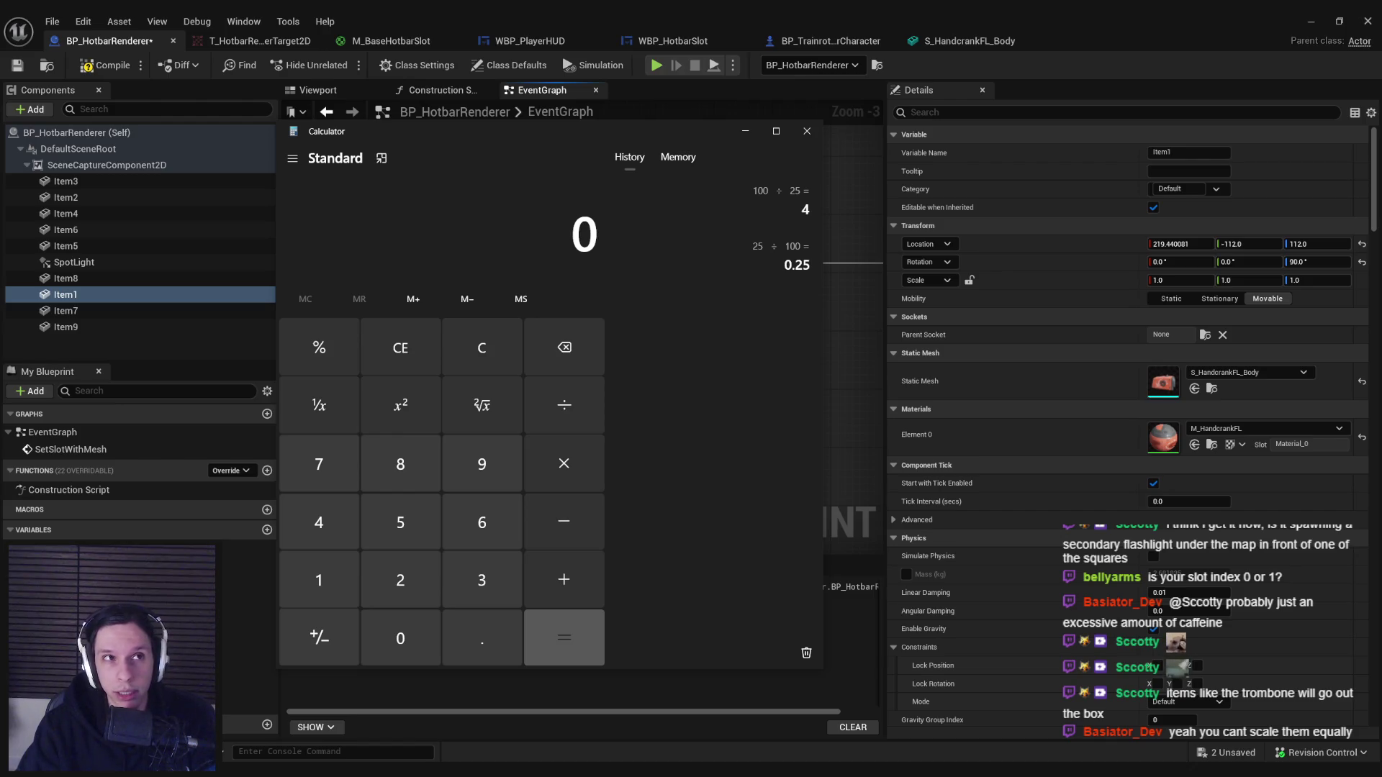
click(492, 760)
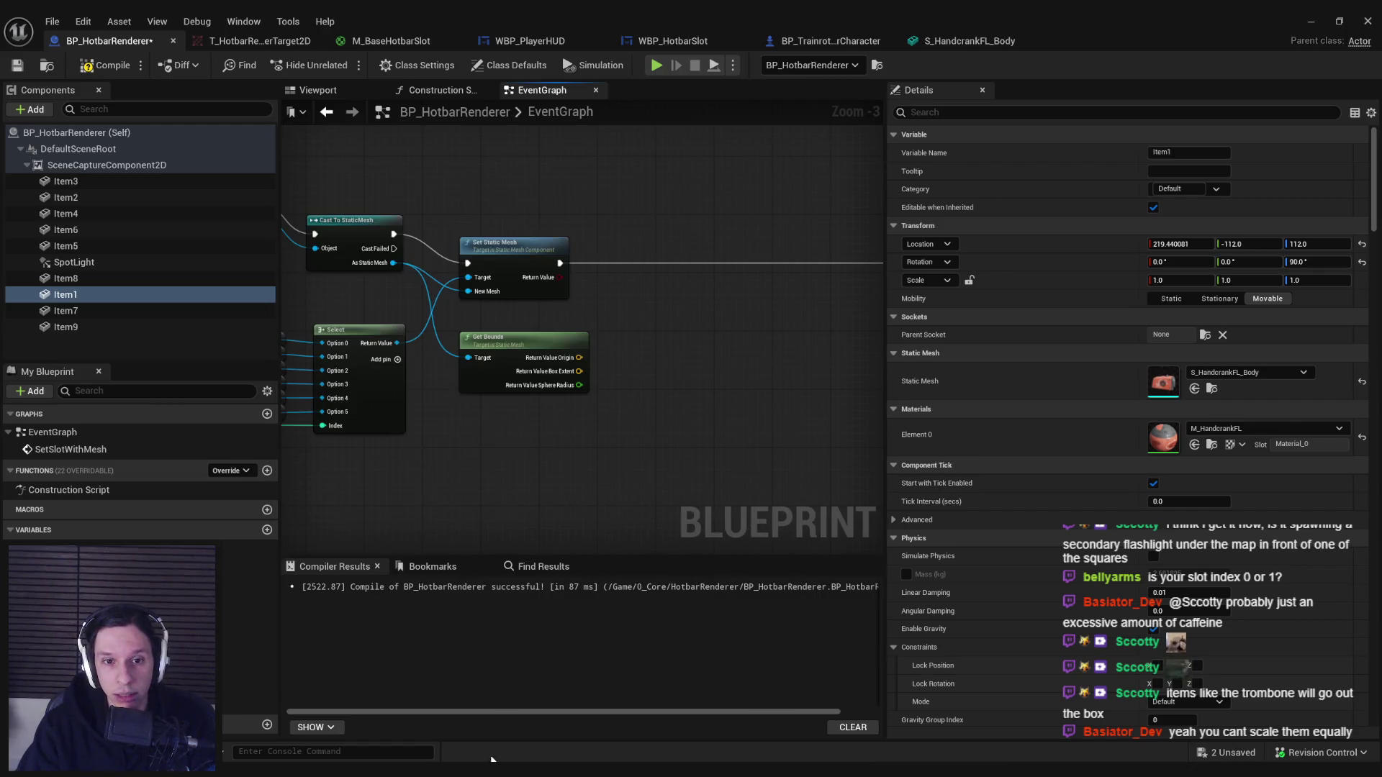
drag(579, 371, 635, 374)
Browse the Physics, Niagara and Math action categories offered for the Box Extent pin.
scroll(651, 532, down, 3)
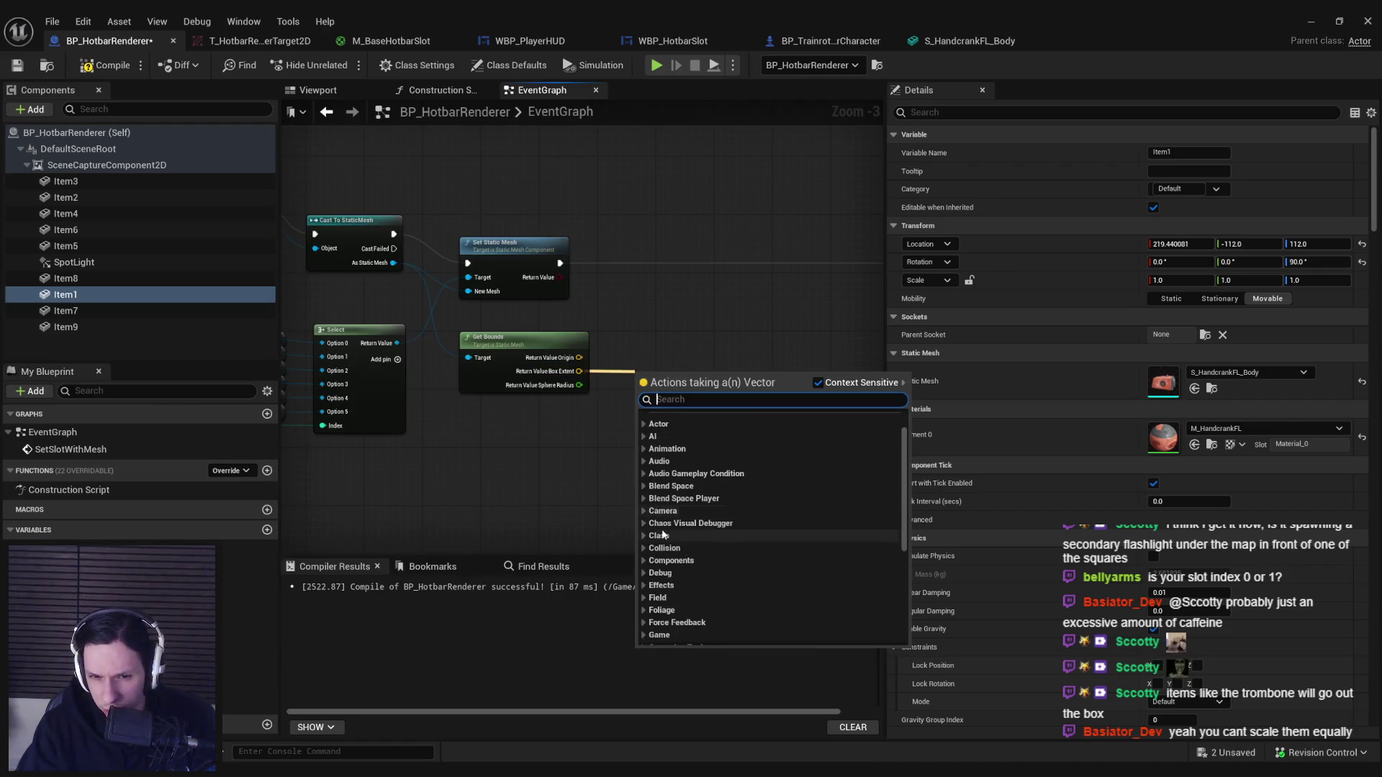
scroll(650, 525, down, 5)
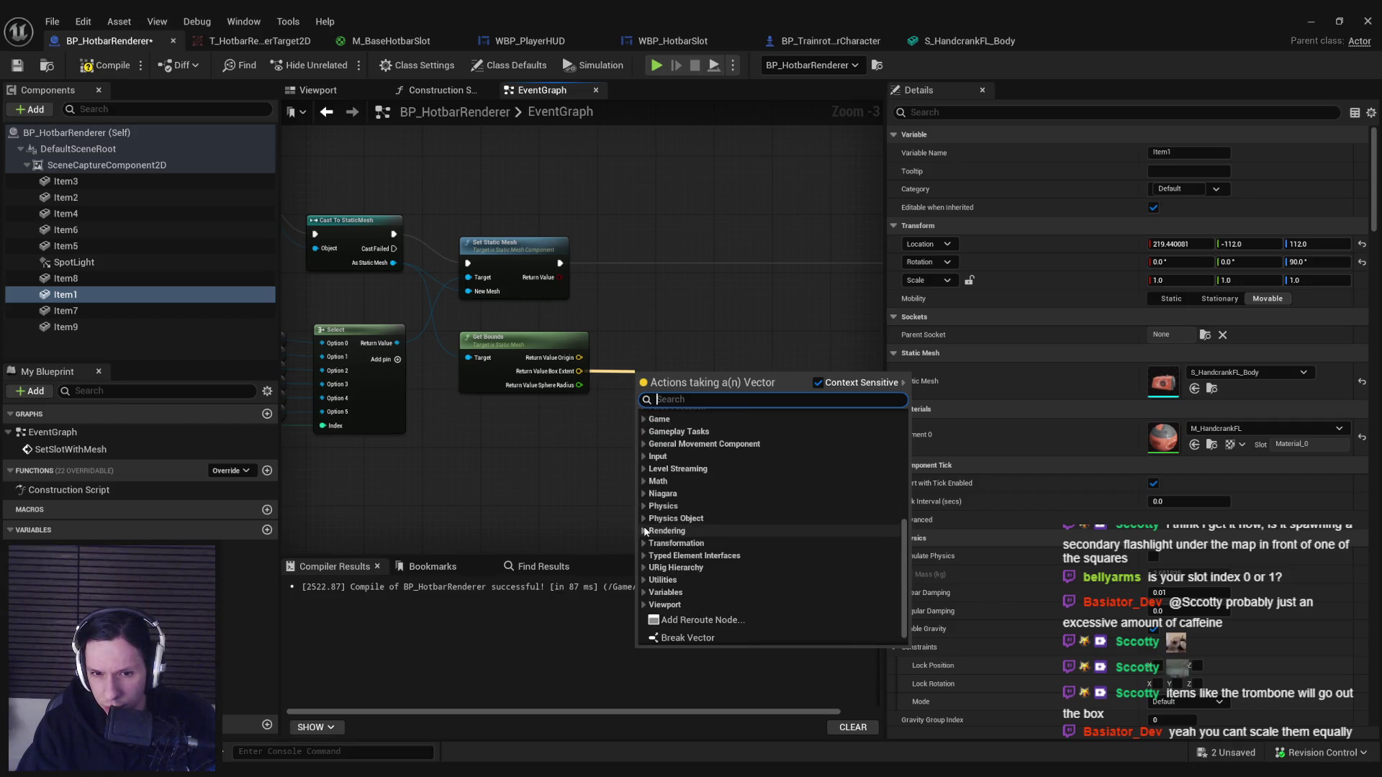
click(644, 506)
click(642, 505)
click(641, 493)
click(640, 491)
click(642, 481)
click(650, 493)
click(650, 494)
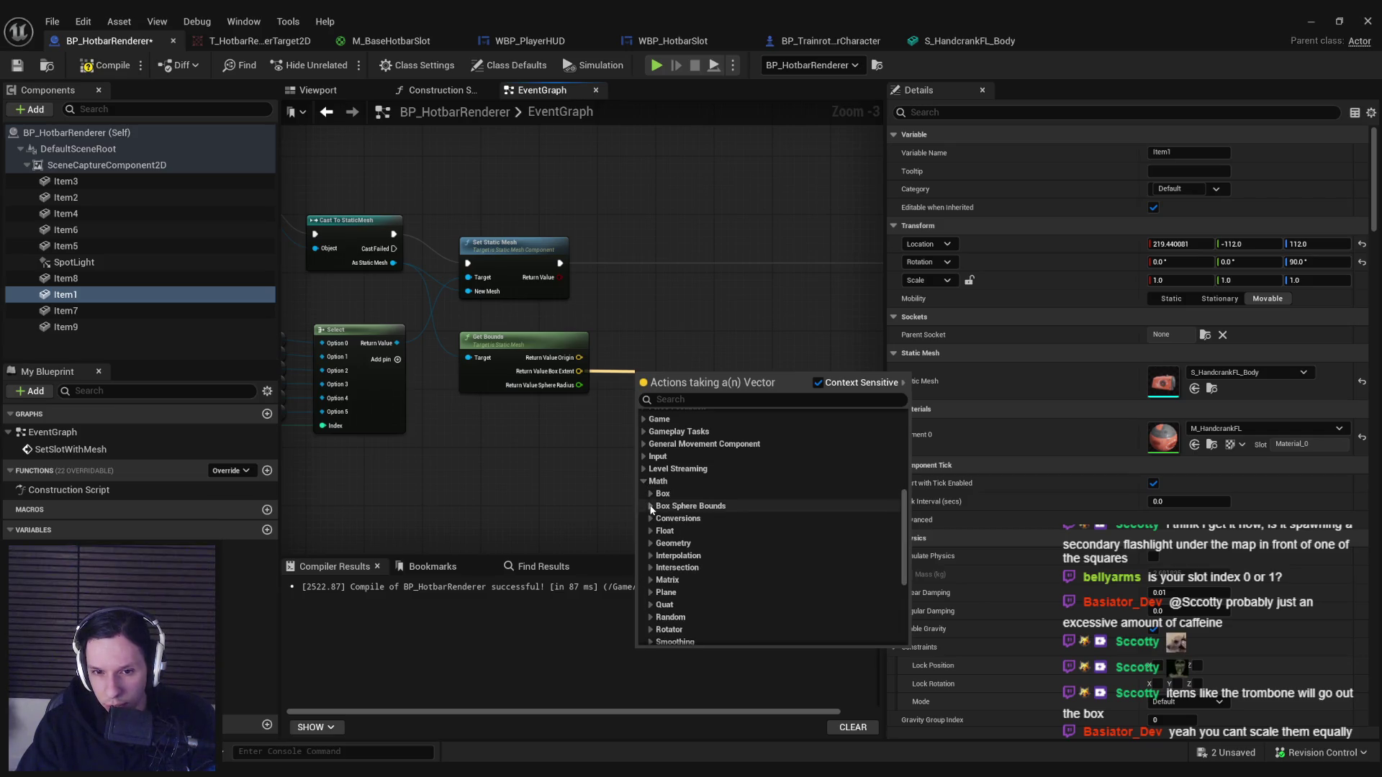
click(651, 518)
click(651, 520)
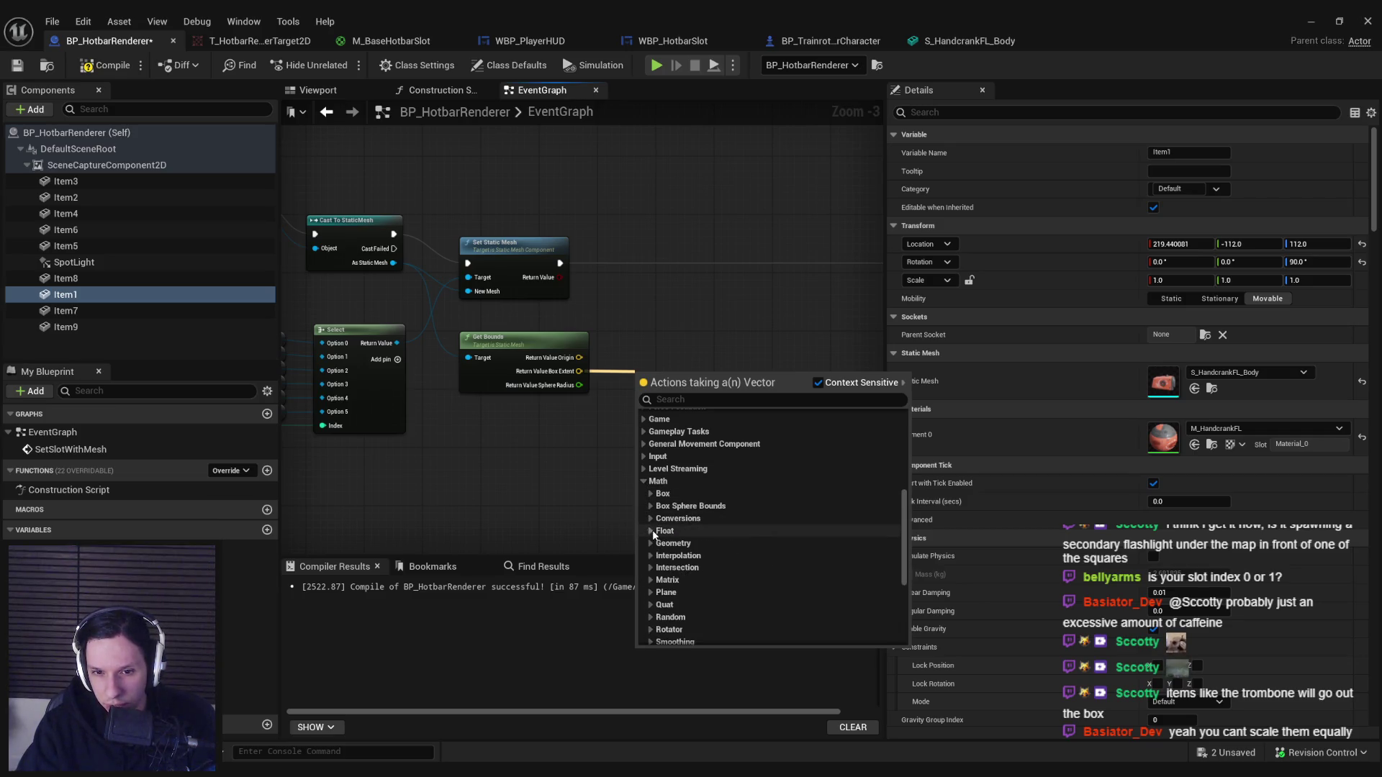
click(654, 543)
scroll(652, 533, down, 1)
click(650, 501)
click(651, 512)
click(651, 511)
click(651, 500)
scroll(652, 511, down, 3)
click(652, 523)
click(650, 521)
click(650, 534)
click(651, 534)
click(648, 546)
click(648, 547)
scroll(648, 546, down, 1)
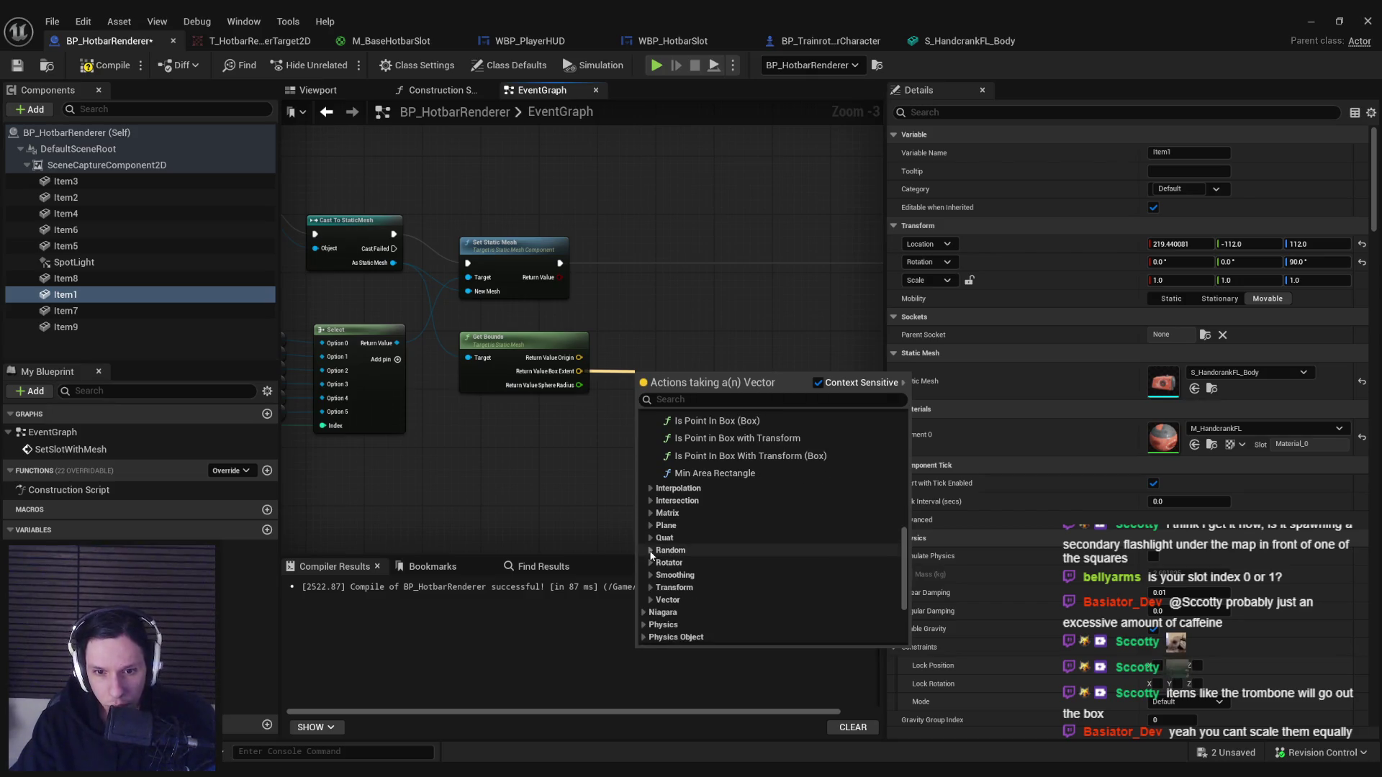
Expand the Vector actions and add Vector Component Max on the Box Extent output.
click(650, 599)
scroll(655, 576, down, 6)
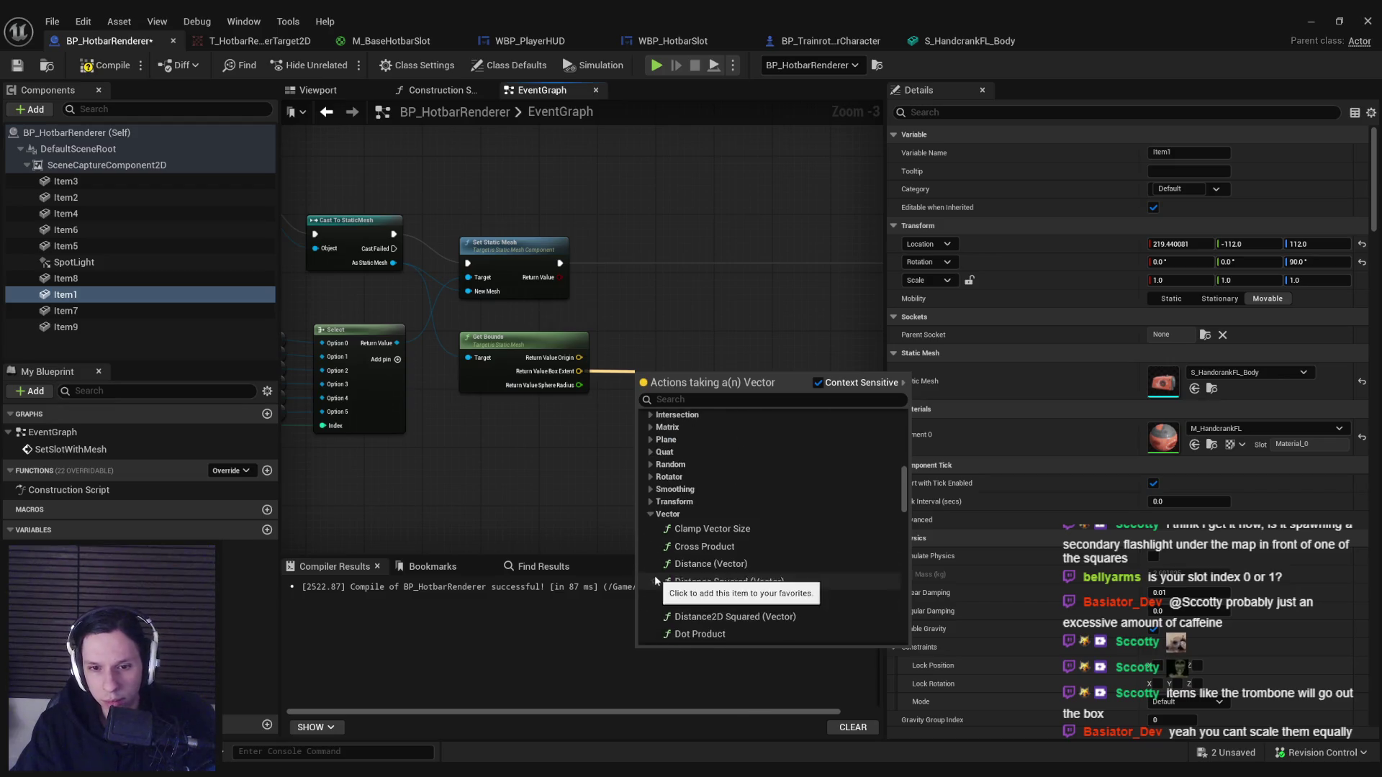
scroll(783, 513, down, 5)
scroll(756, 547, down, 5)
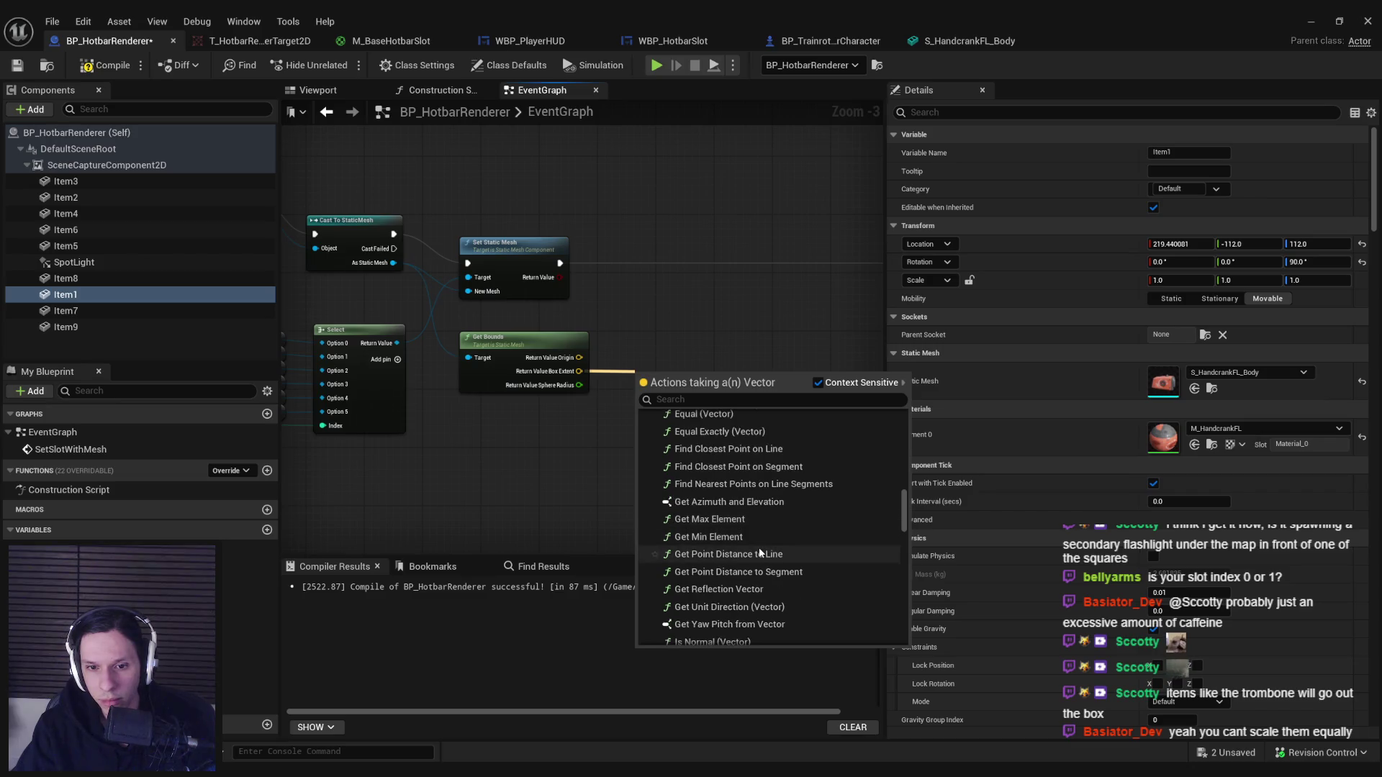
scroll(754, 551, down, 5)
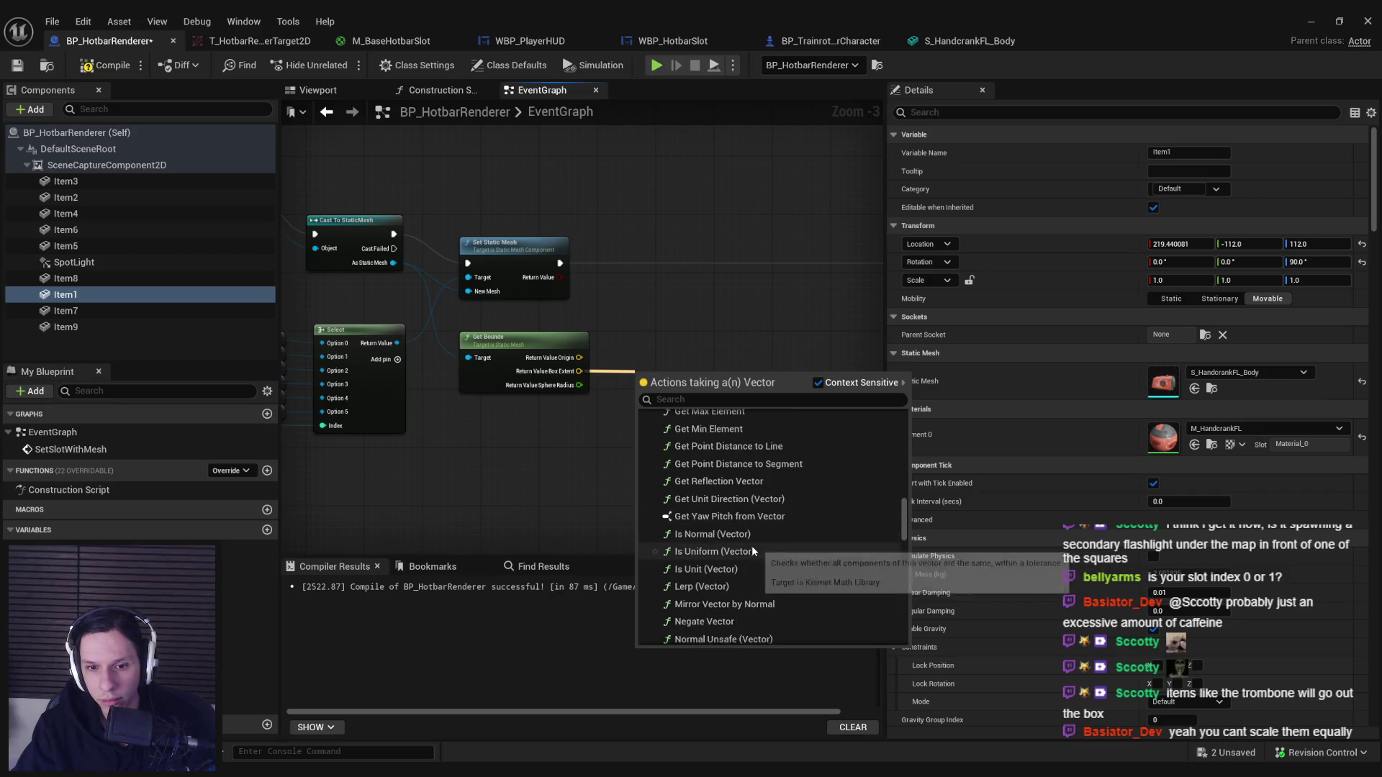
scroll(750, 547, down, 5)
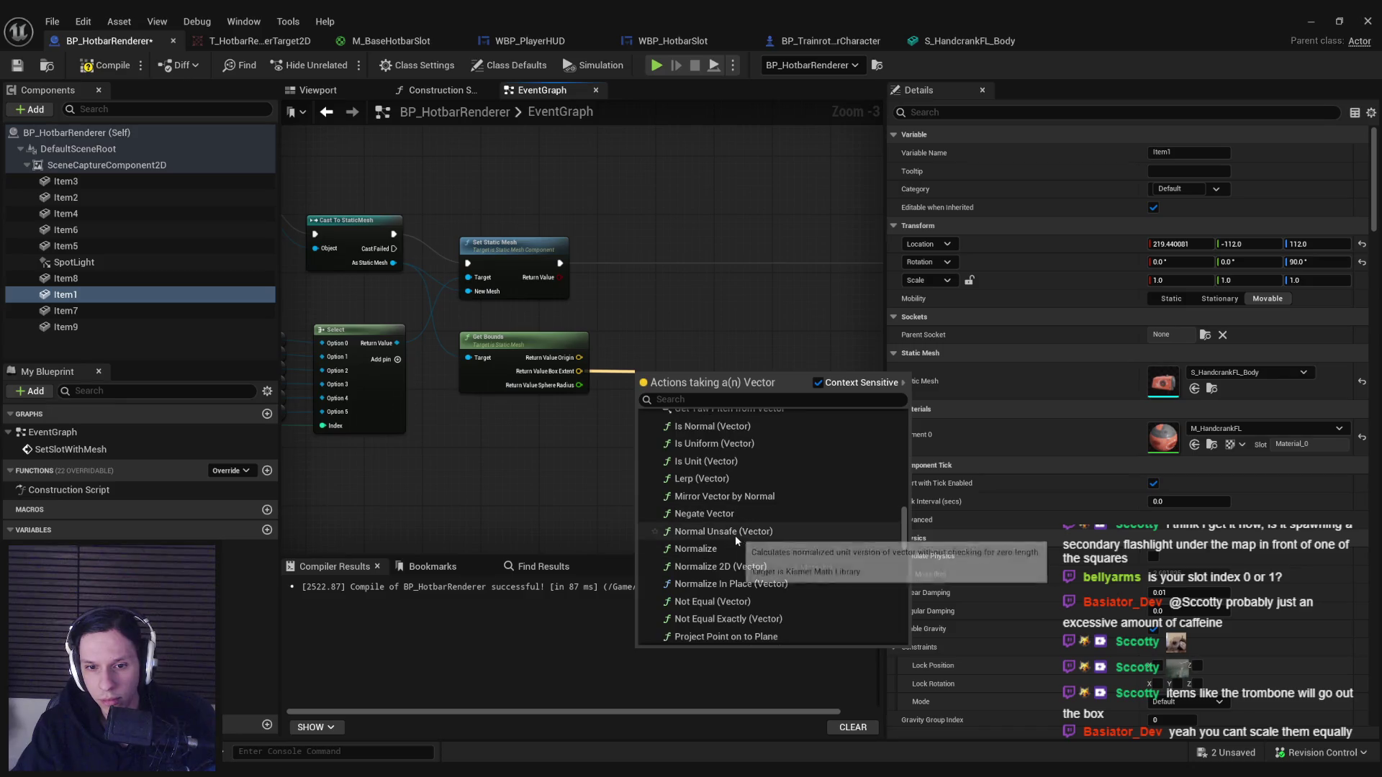
scroll(734, 543, down, 6)
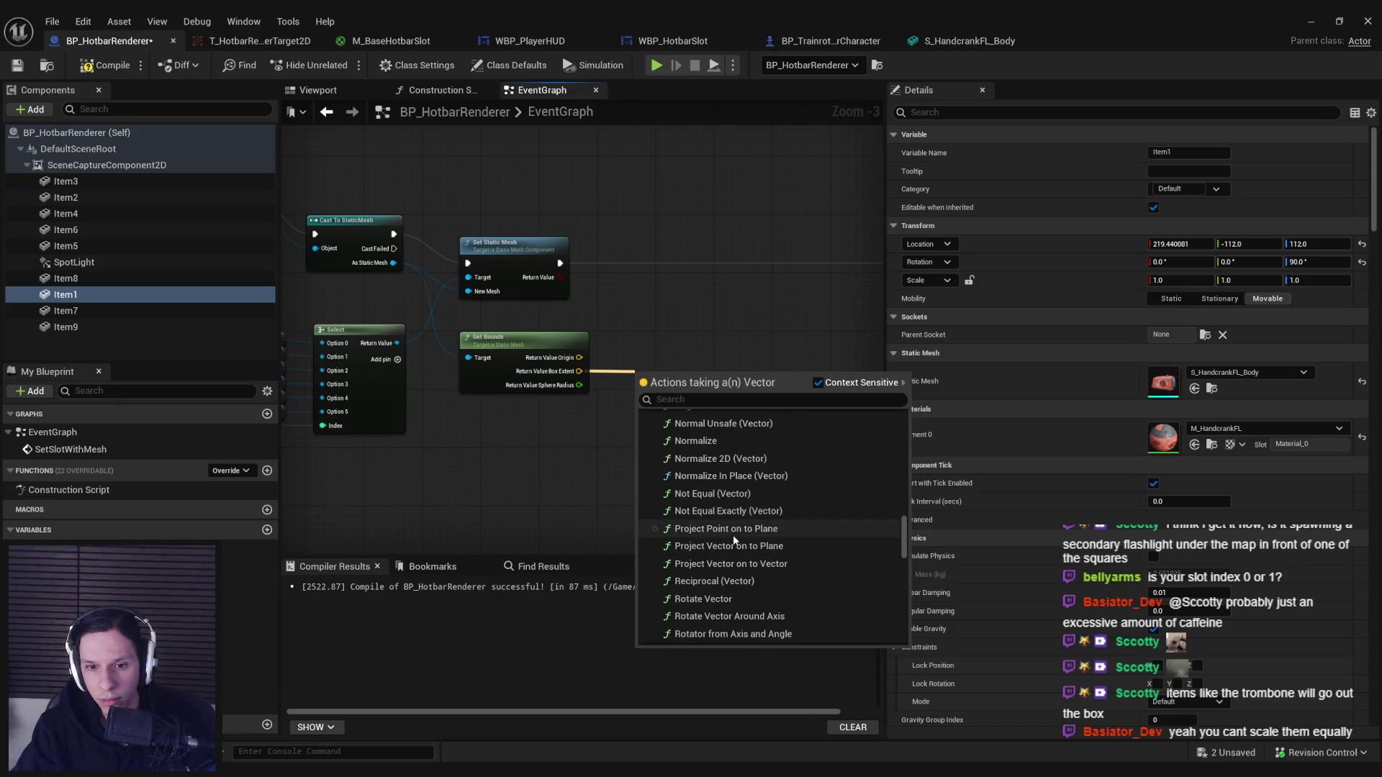
scroll(749, 537, down, 3)
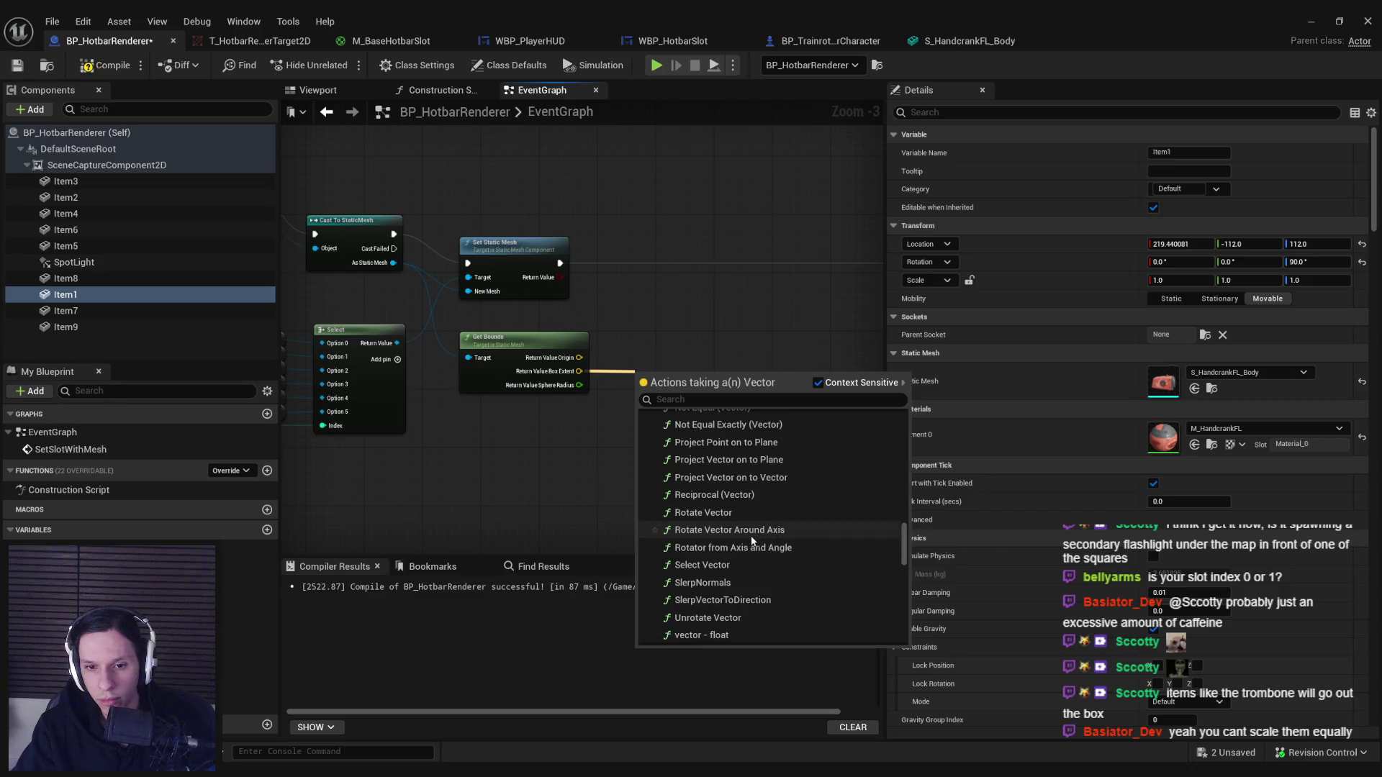
scroll(748, 549, down, 9)
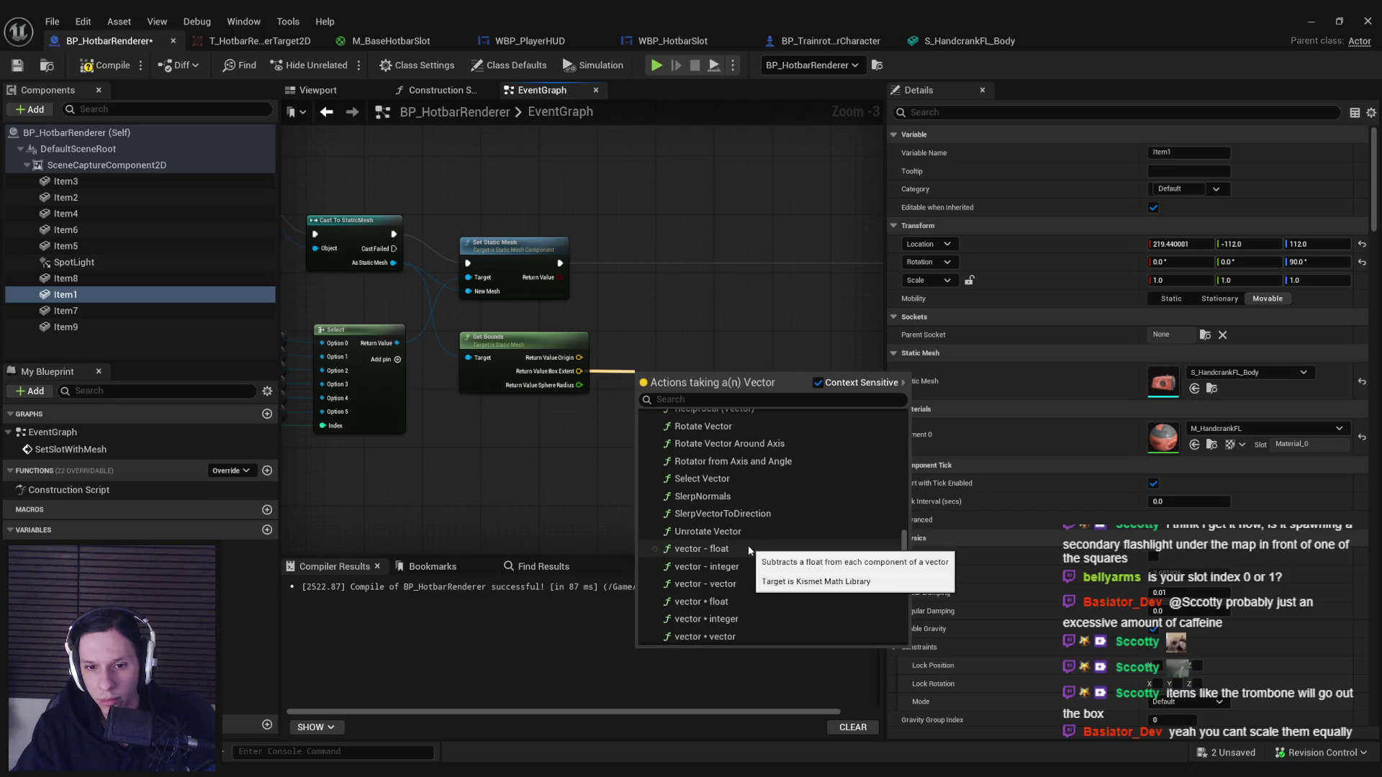
scroll(748, 546, down, 7)
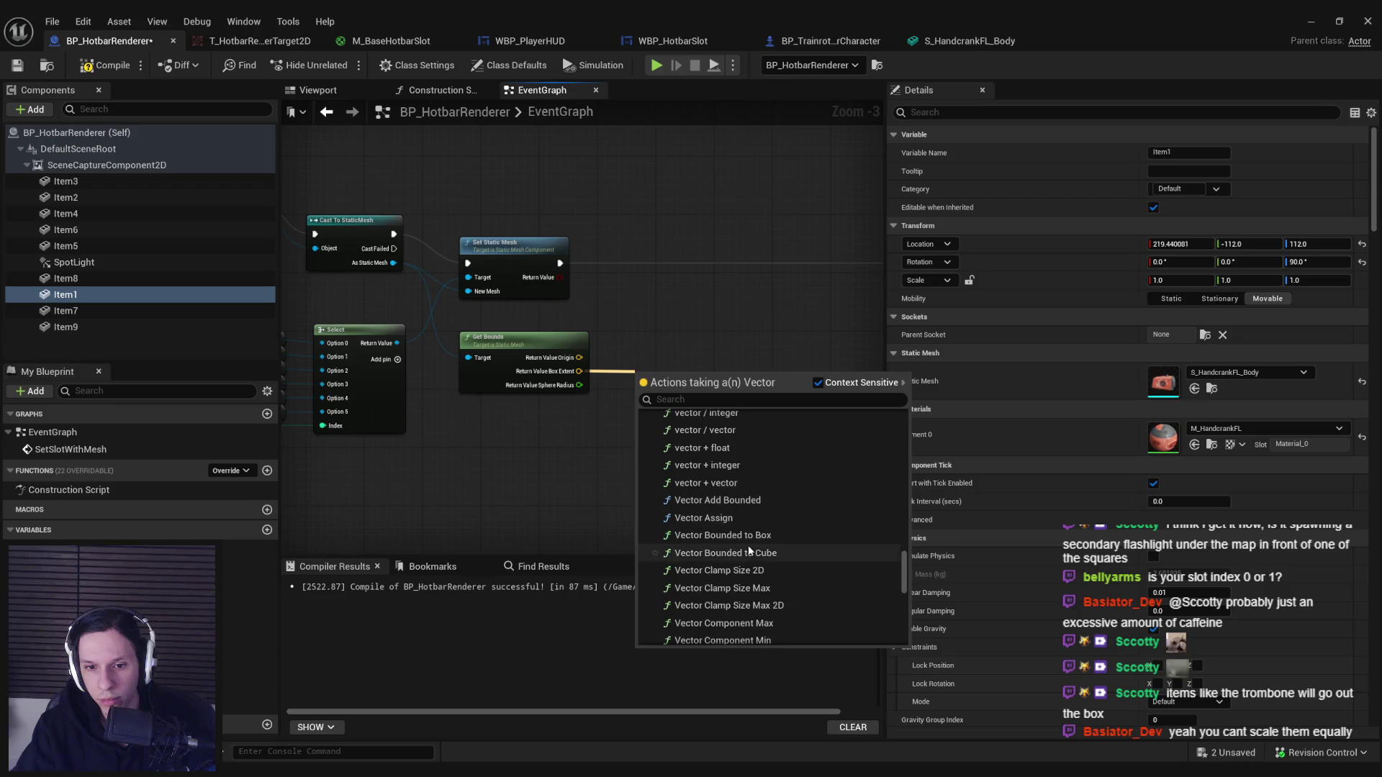
scroll(752, 547, down, 2)
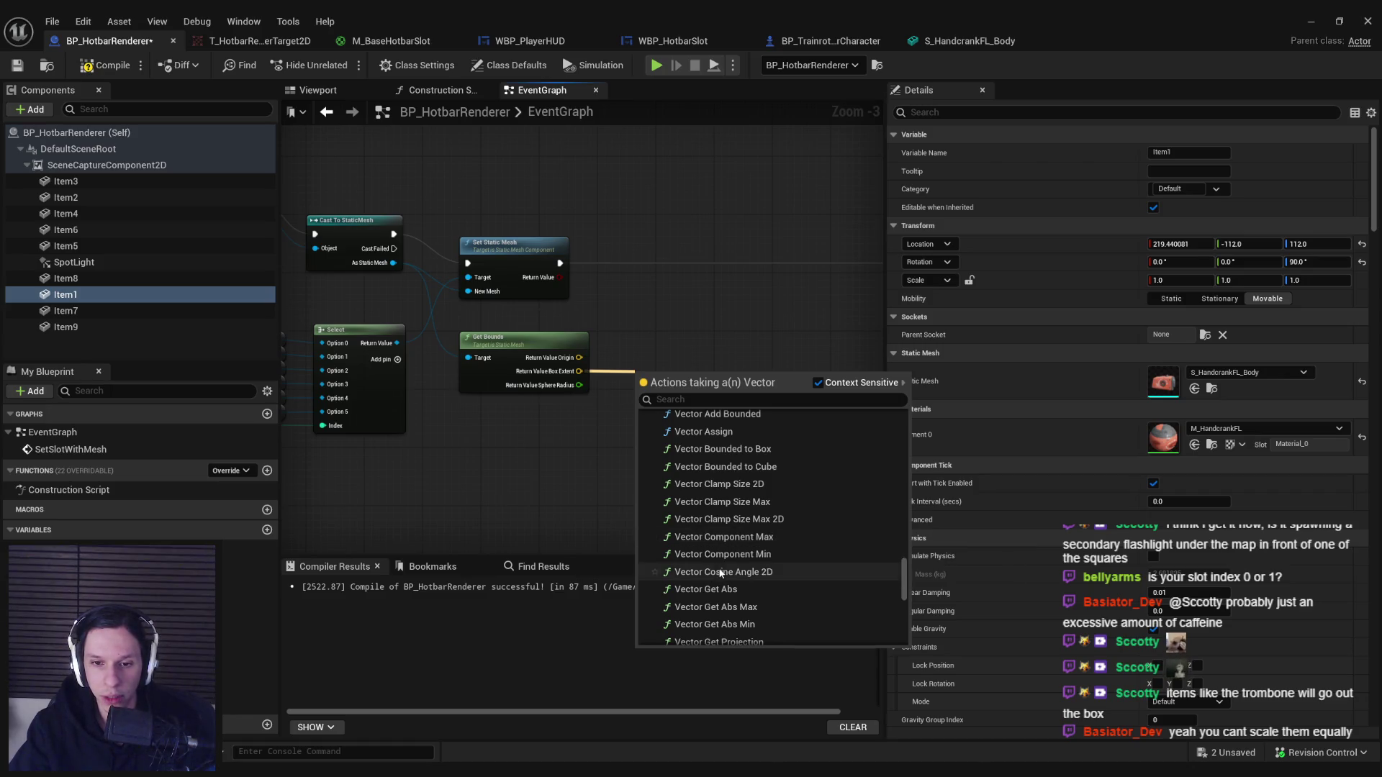
scroll(722, 590, down, 5)
scroll(720, 584, up, 3)
click(723, 493)
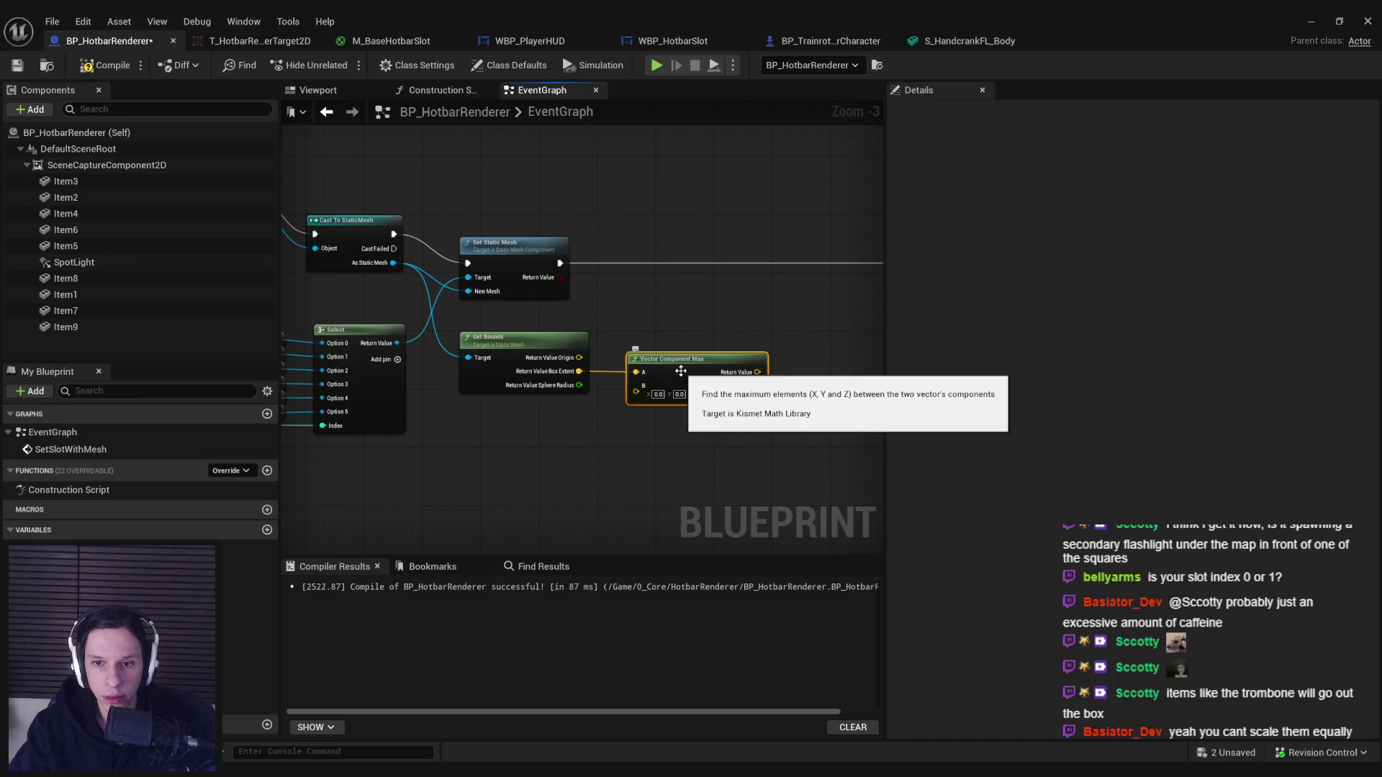
Delete Vector Component Max and feed Box Extent into a Vector Get Abs Max node instead.
key(Delete)
scroll(602, 378, up, 2)
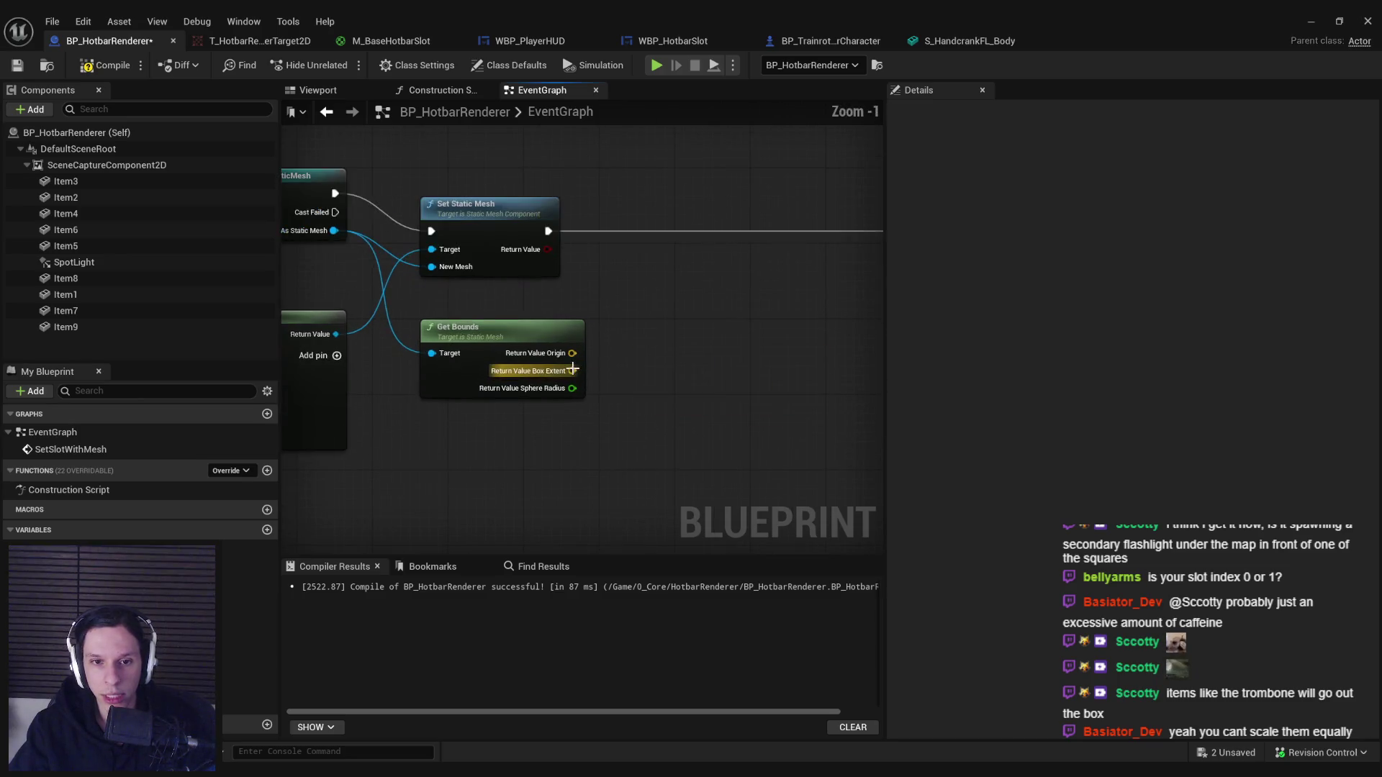
drag(572, 371, 618, 378)
text(vector)
scroll(743, 513, down, 3)
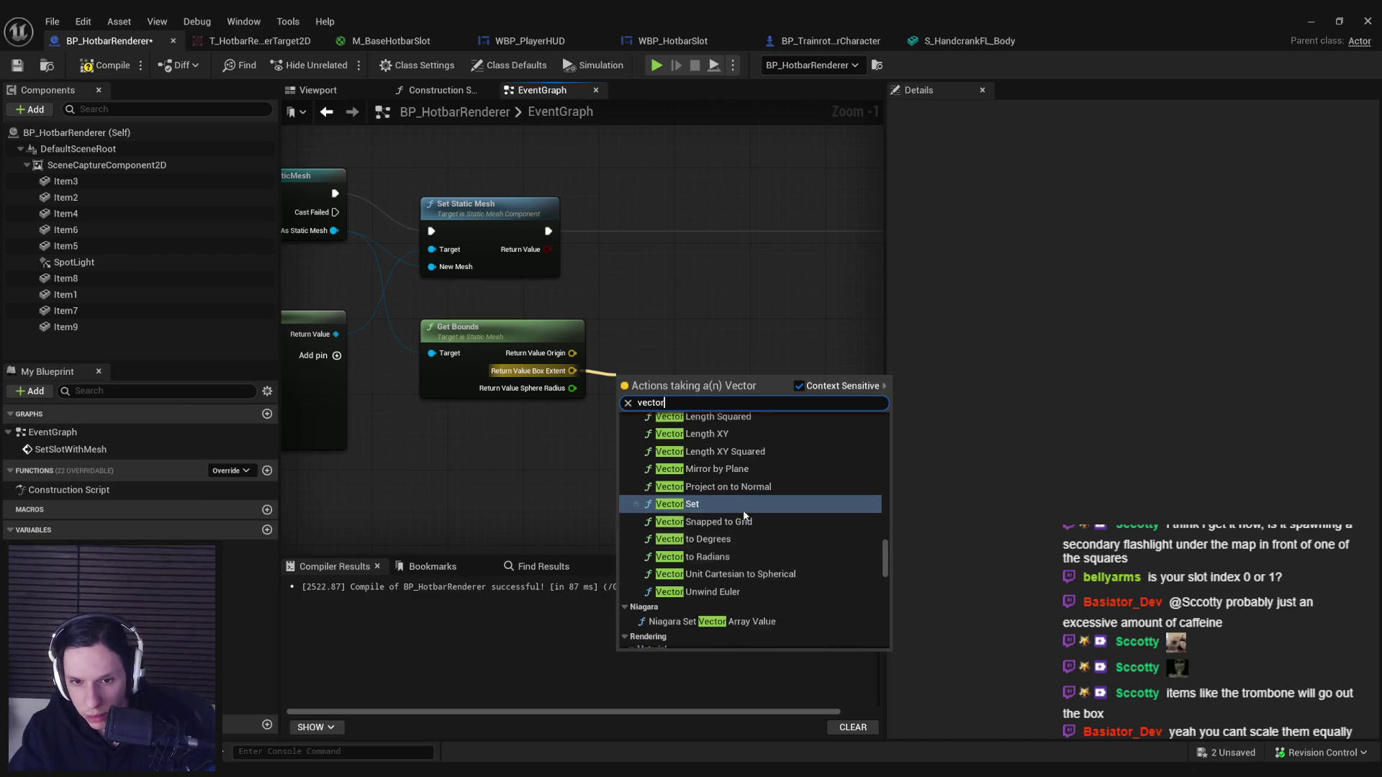
scroll(743, 514, up, 4)
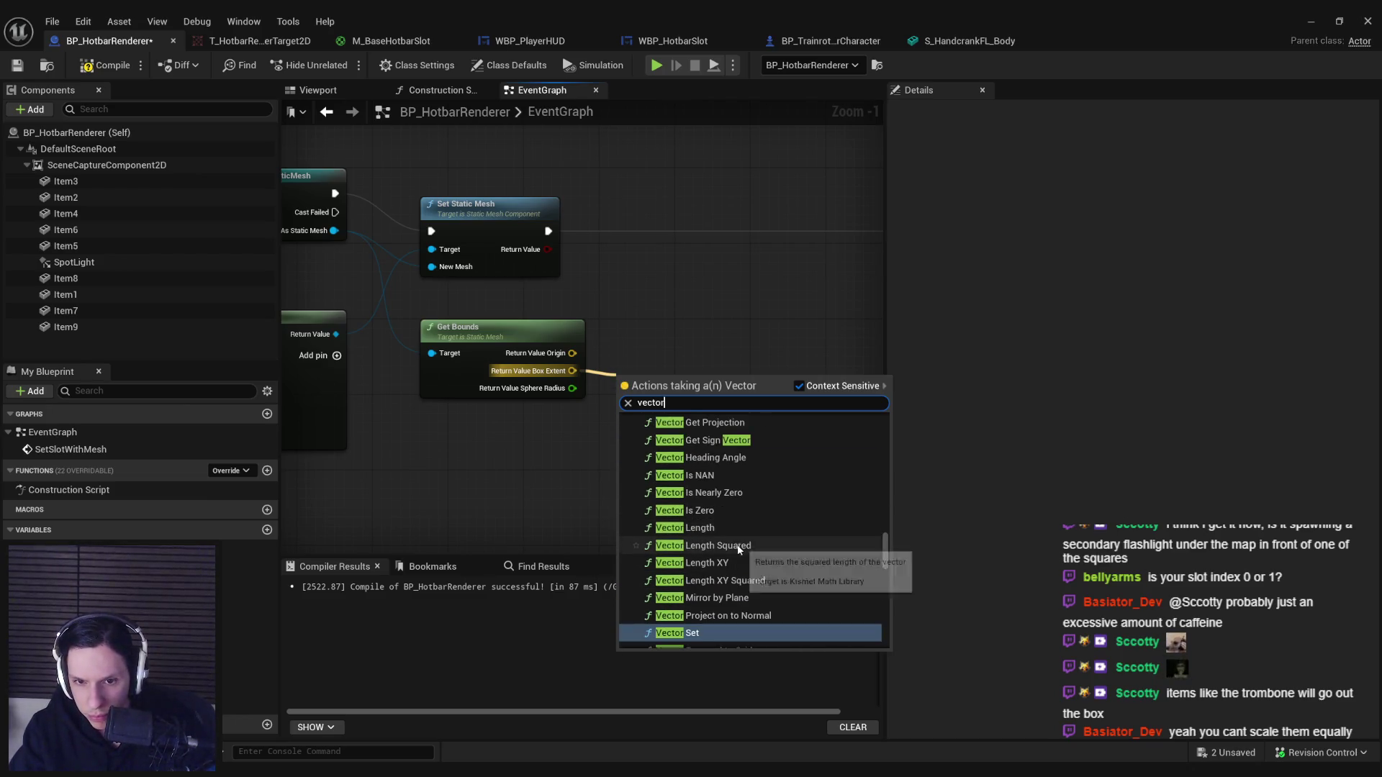
scroll(738, 549, up, 2)
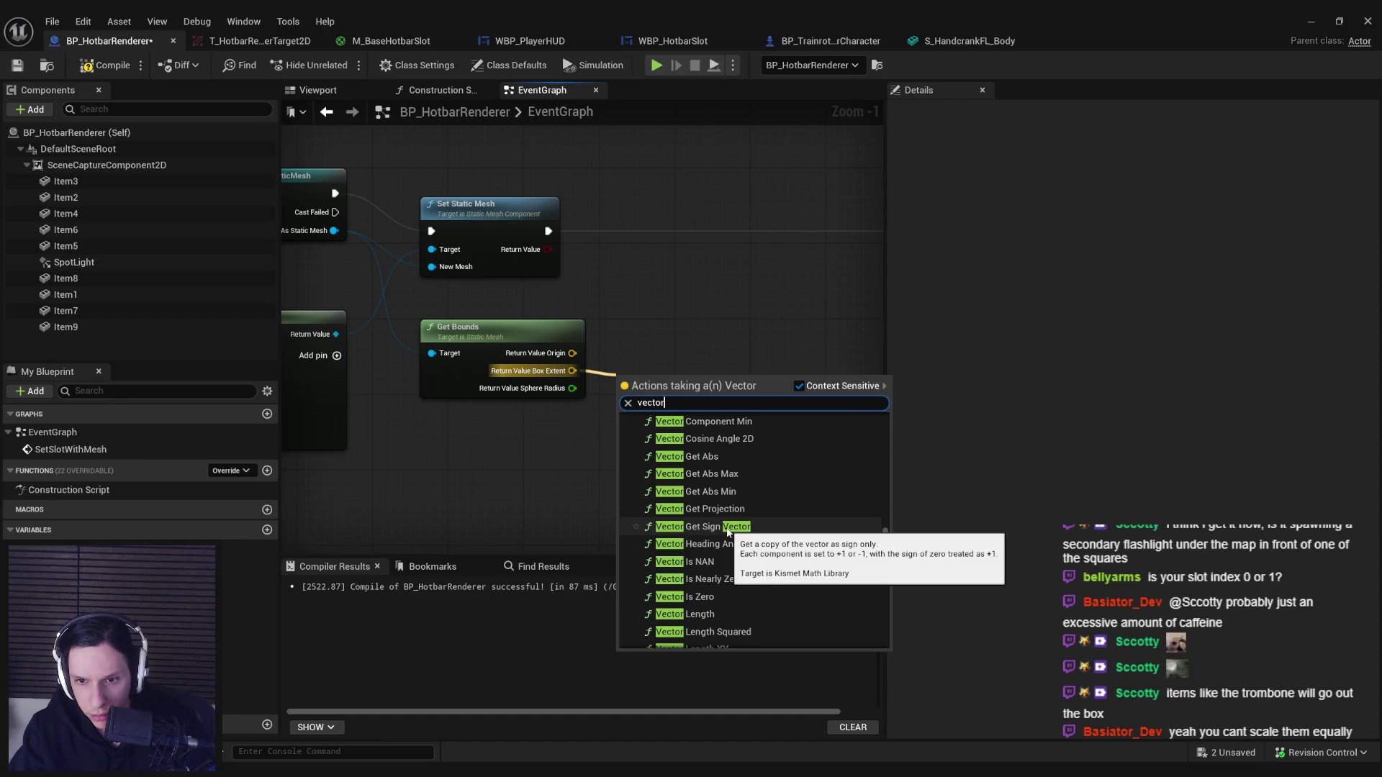
scroll(727, 532, up, 2)
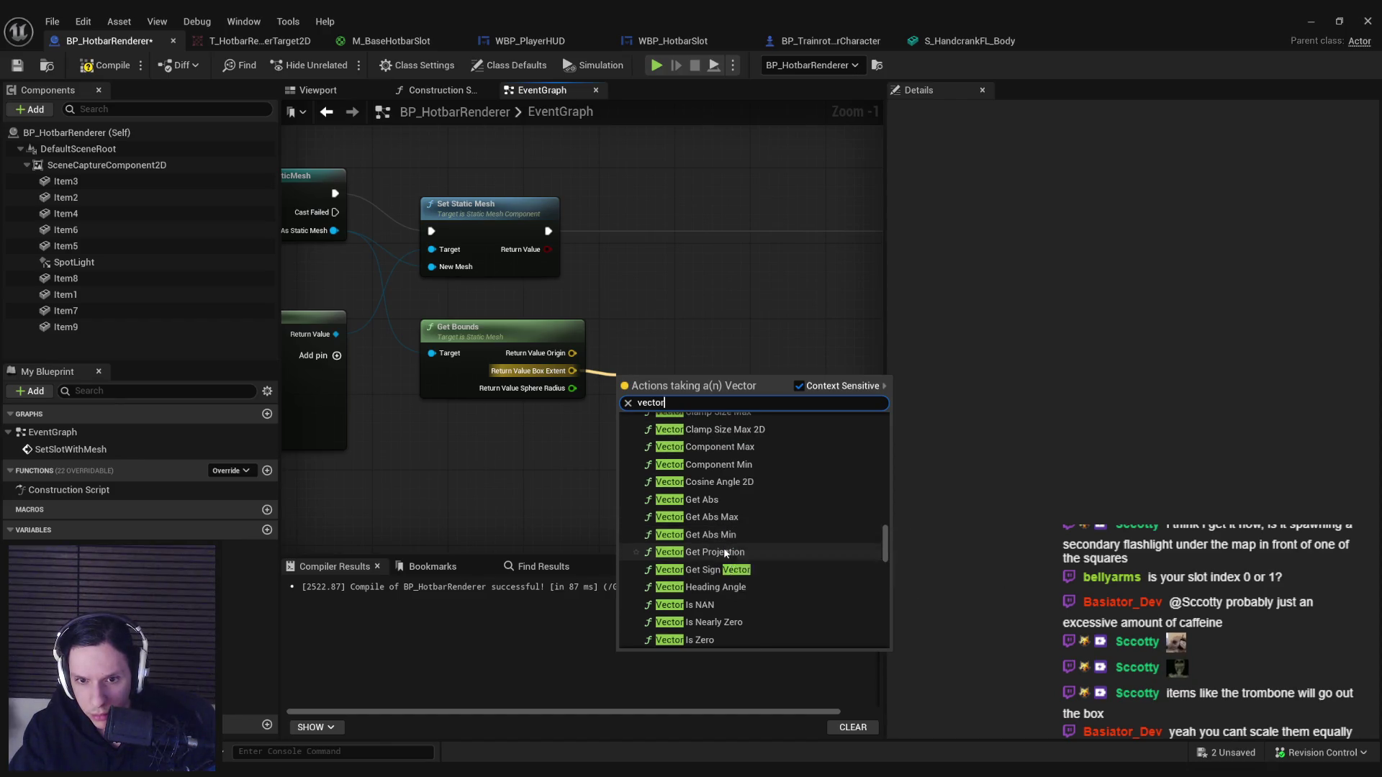
scroll(723, 547, up, 2)
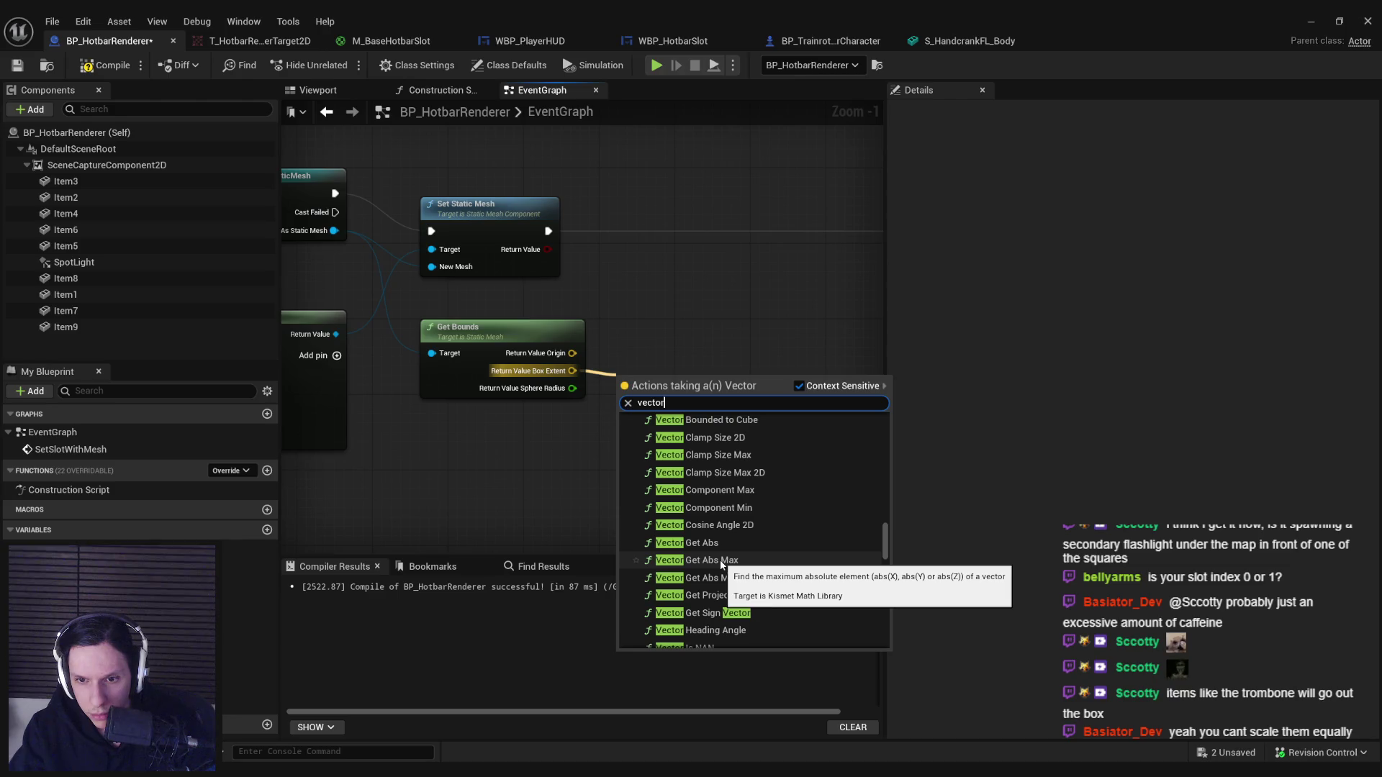
click(721, 560)
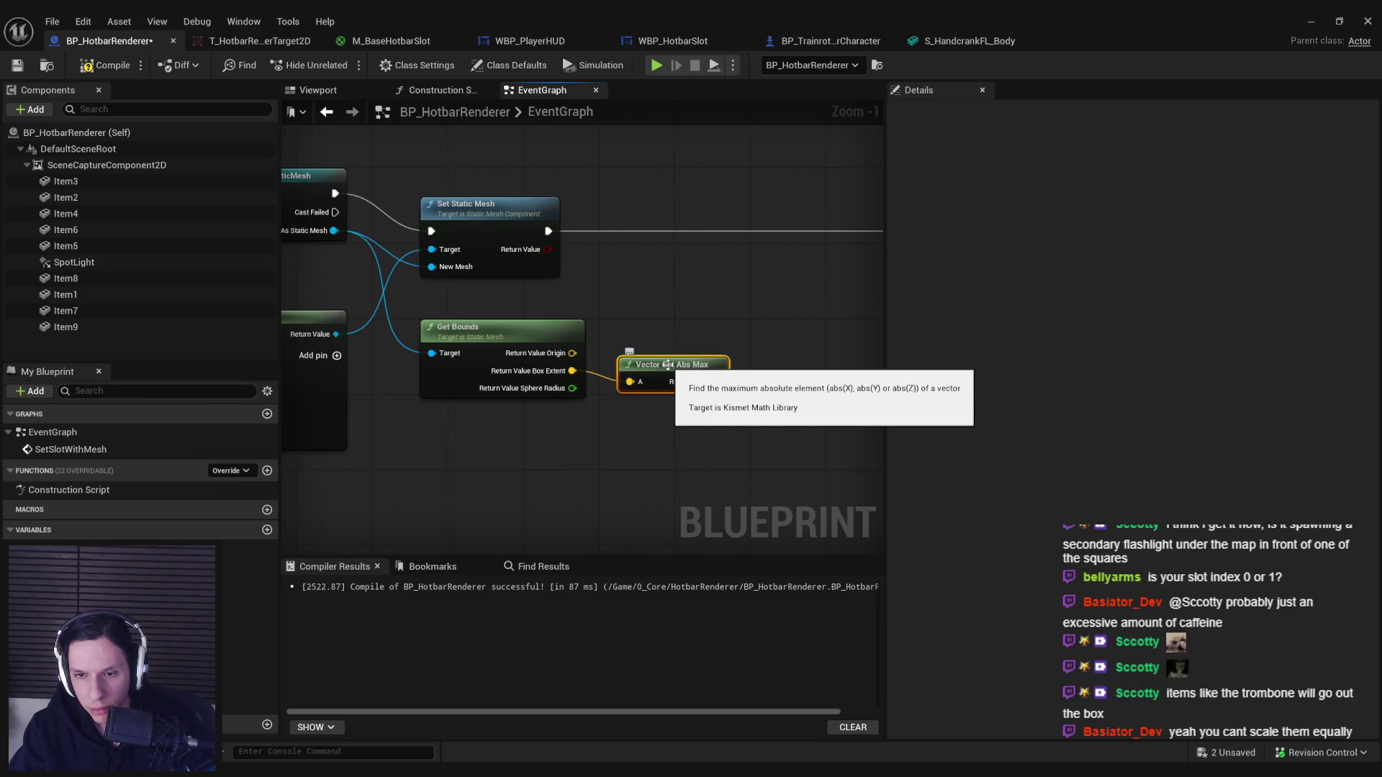
drag(714, 382, 750, 387)
Add a float divide node computing 100 divided by Abs Max, aligned with Abs Max.
click(828, 468)
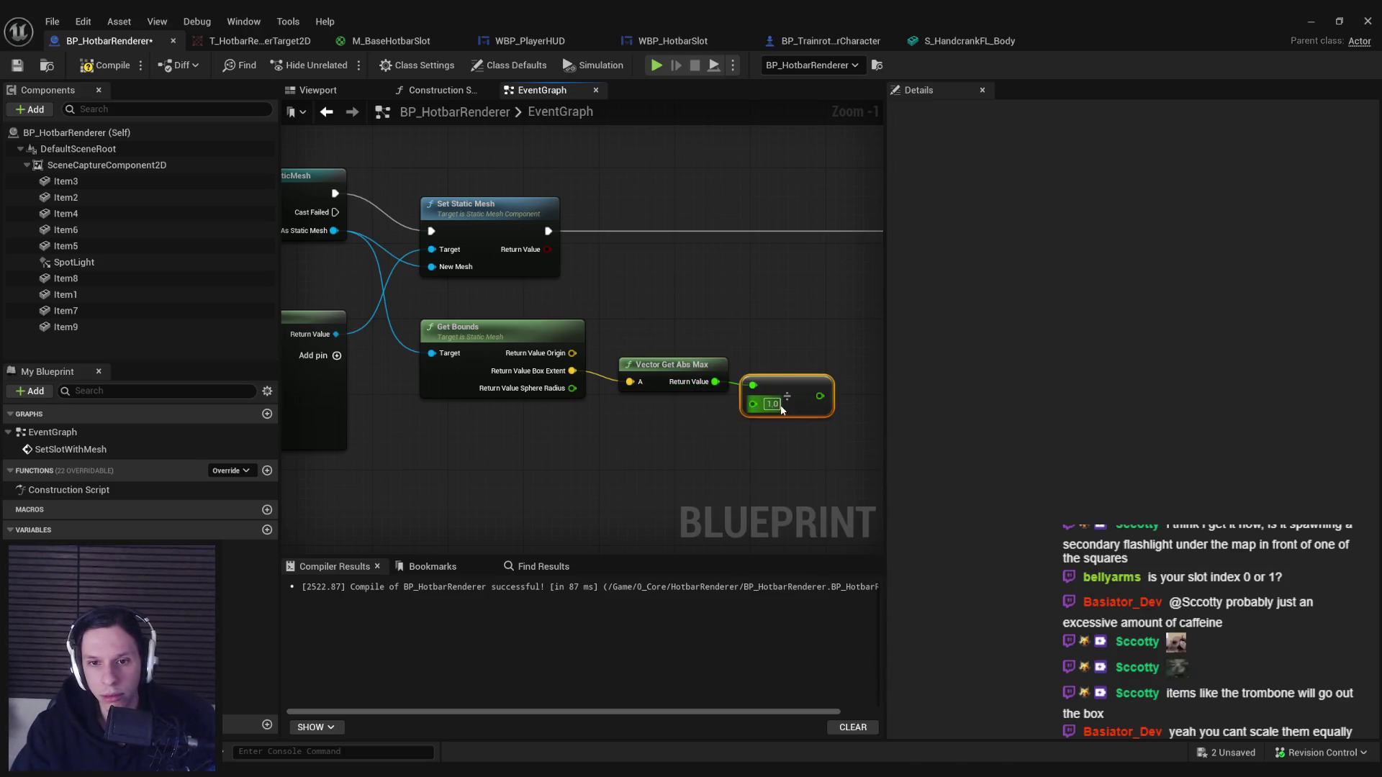
text(100)
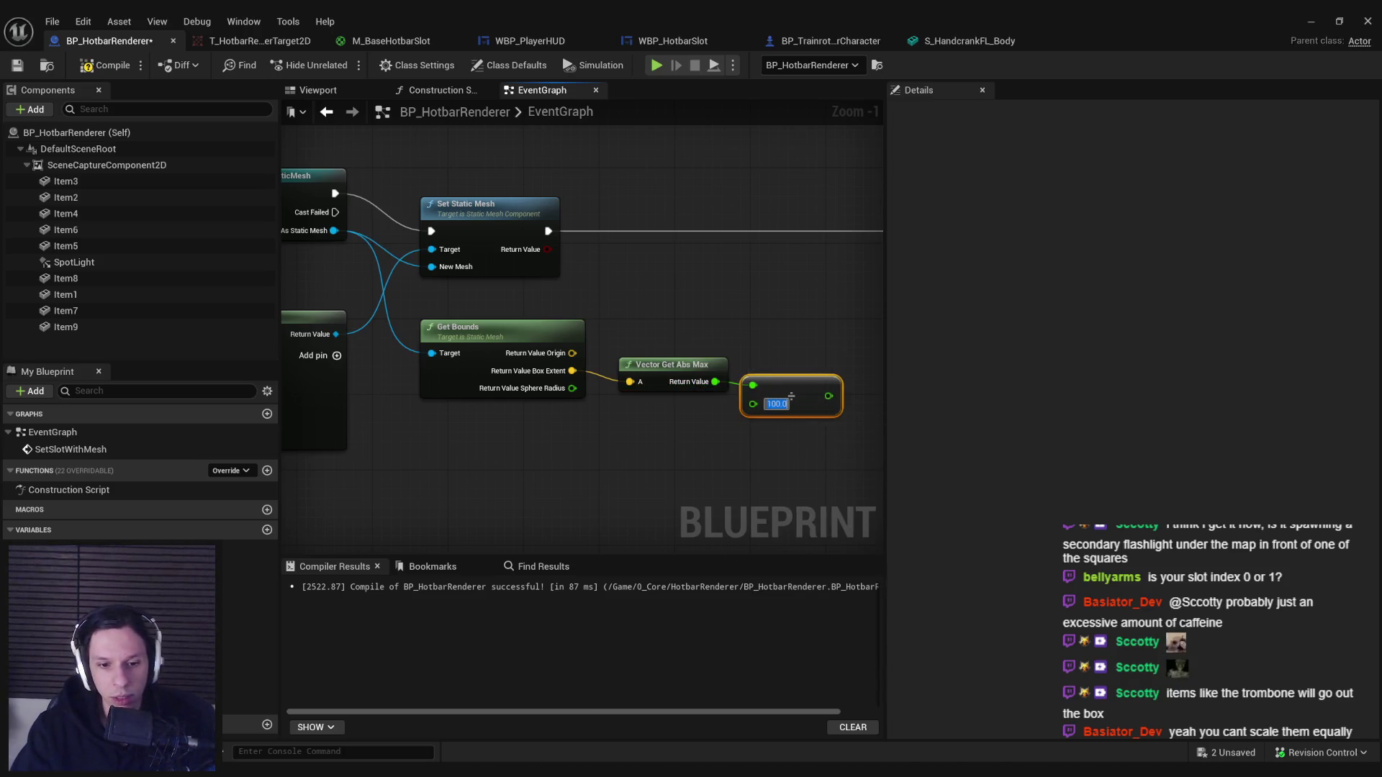
key(alt+Tab)
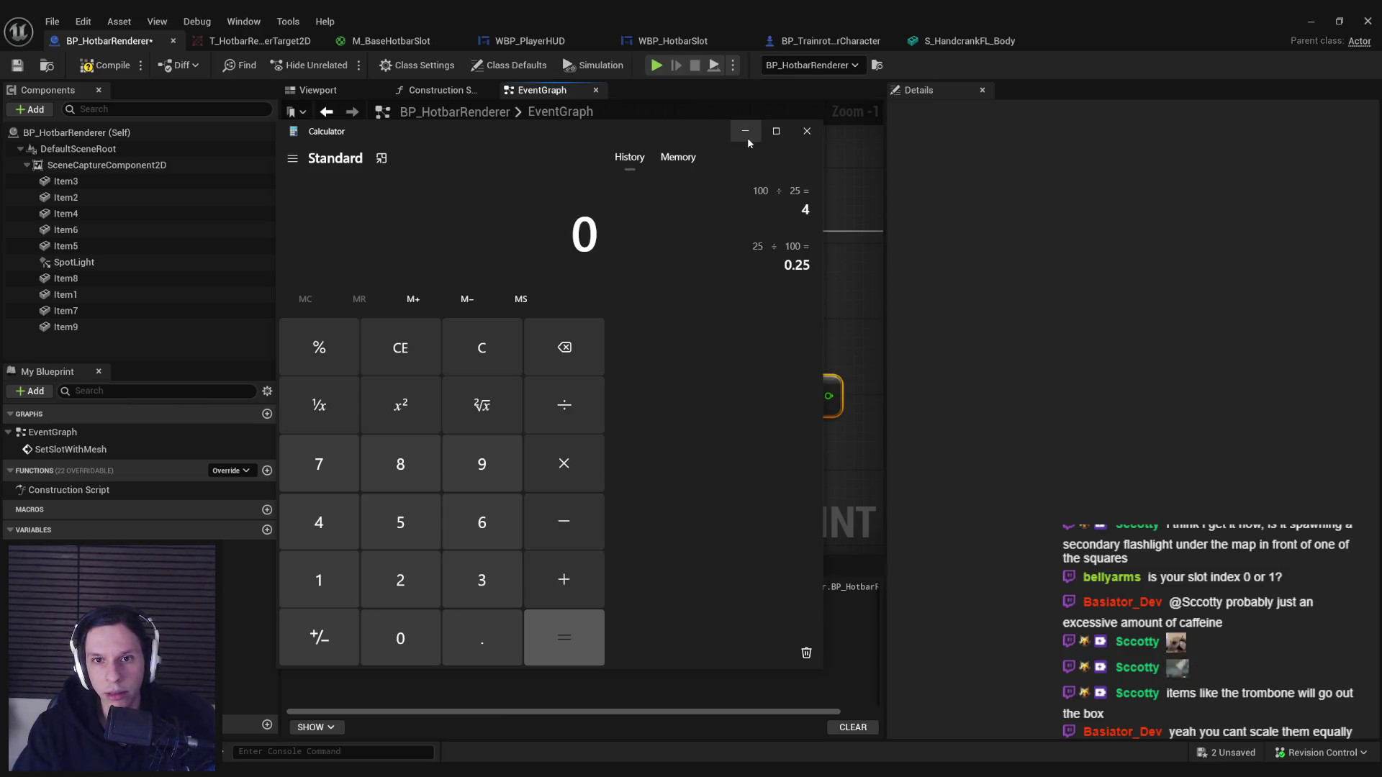
click(746, 132)
drag(753, 385, 753, 405)
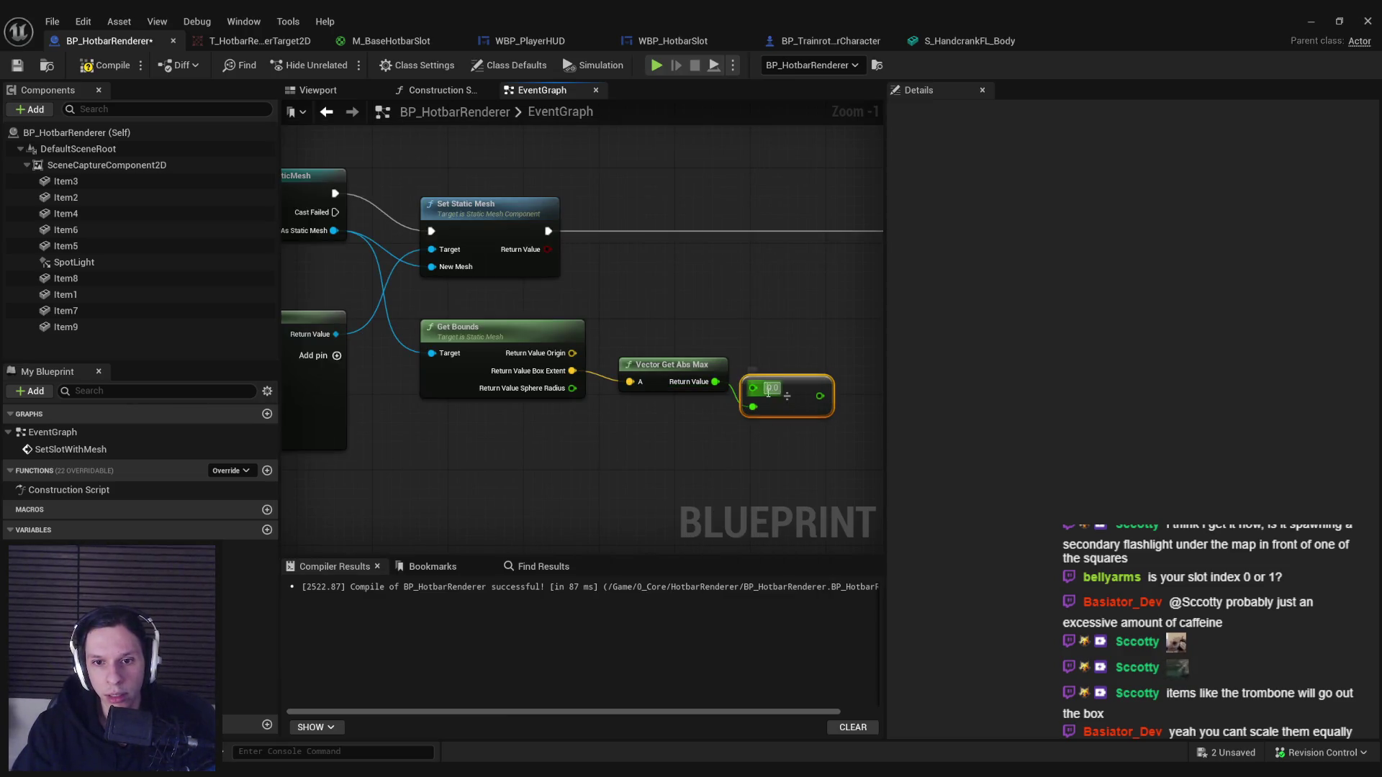
text(00)
key(Return)
key(q)
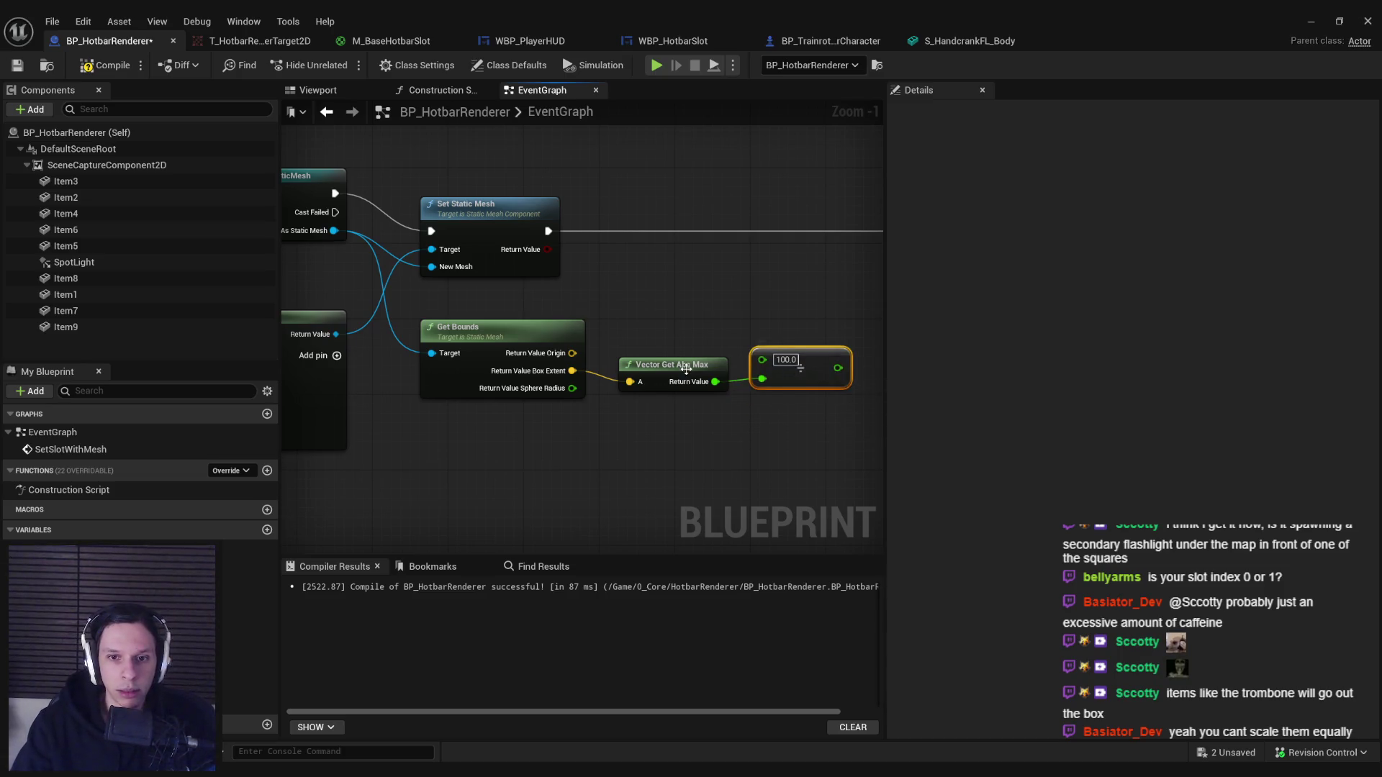
drag(841, 439, 663, 403)
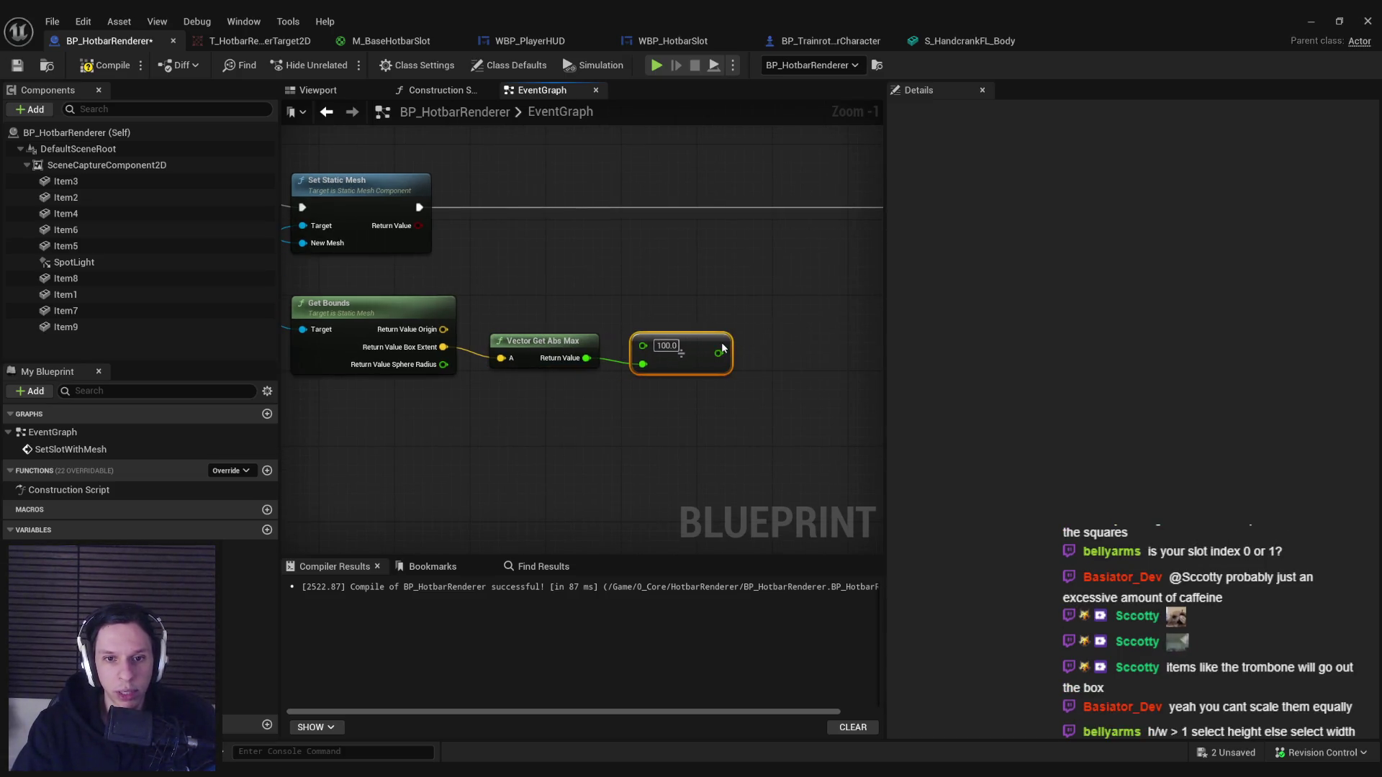
mouse_move(835, 432)
mouse_down()
mouse_move(704, 372)
mouse_move(597, 360)
mouse_up()
key(q)
click(643, 406)
Add a Min float node comparing the division result against 0.1.
mouse_move(709, 347)
mouse_down()
mouse_move(758, 329)
mouse_move(752, 347)
mouse_up()
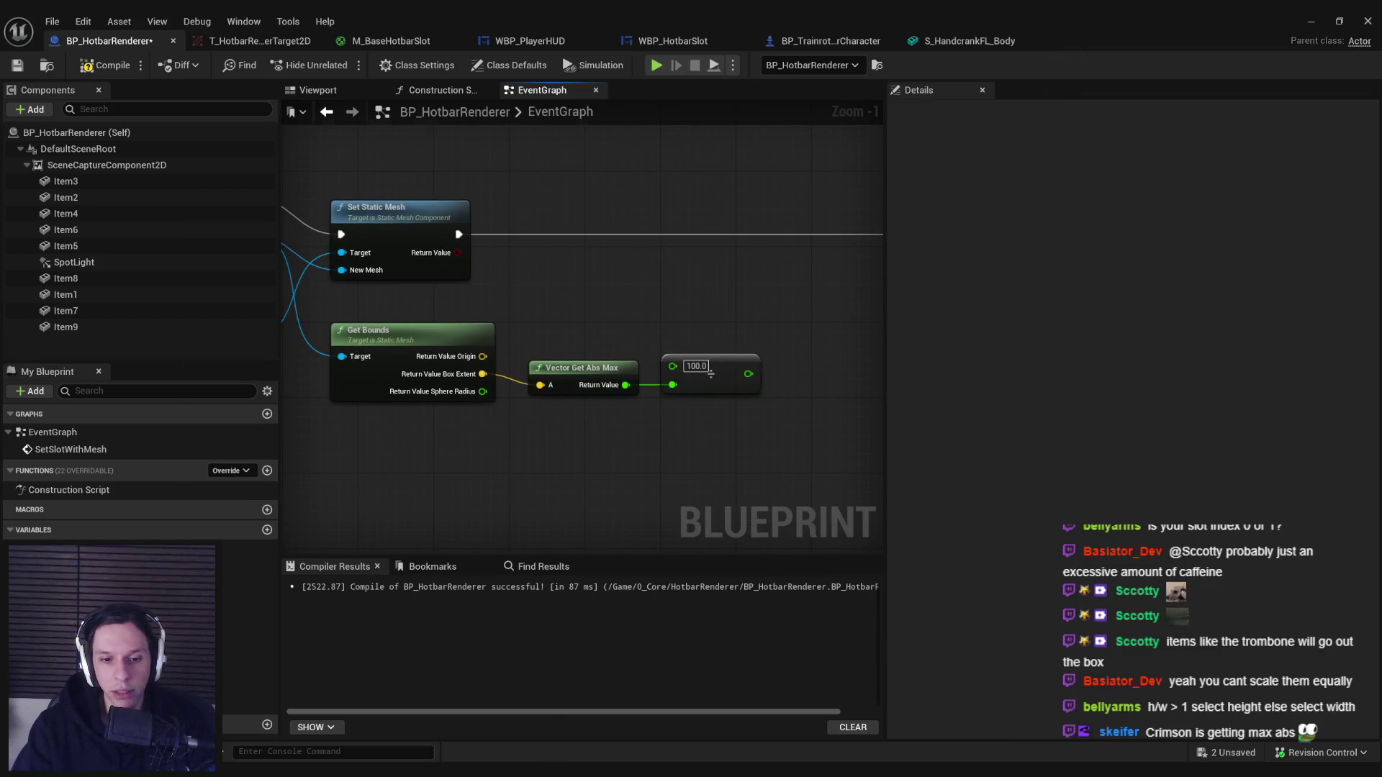
drag(666, 397, 680, 399)
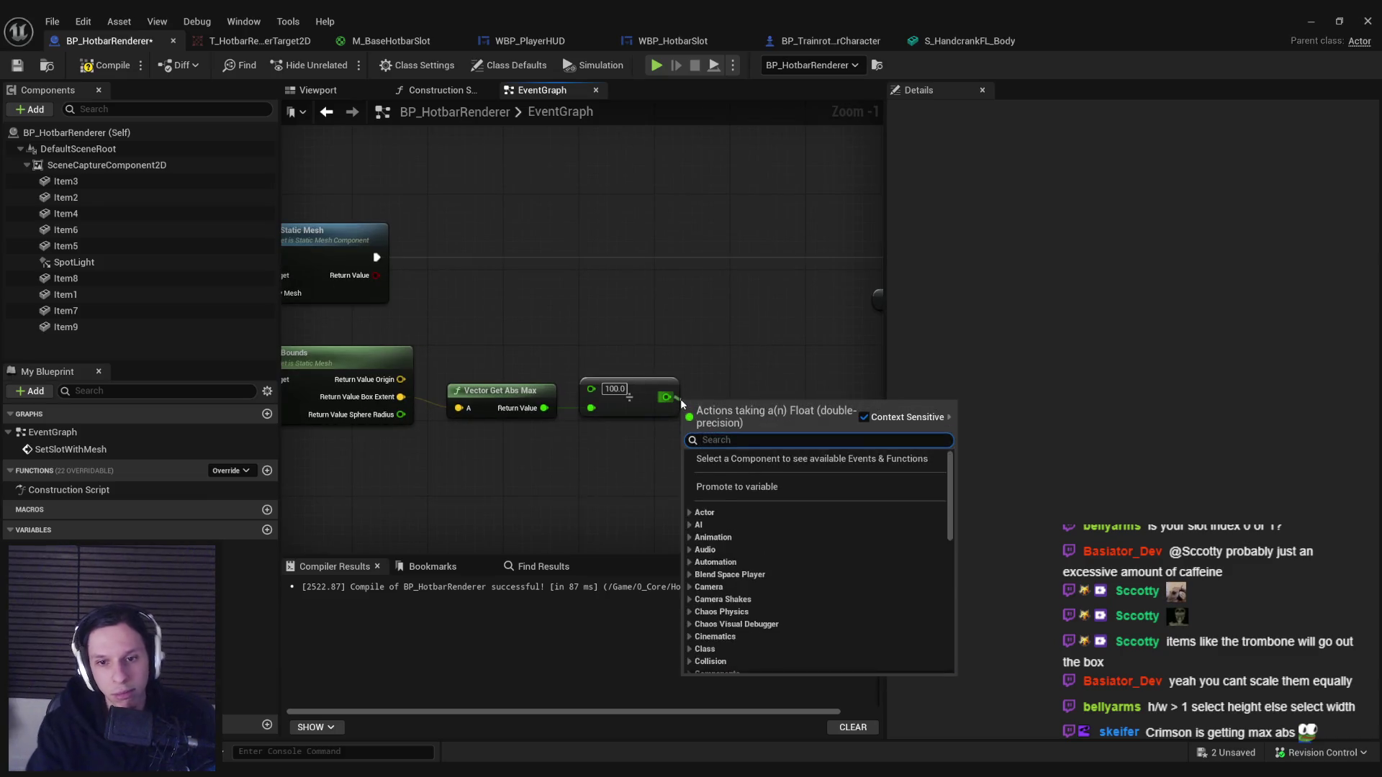
text(min)
key(Return)
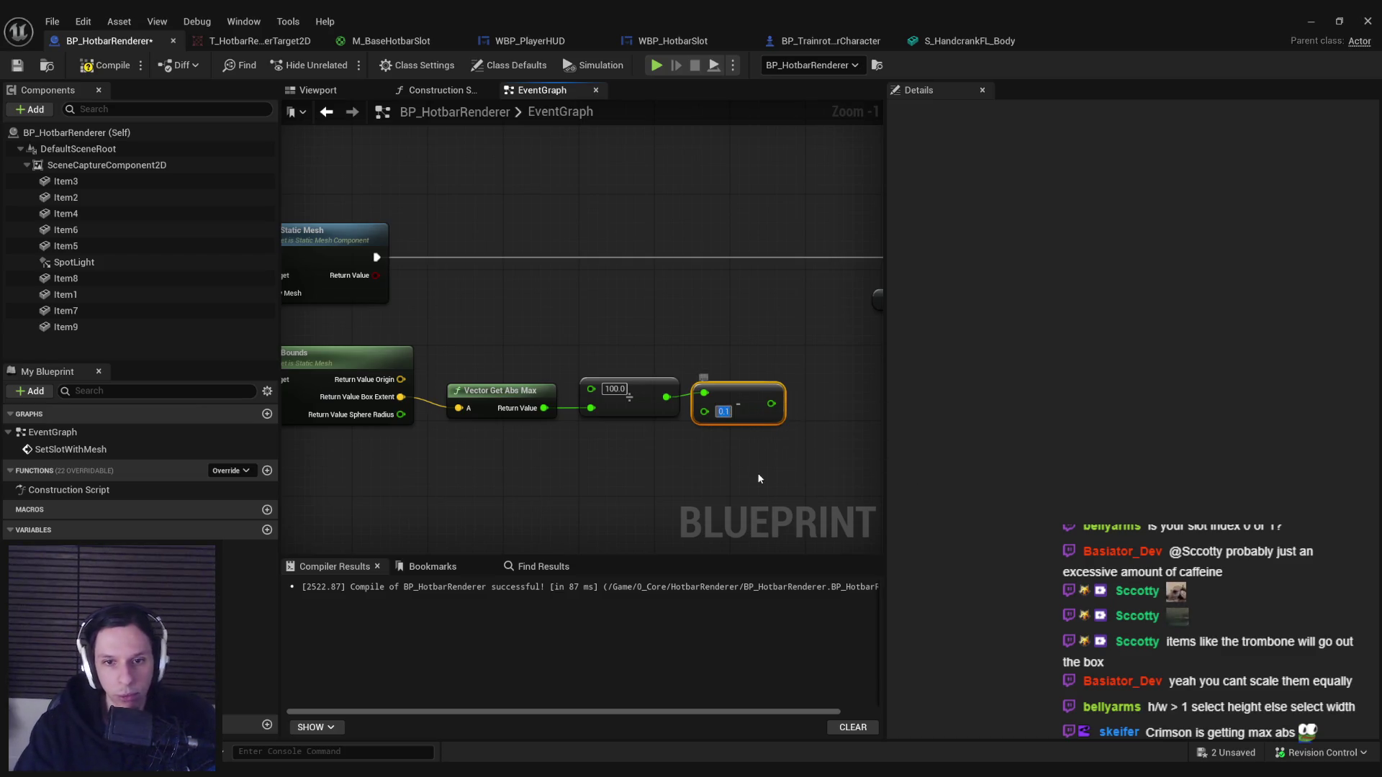
text(0.1)
drag(746, 393, 756, 402)
Wire Set World Scale 3D between Set Static Mesh and Capture Scene, then start play.
scroll(740, 459, down, 2)
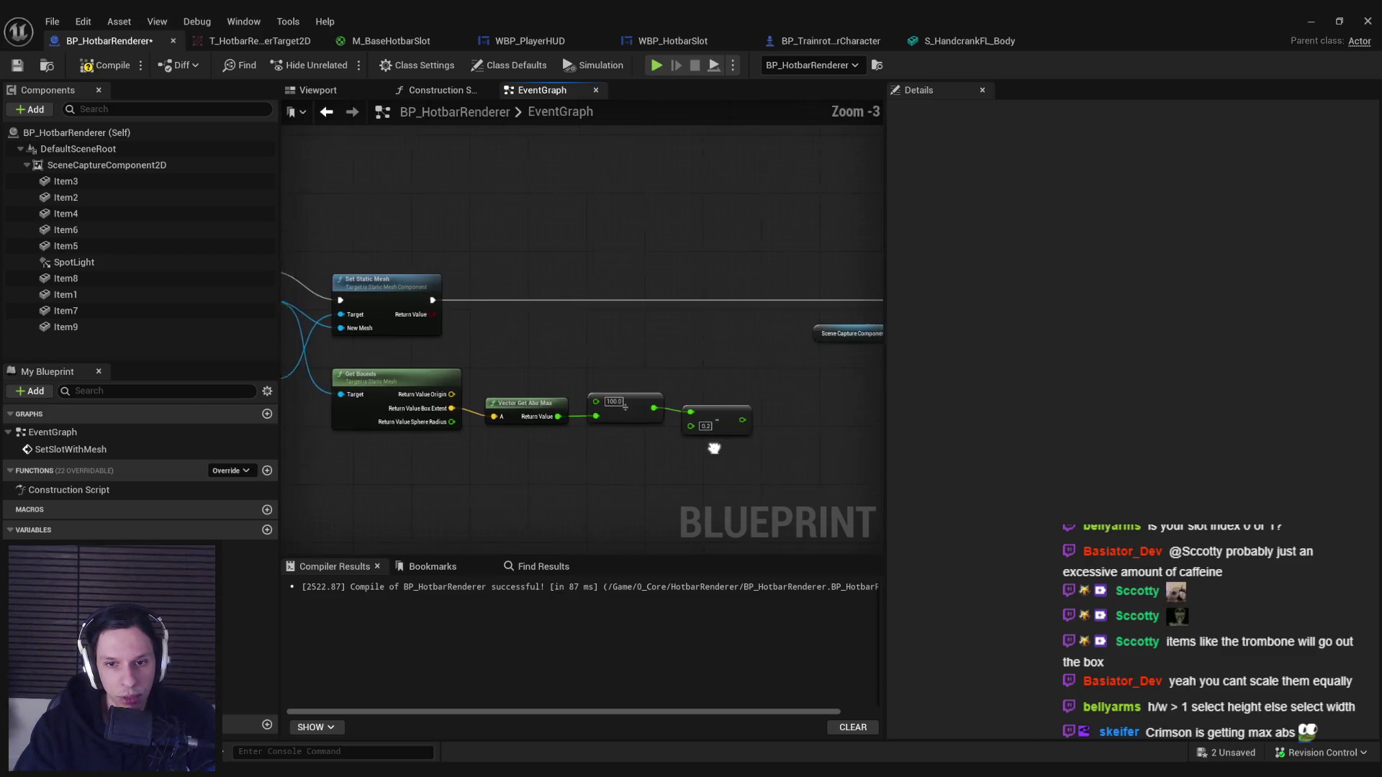
click(784, 282)
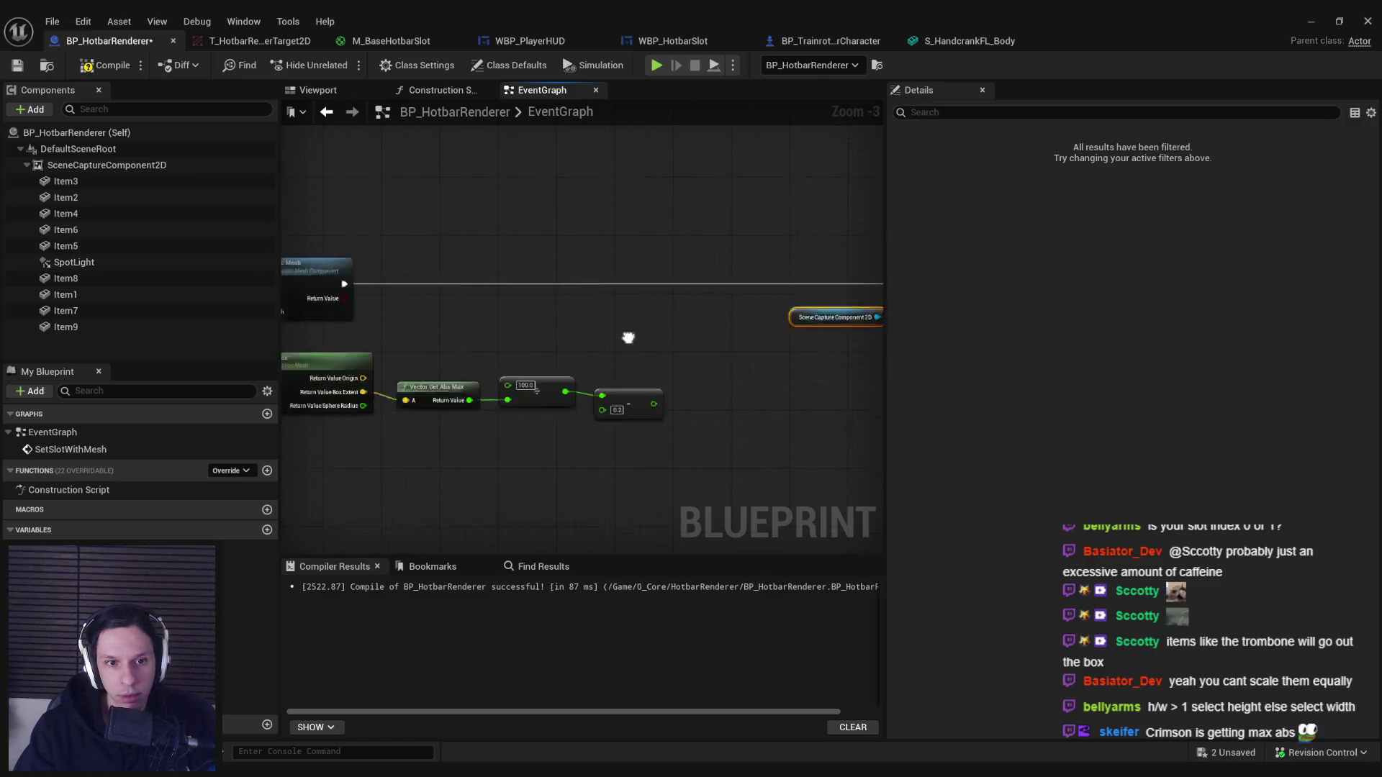
mouse_move(387, 363)
mouse_down()
mouse_move(679, 334)
mouse_move(746, 292)
mouse_move(765, 314)
mouse_move(767, 300)
mouse_move(460, 313)
mouse_move(472, 312)
mouse_up()
text(set scale 3d)
click(756, 416)
mouse_move(716, 346)
mouse_down()
mouse_move(729, 428)
mouse_move(712, 399)
mouse_move(783, 432)
mouse_up()
mouse_move(617, 318)
mouse_down()
mouse_move(857, 316)
mouse_move(677, 318)
mouse_up()
click(104, 65)
click(1311, 21)
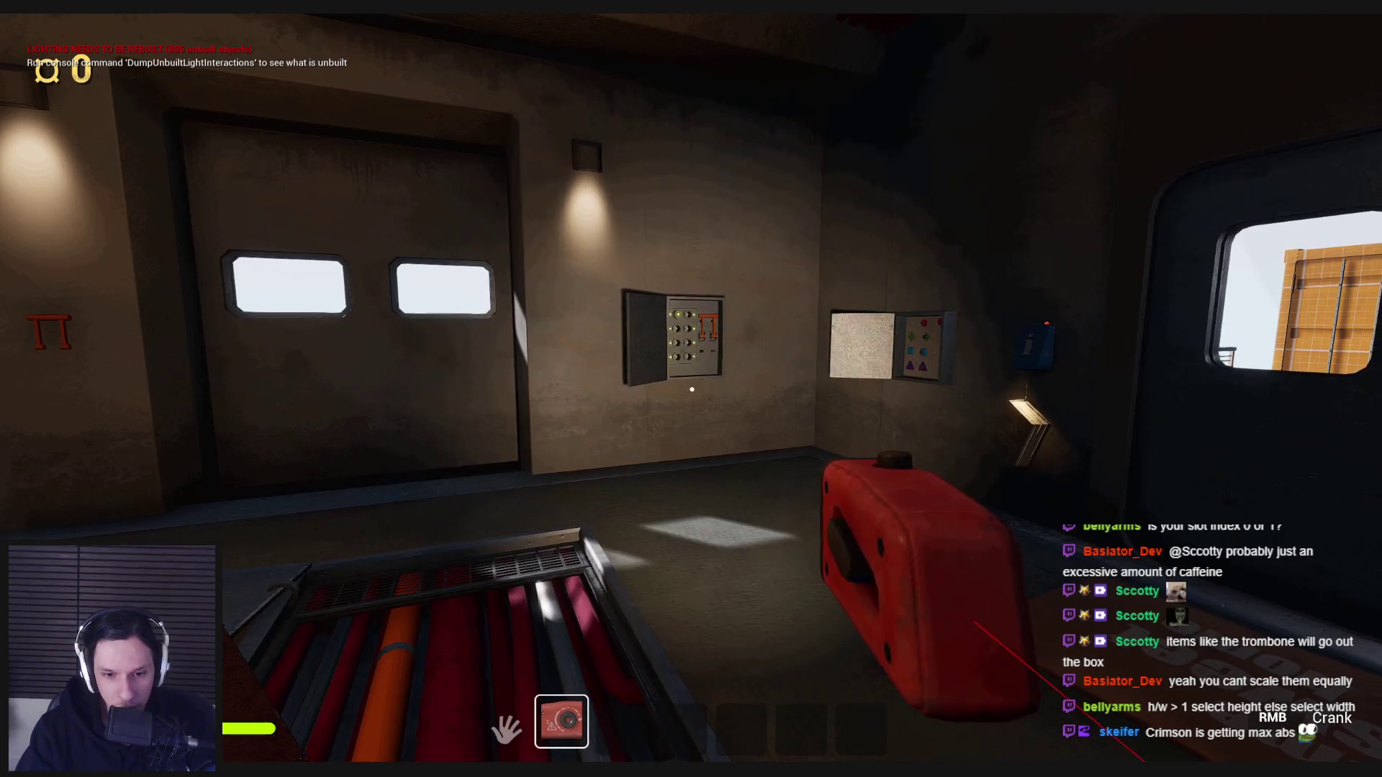
In play, pick up the air horn, equip it from slot 3, drop it and re-grab it.
key(e)
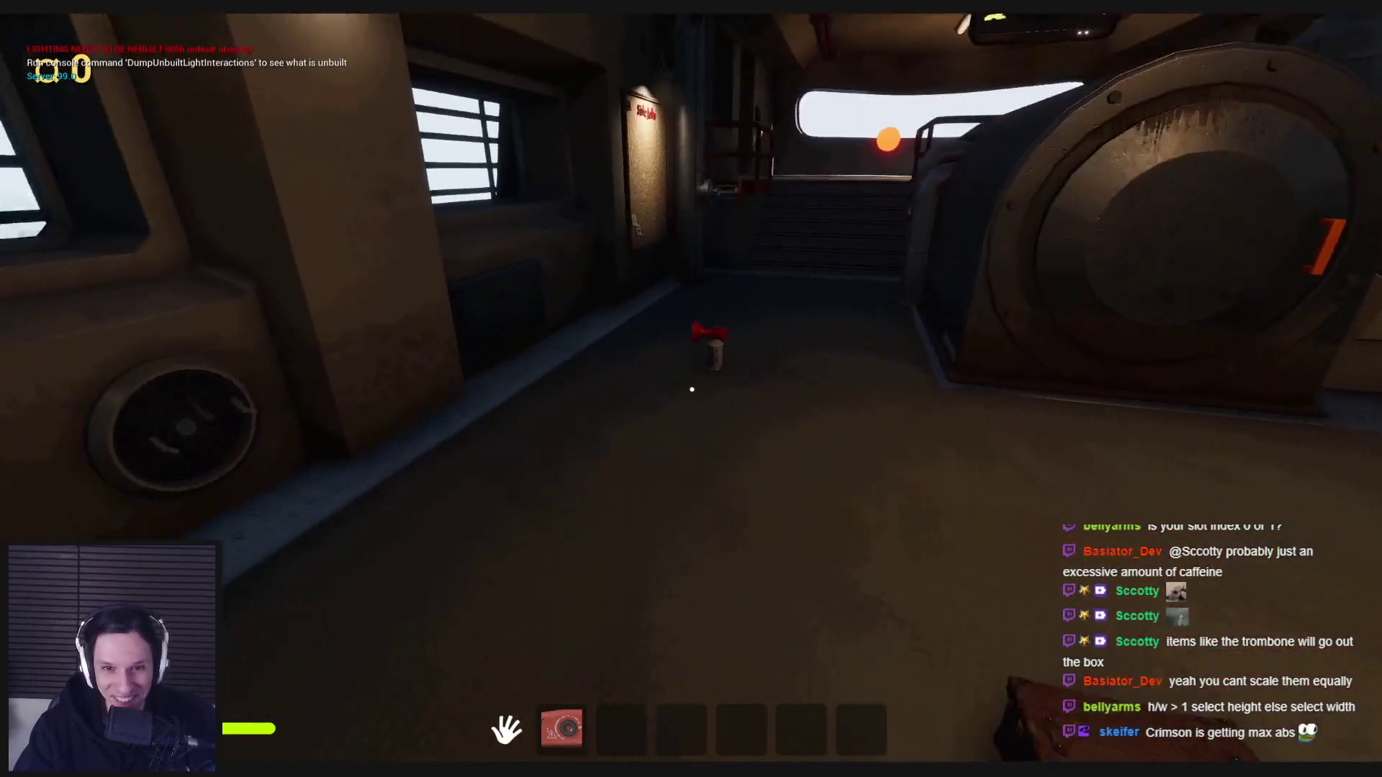
key(3)
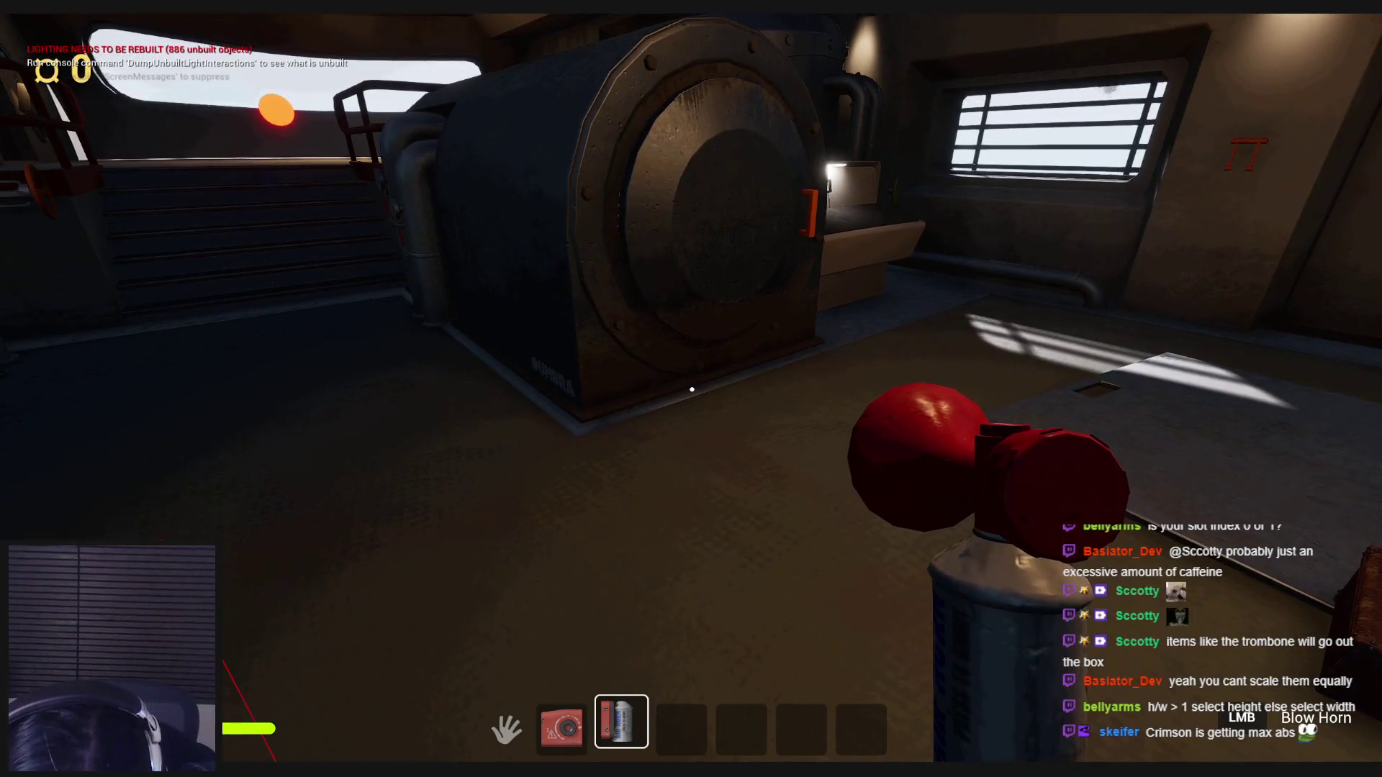
key(g)
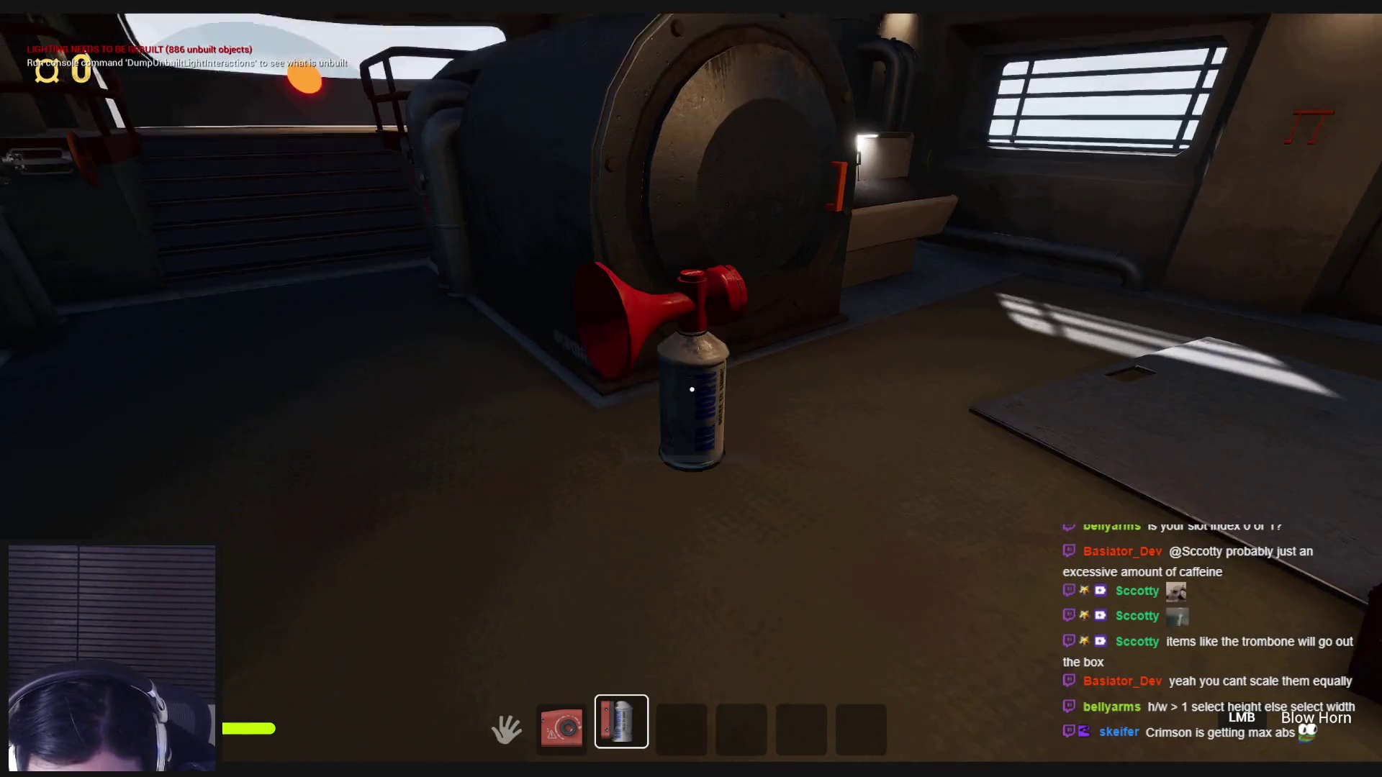
key(e)
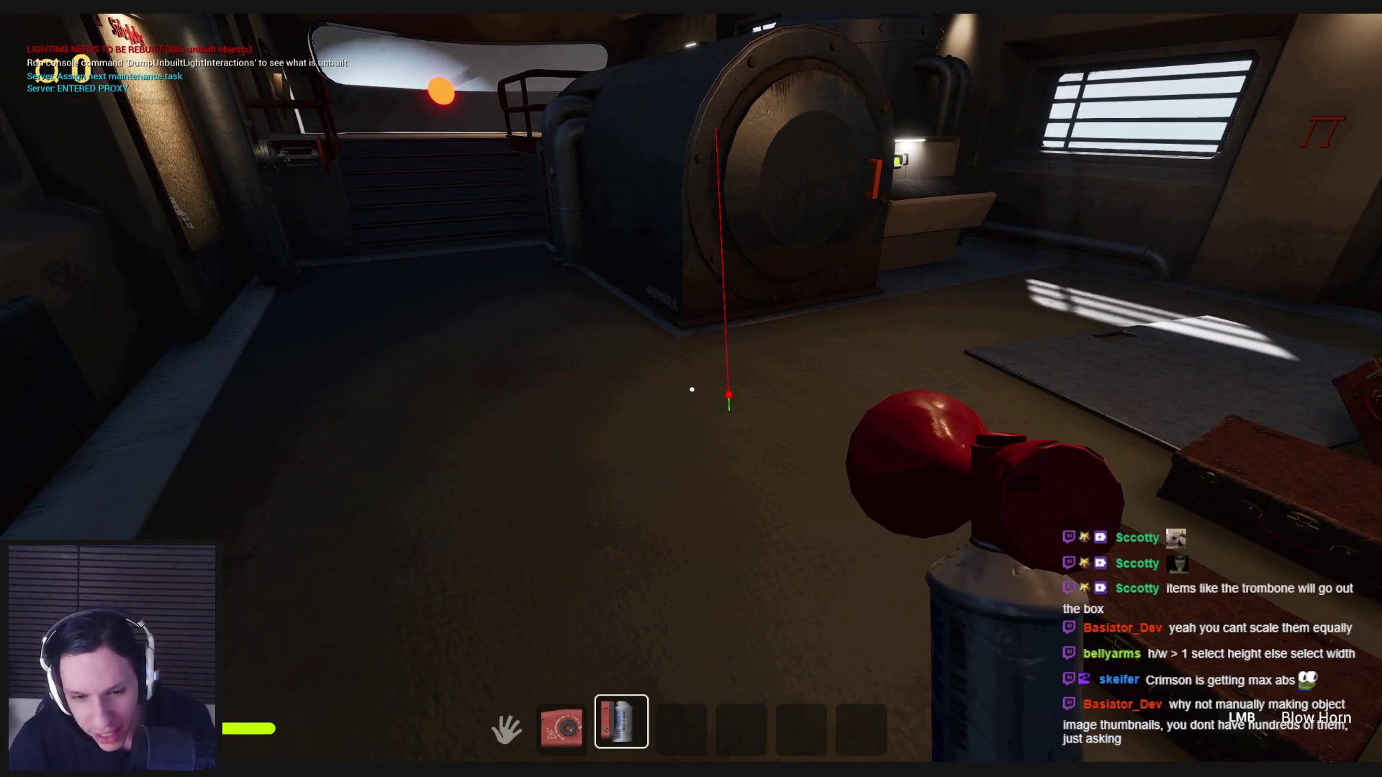
key(Escape)
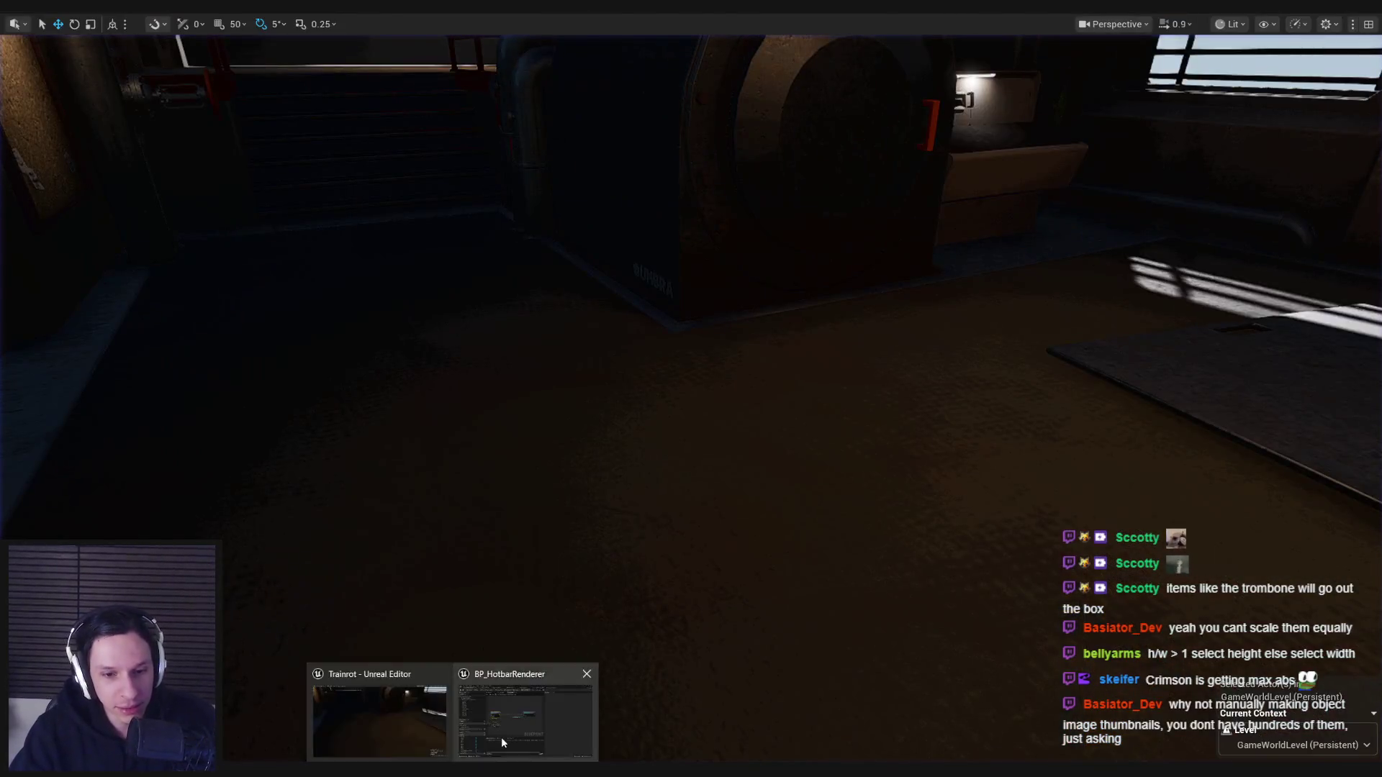
click(529, 712)
key(alt+Tab)
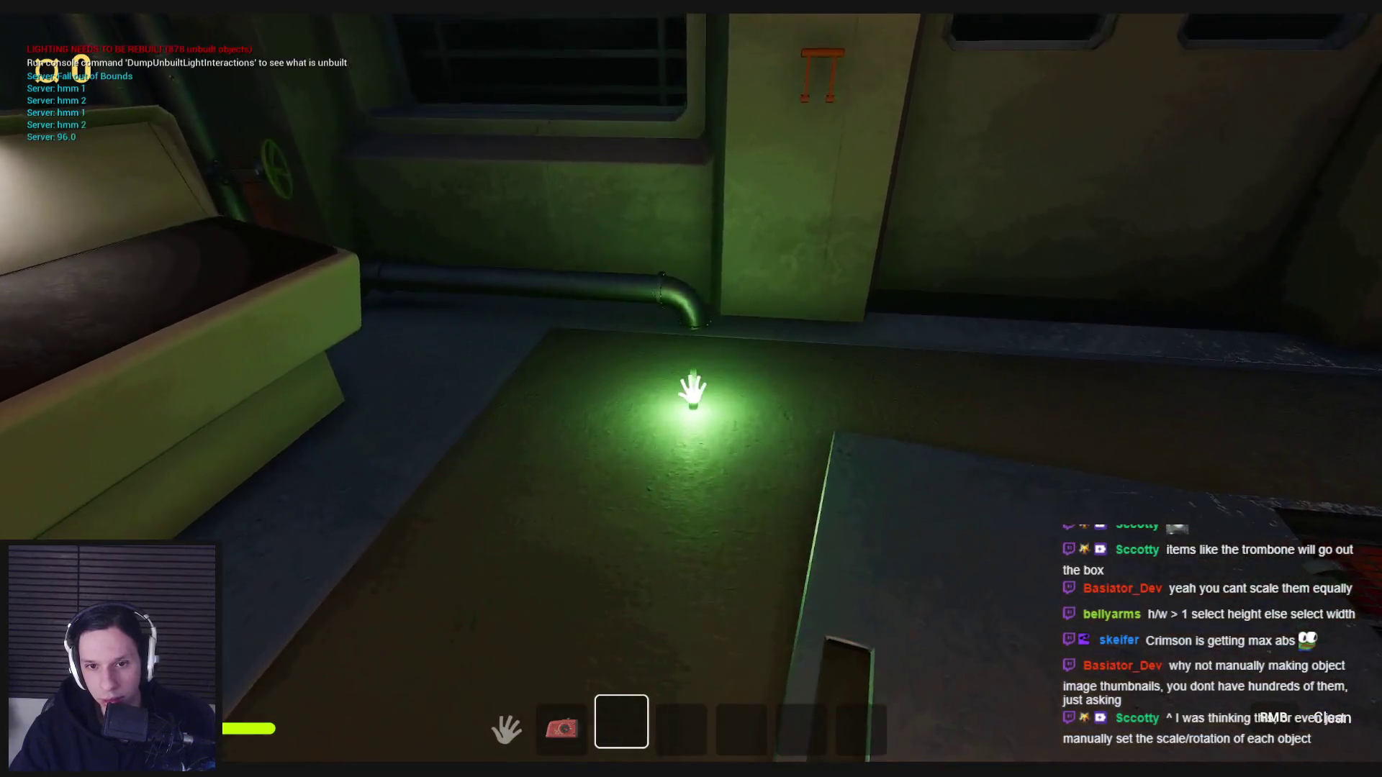
Drop the glowstick, pick up the air horn, open a locker, equip slot 3, and shut the locker.
key(shift+w)
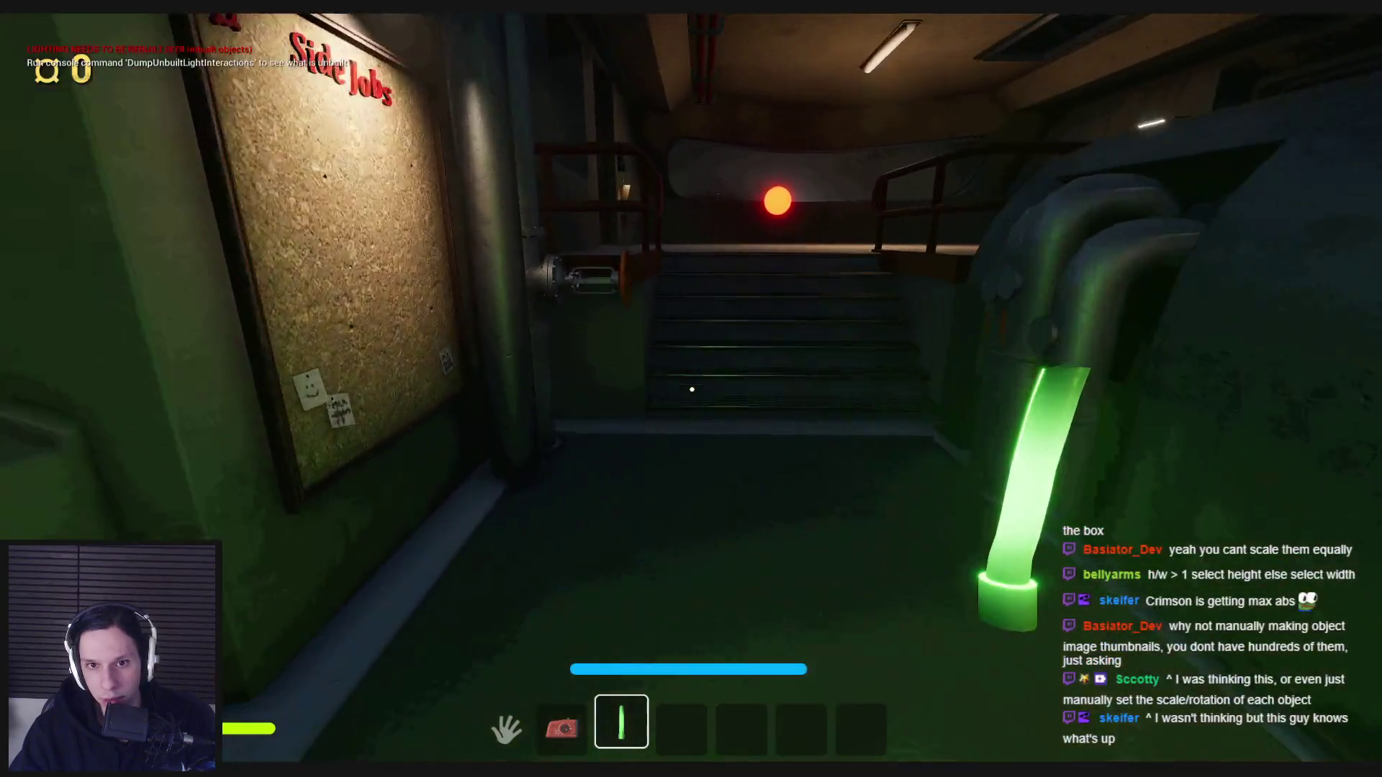
key(w)
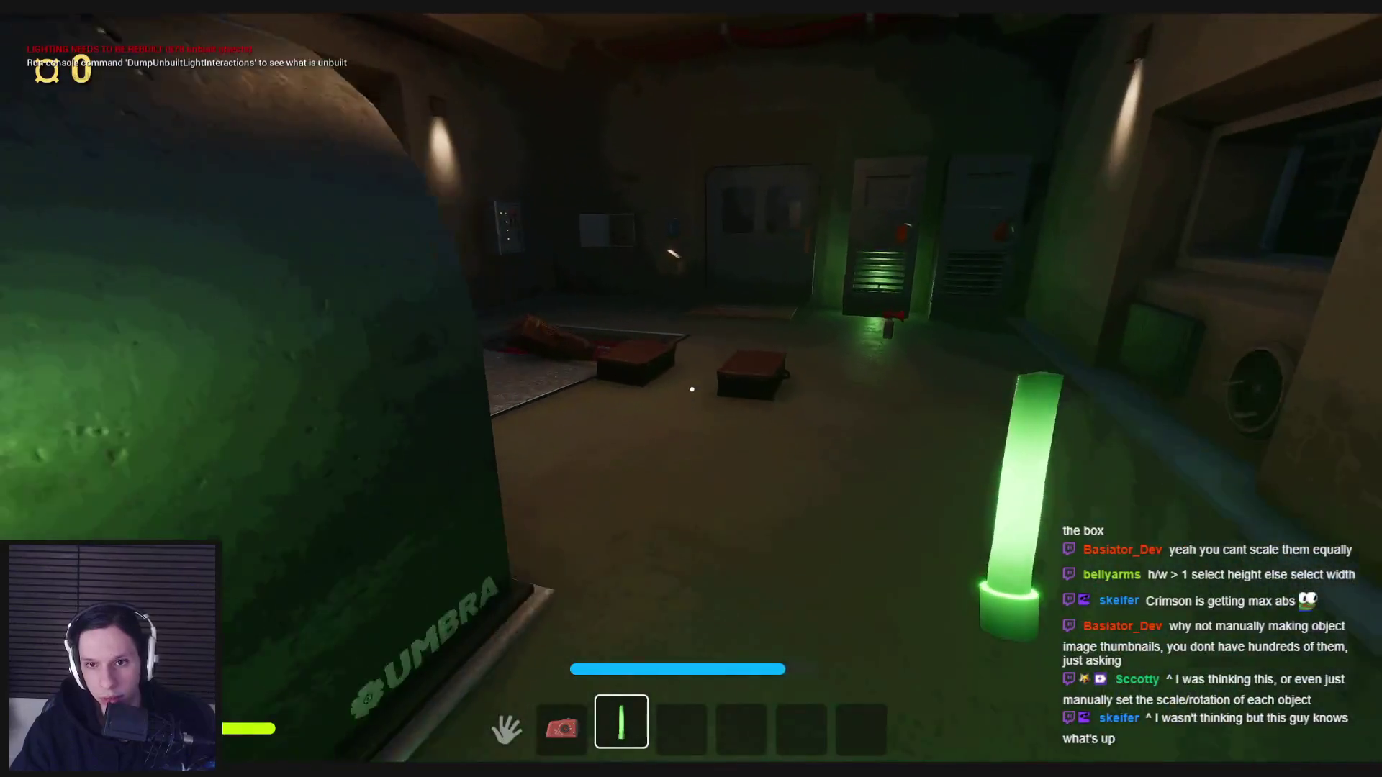
key(g)
key(e)
key(w)
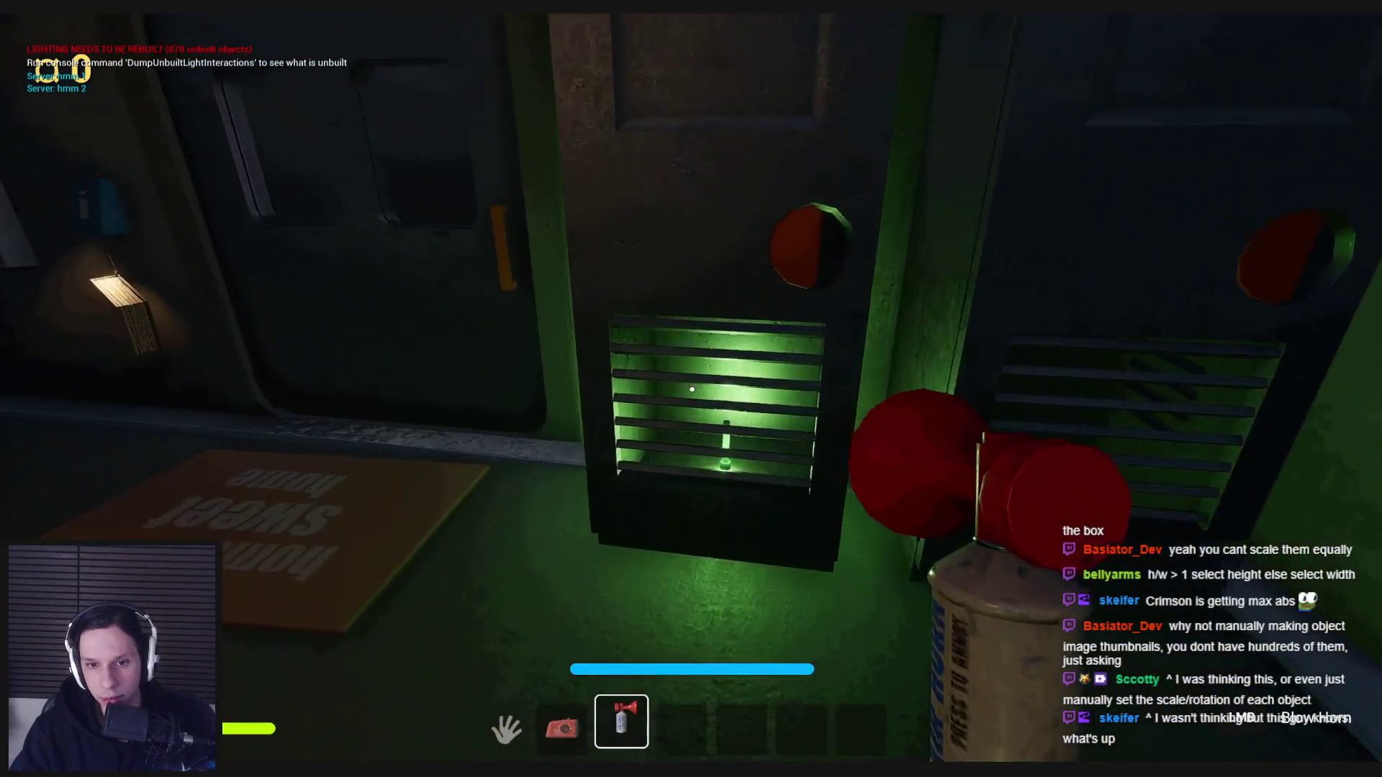
key(e)
key(3)
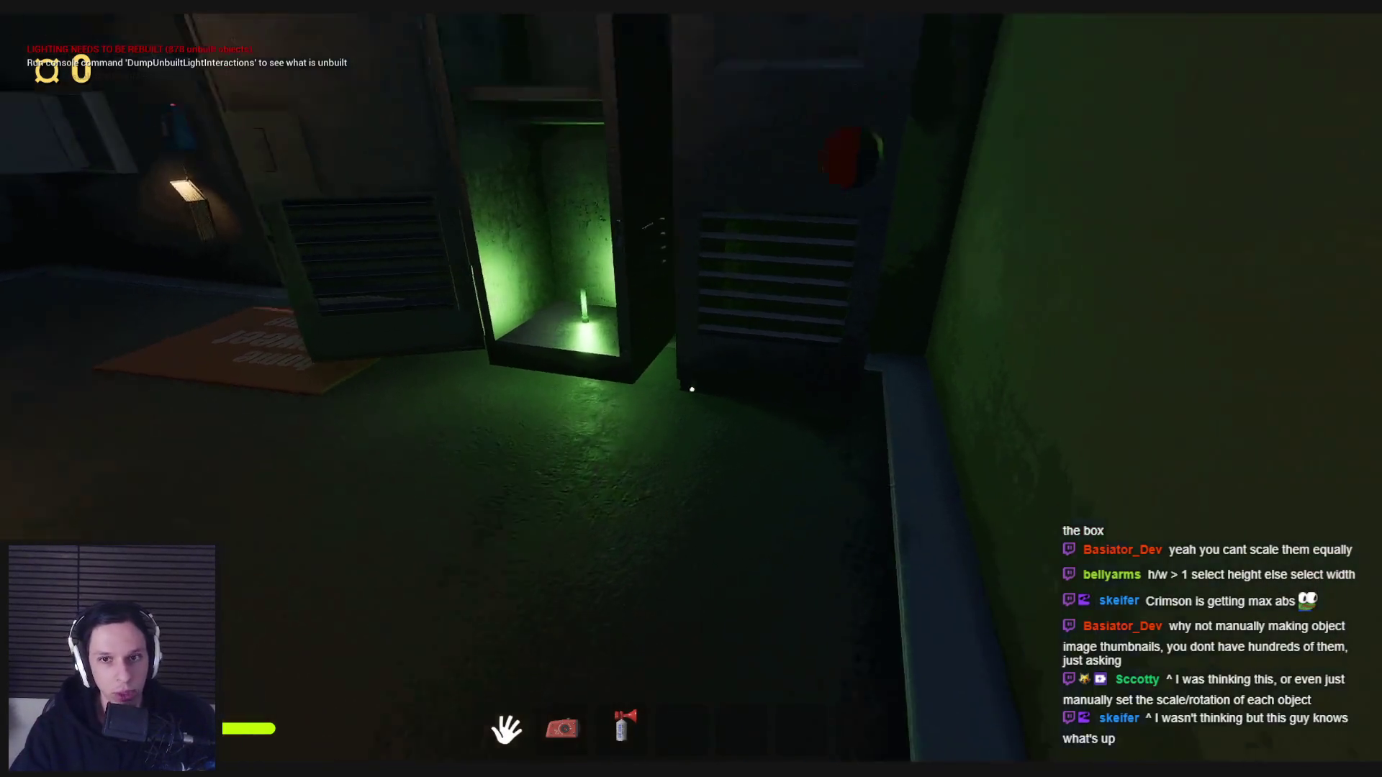
mouse_move(692, 390)
mouse_down()
mouse_move(746, 376)
mouse_move(633, 396)
mouse_move(576, 372)
mouse_up()
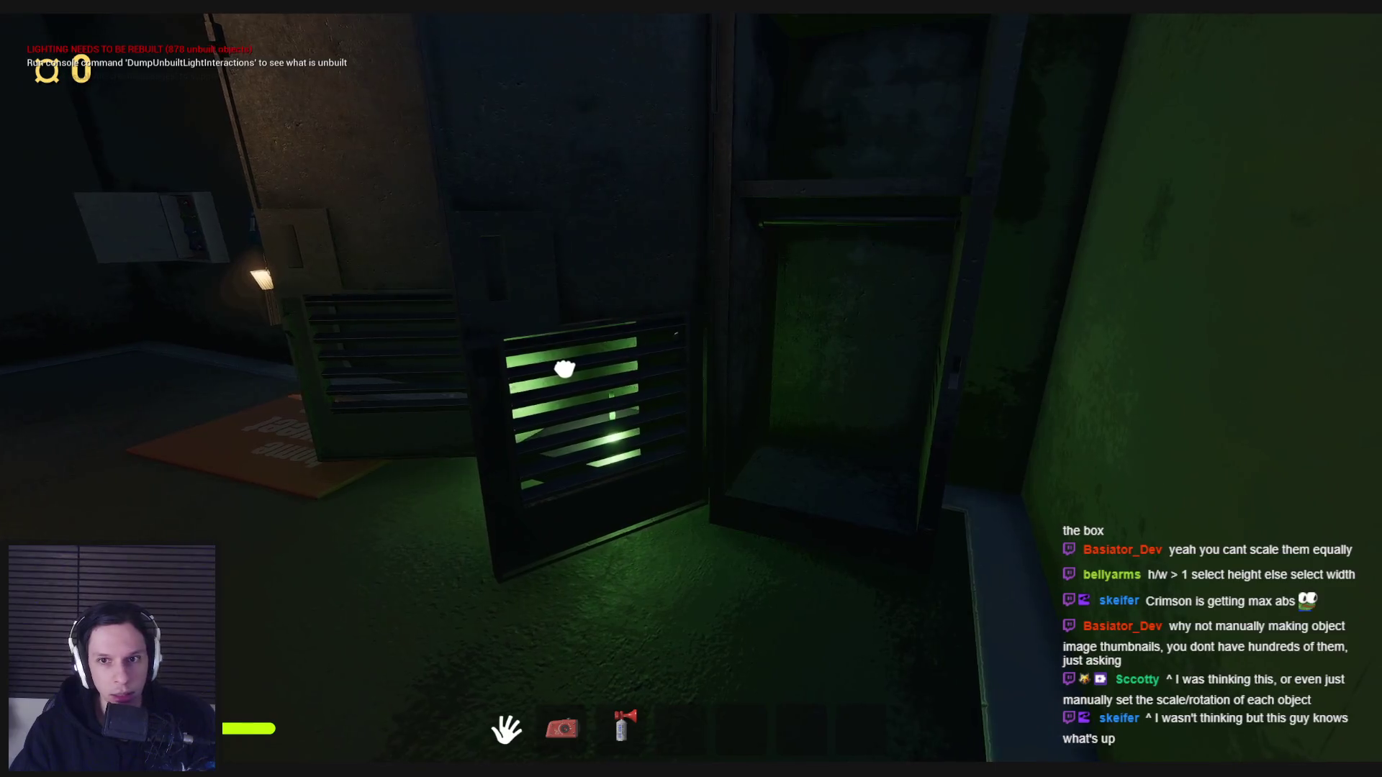
key(s)
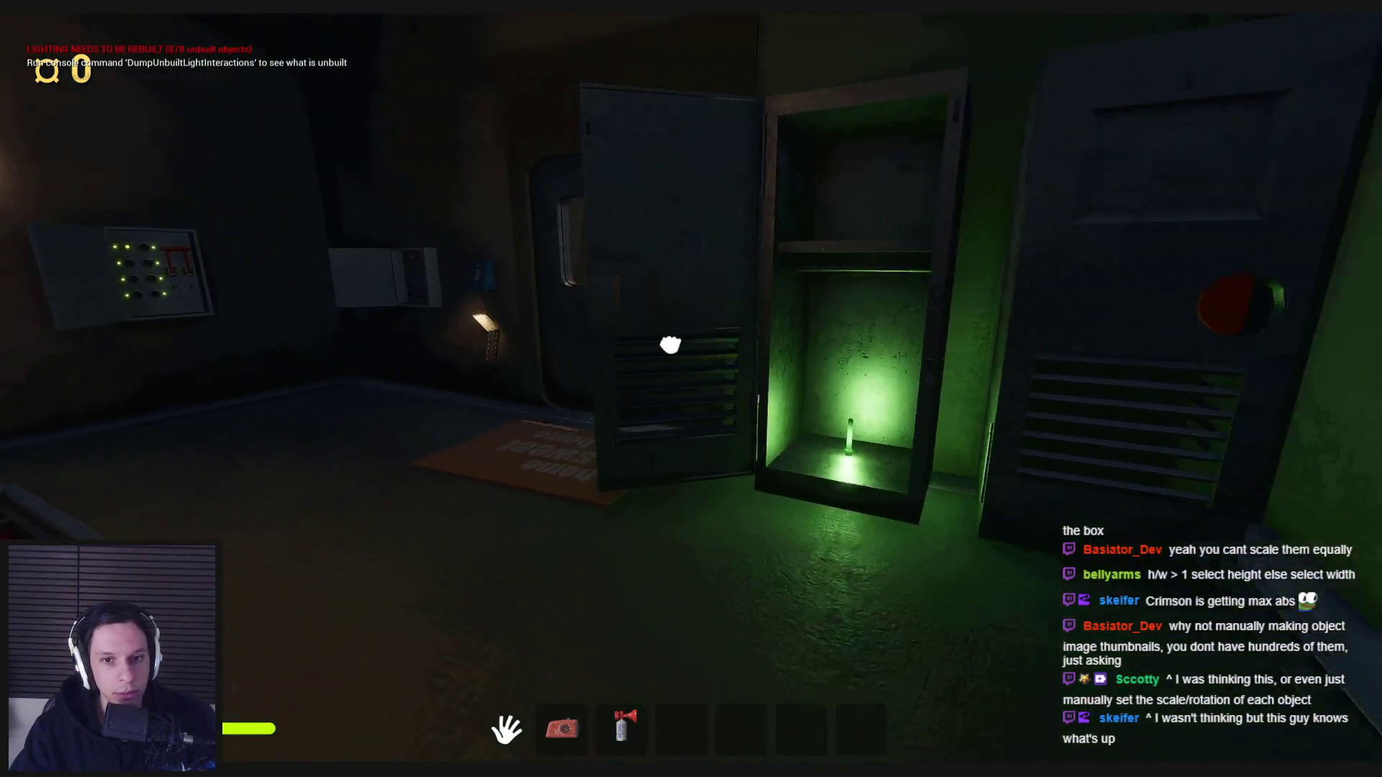
drag(670, 344, 648, 345)
Walk through the windowed door and hallways into the other rooms, then stop play.
key(w)
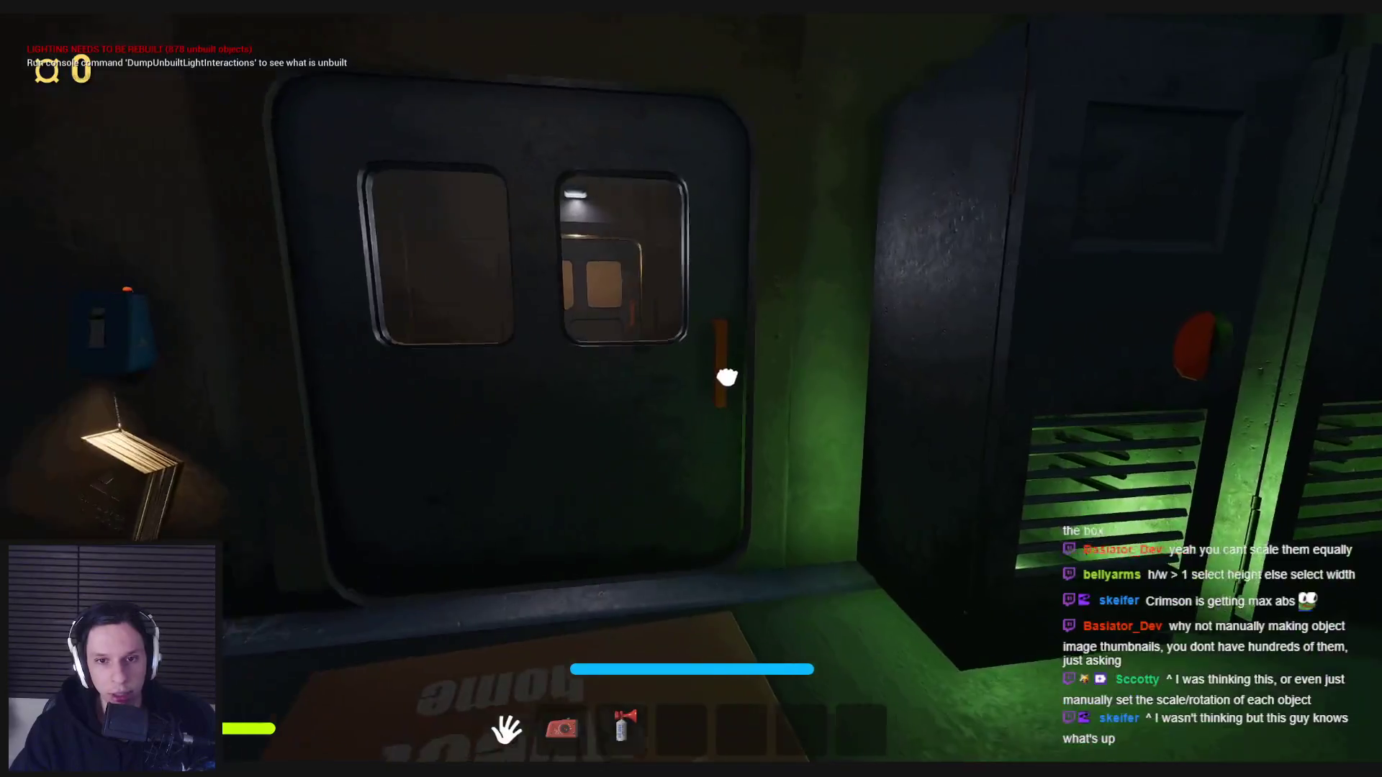
key(w)
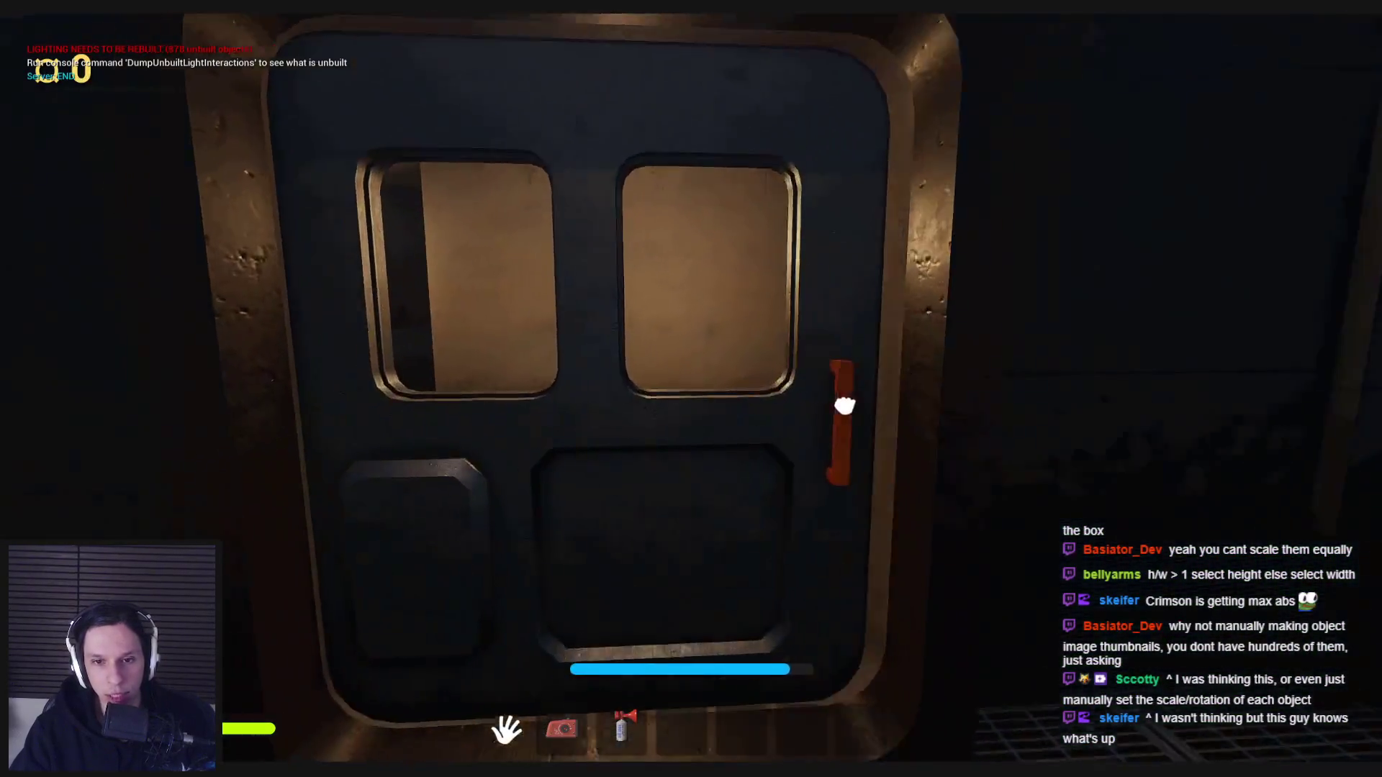
click(845, 405)
key(w)
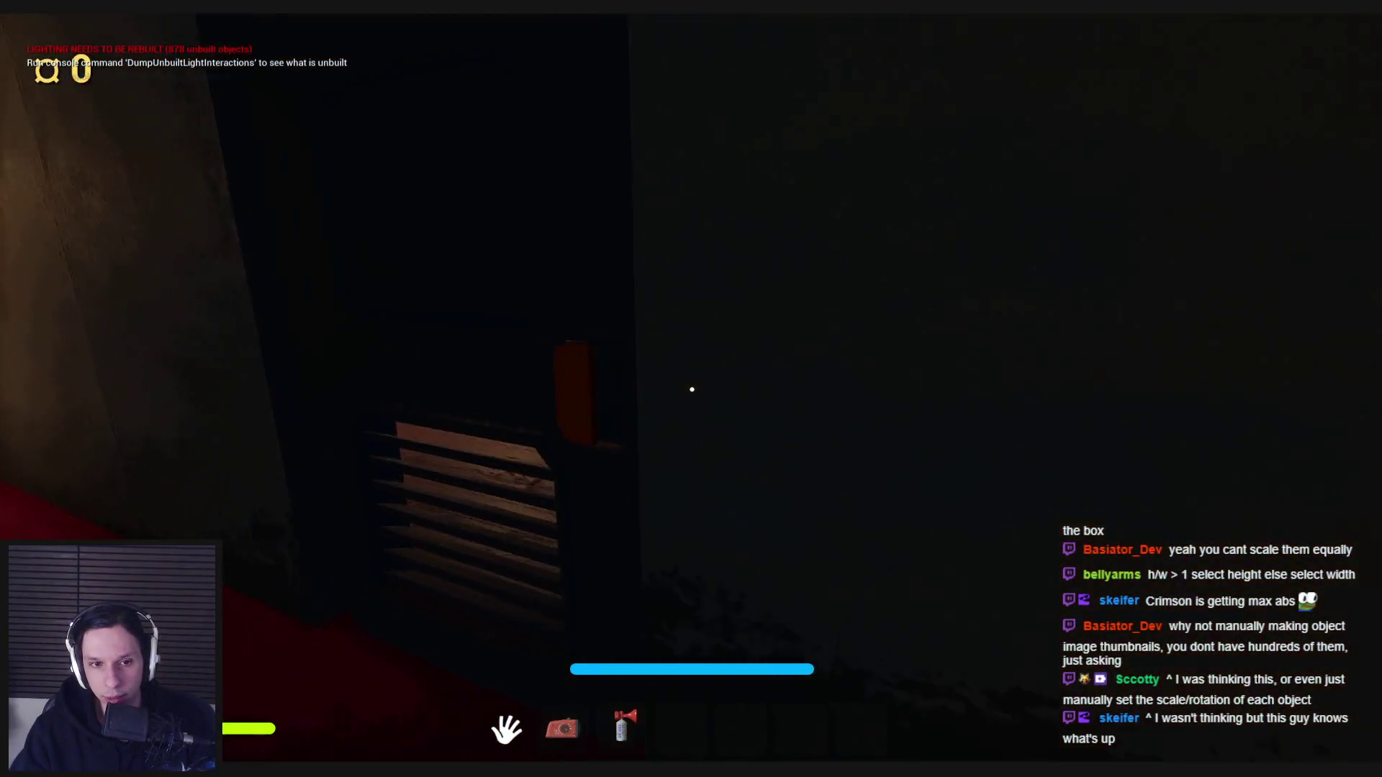
key(w)
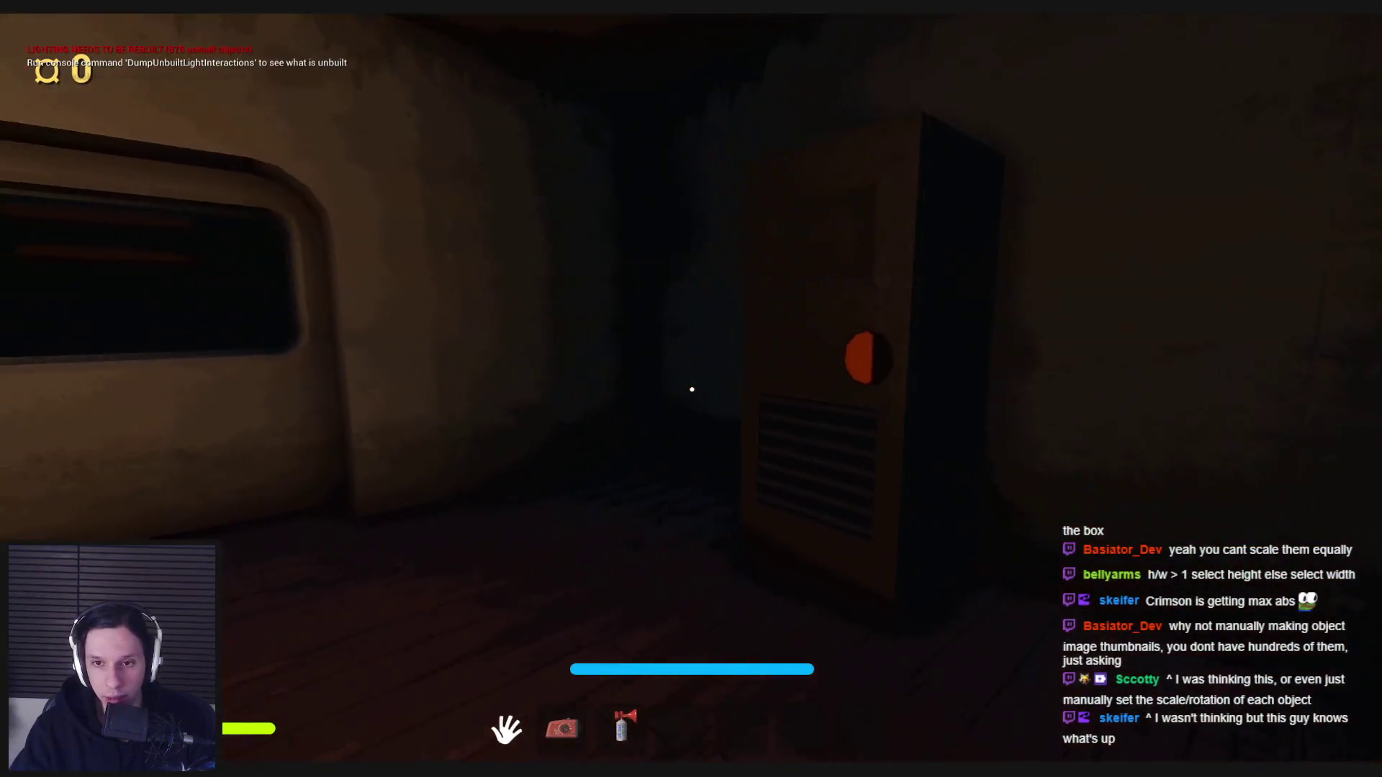
key(w)
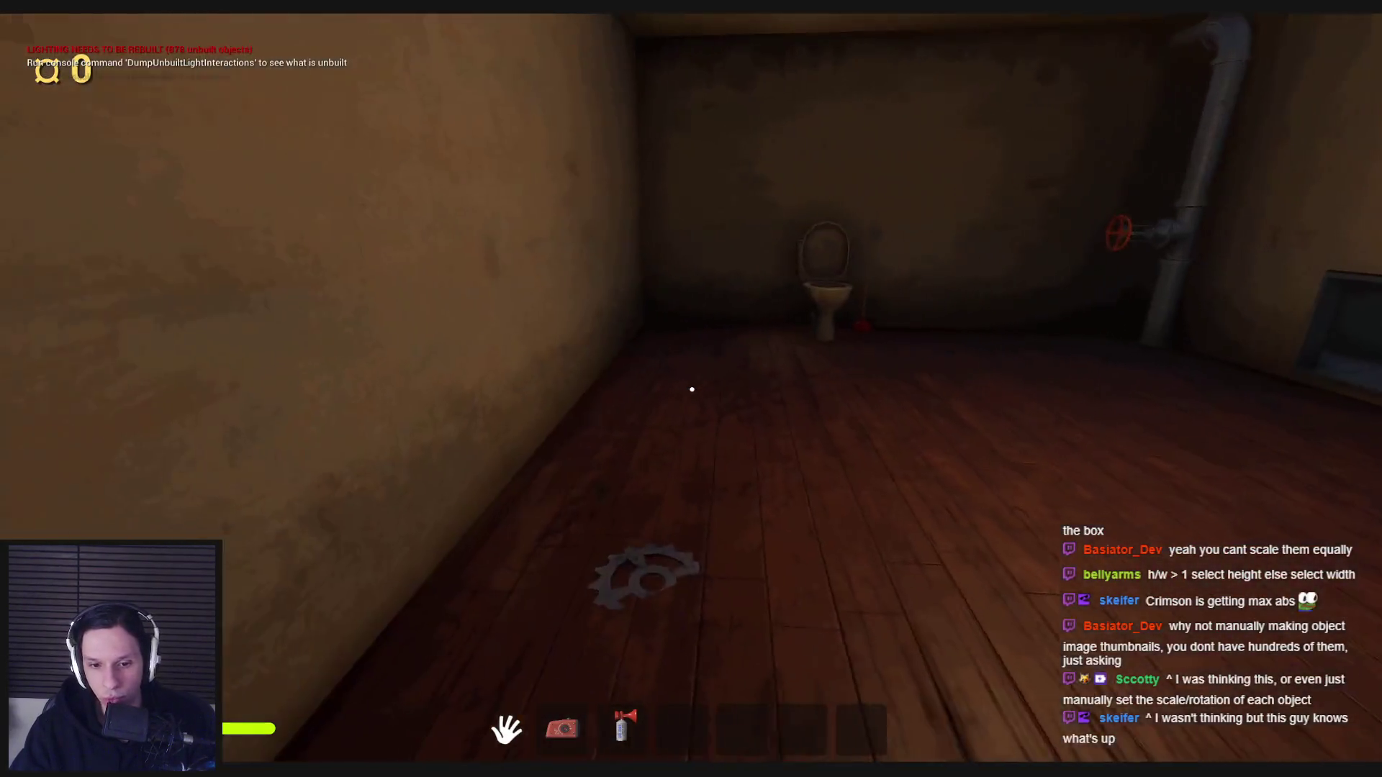
key(w)
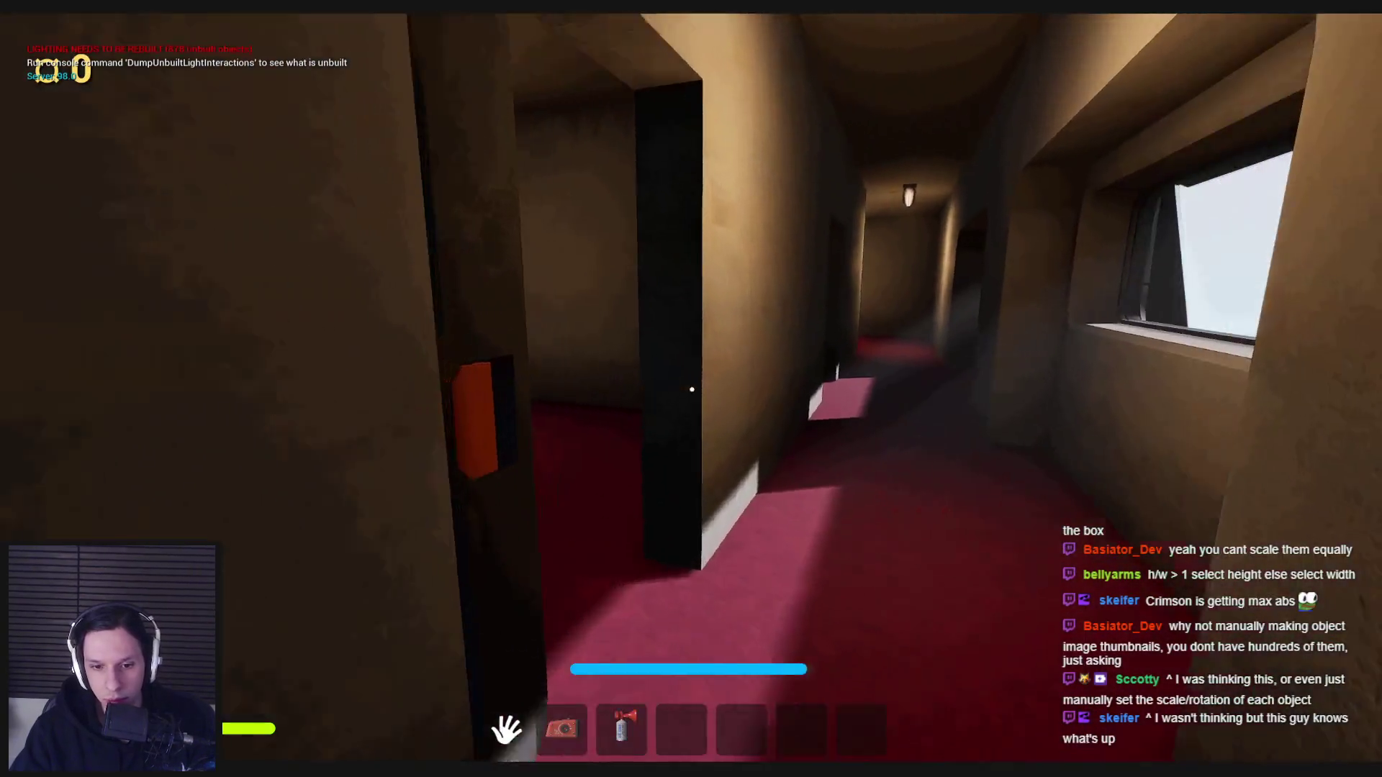
key(w)
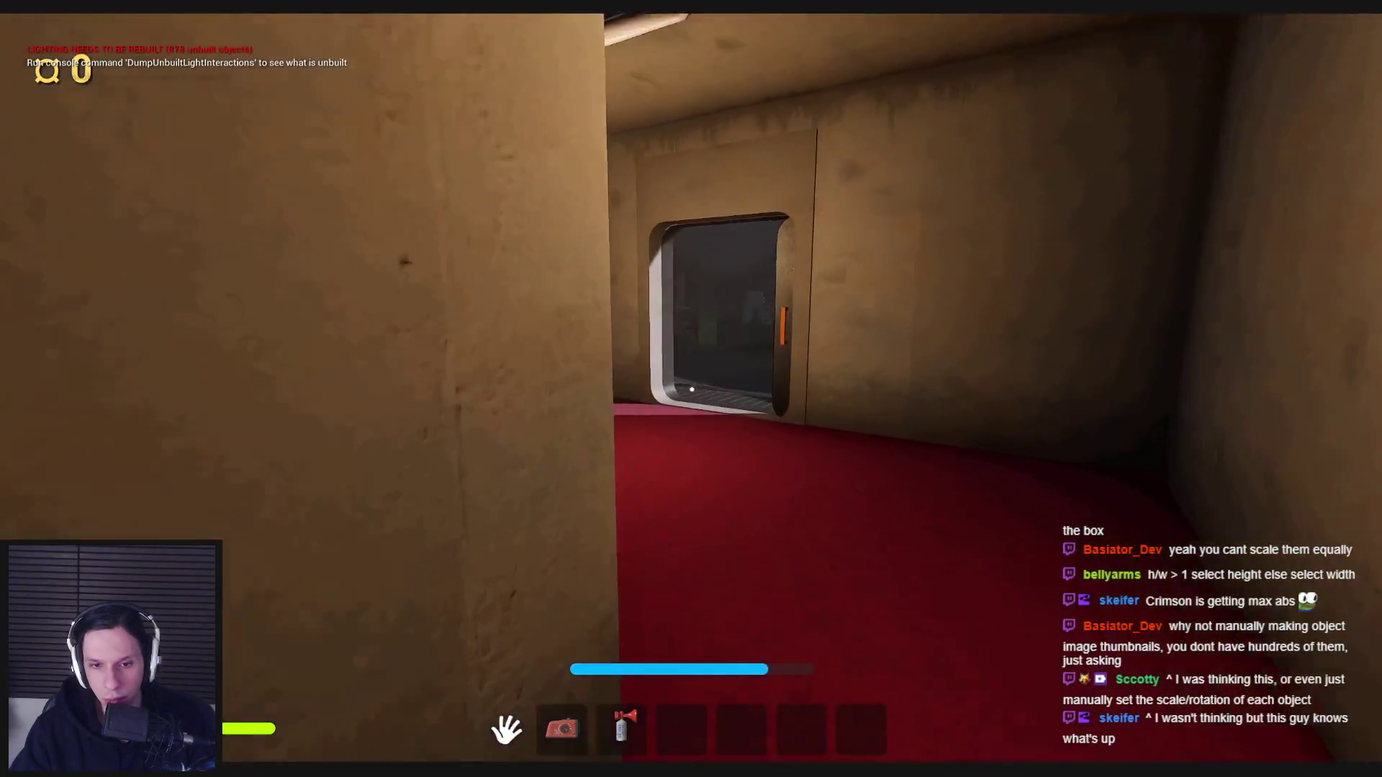
key(w)
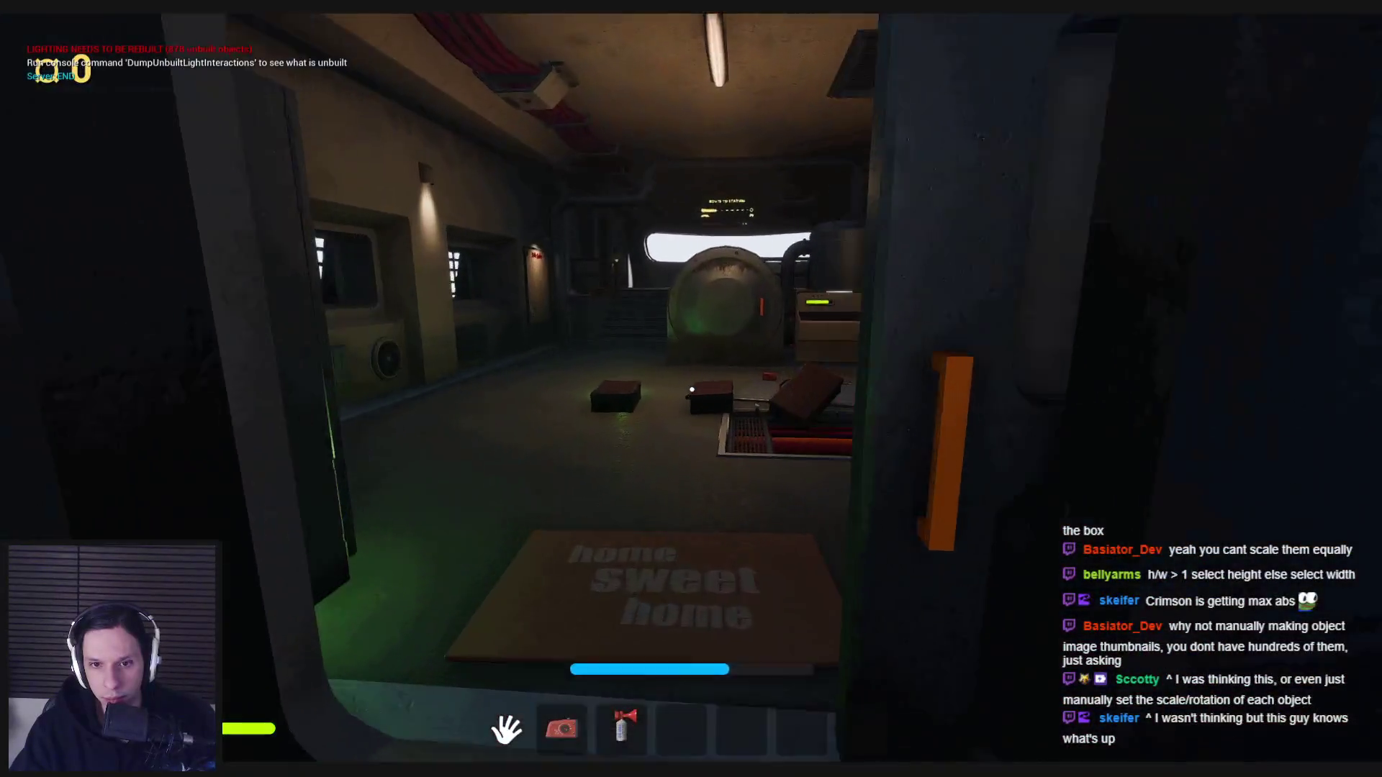
key(Escape)
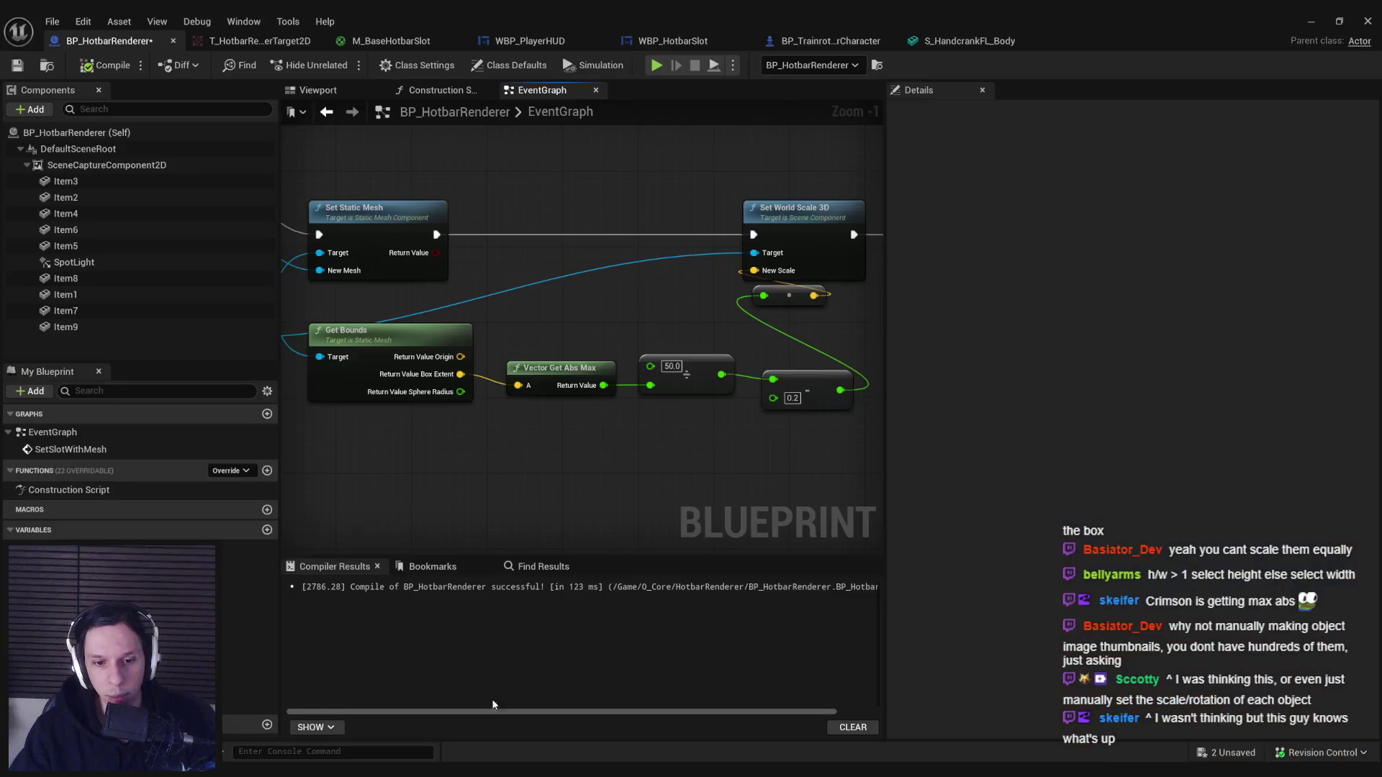
Give WBP_HotbarSlot's ItemImage a padding of 2.0, compile and save, then start a new play session.
click(393, 41)
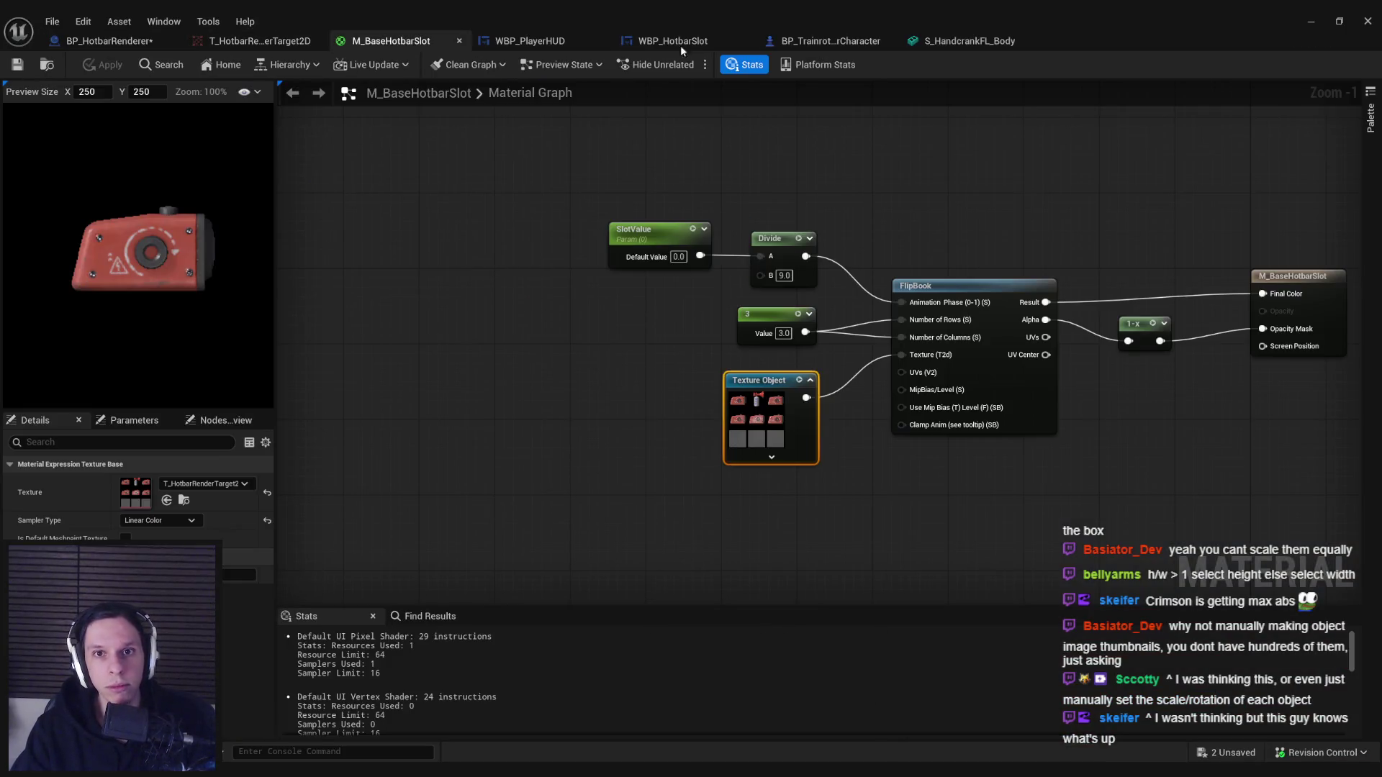
click(676, 42)
double_click(814, 170)
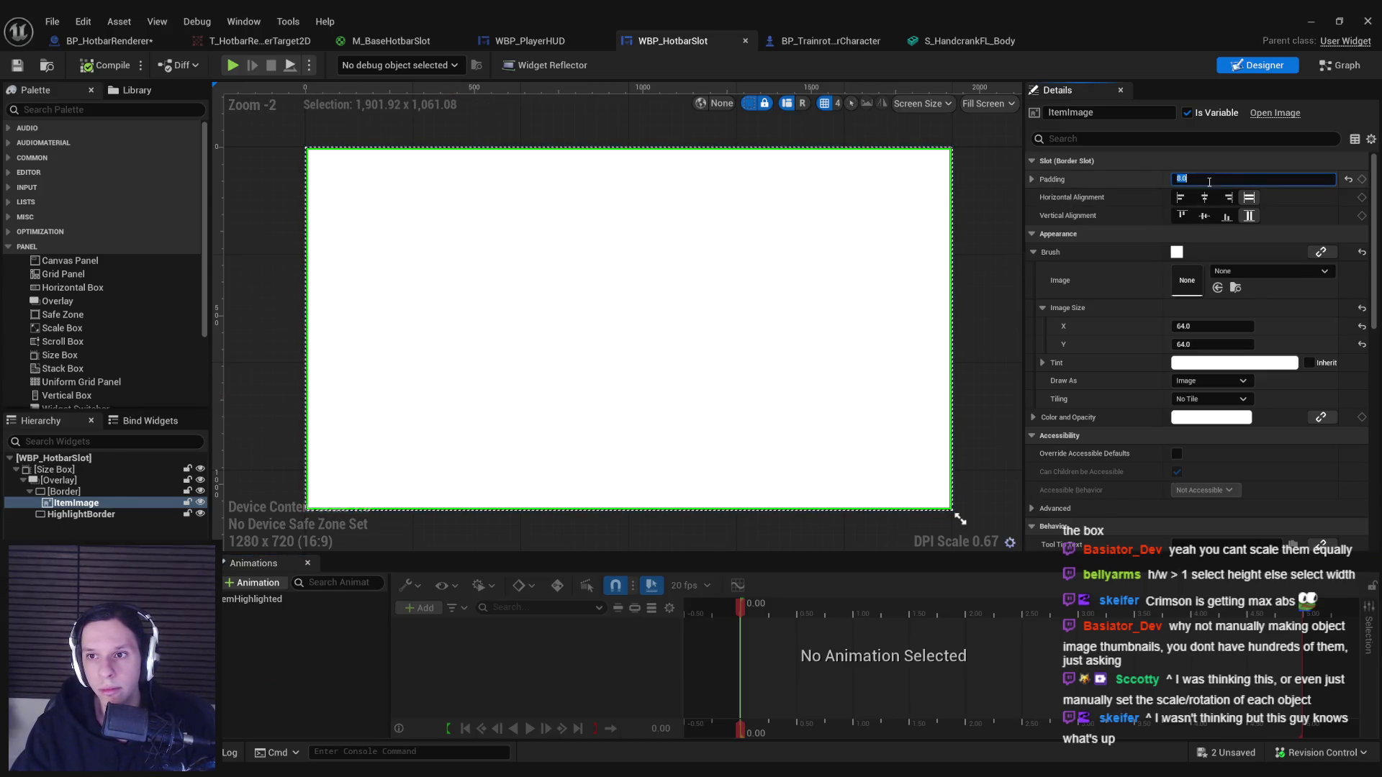
click(17, 65)
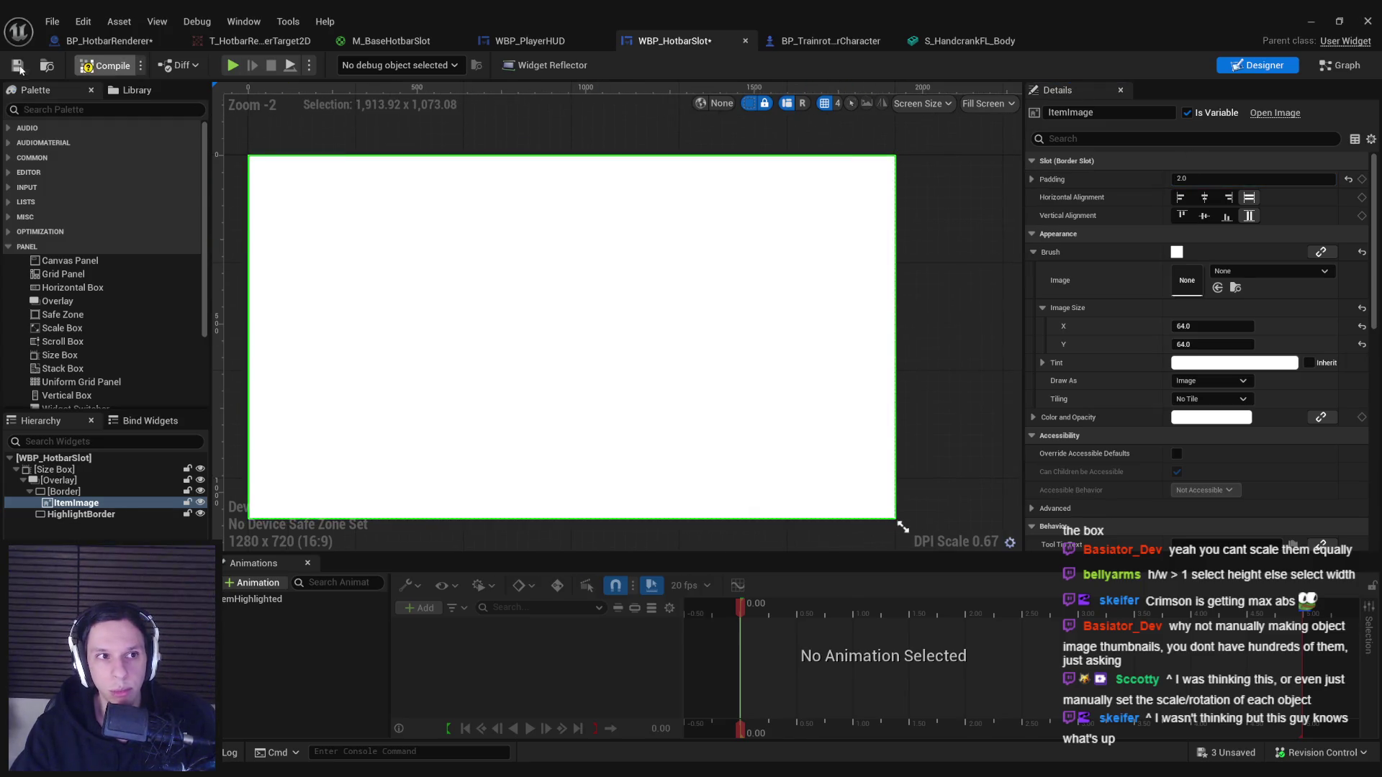
key(alt+Tab)
key(alt+p)
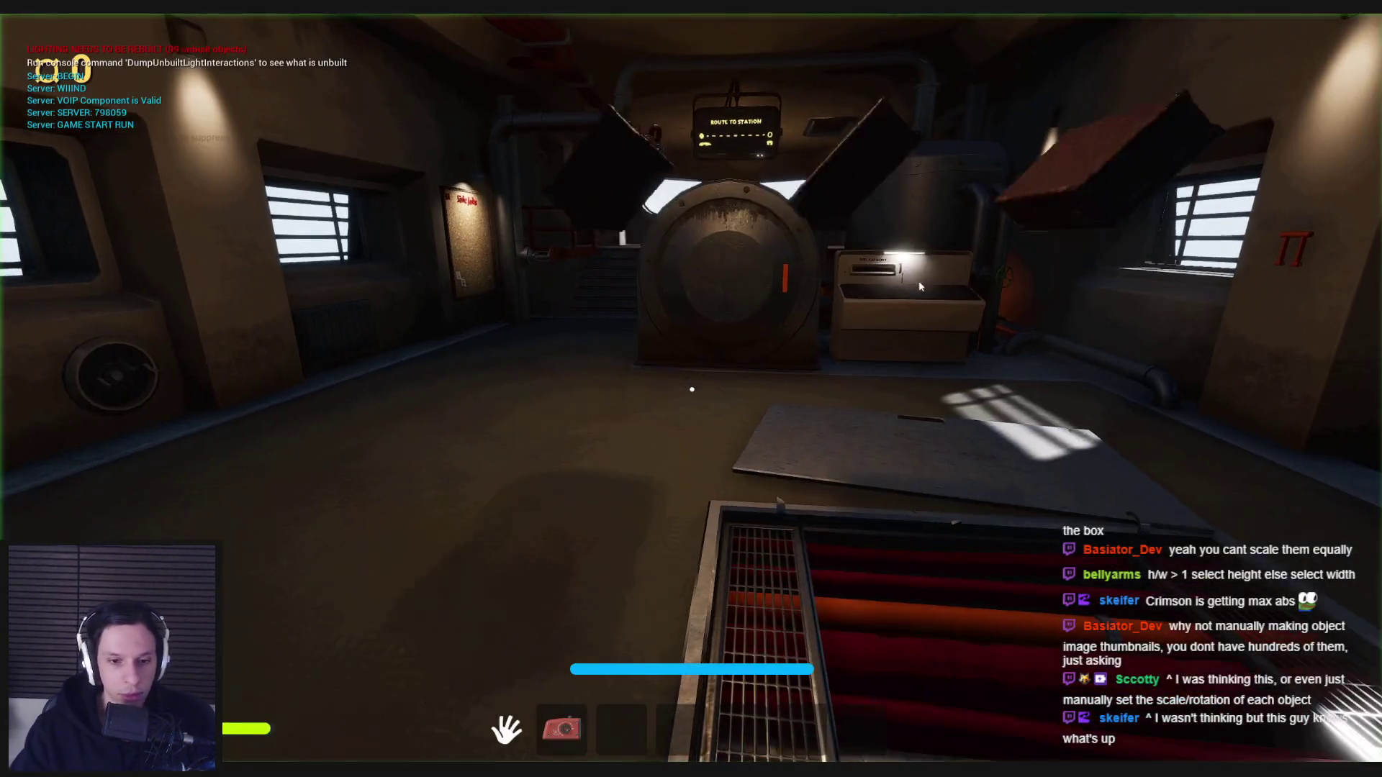
Pick up the glowstick and orange fuel item, open the furnace and a locker, then stop play.
key(w)
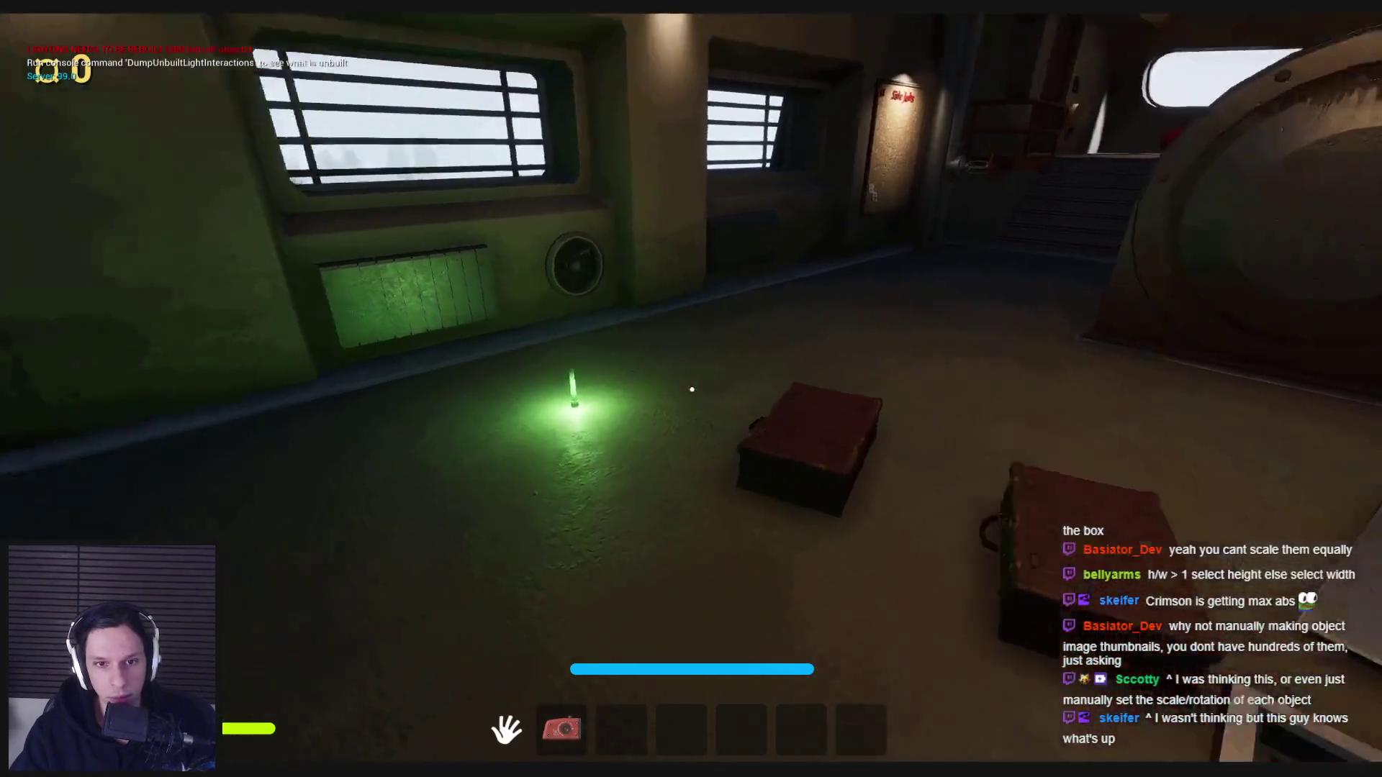
click(691, 389)
key(1)
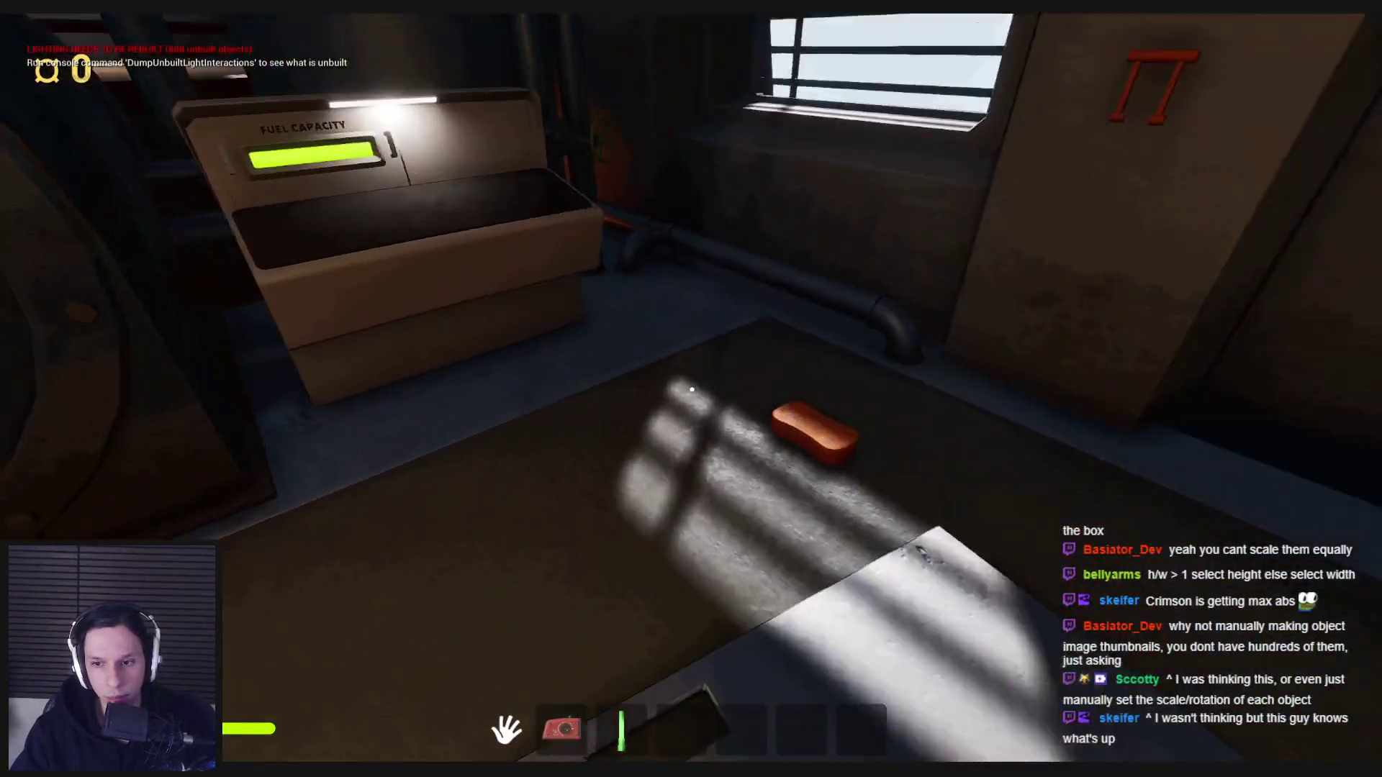
click(692, 389)
click(745, 392)
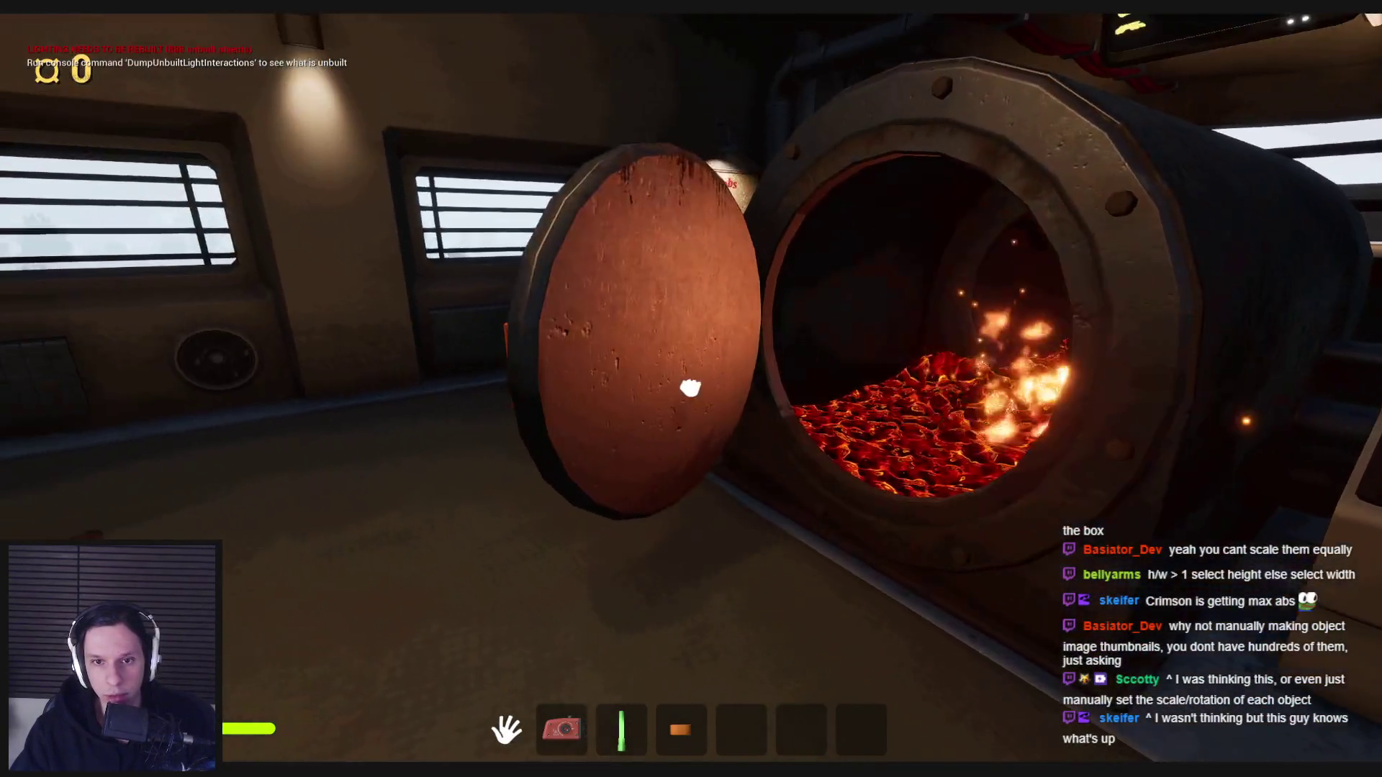
key(shift+w)
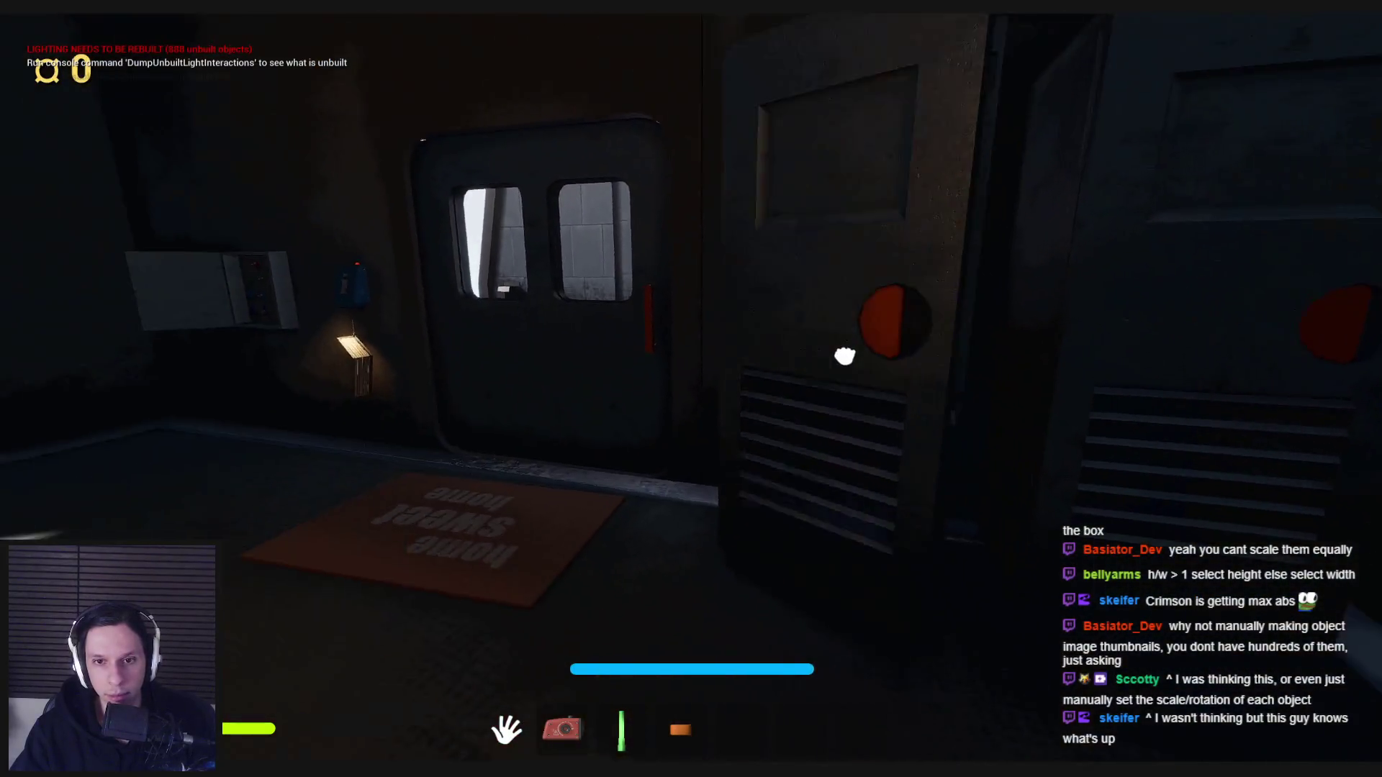
click(690, 389)
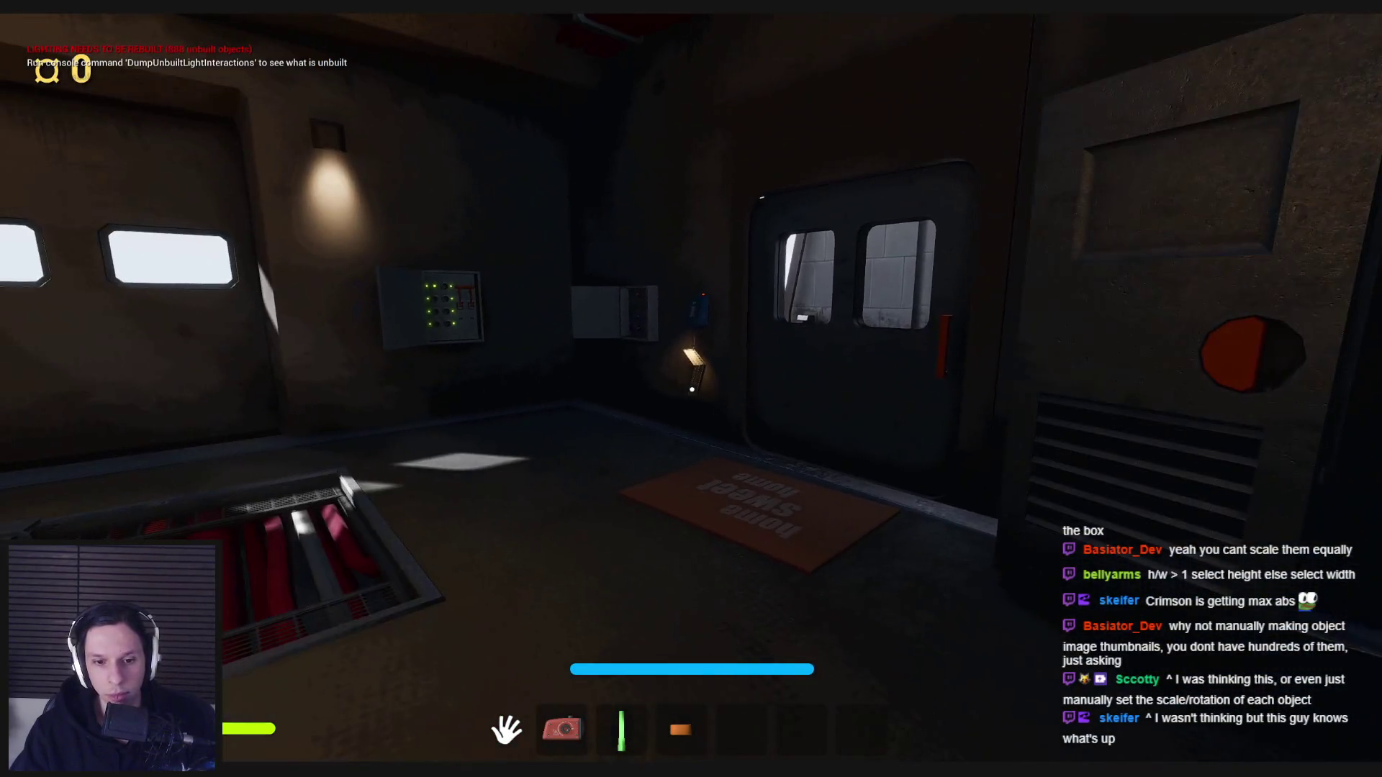
key(Escape)
click(508, 739)
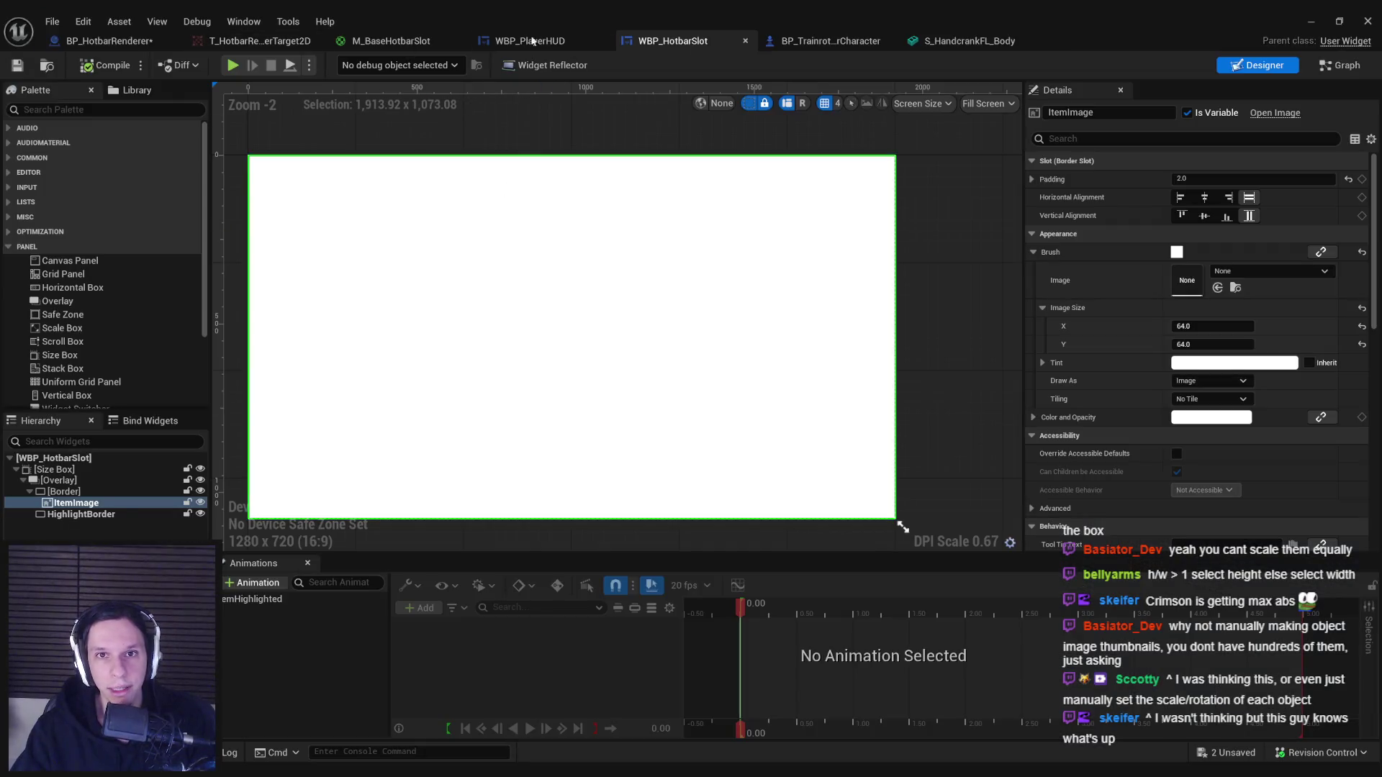
Select Item1–Item9 in BP_HotbarRenderer, rotate them to -15, 25, 90, and view the running game.
click(101, 41)
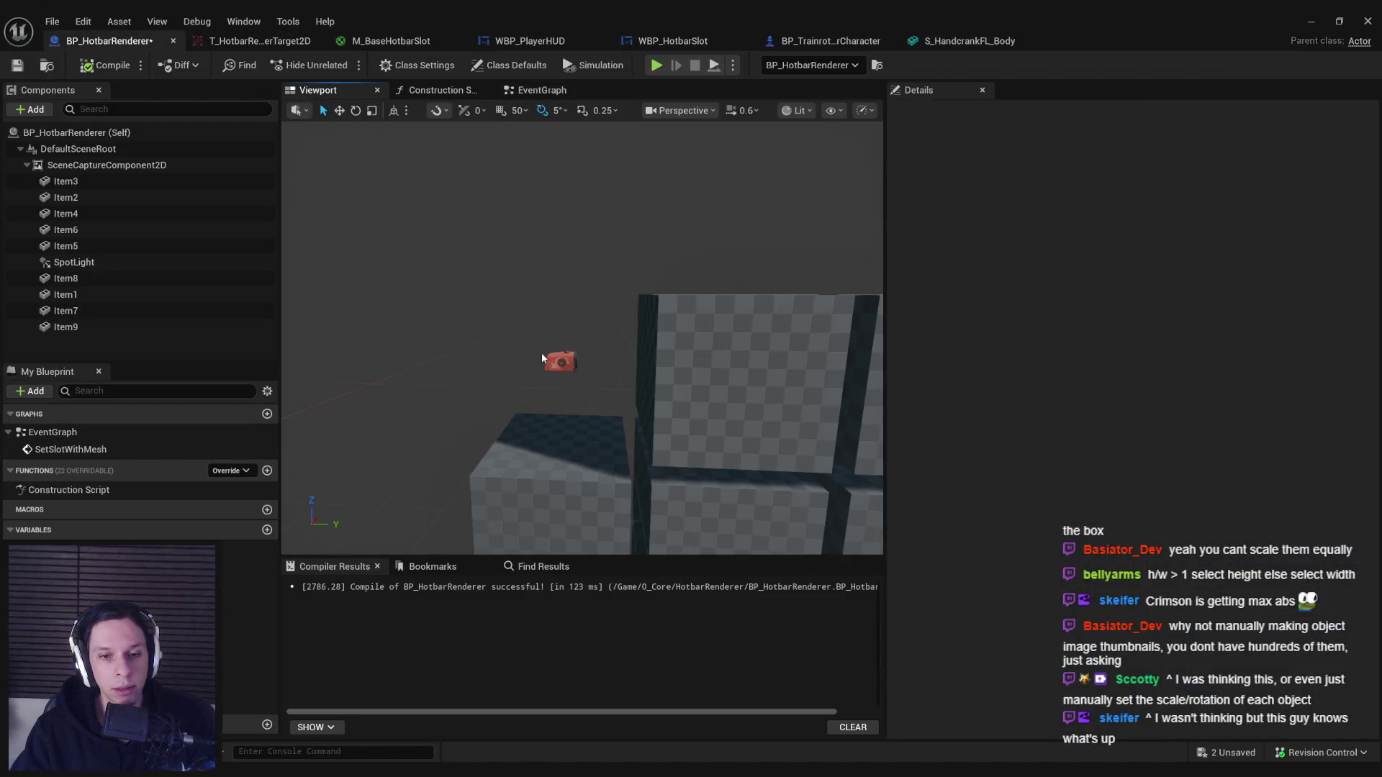
shift+click(84, 246)
ctrl+click(80, 279)
ctrl+click(80, 295)
ctrl+click(78, 310)
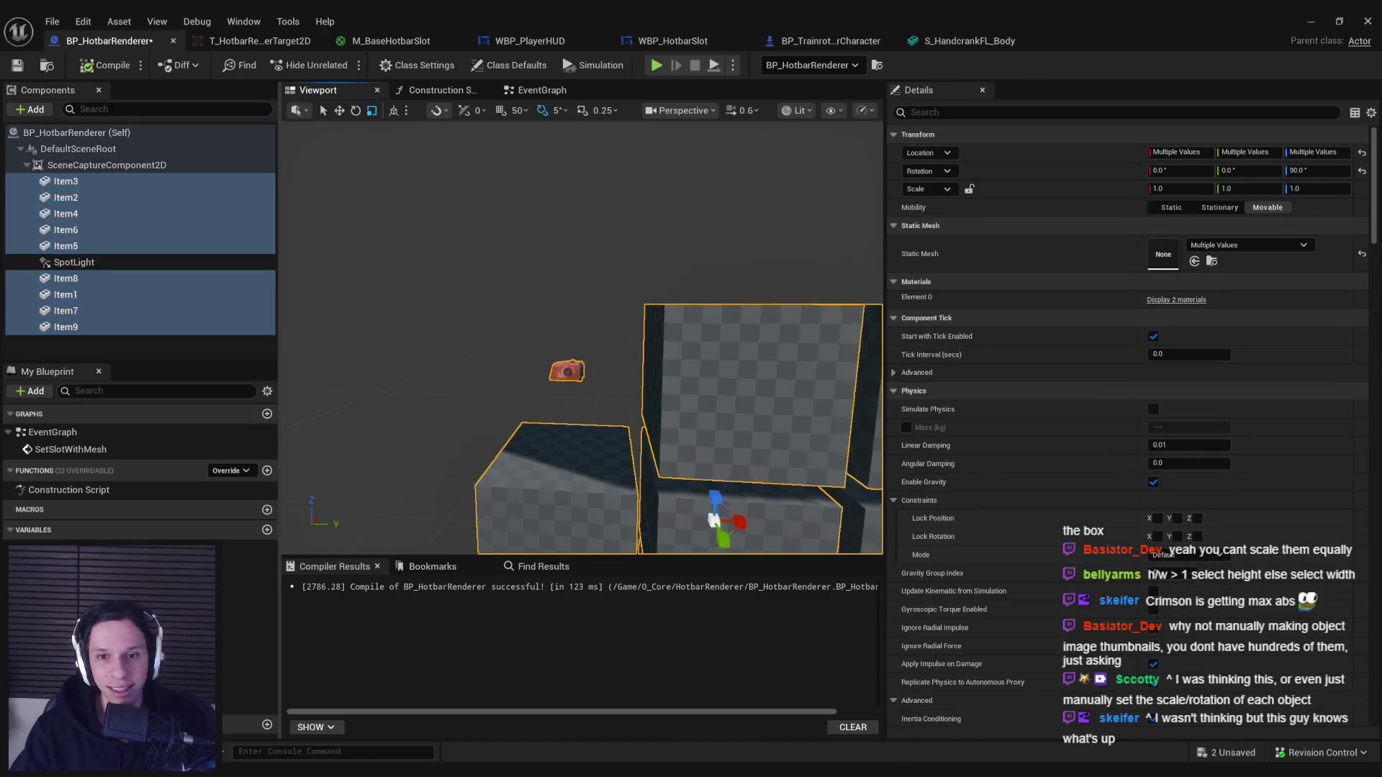
text(5)
key(Return)
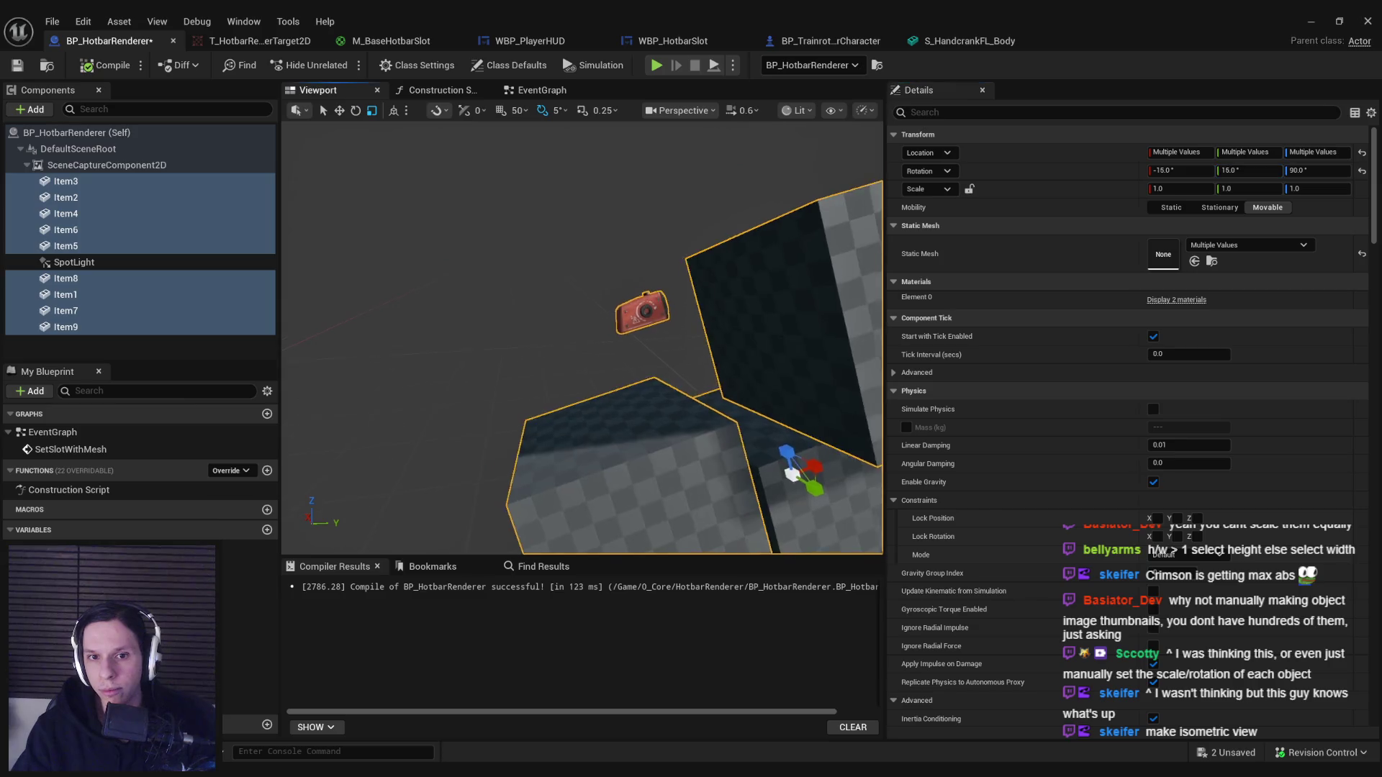
key(f)
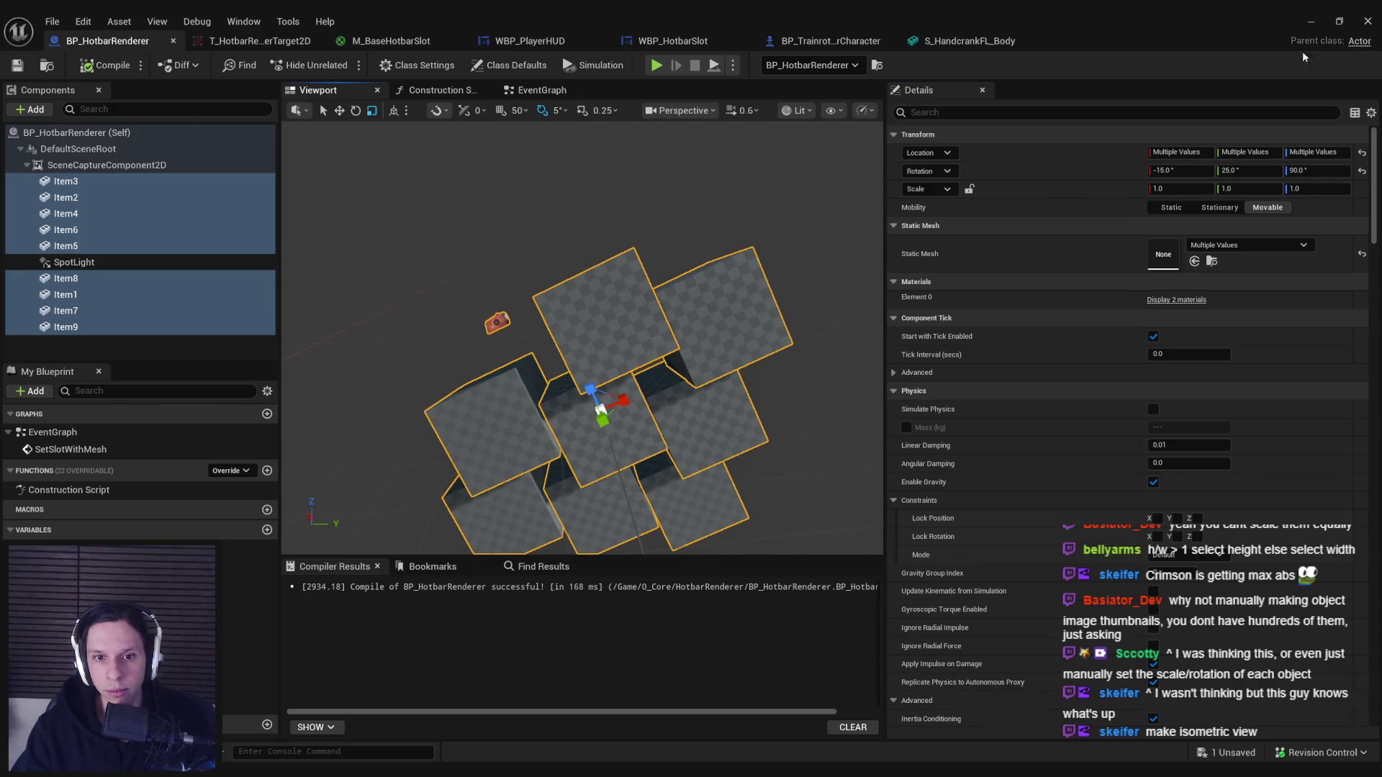
click(1314, 23)
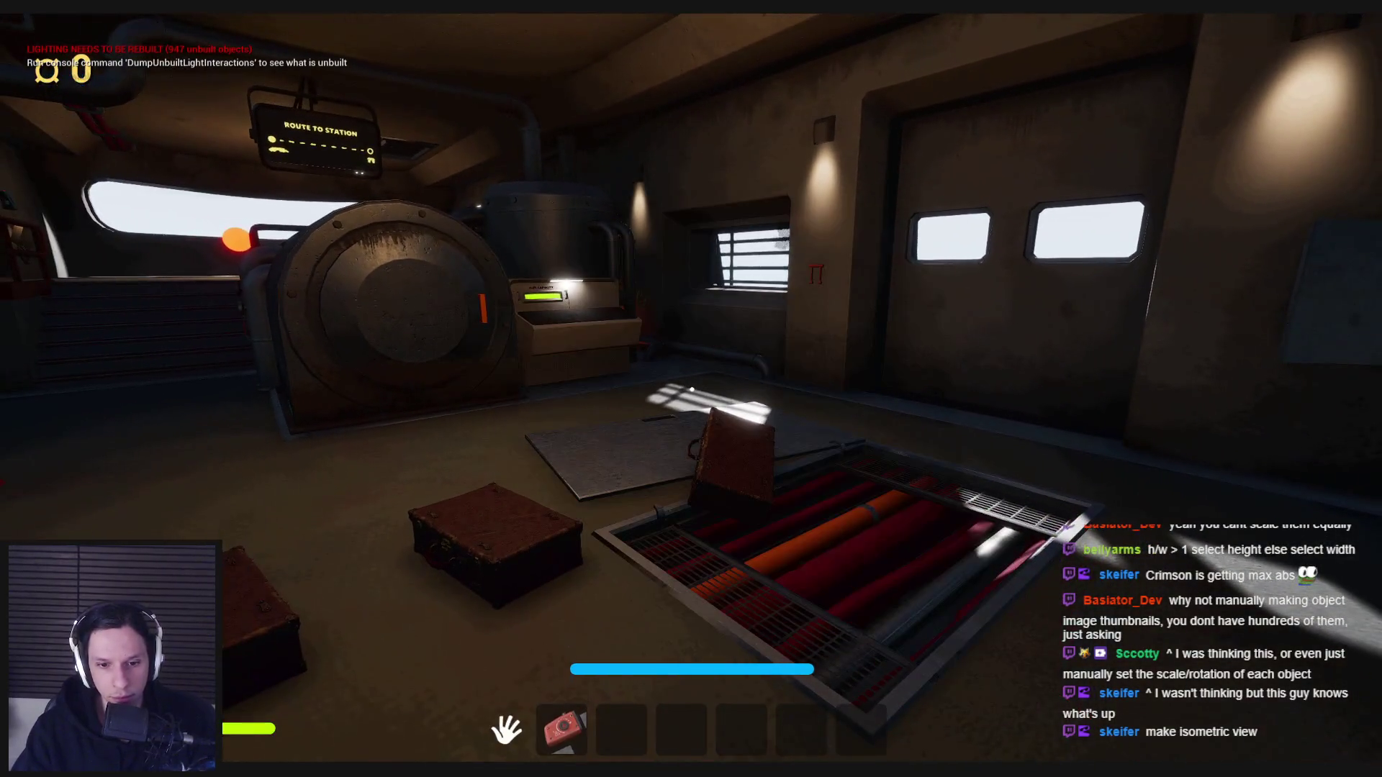
Stop play, set the selected item components' Static Mesh to None, then start a new play session.
key(Escape)
click(502, 749)
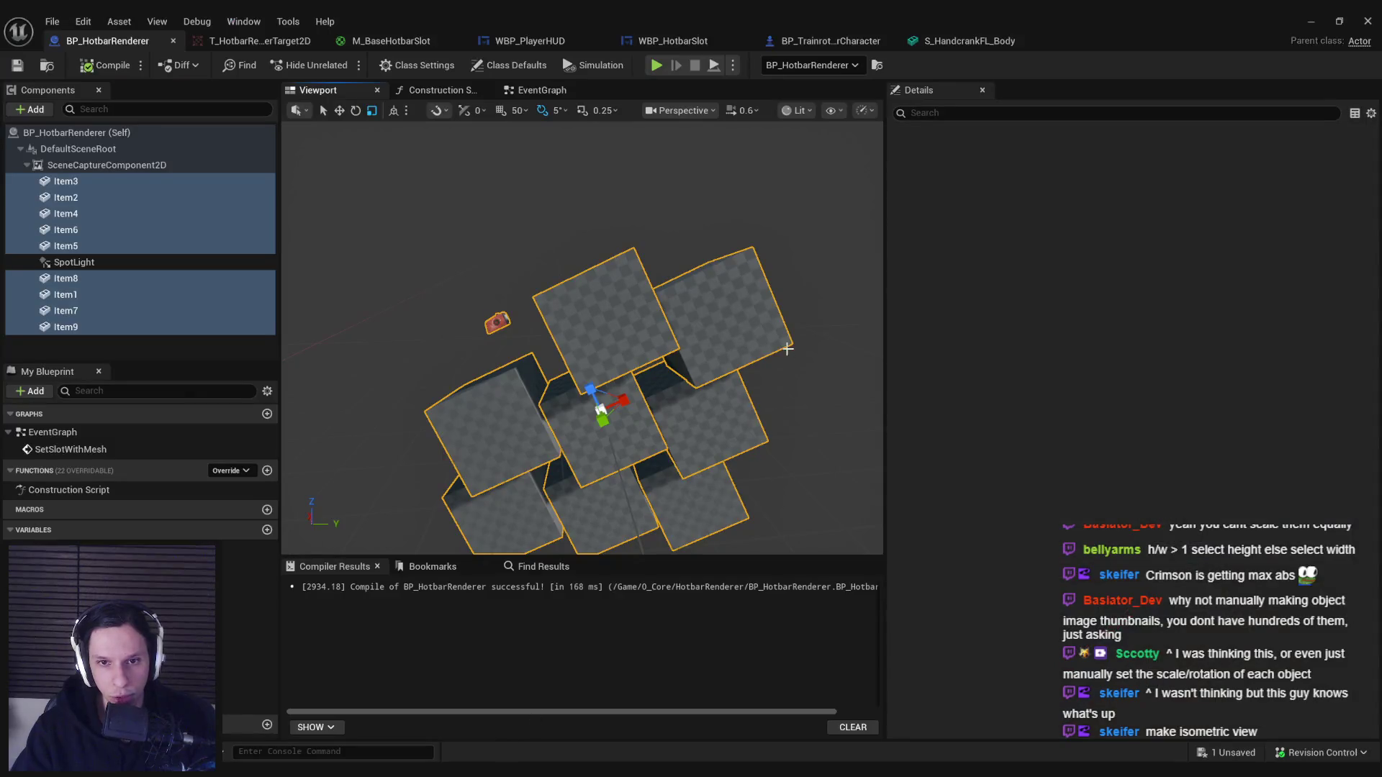
mouse_move(583, 403)
mouse_down()
mouse_move(561, 370)
mouse_move(578, 389)
mouse_up()
scroll(619, 389, down, 2)
click(565, 337)
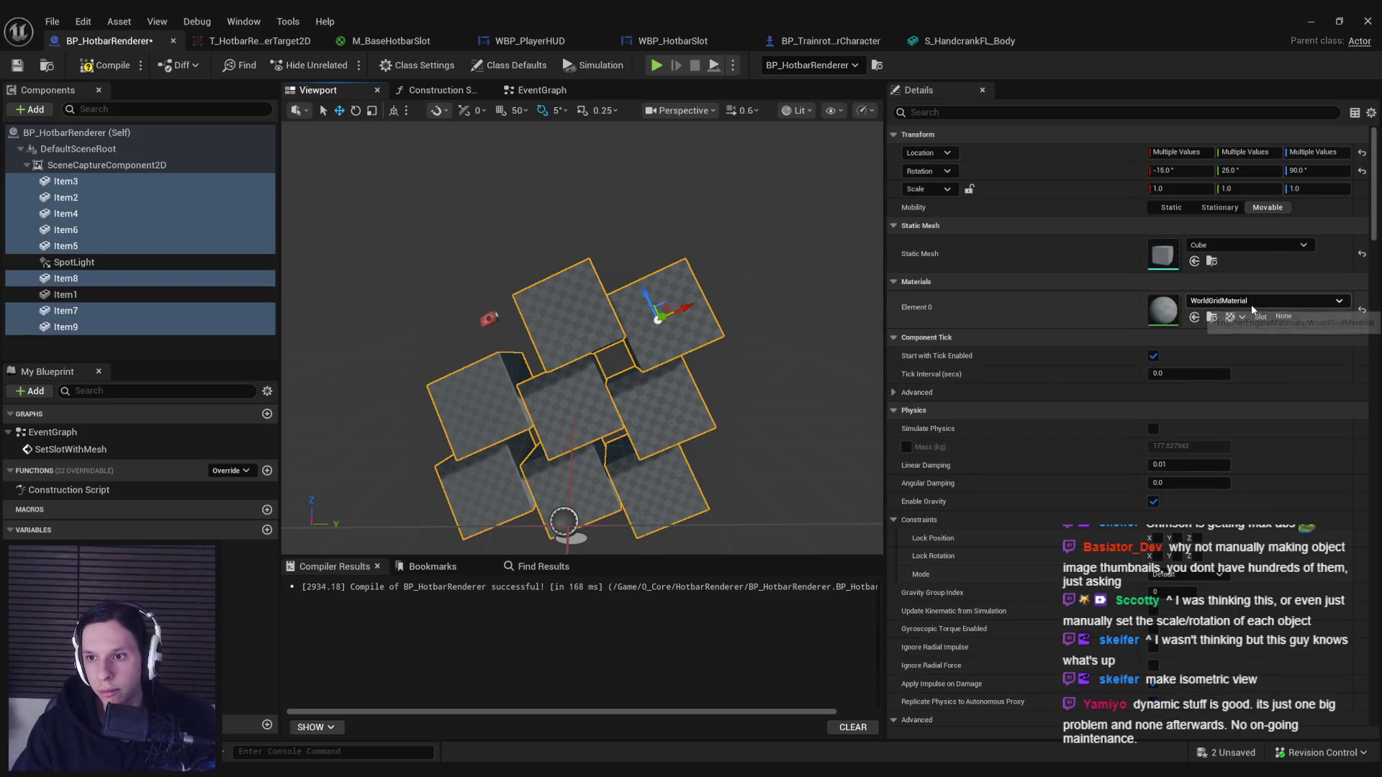
click(1362, 256)
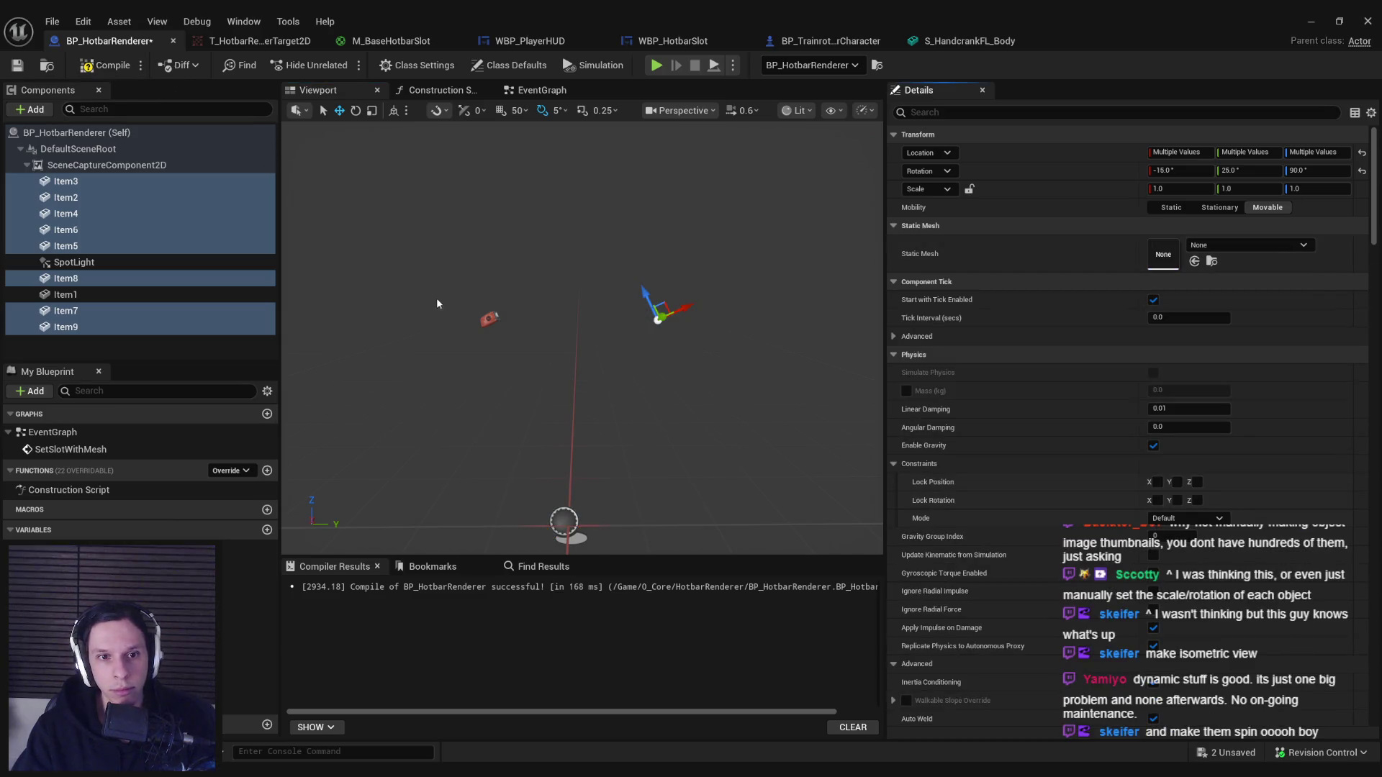
click(489, 318)
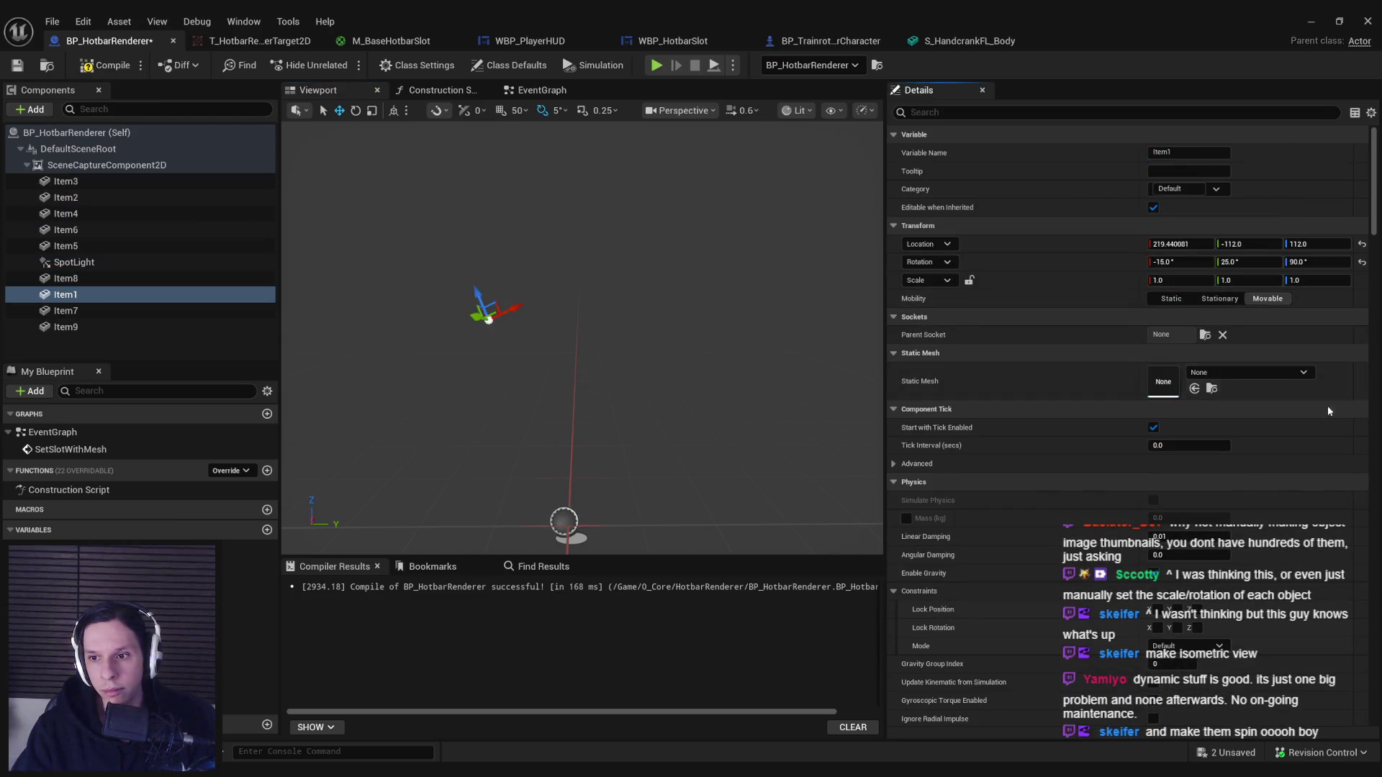
click(1309, 22)
key(alt+p)
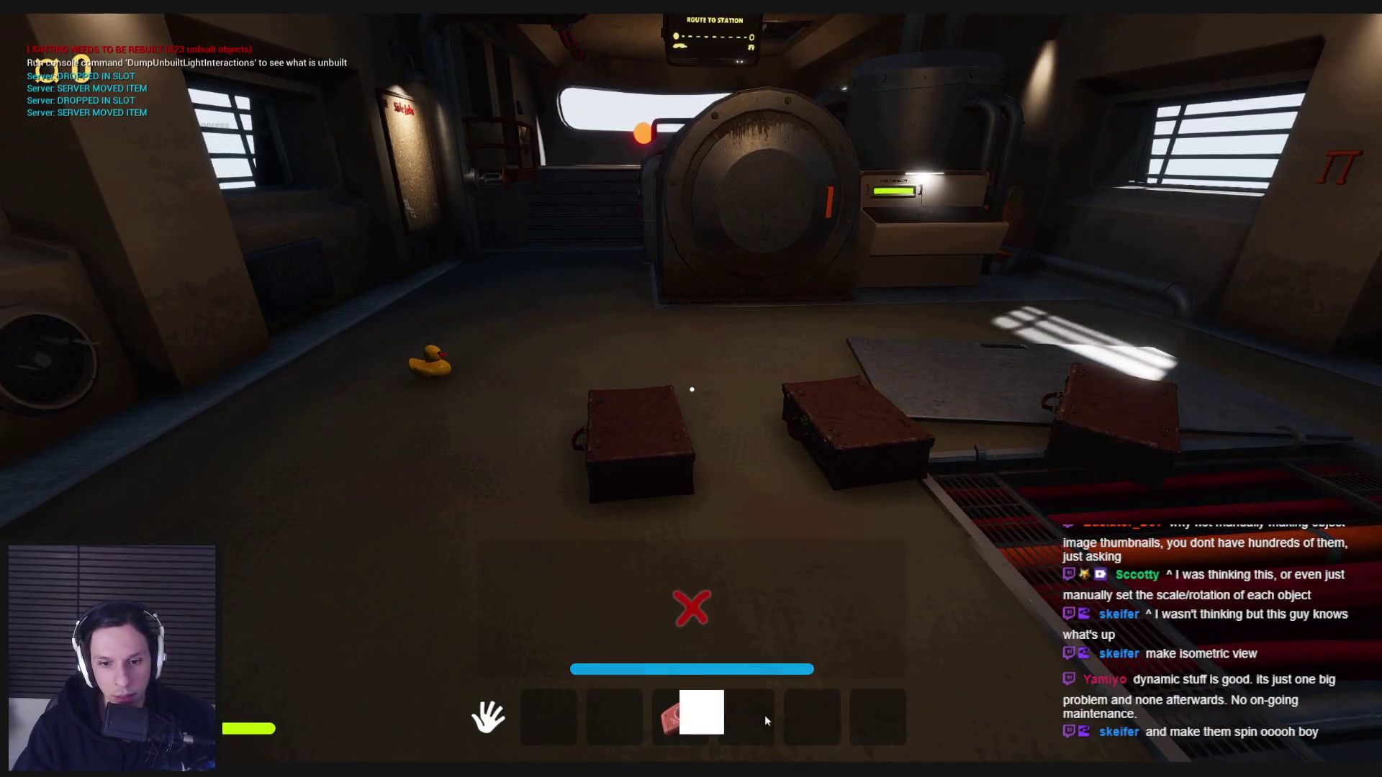
Equip slot 3 and repeatedly pick up and put down the rubber duck.
key(3)
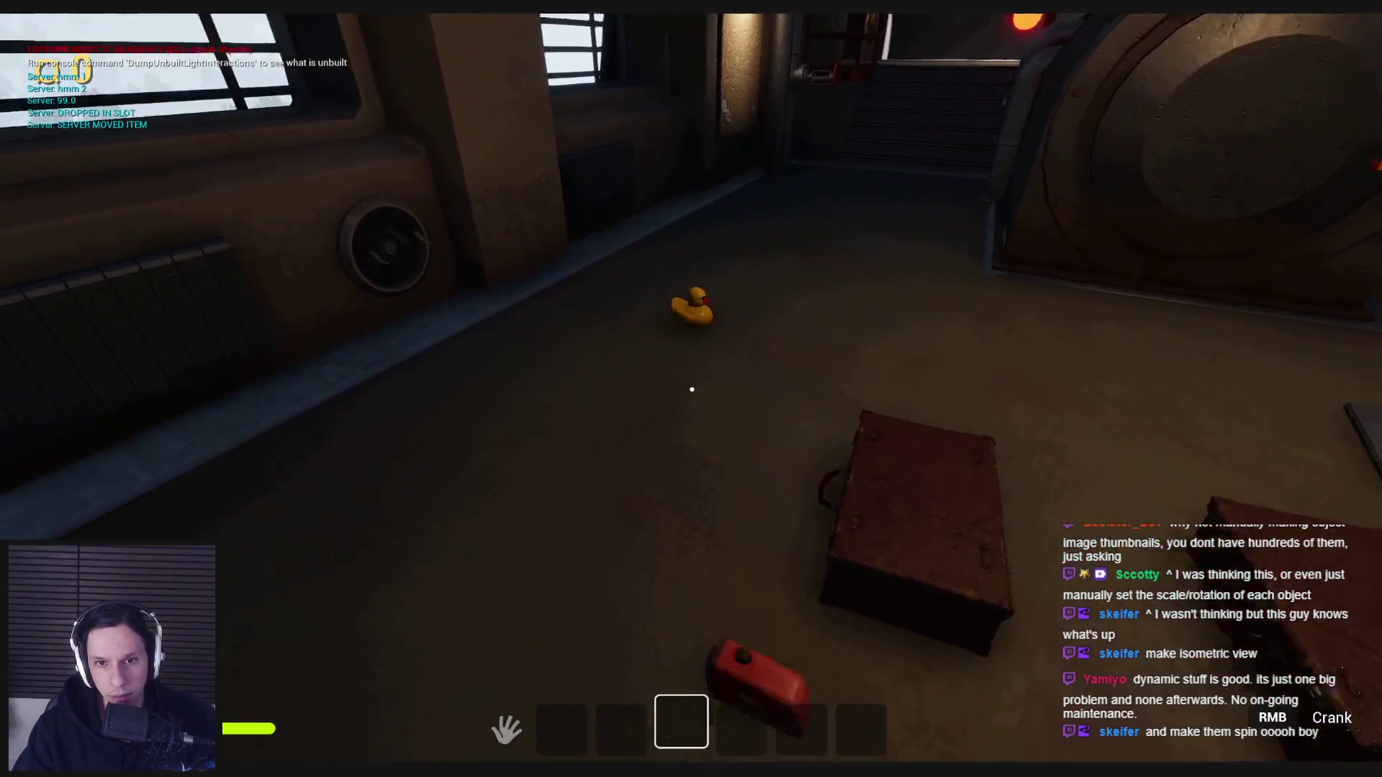
click(692, 388)
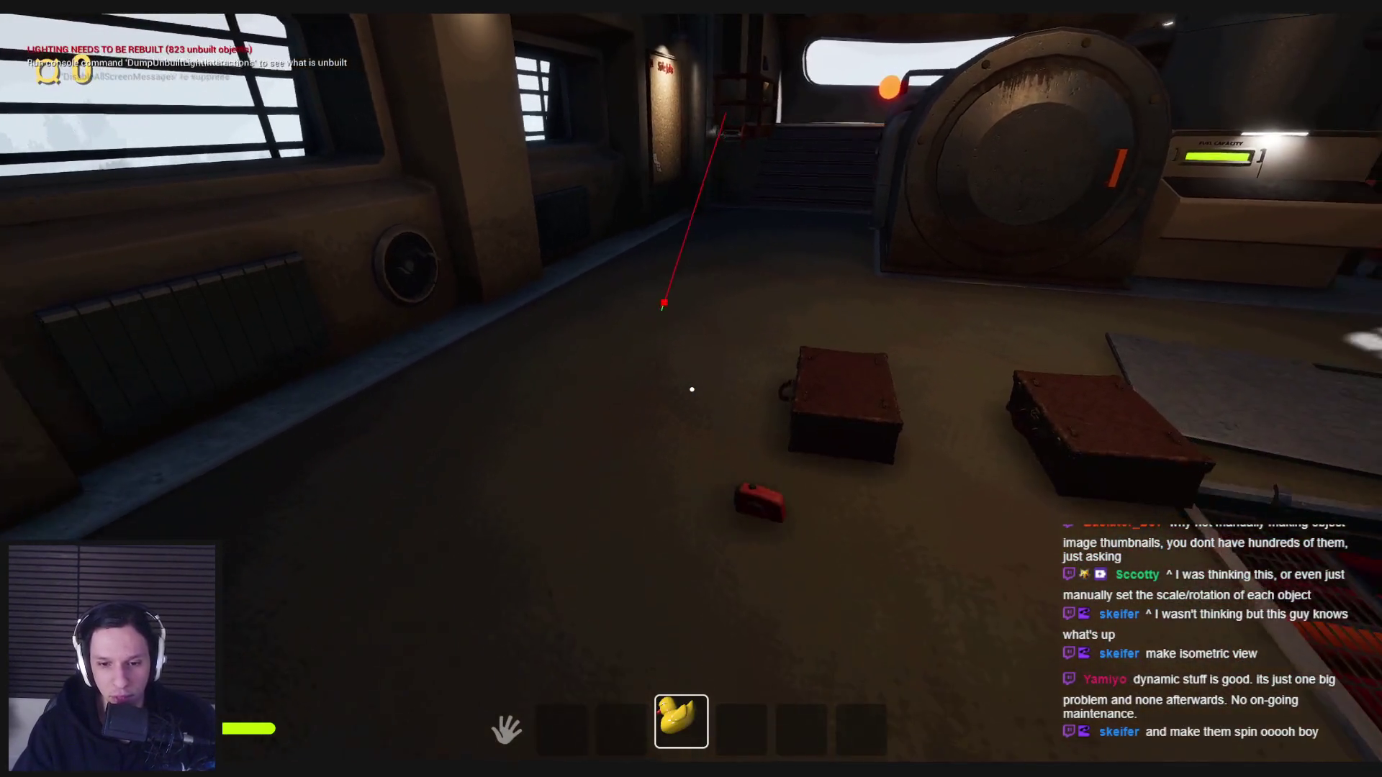
click(692, 390)
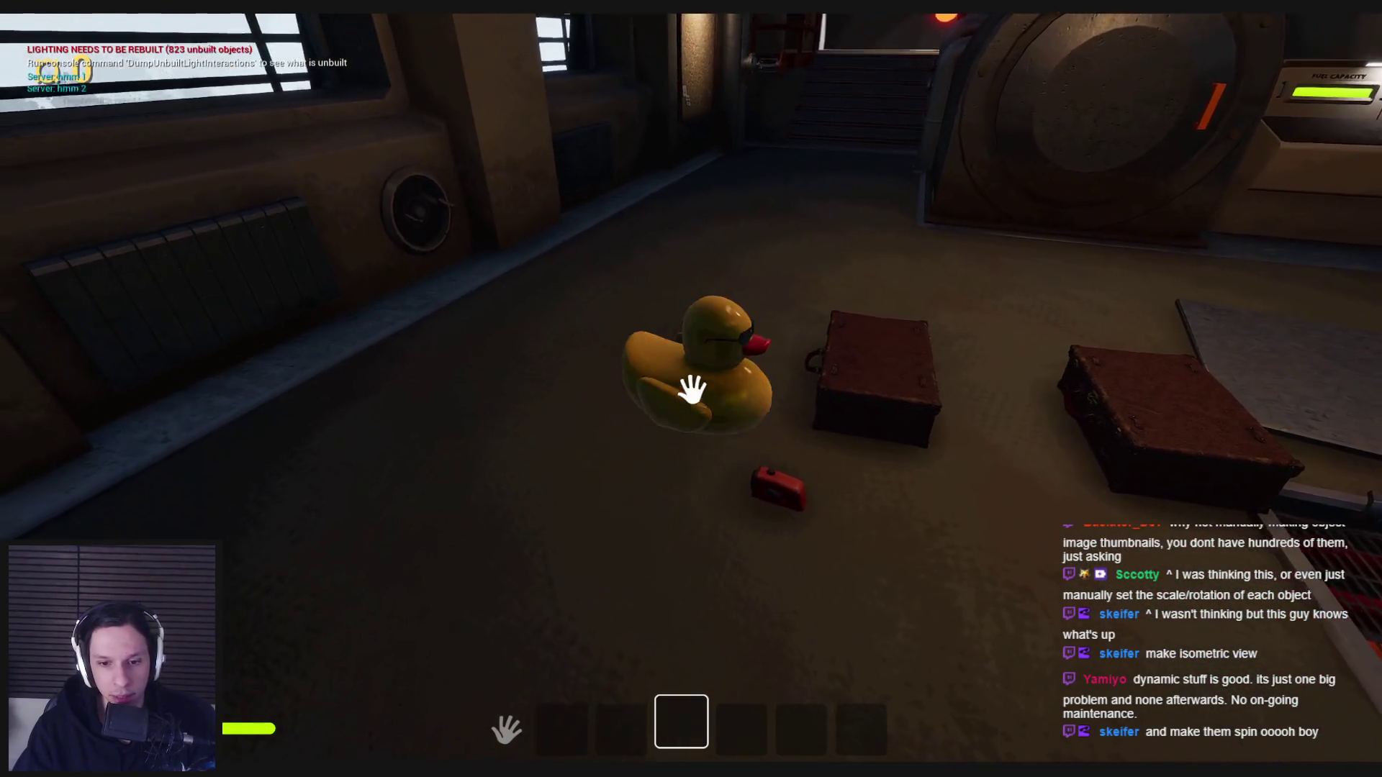
click(692, 389)
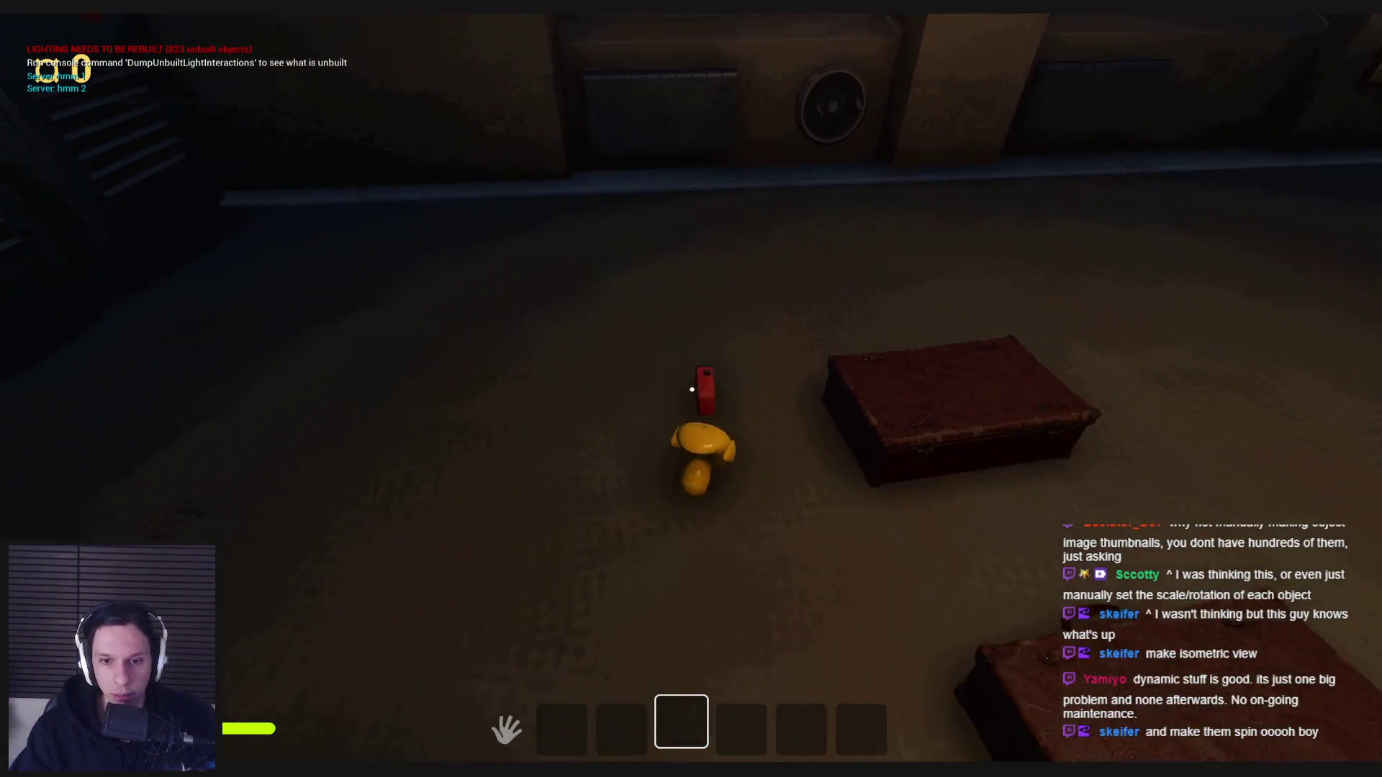
click(692, 389)
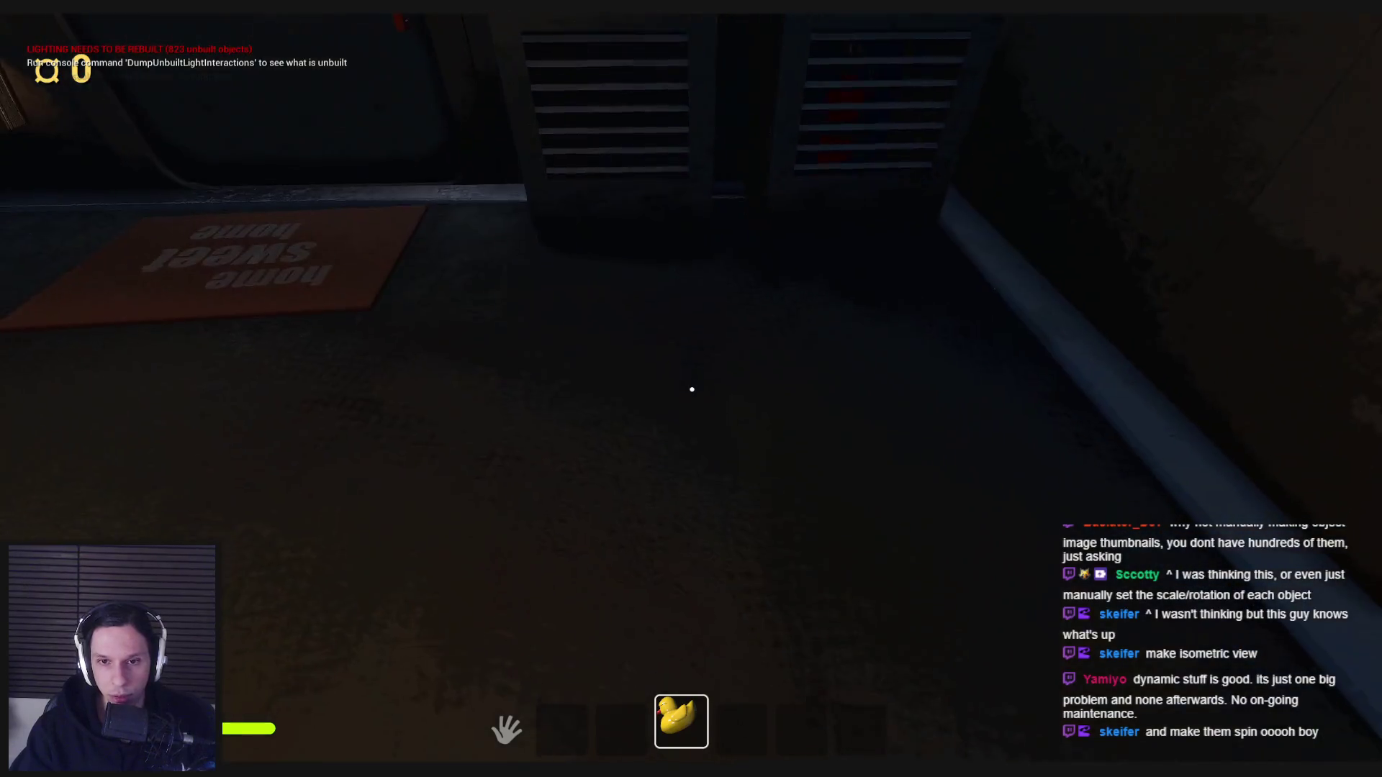
click(692, 389)
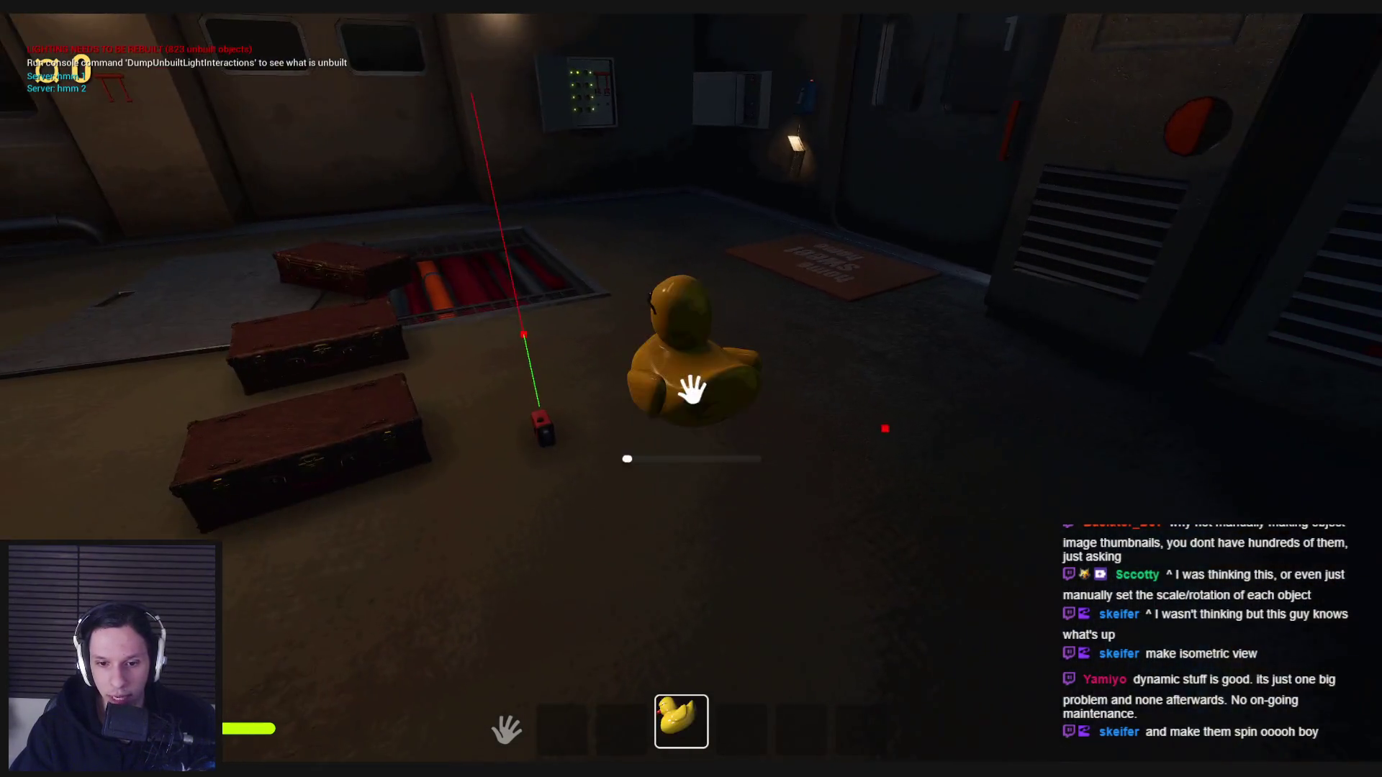
click(692, 390)
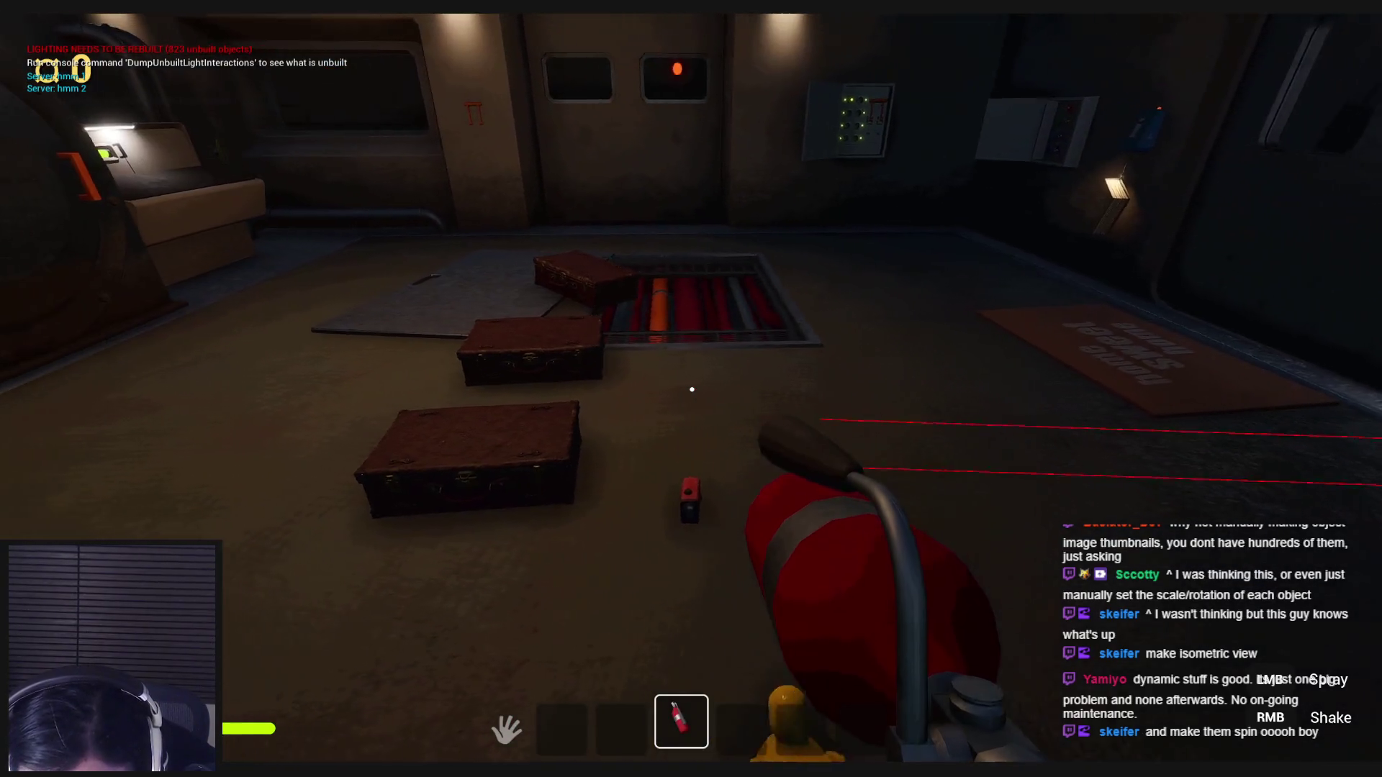
Drop the fire extinguisher, cycle slots 3 and 4, and open the furnace door.
key(g)
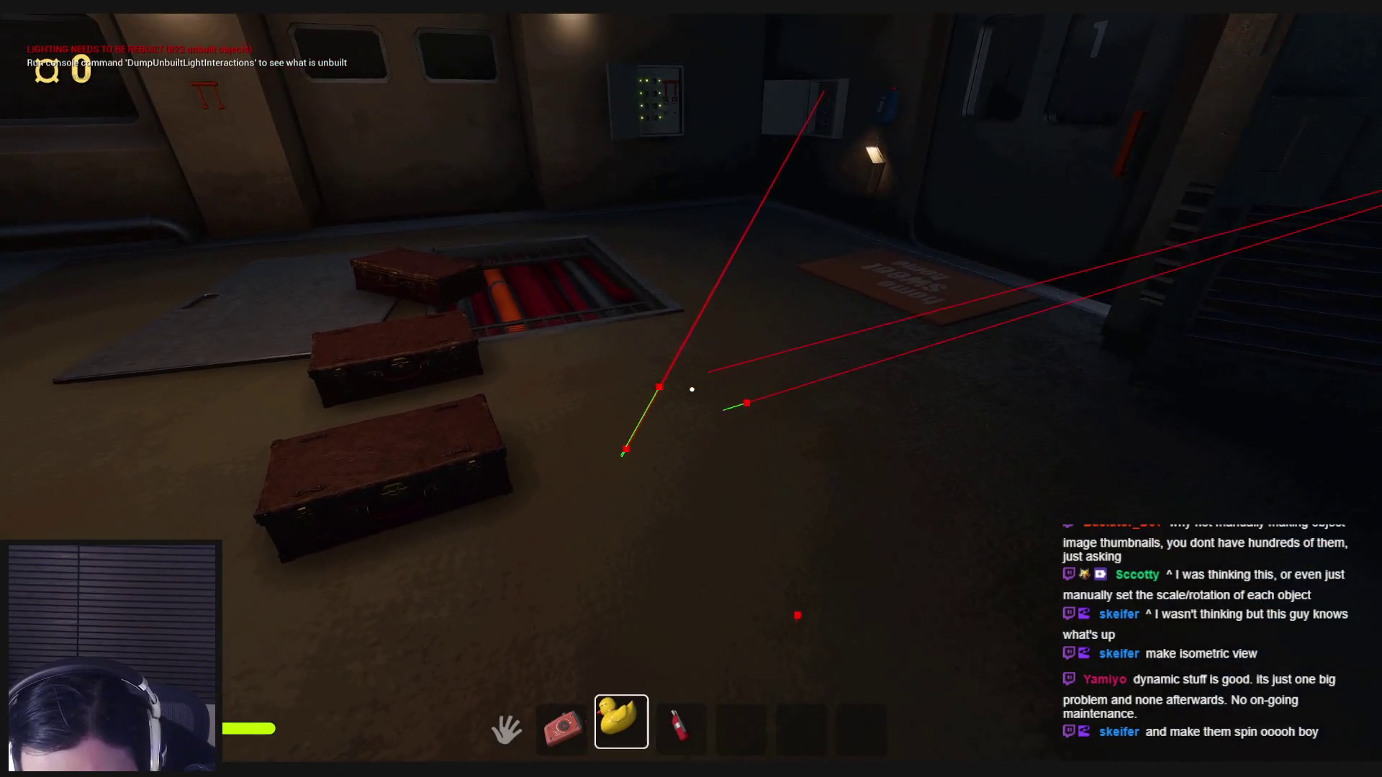
key(3)
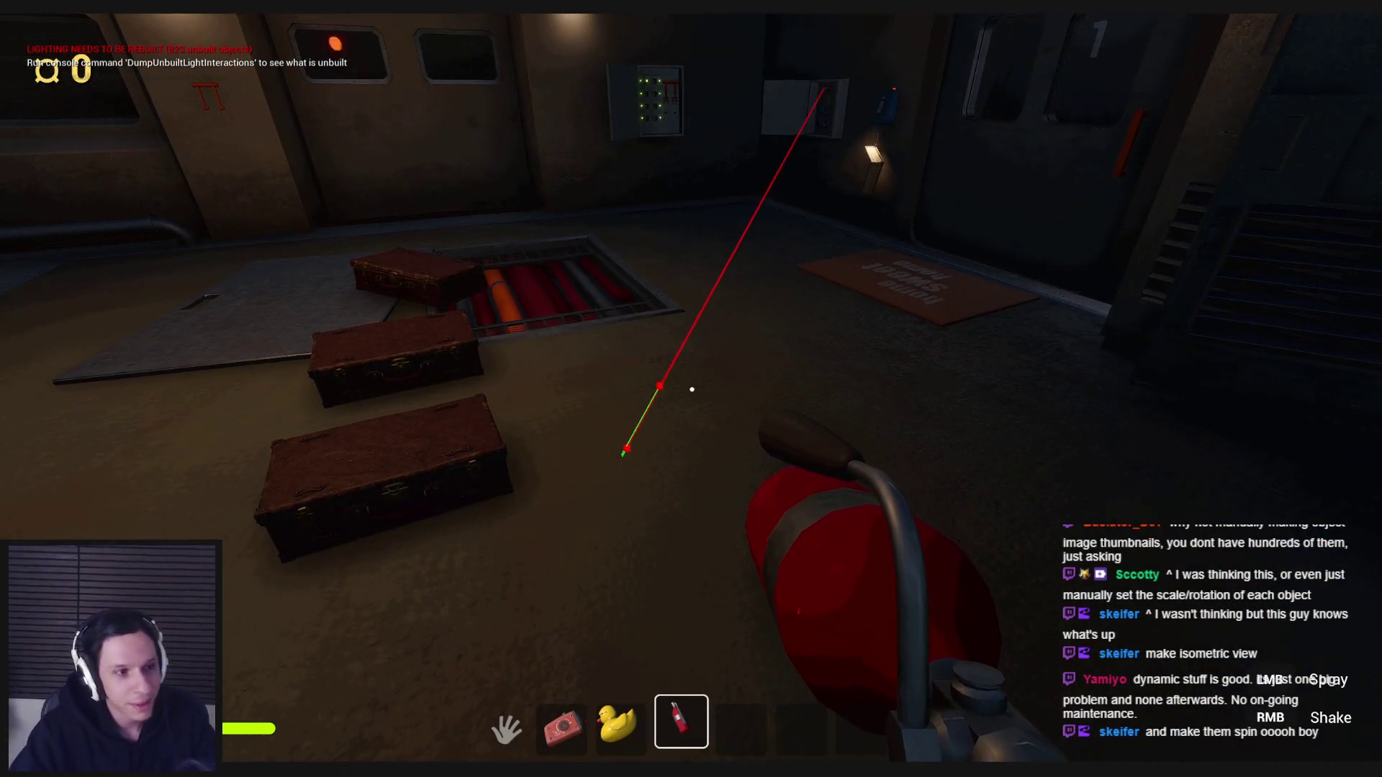
key(3)
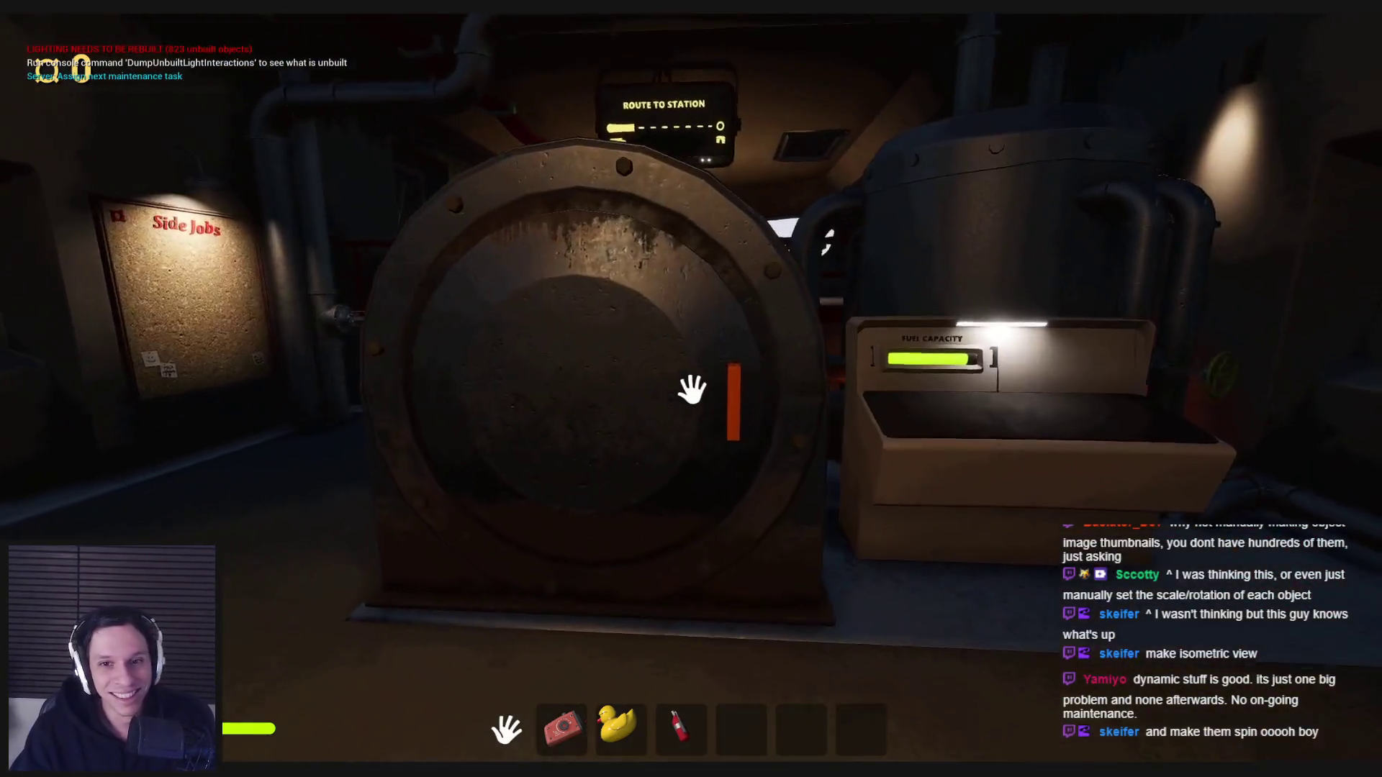
click(691, 390)
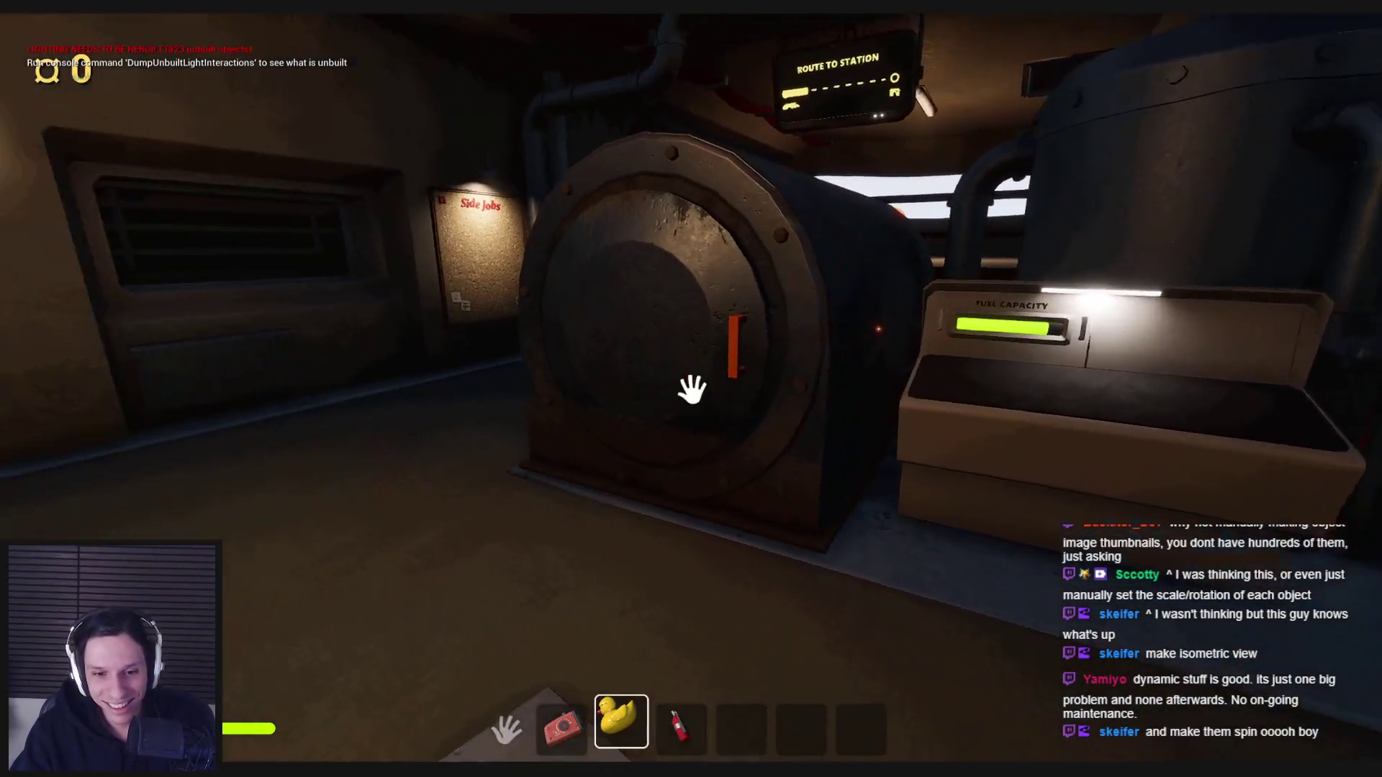
key(4)
key(s)
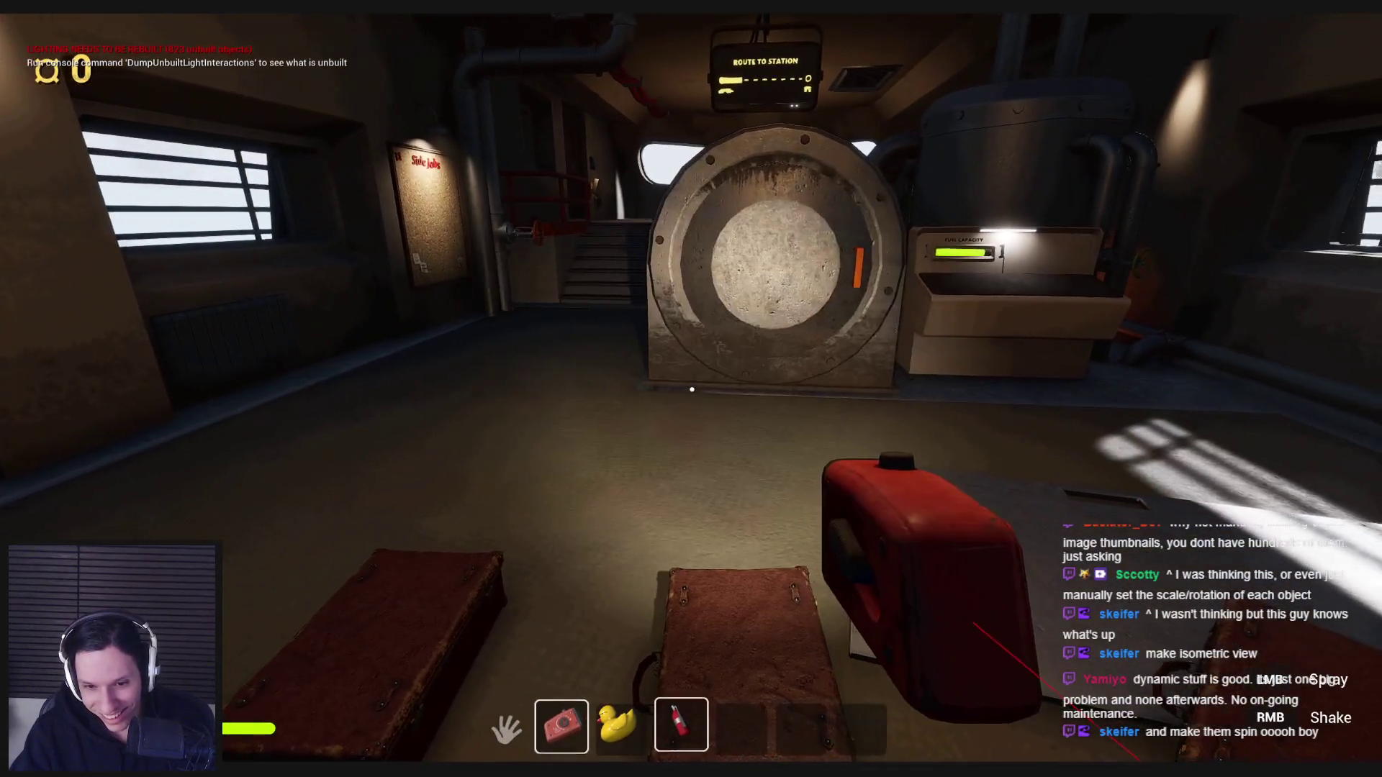
key(4)
Walk down to the suitcase room, grab and fling the suitcase, then drop the slot-5 sponge.
key(w)
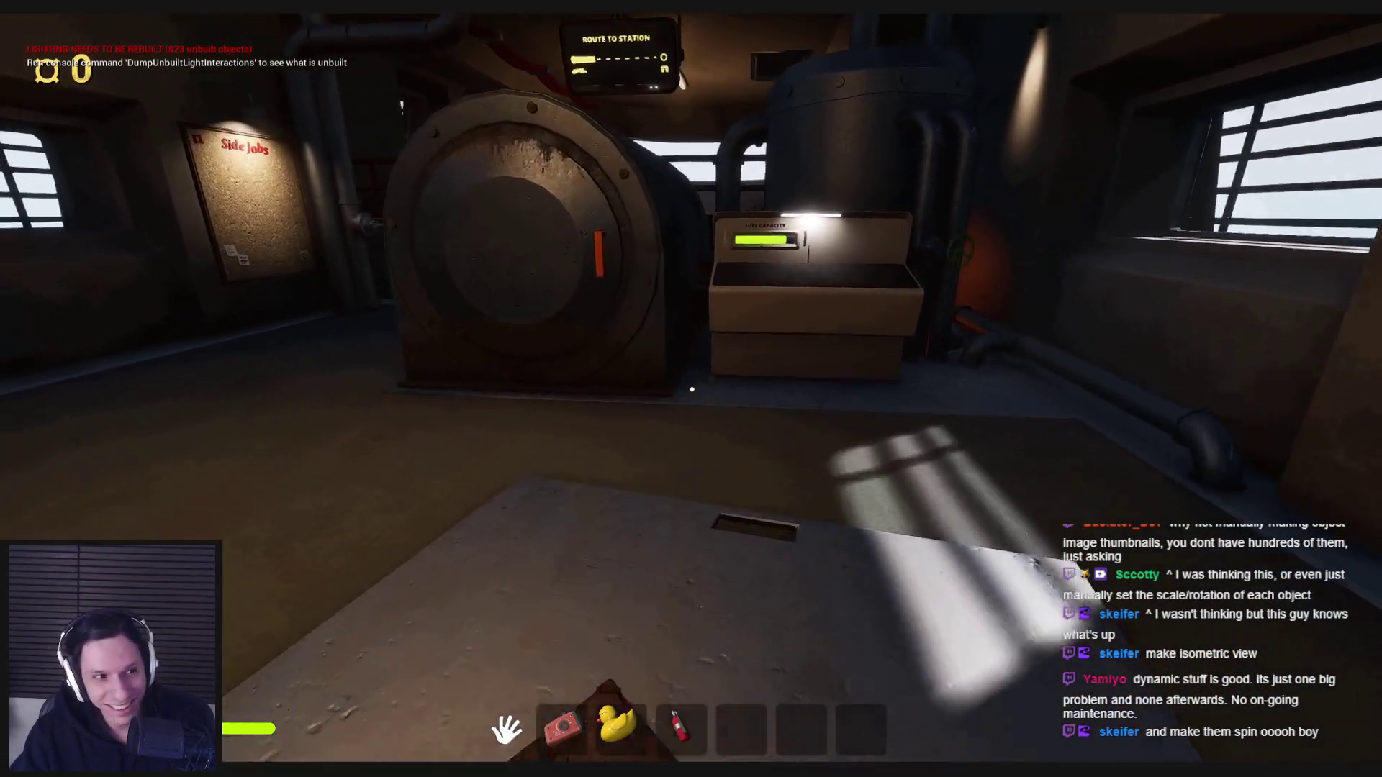
key(a)
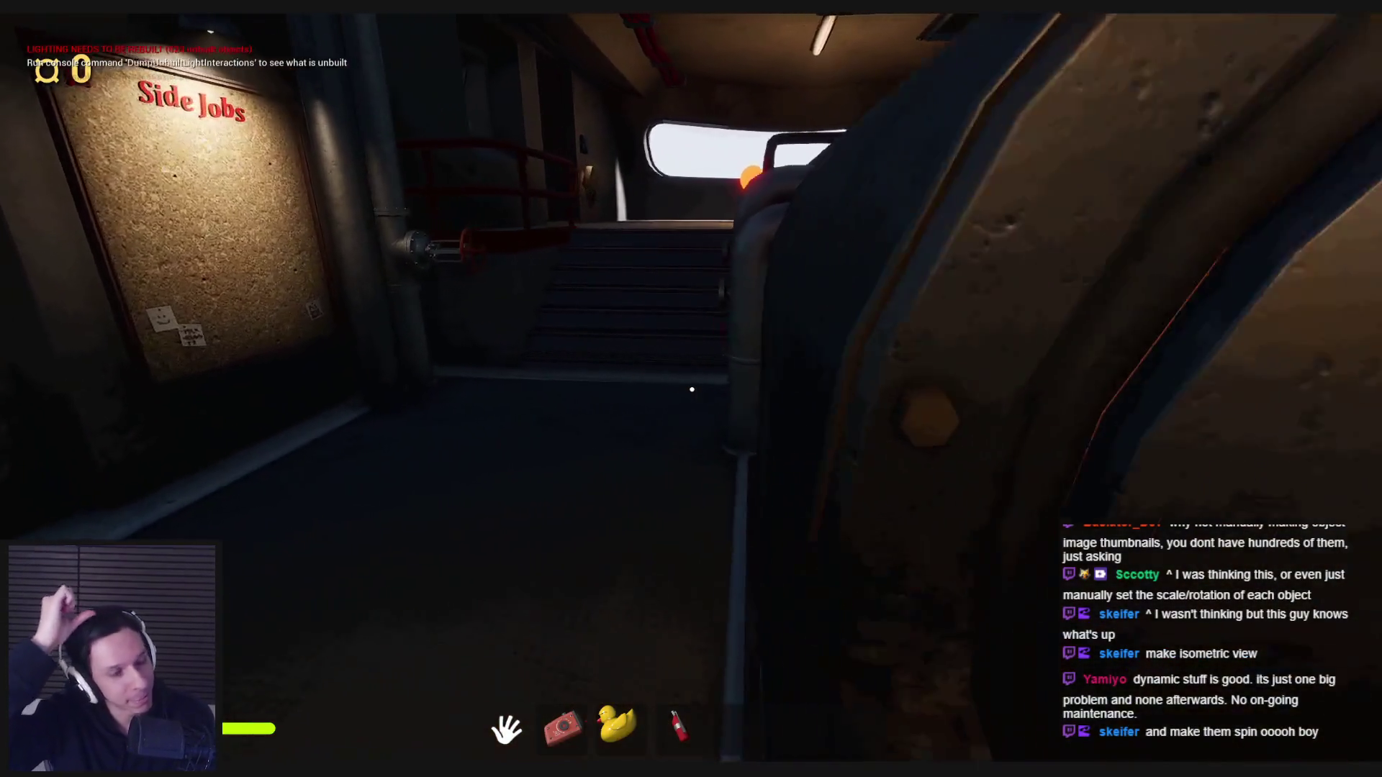
key(w)
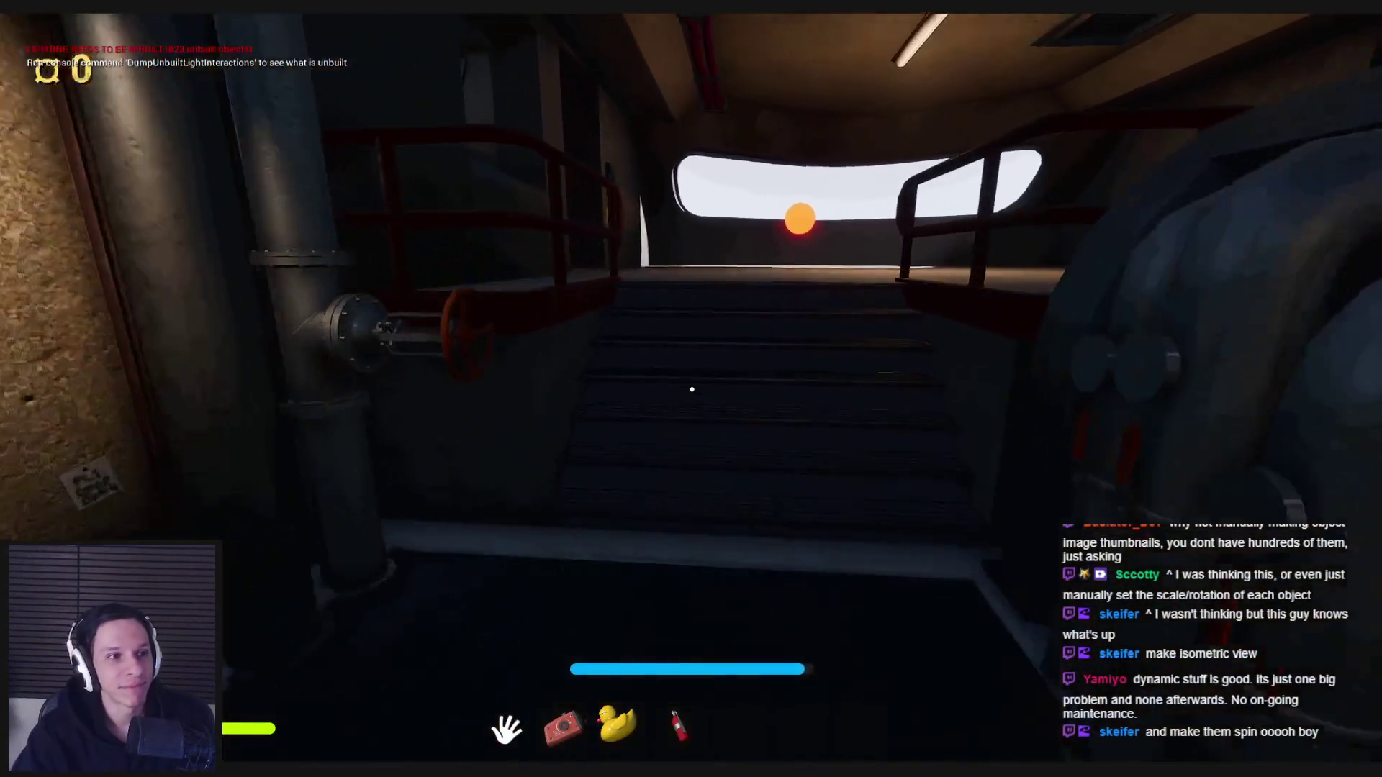
key(w)
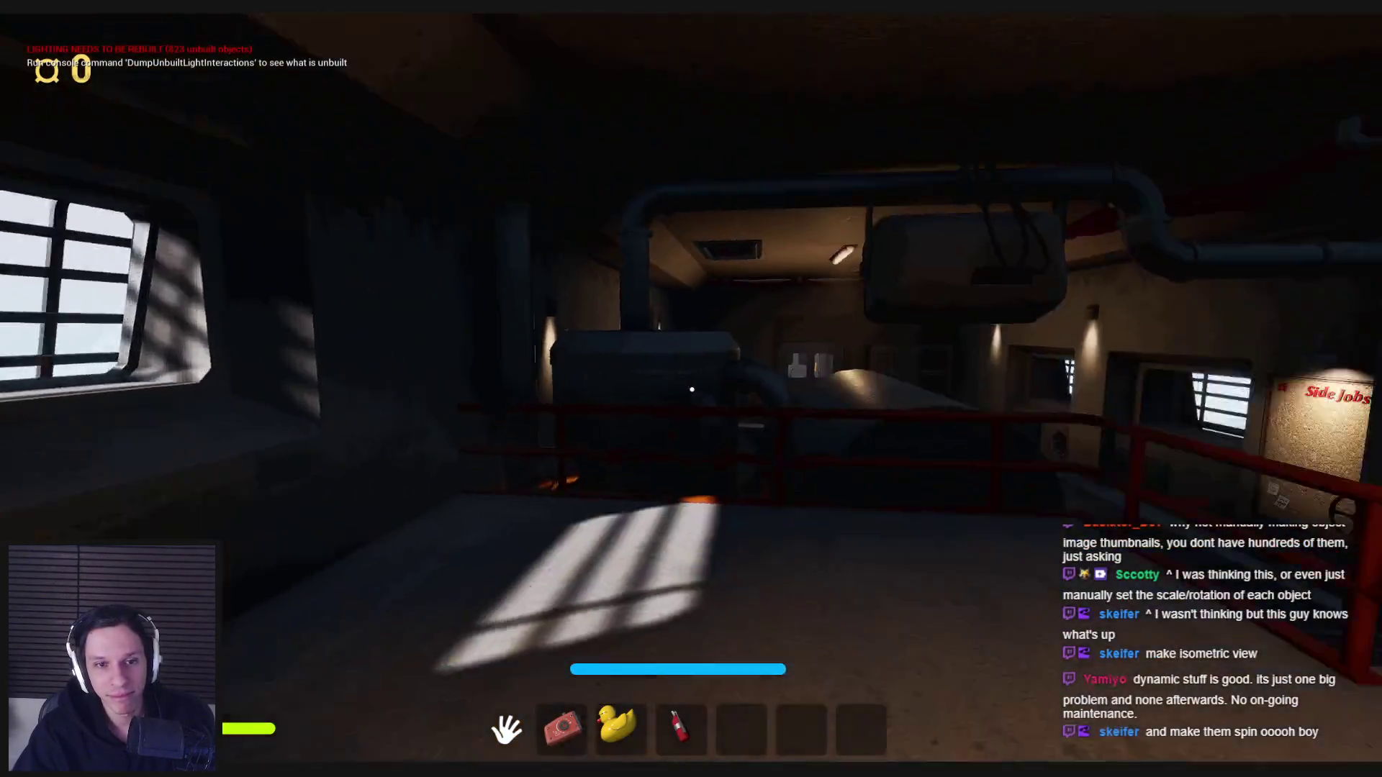
key(w)
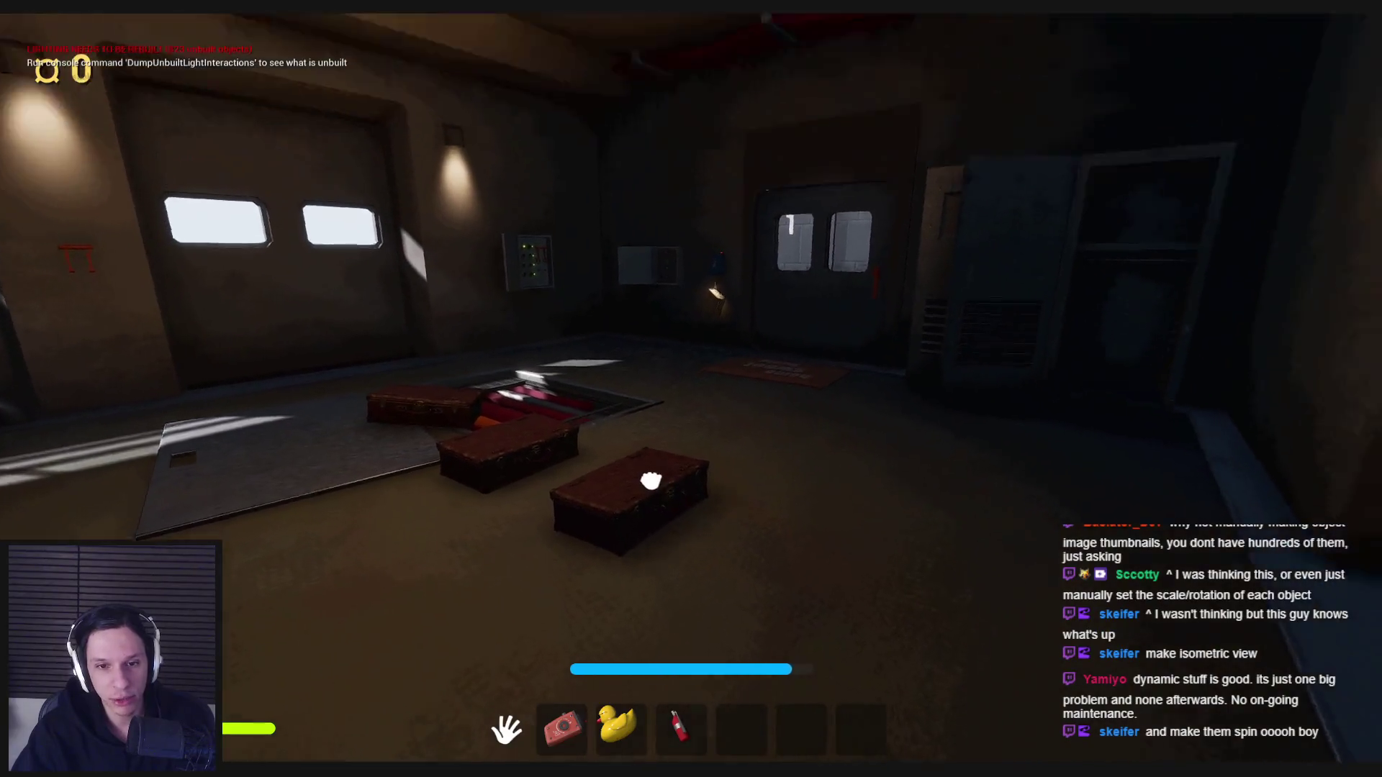
click(691, 390)
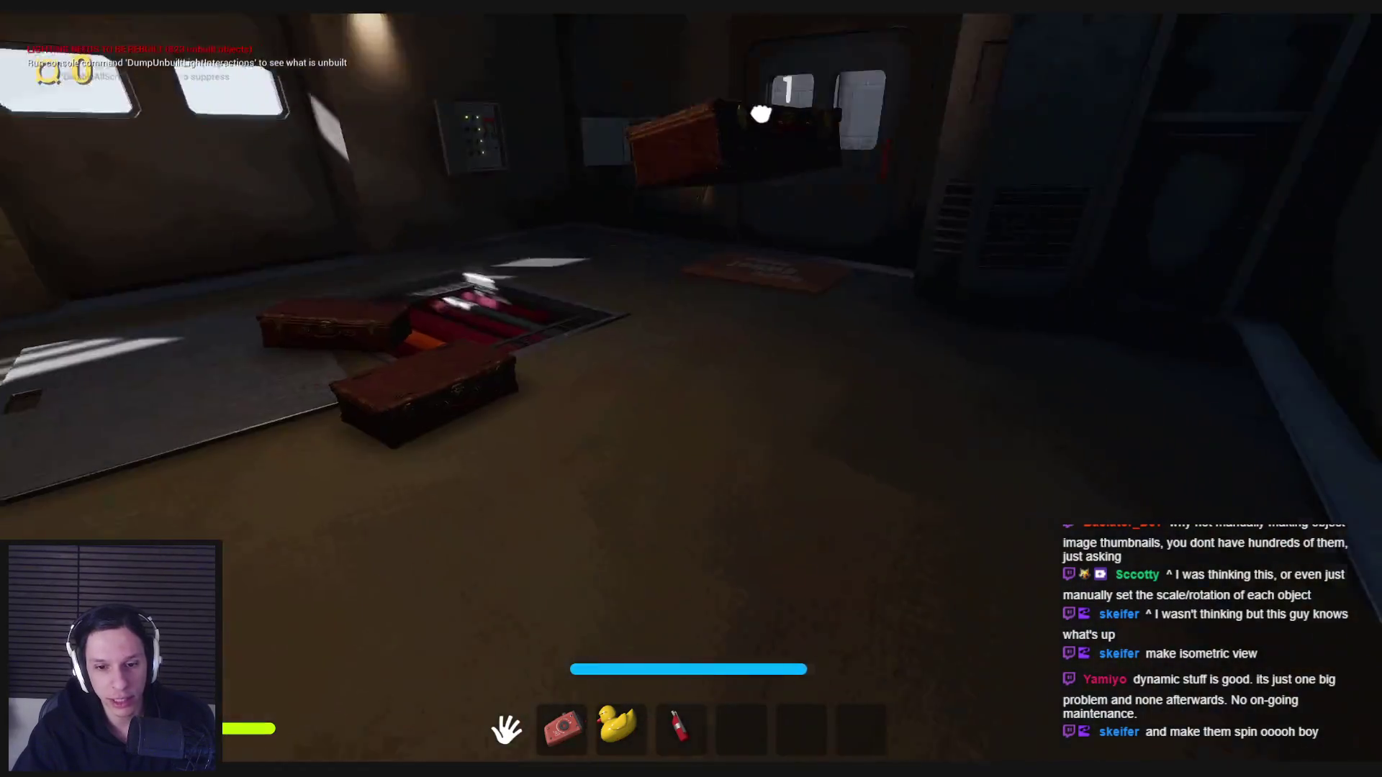
click(692, 390)
click(691, 389)
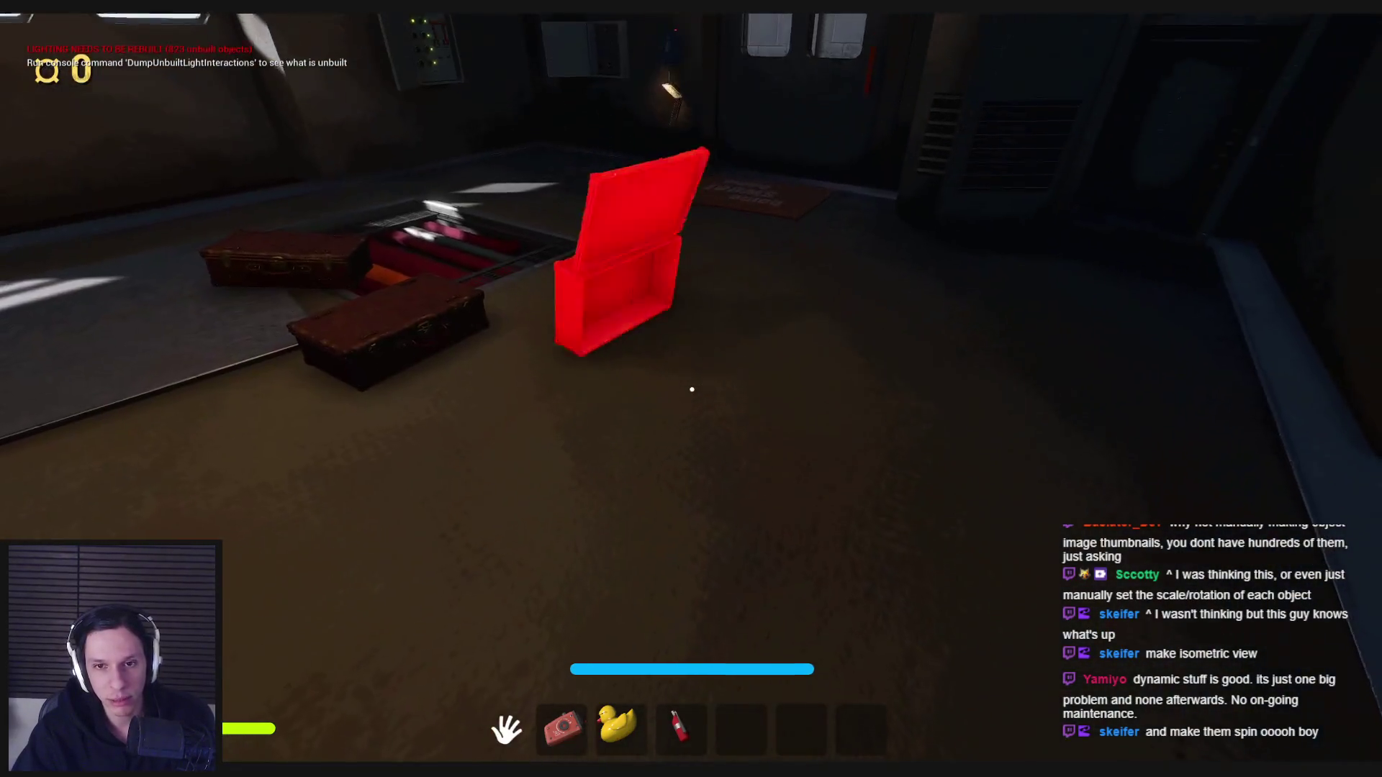
click(691, 389)
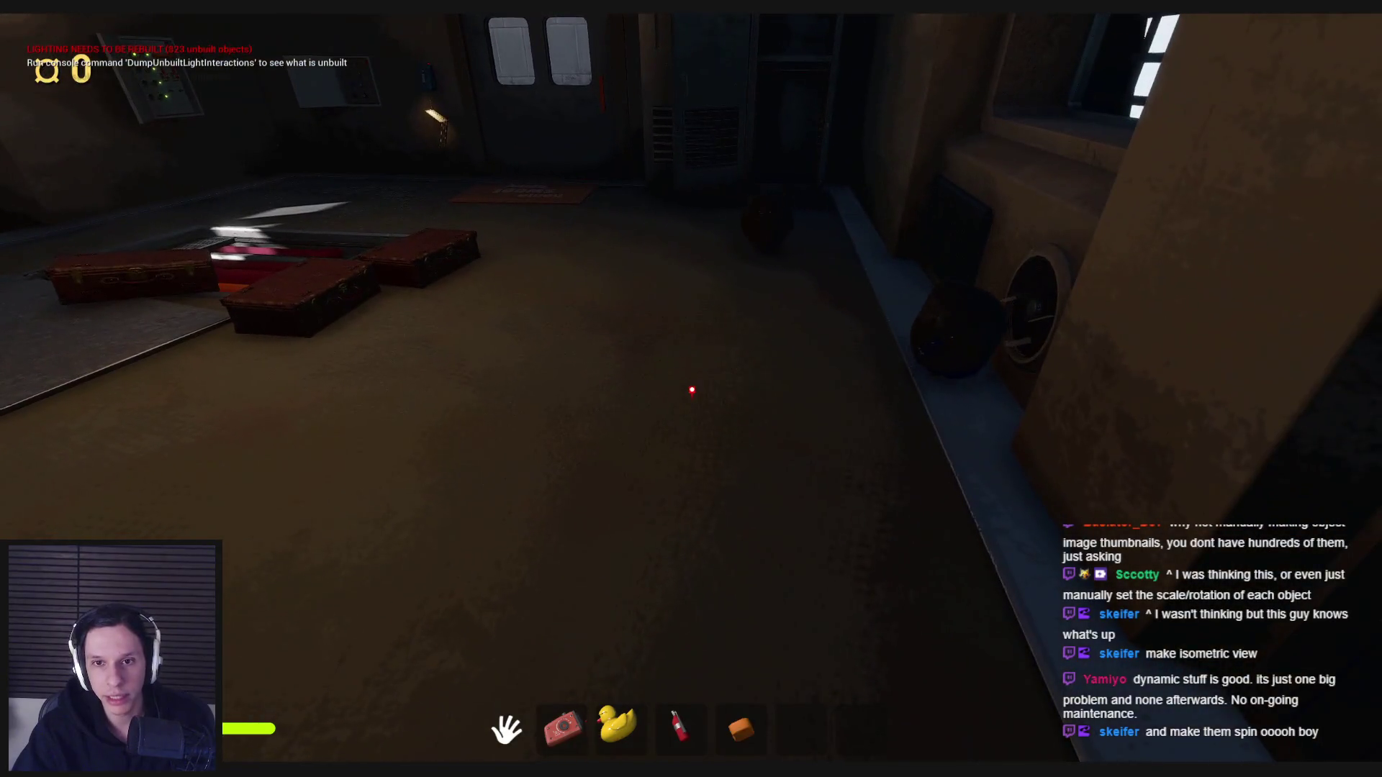
key(5)
click(692, 389)
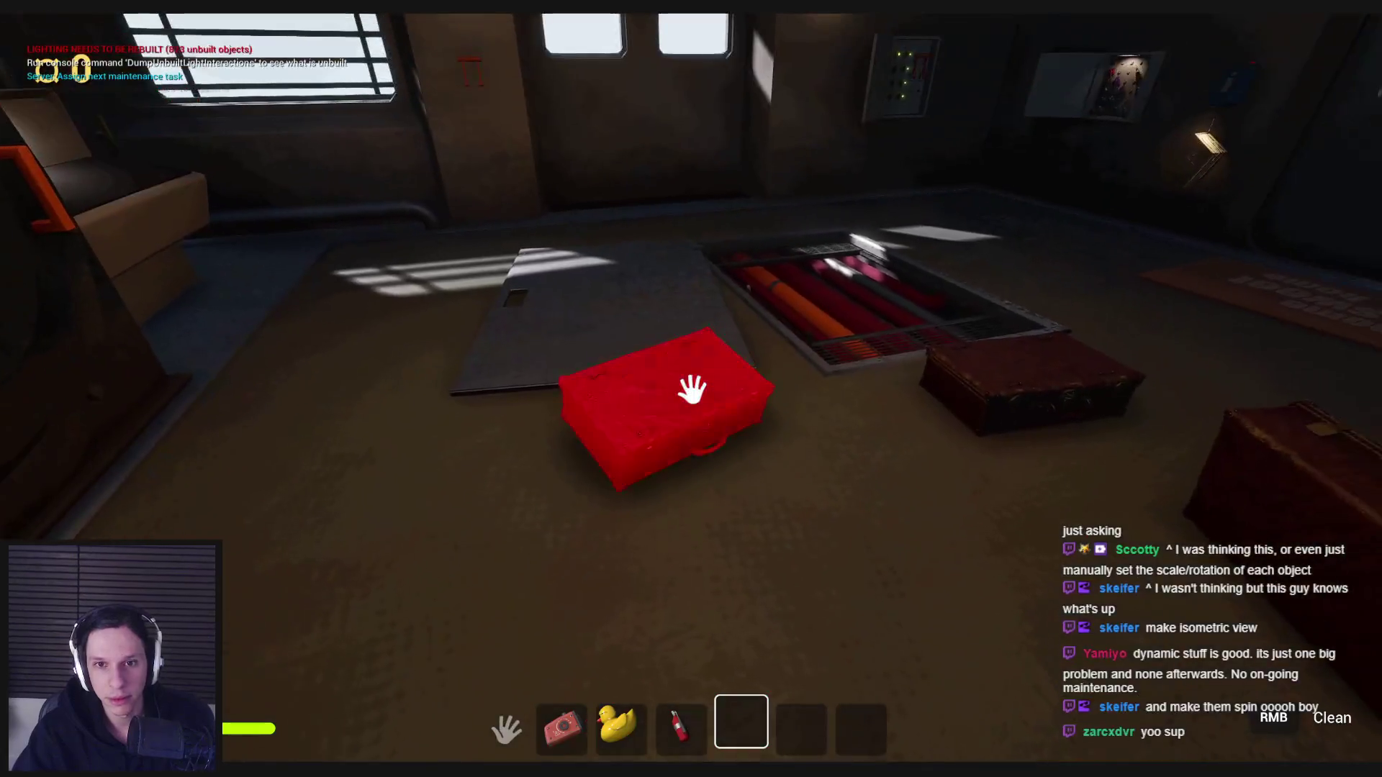
Pick up the red suitcase and the office fire extinguisher, then open the door to the crate room.
click(691, 386)
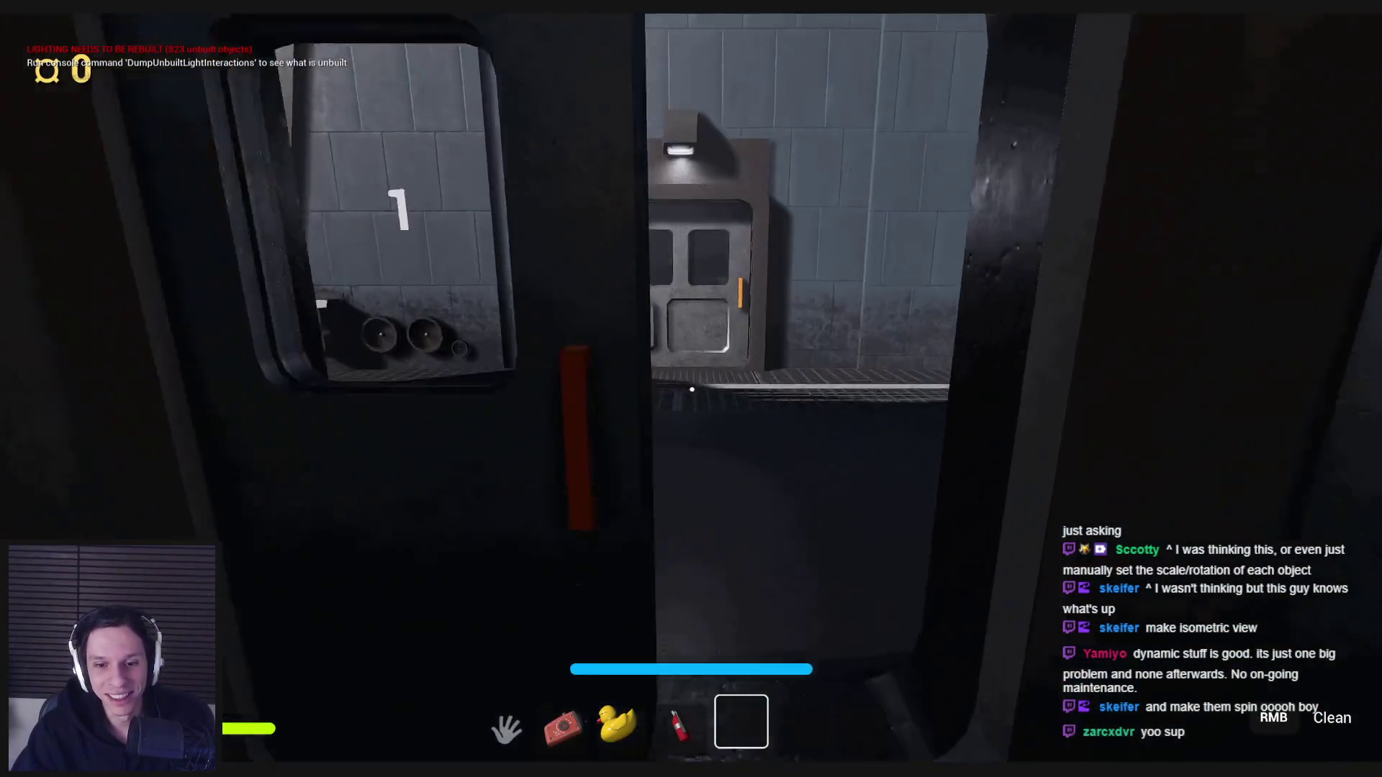
key(w)
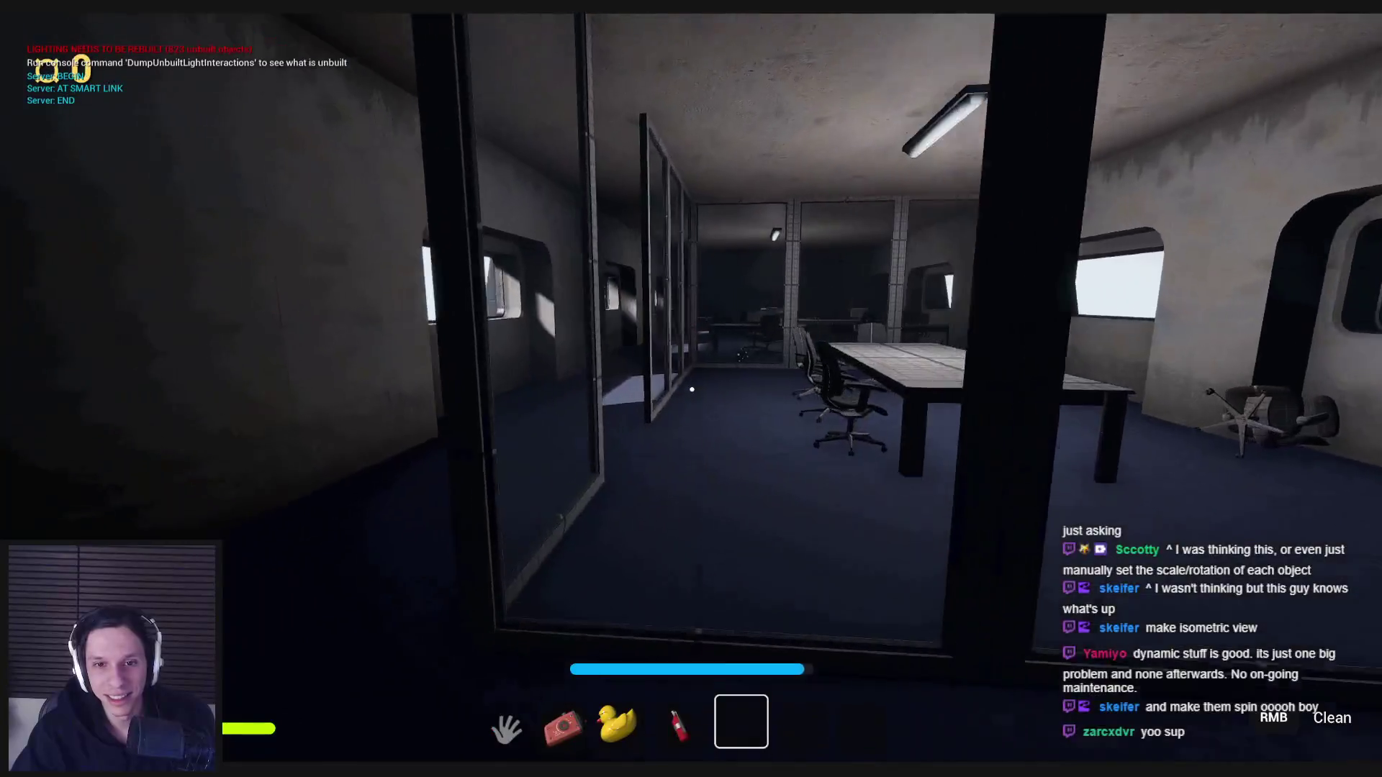
key(w)
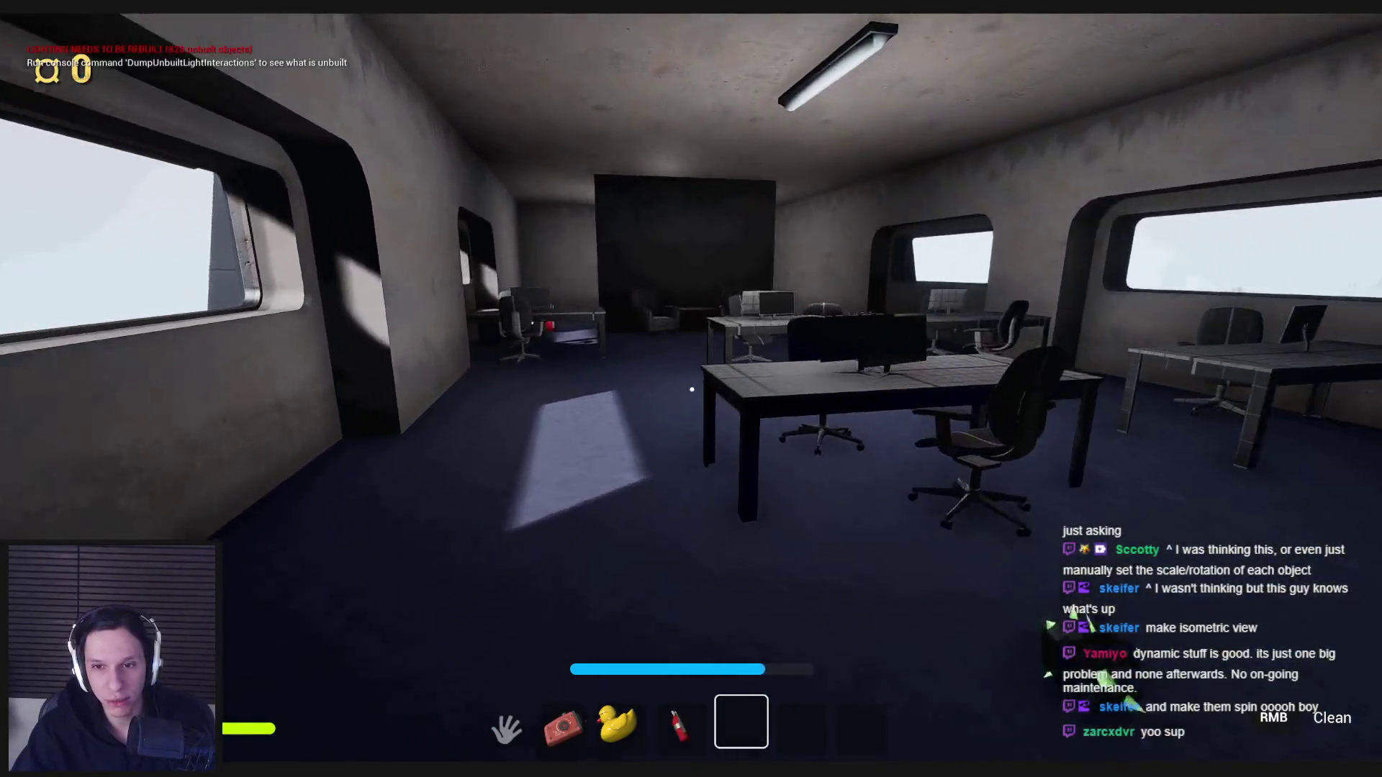
key(w)
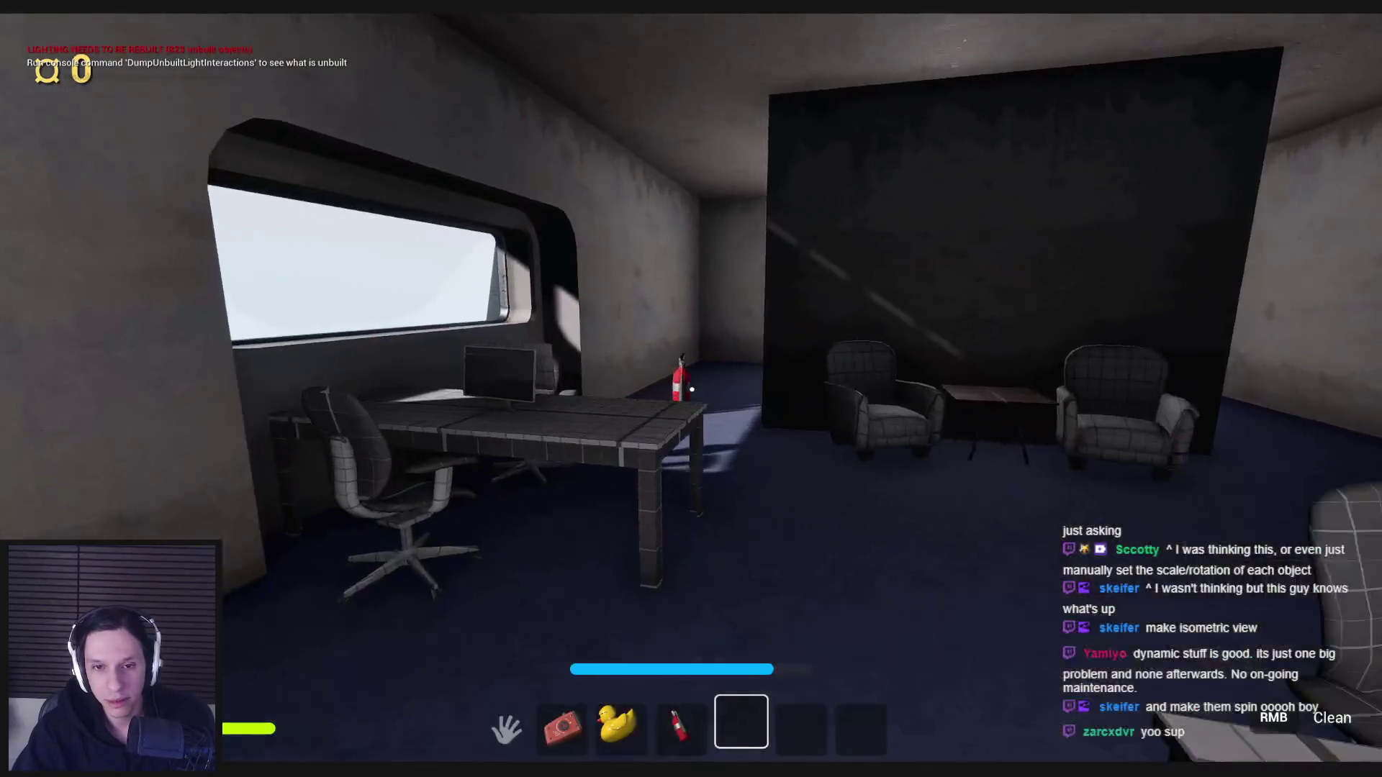
key(w)
key(e)
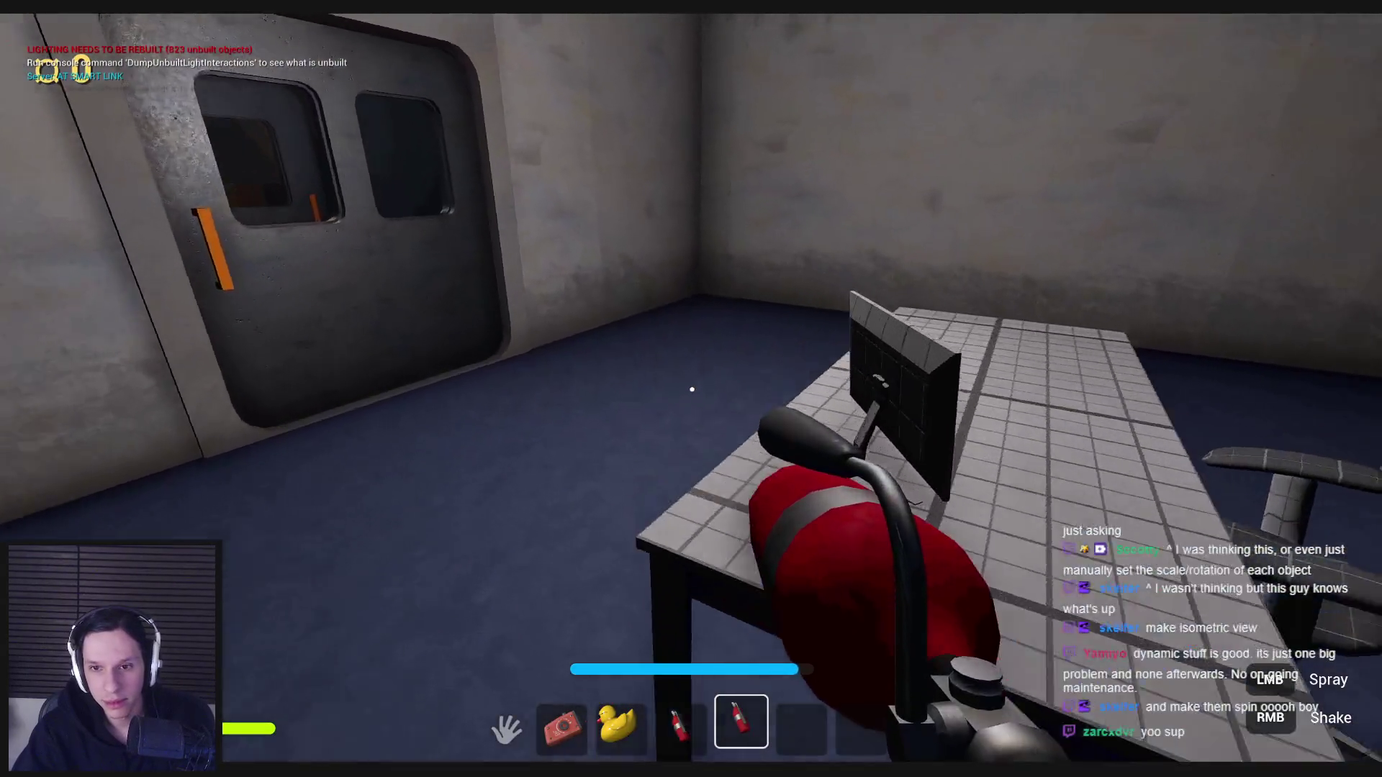
key(5)
key(w)
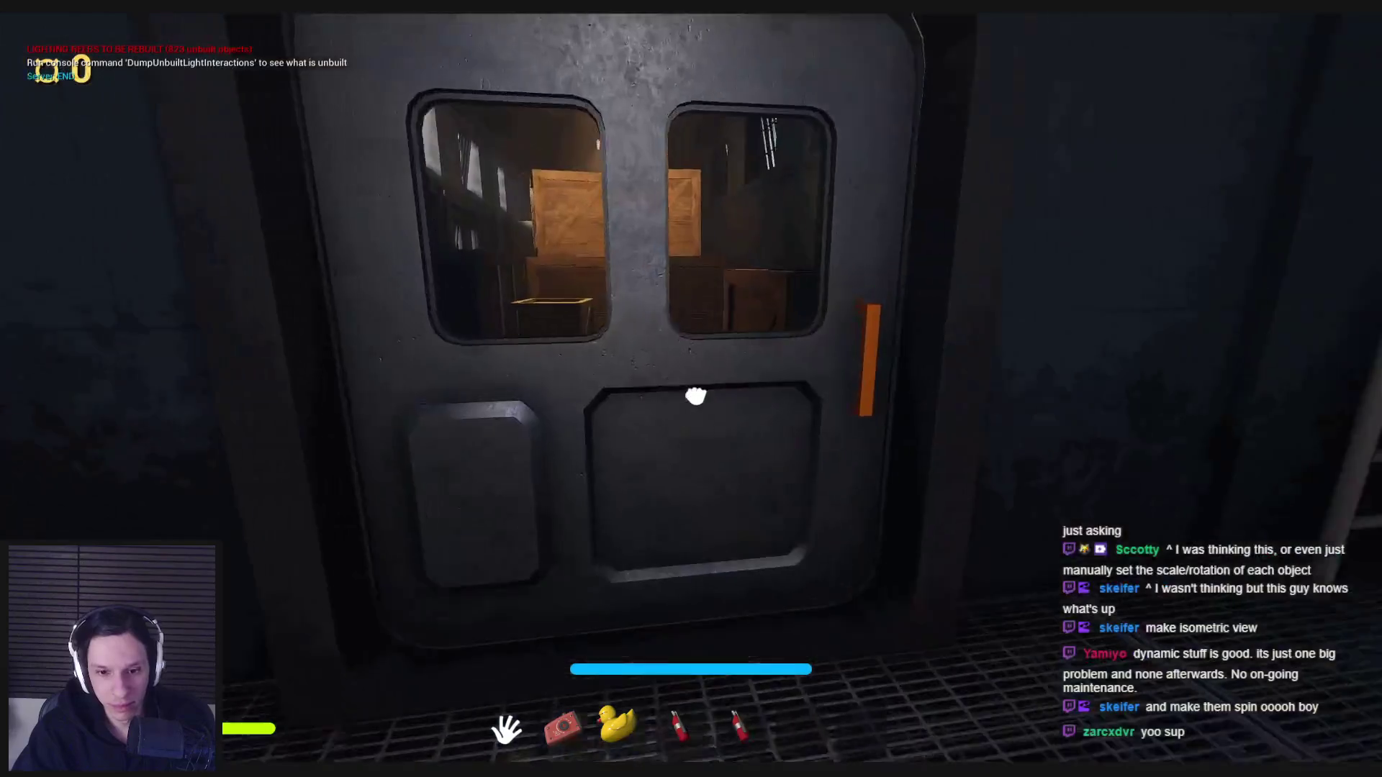
key(e)
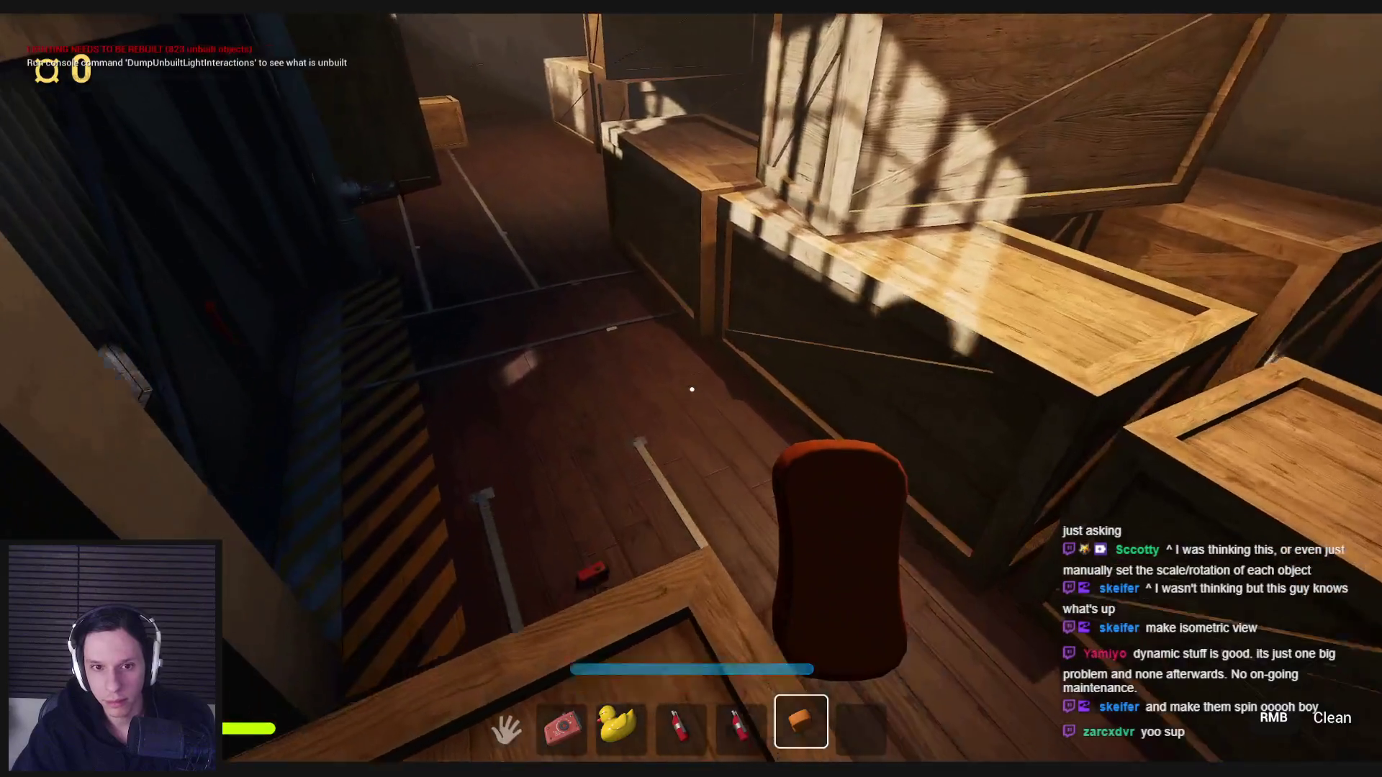
Drop the sponge, then repeatedly pick up and throw the trombone in the red corridor before stopping play.
click(692, 389)
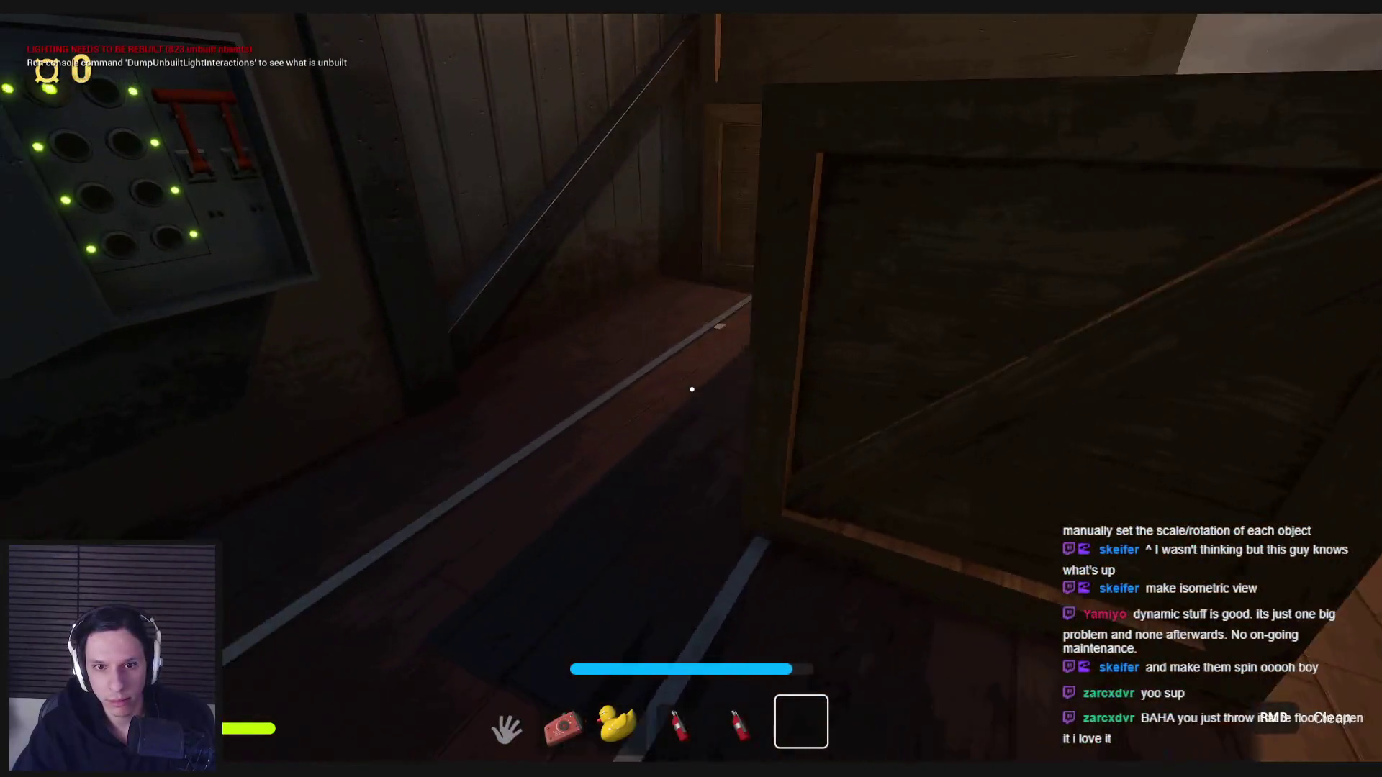
click(587, 395)
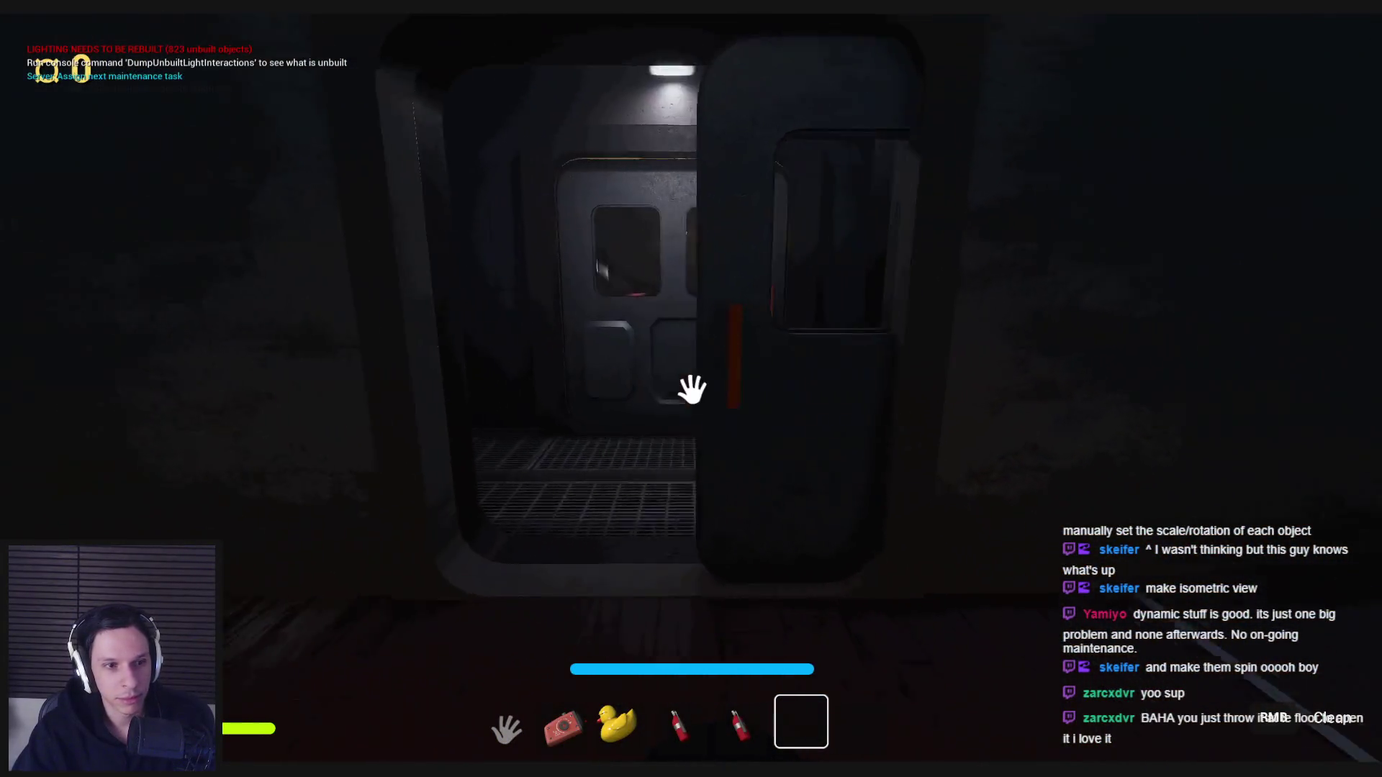
key(w)
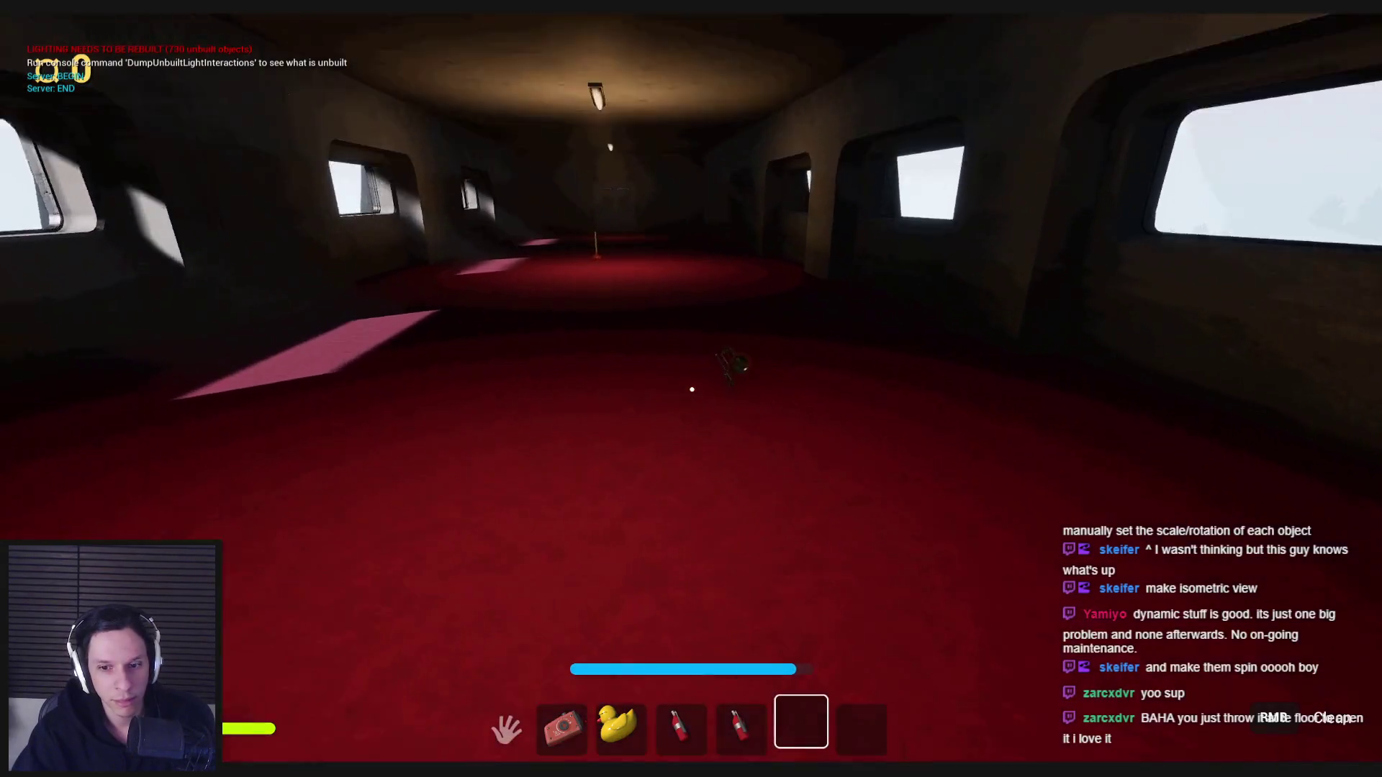
click(692, 389)
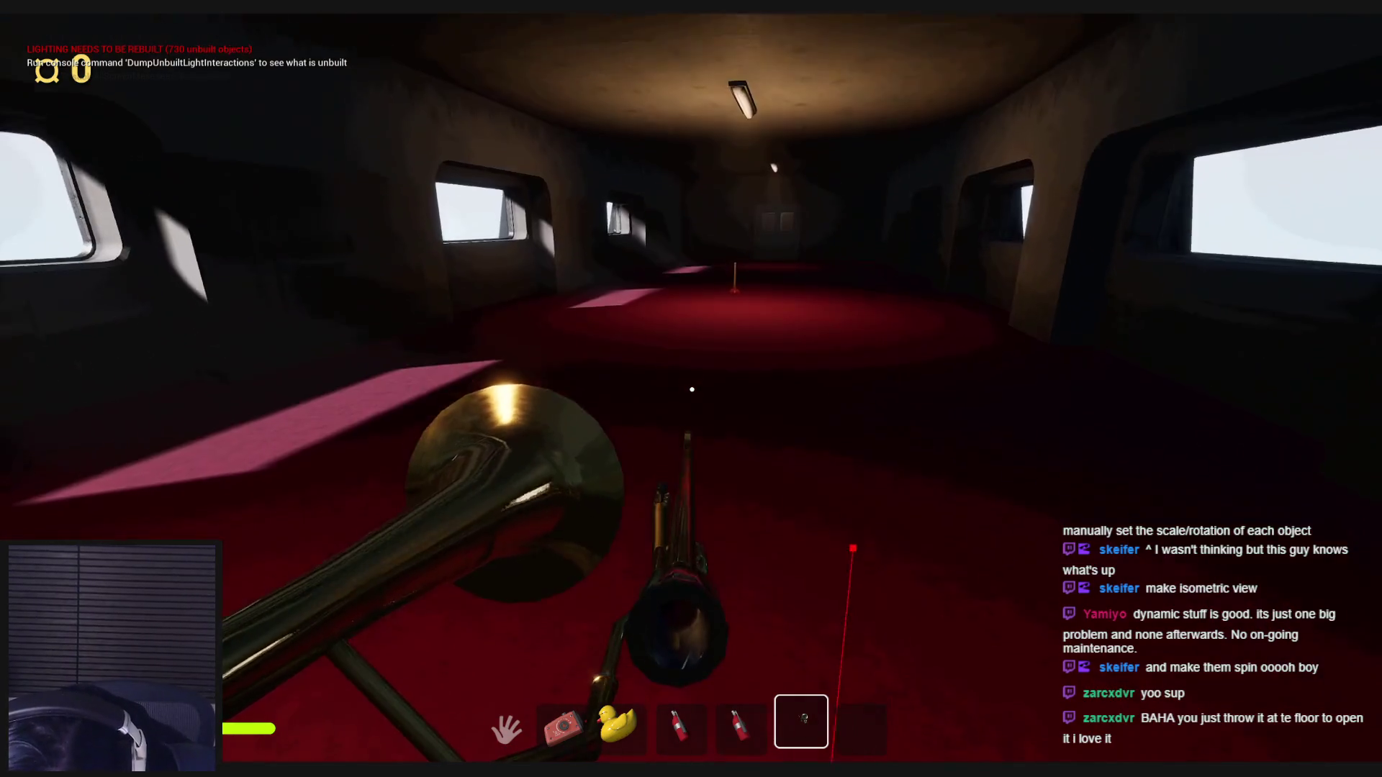
click(692, 389)
click(692, 390)
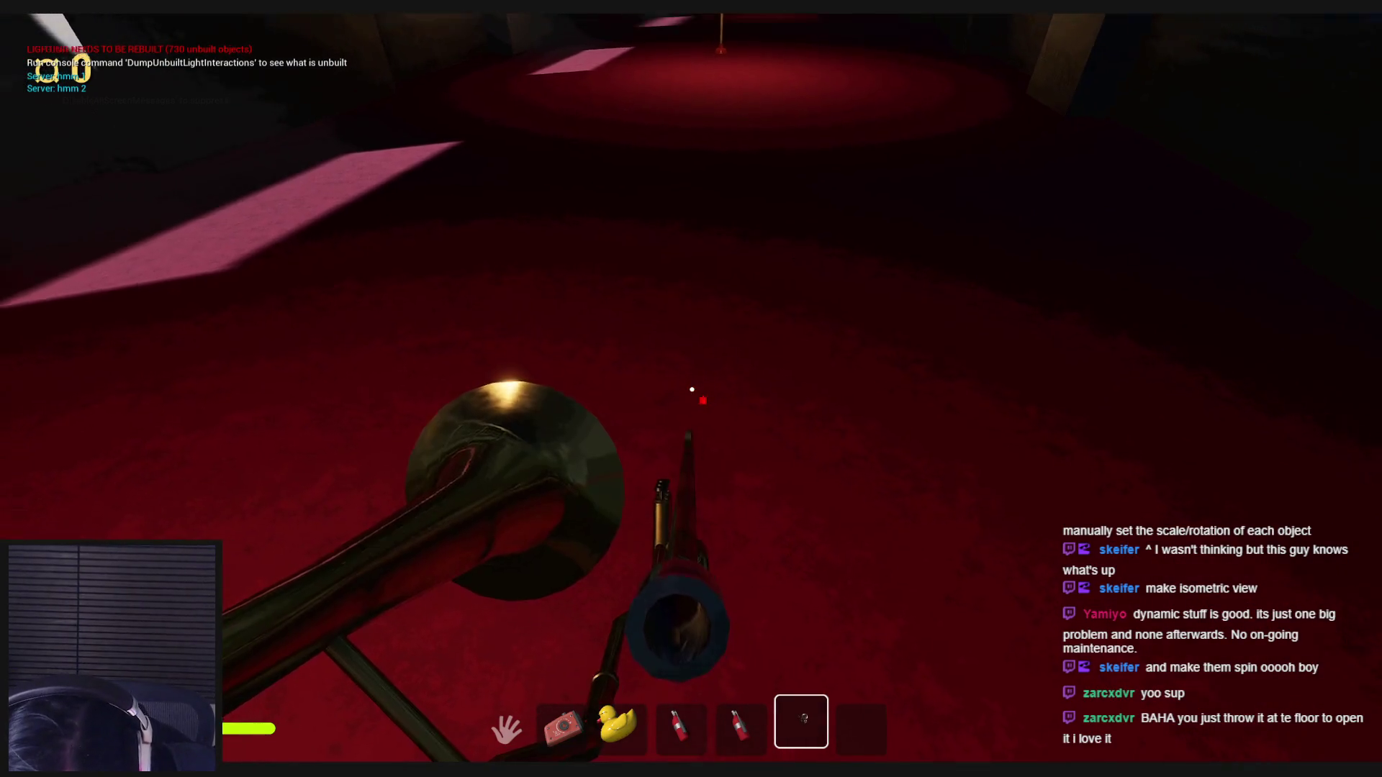
click(692, 390)
click(691, 390)
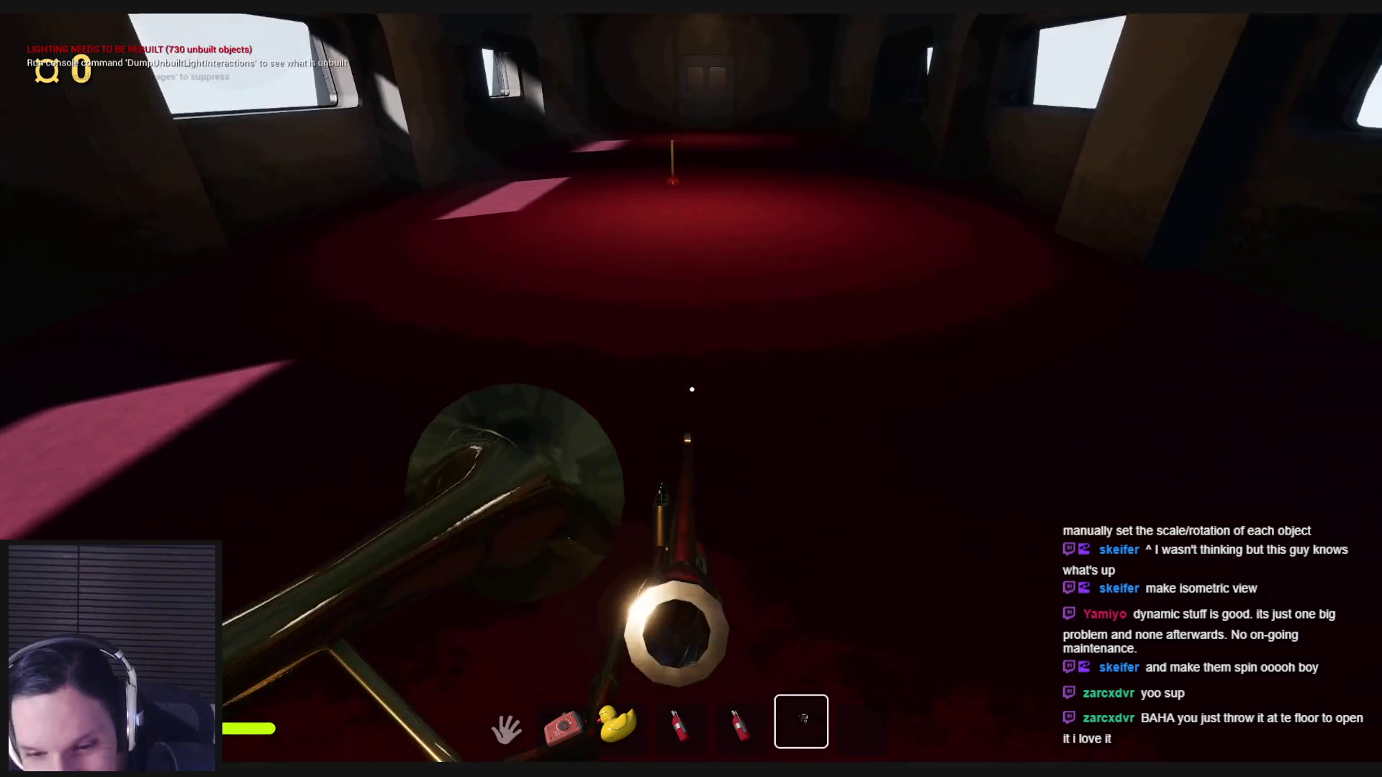
click(692, 390)
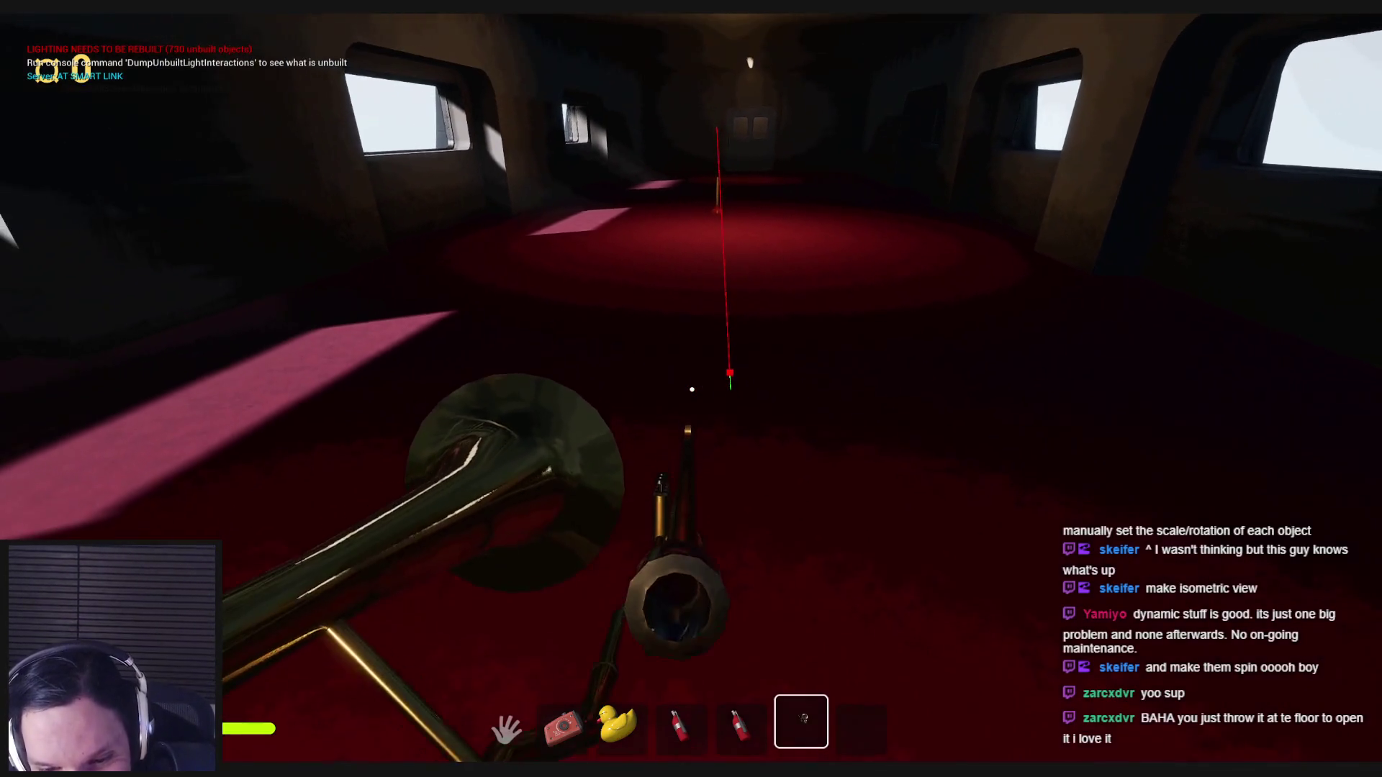
key(Escape)
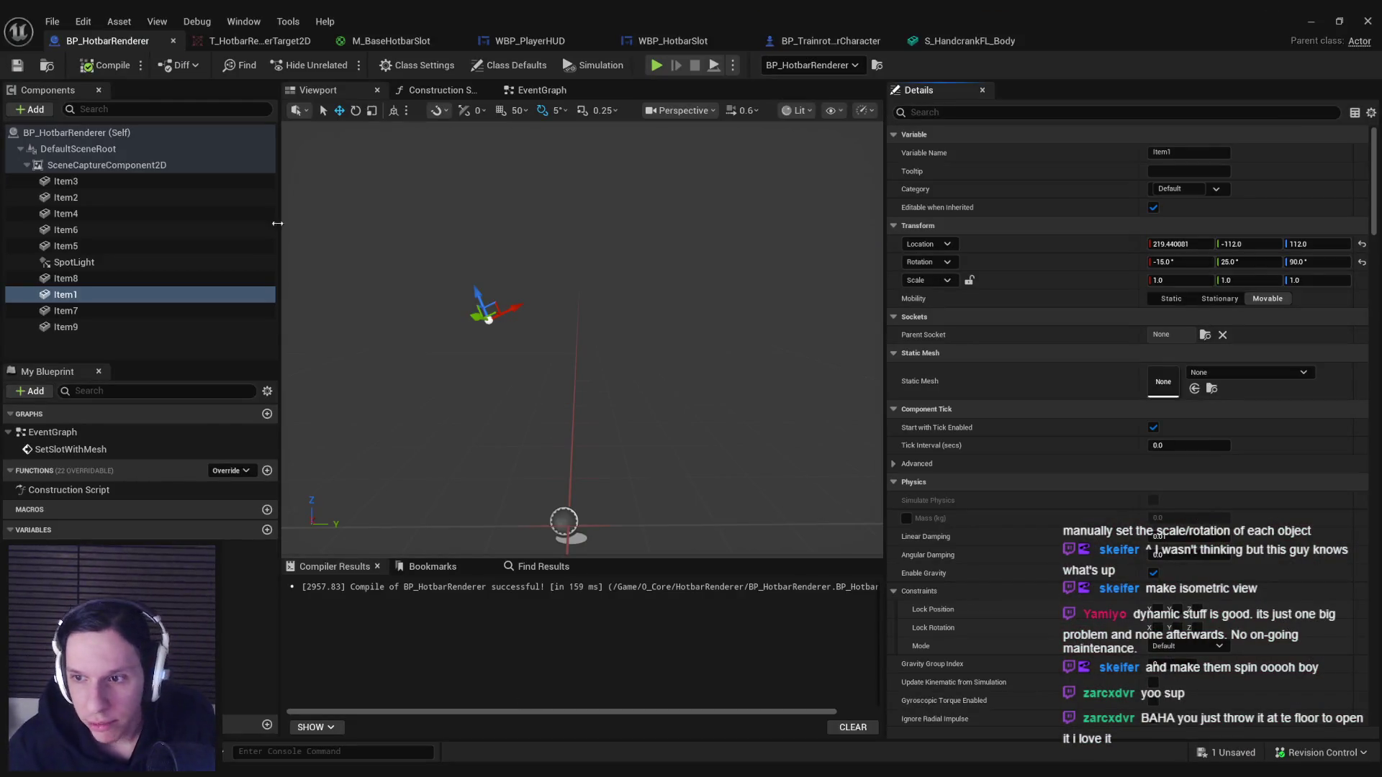
Select the renderer's scene capture component, then look over the WBP_HotbarSlot and WBP_PlayerHUD designs.
click(106, 165)
click(674, 41)
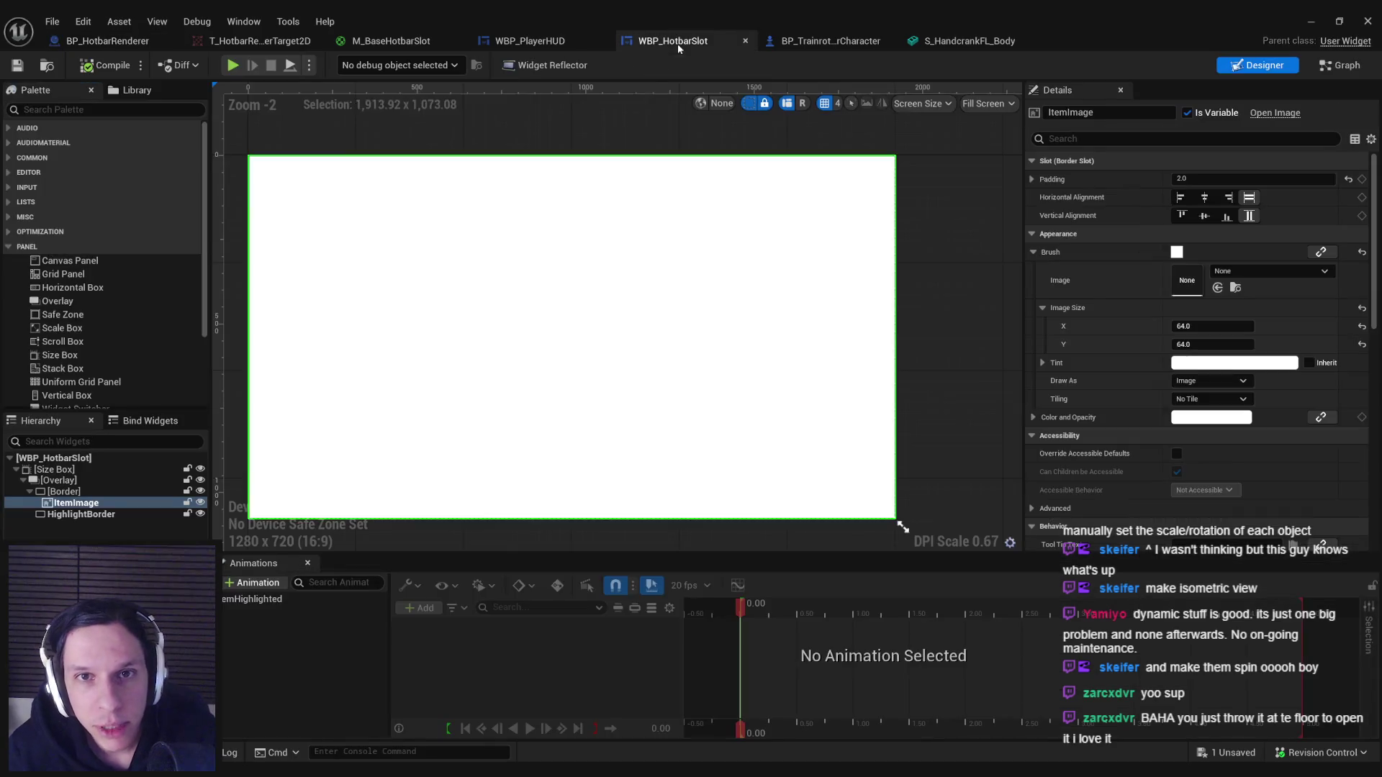
click(530, 41)
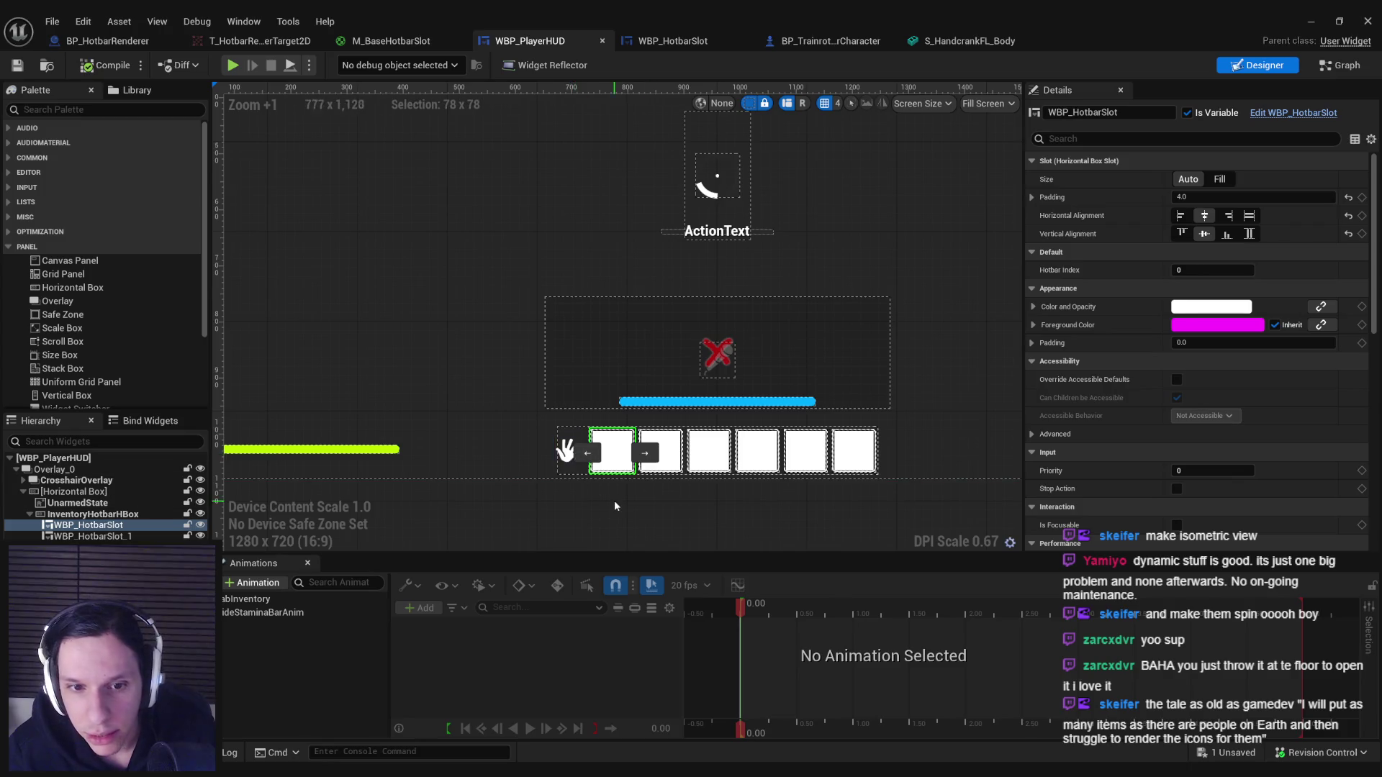
scroll(576, 450, down, 2)
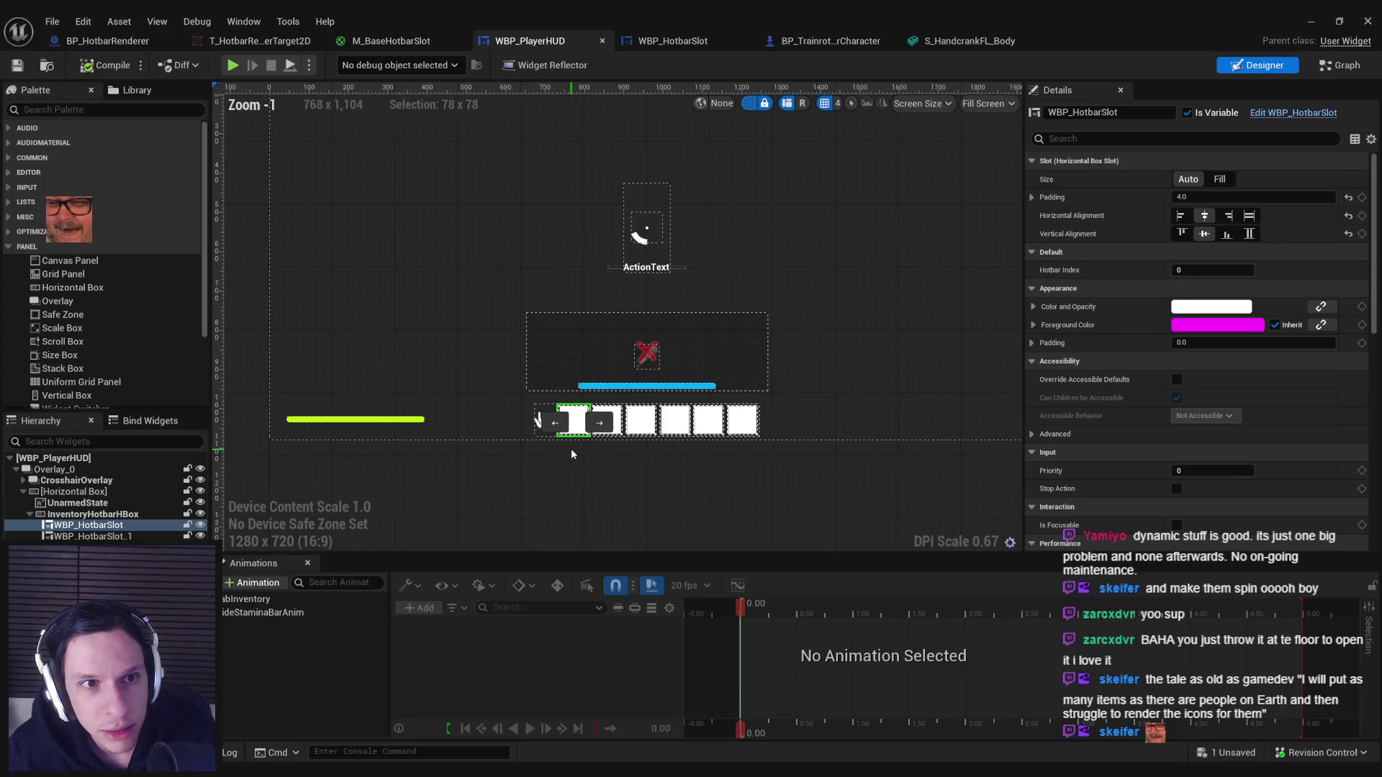
scroll(572, 453, up, 1)
Inspect InventoryHotbarHBox, its parent box, UnarmedState and the first slot, then view T_HotbarRenderTarget2D.
click(574, 473)
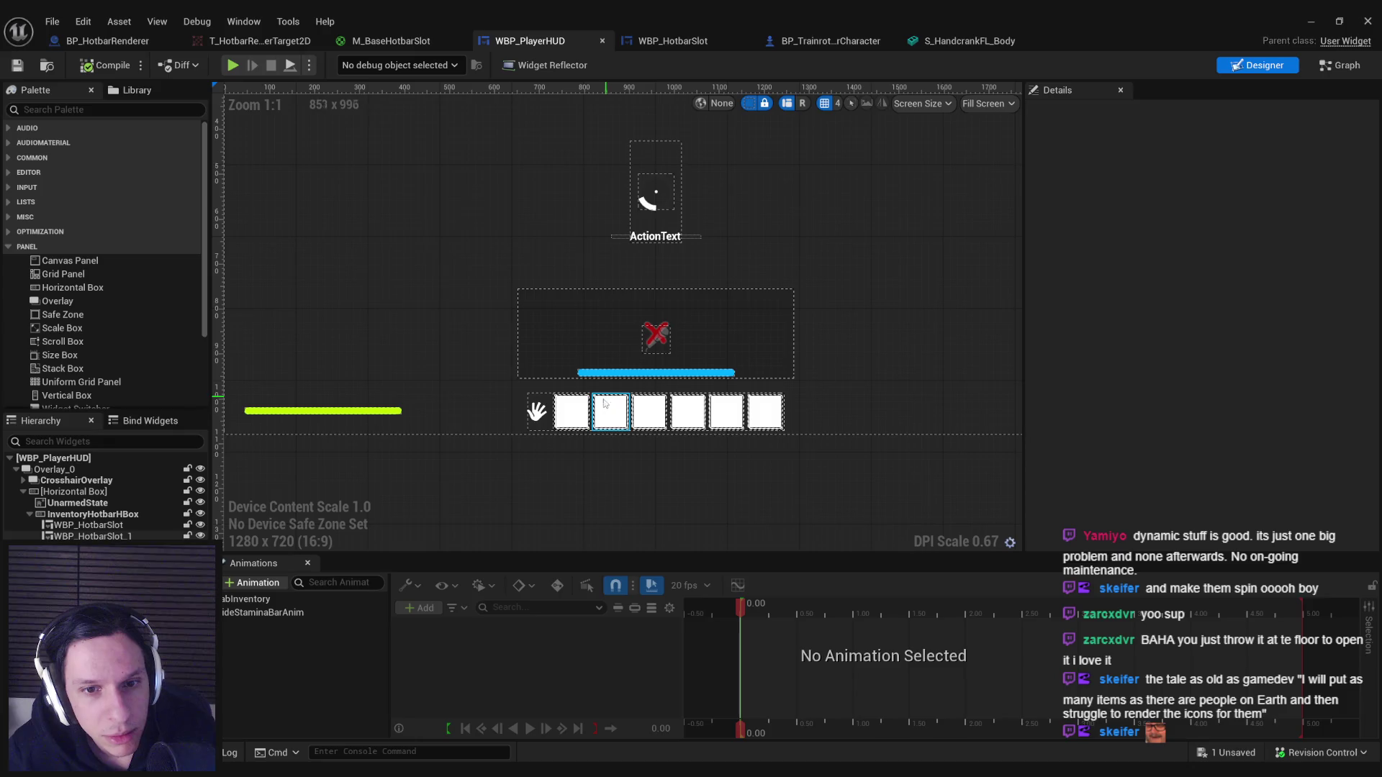
click(592, 403)
click(541, 395)
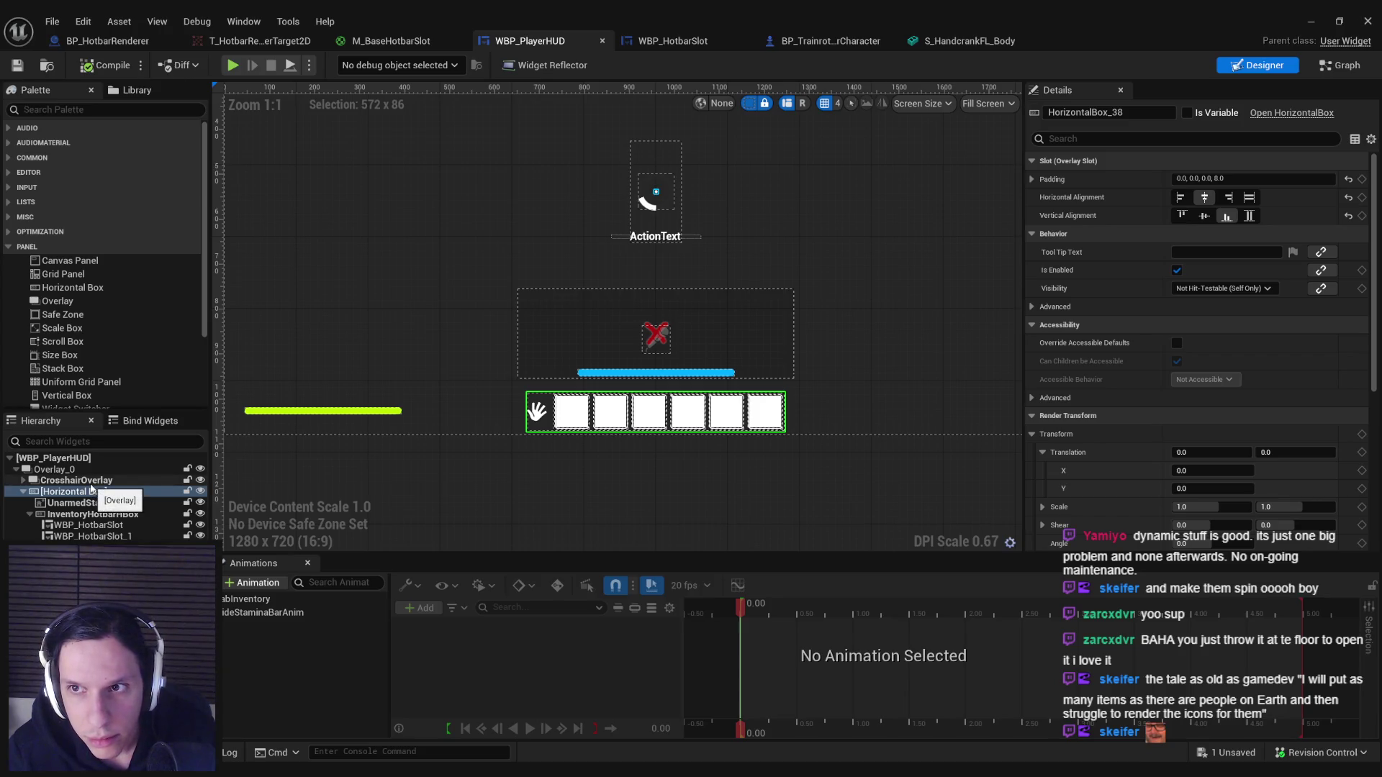
click(87, 503)
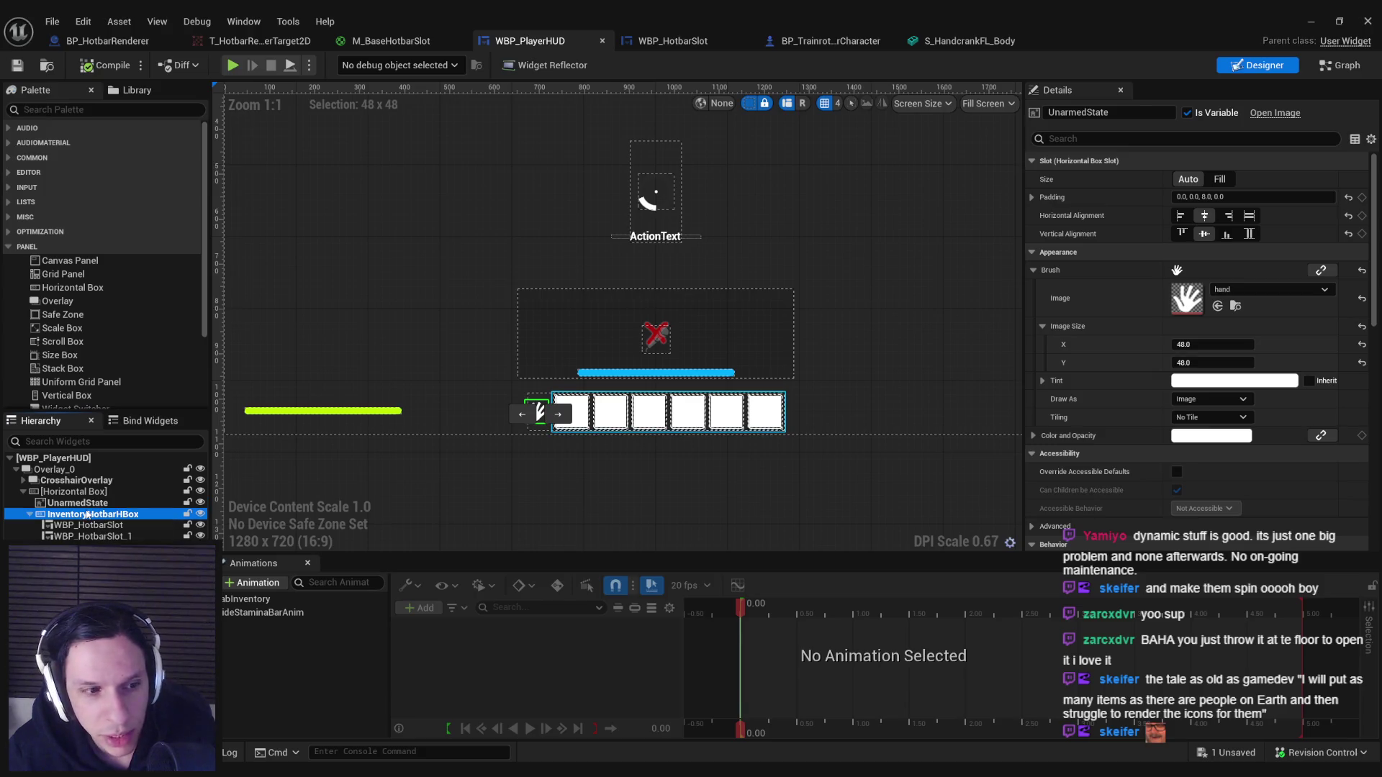
click(90, 526)
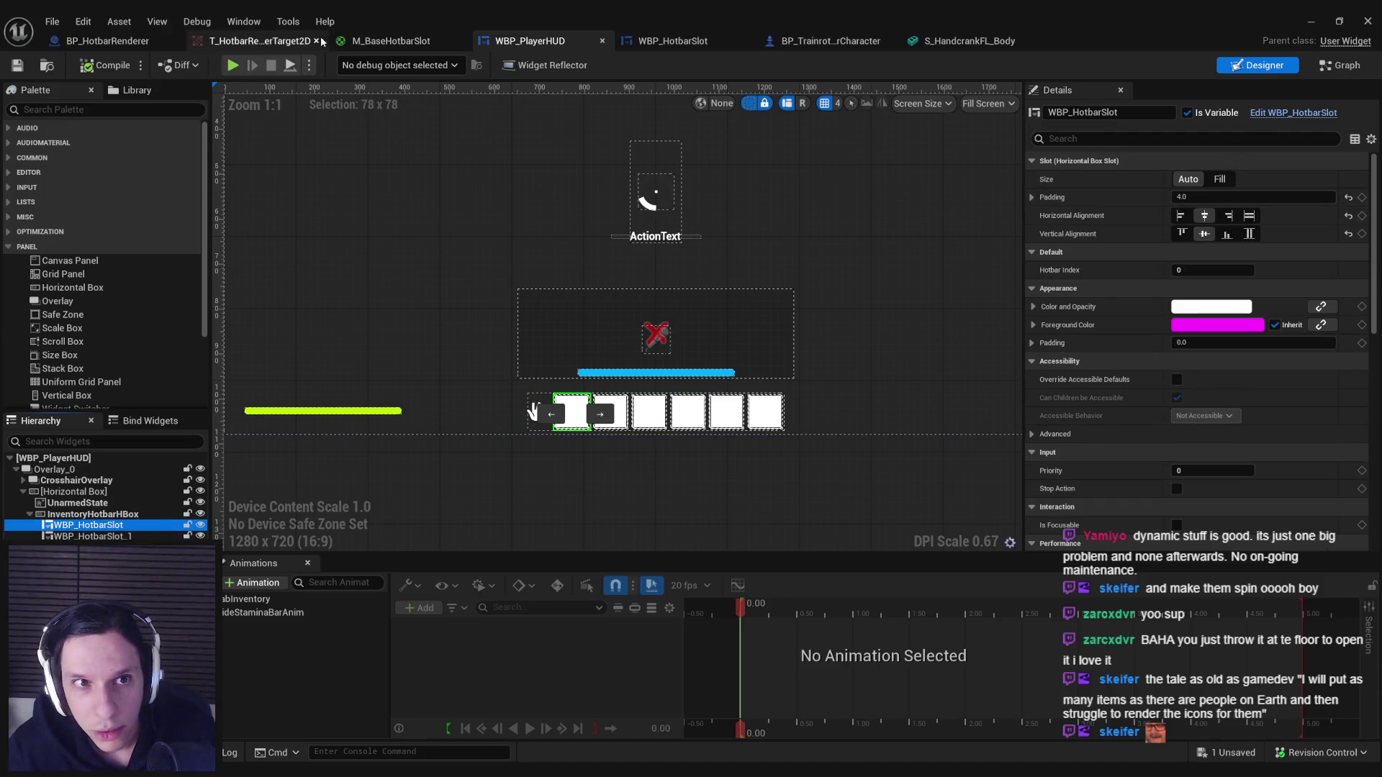
click(279, 44)
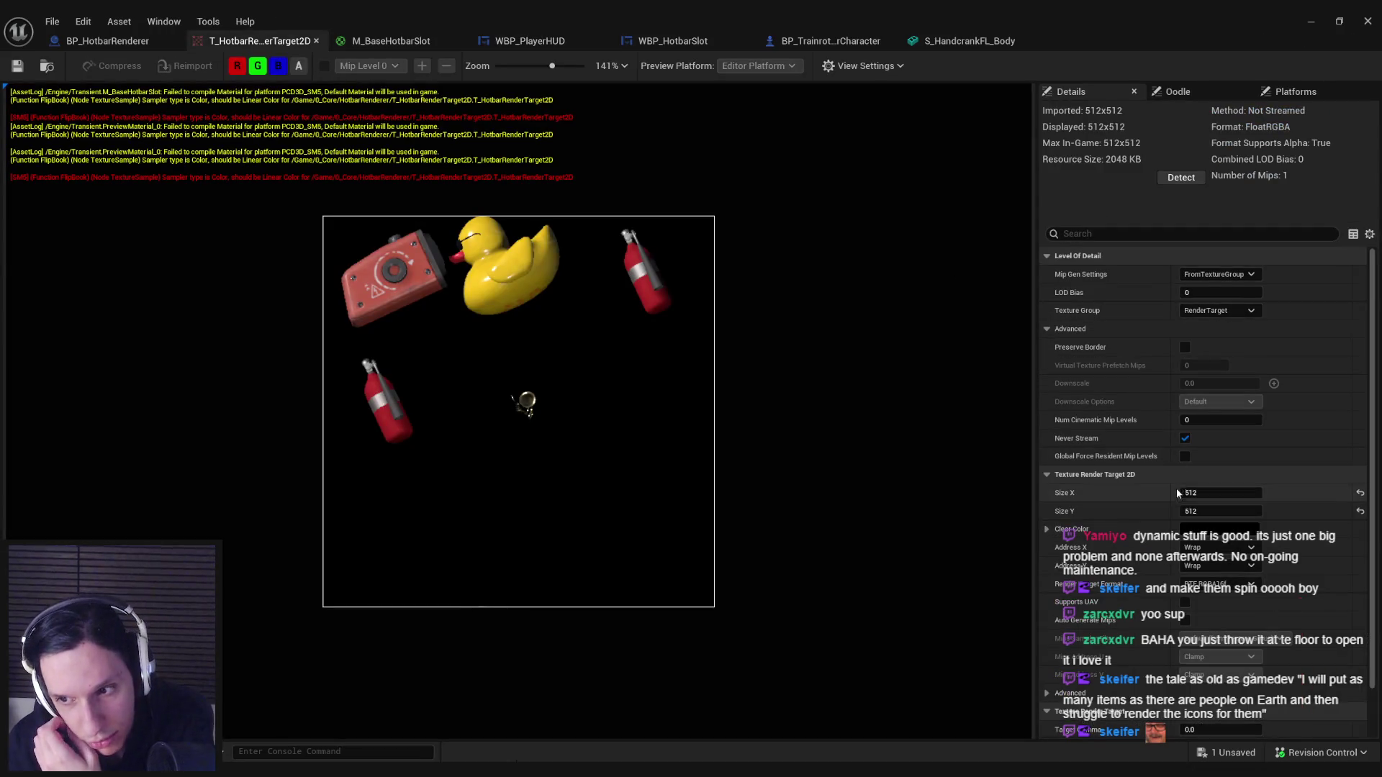
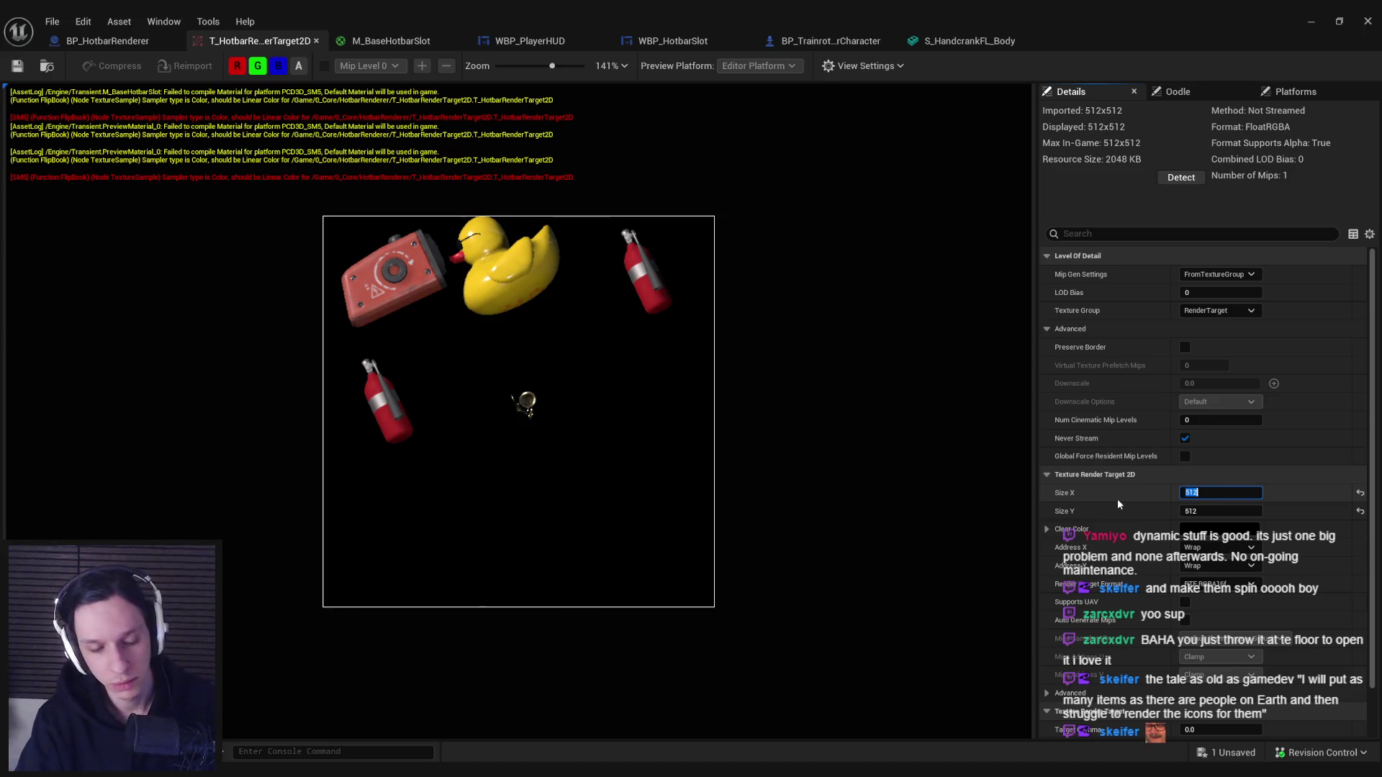
Resize the hotbar render target to 256×256, save it, and go back to the level.
text(256)
key(Tab)
text(256)
key(Return)
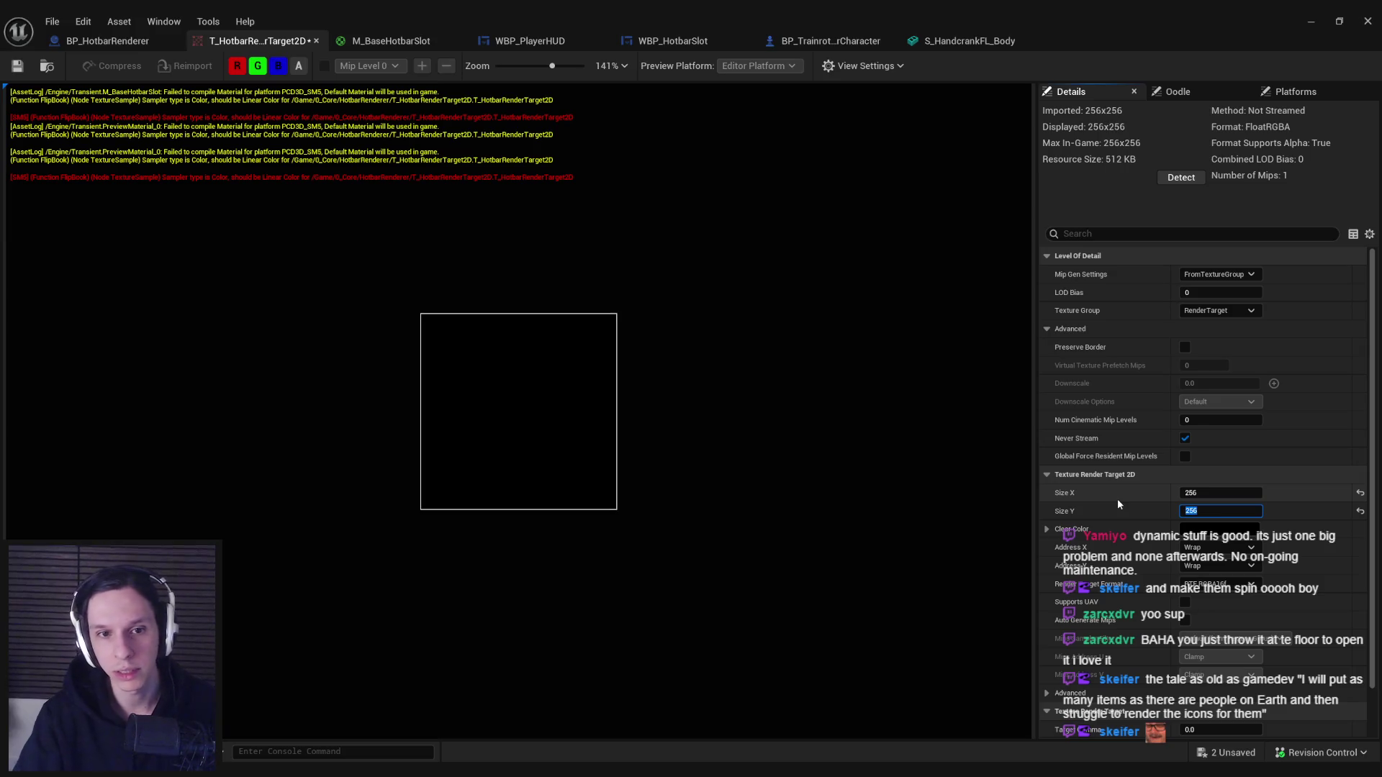
click(16, 67)
click(1311, 21)
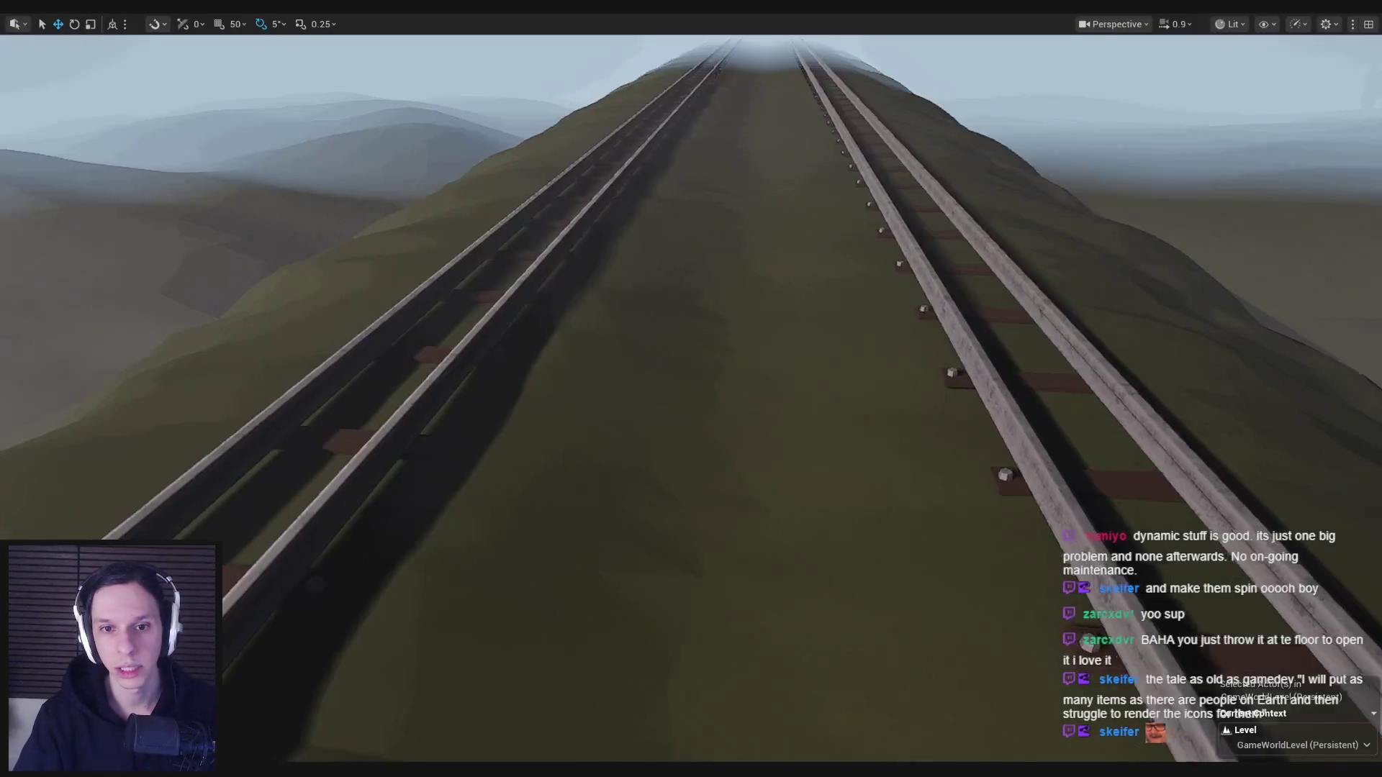
Start a play session and walk around the train cab past the radio and lockers.
key(w)
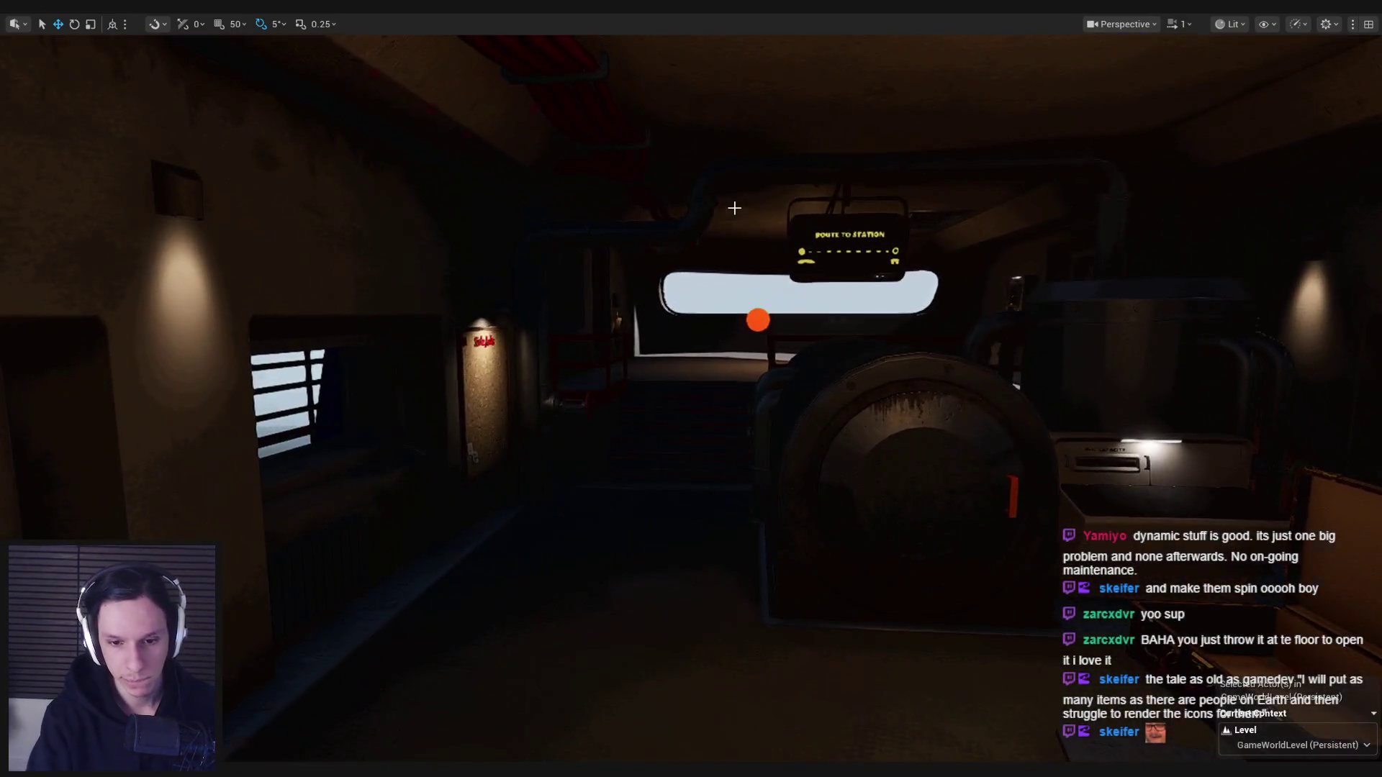
key(alt+p)
key(s)
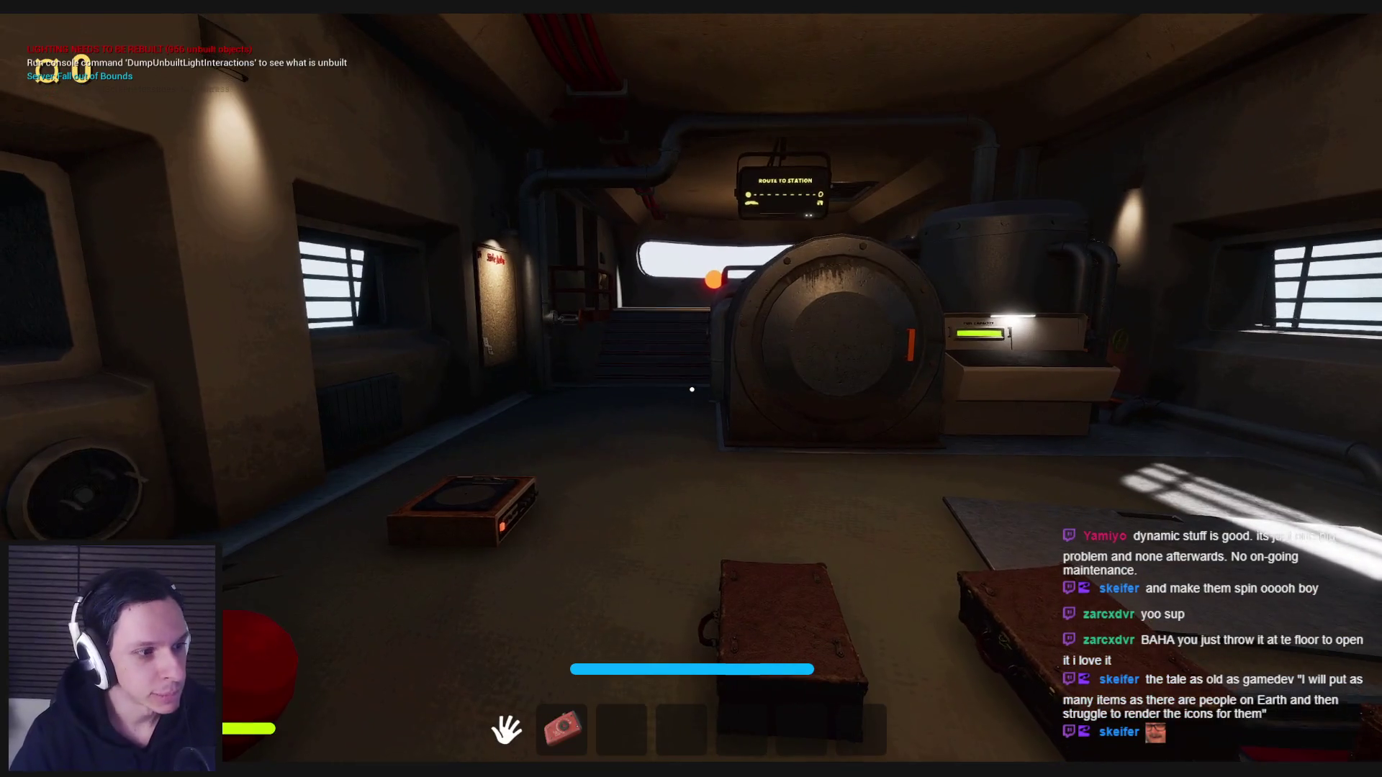
key(s)
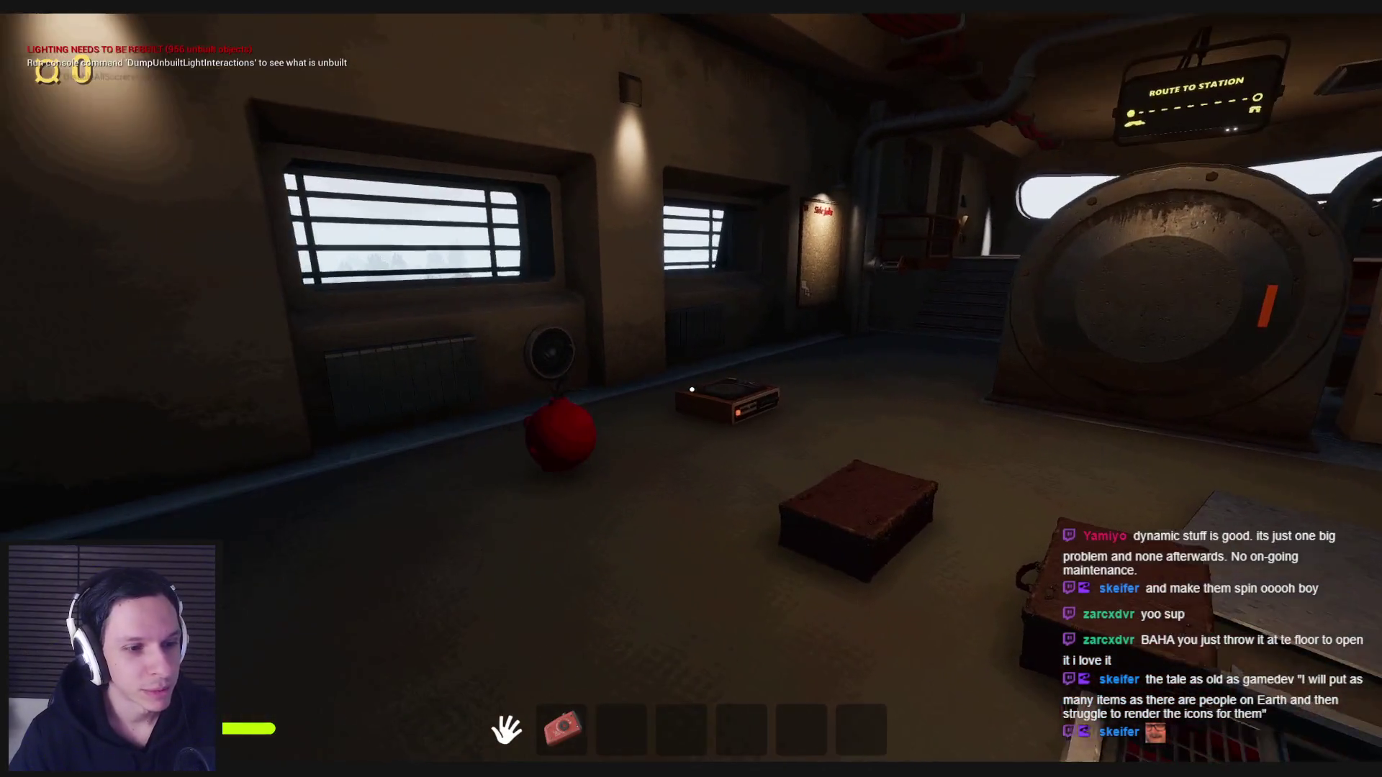
key(w)
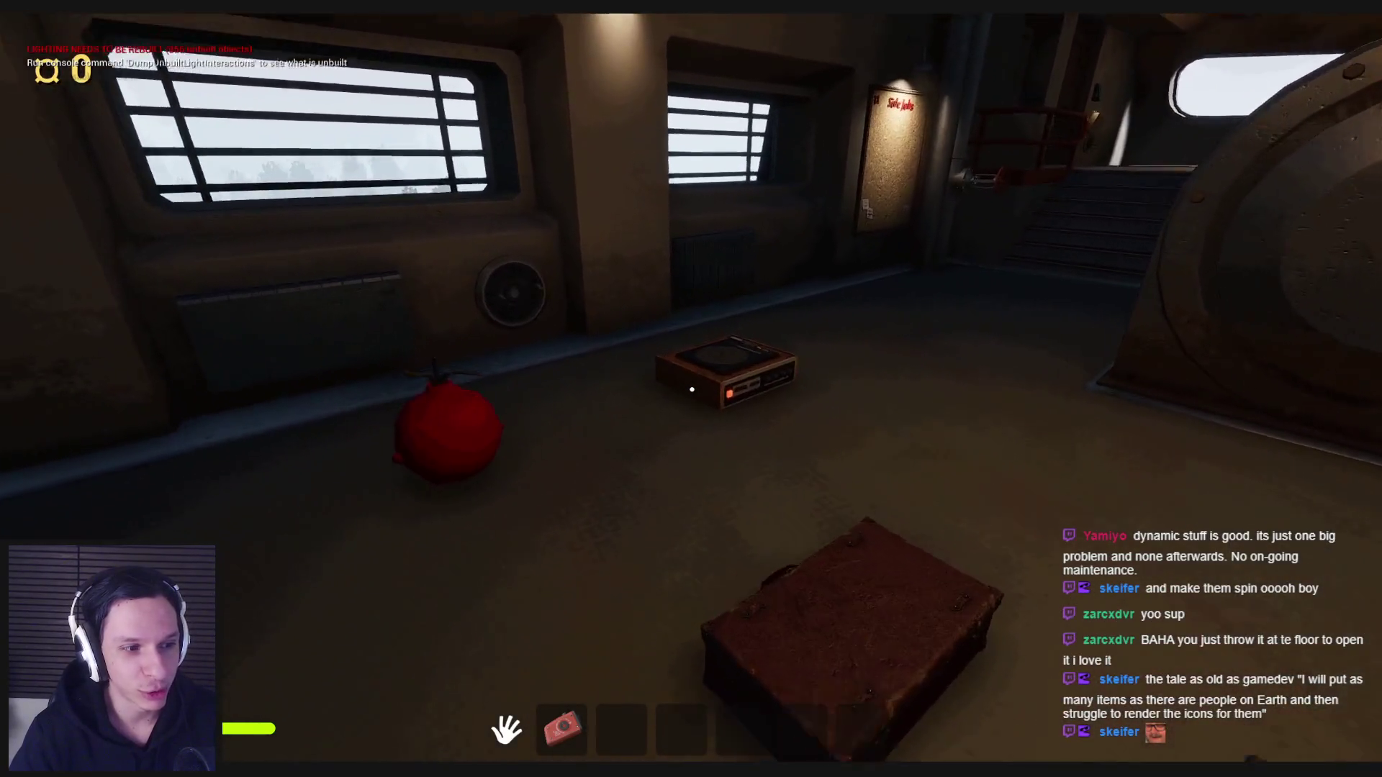
key(w)
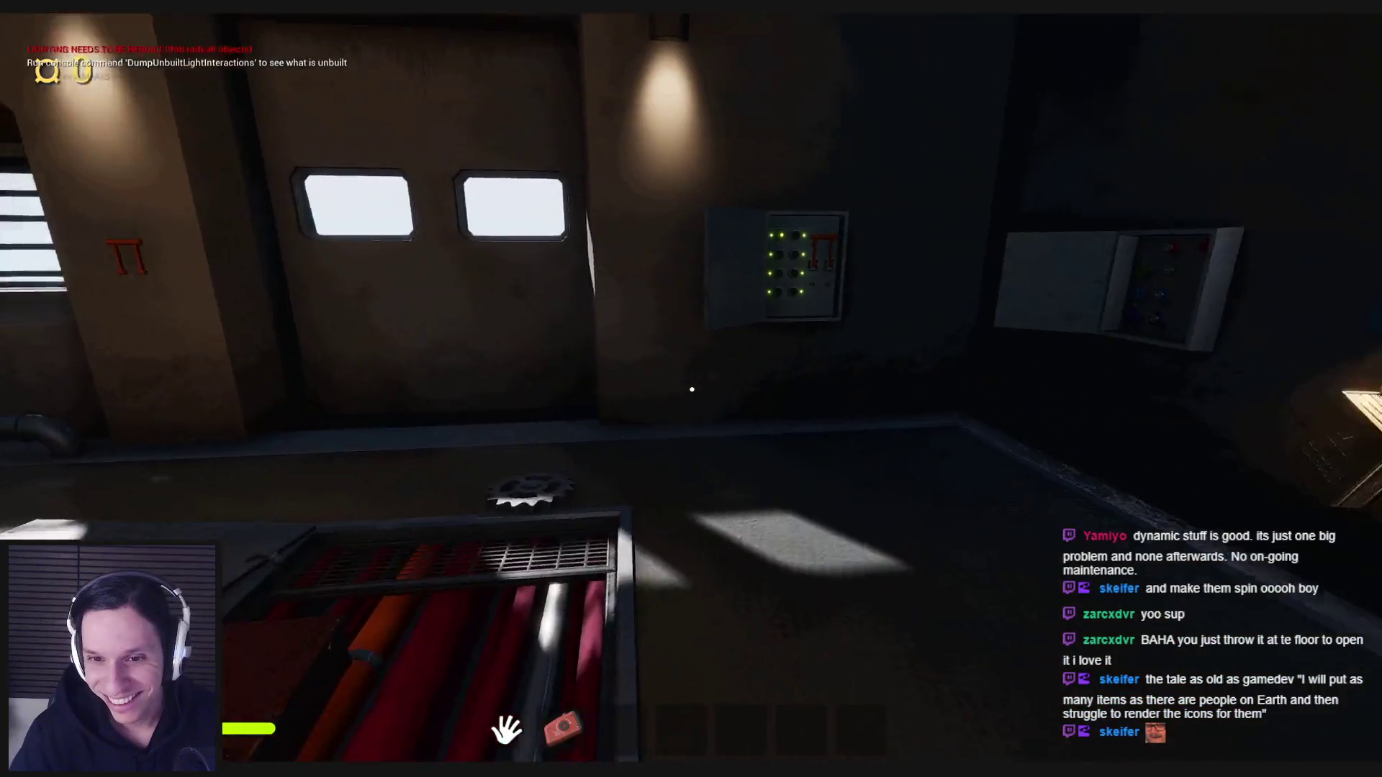
key(w)
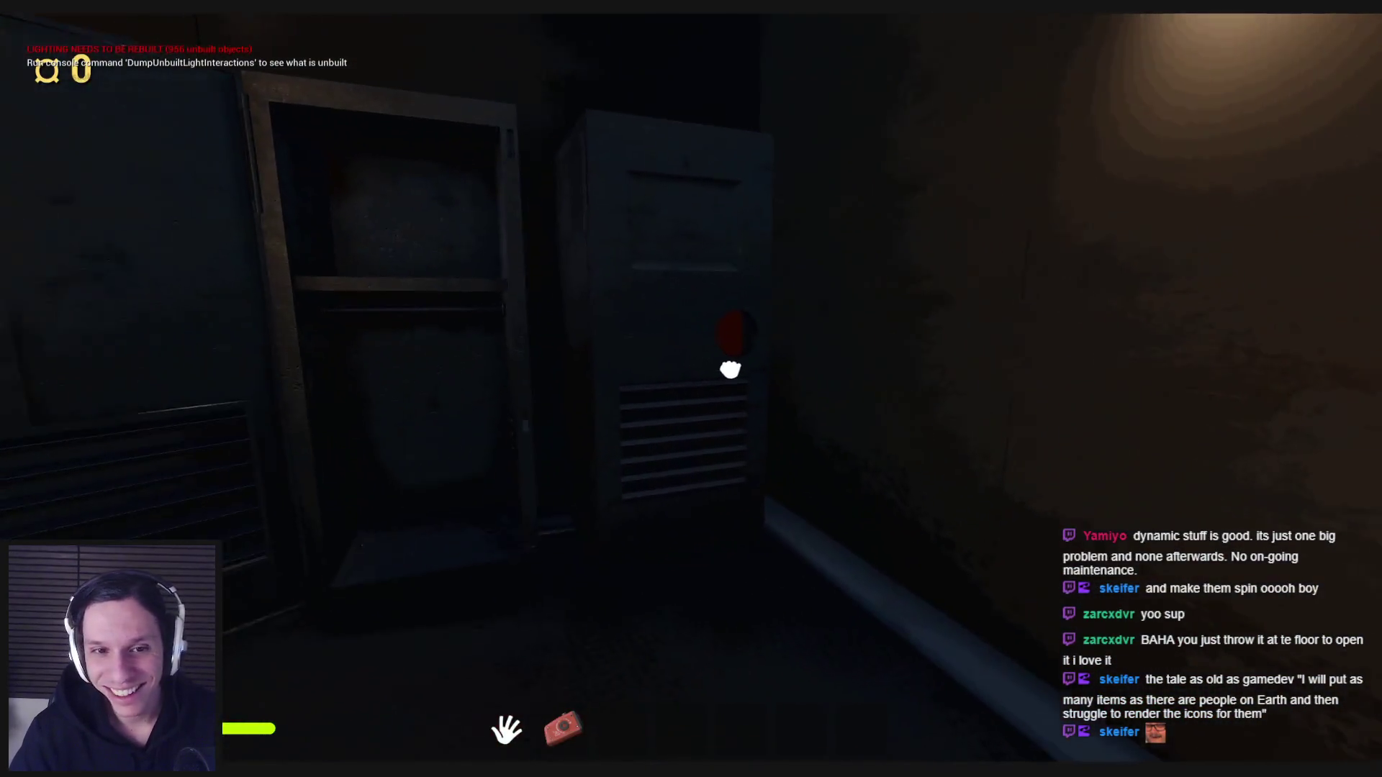
Walk from the cab through the door into the corridor and grated catwalk tunnel.
key(w)
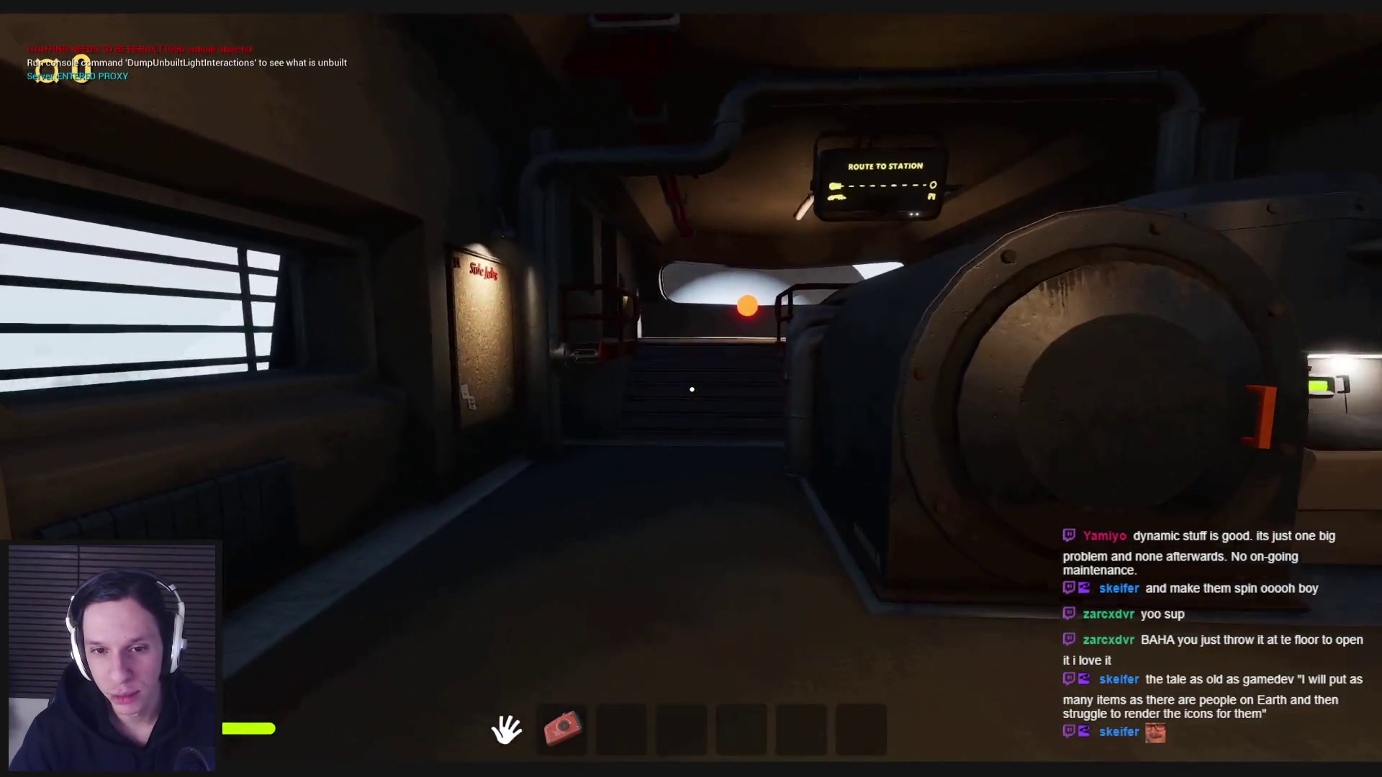
key(w)
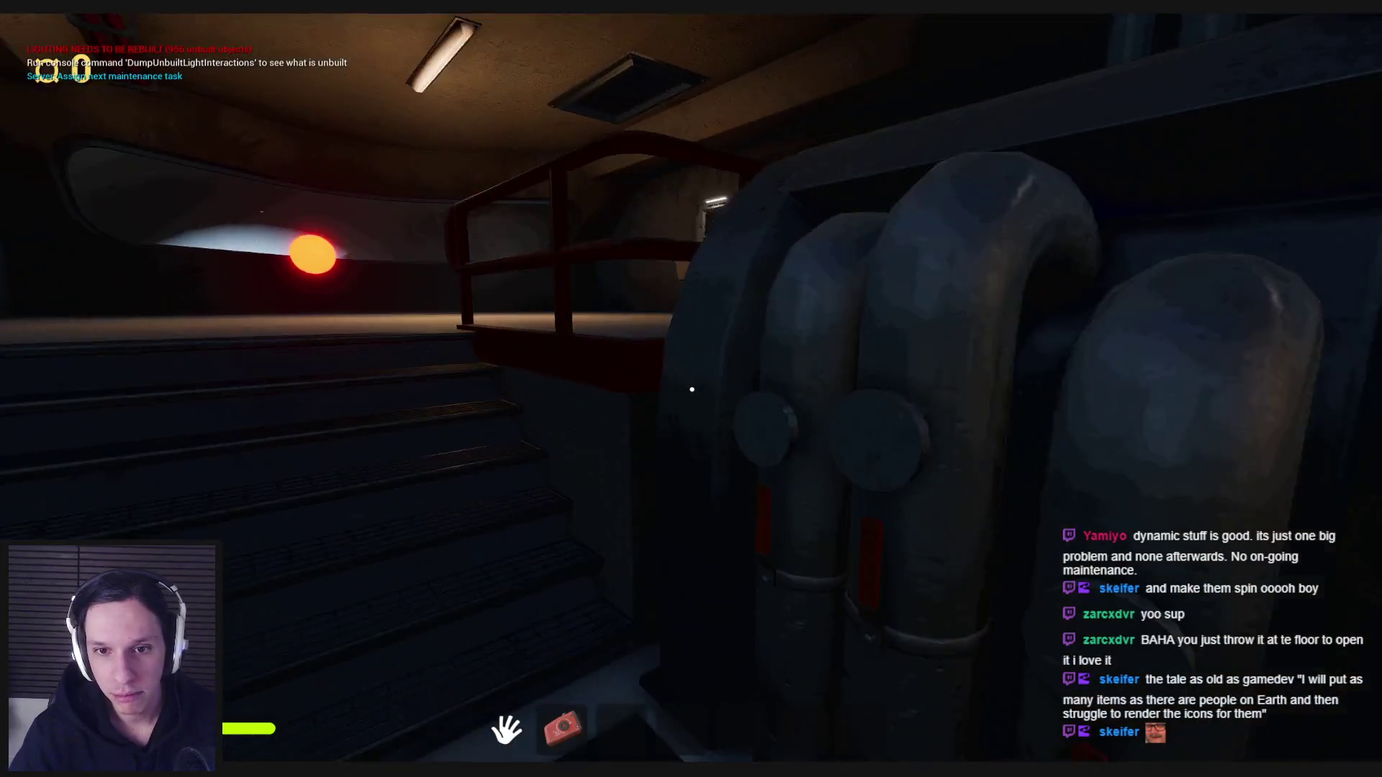
key(w)
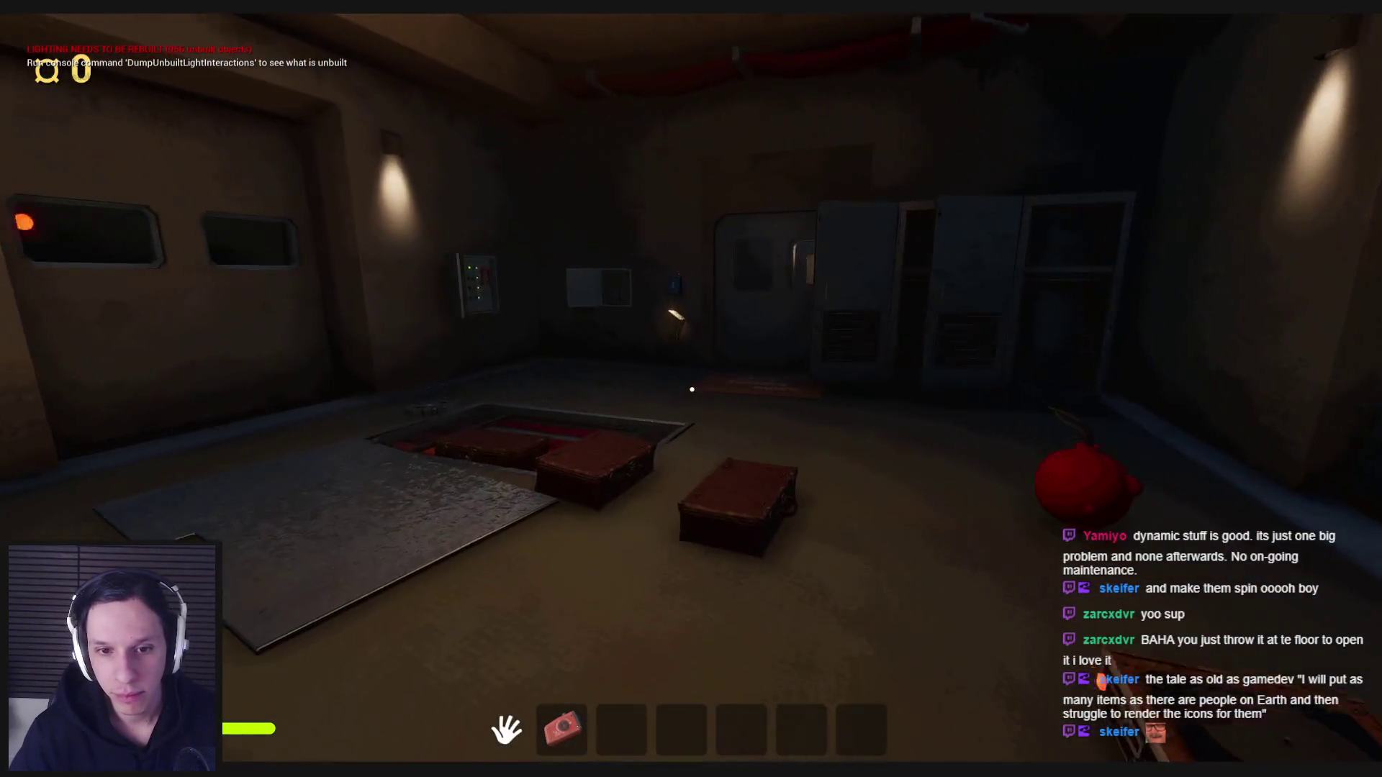
key(w)
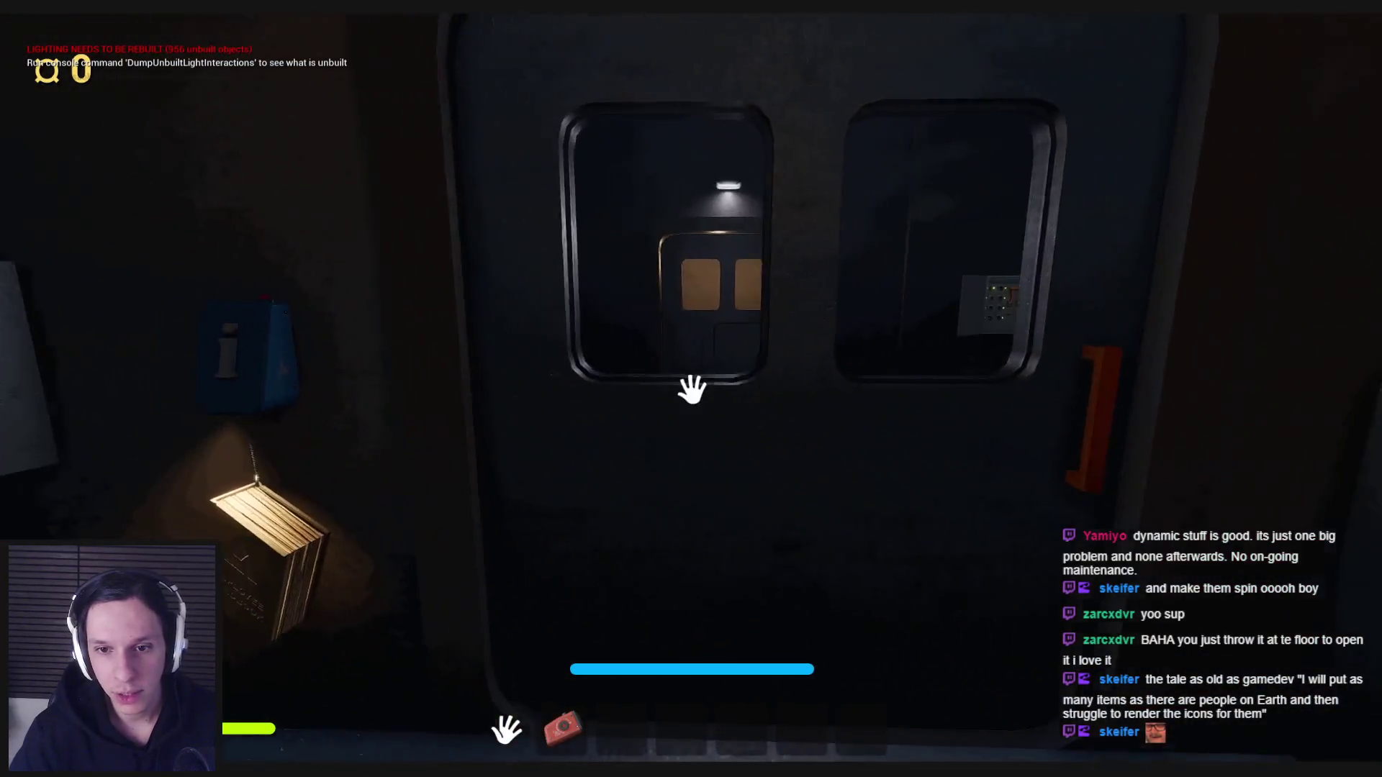
key(w)
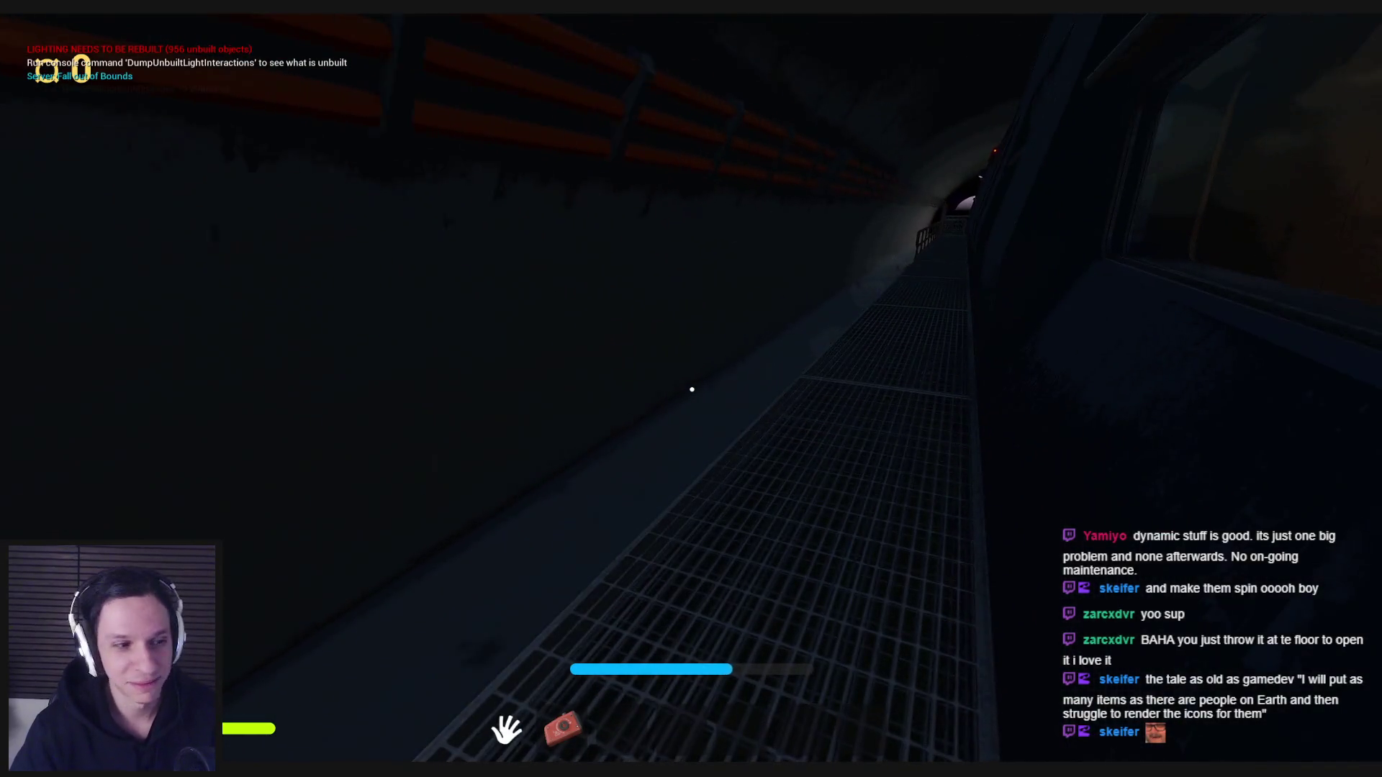
key(w)
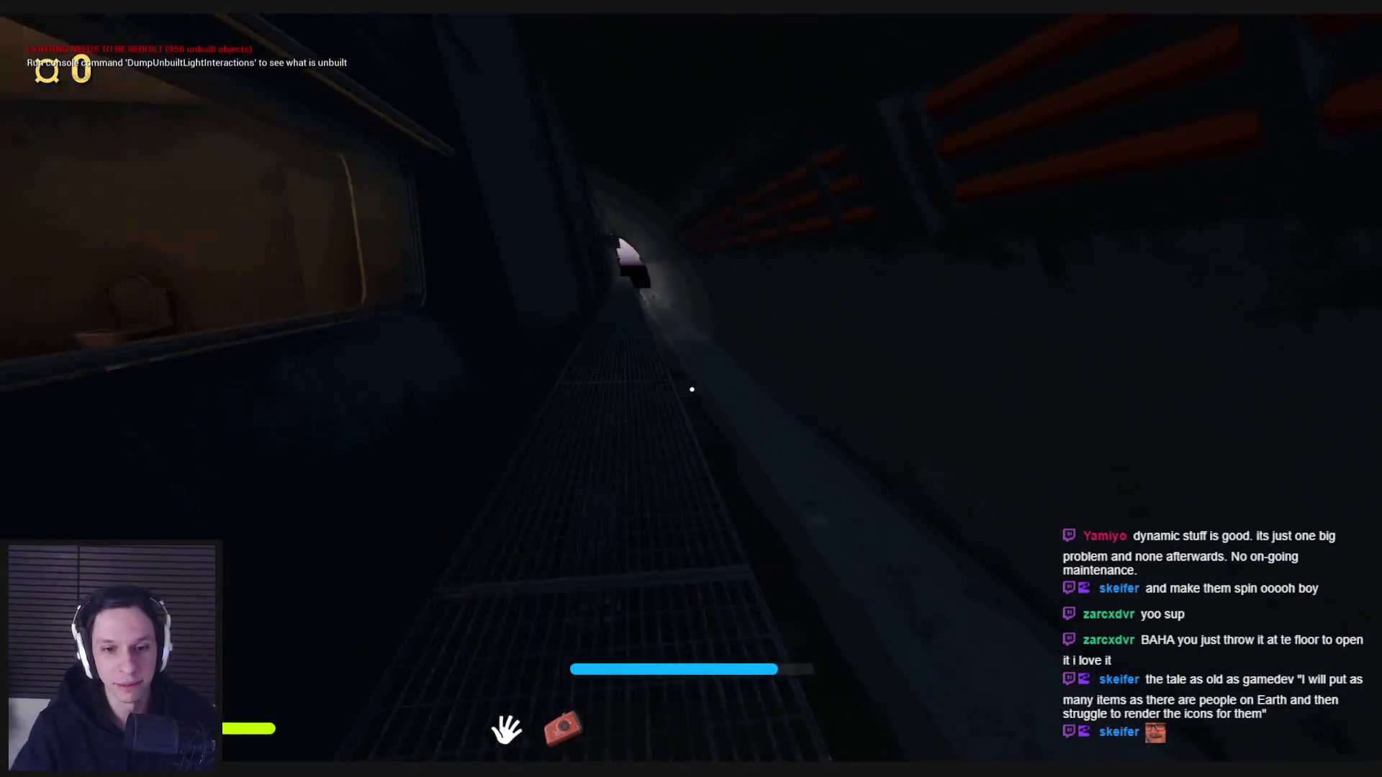
Switch on the slot 2 flashlight and take the red cabinet item into the hotbar.
key(2)
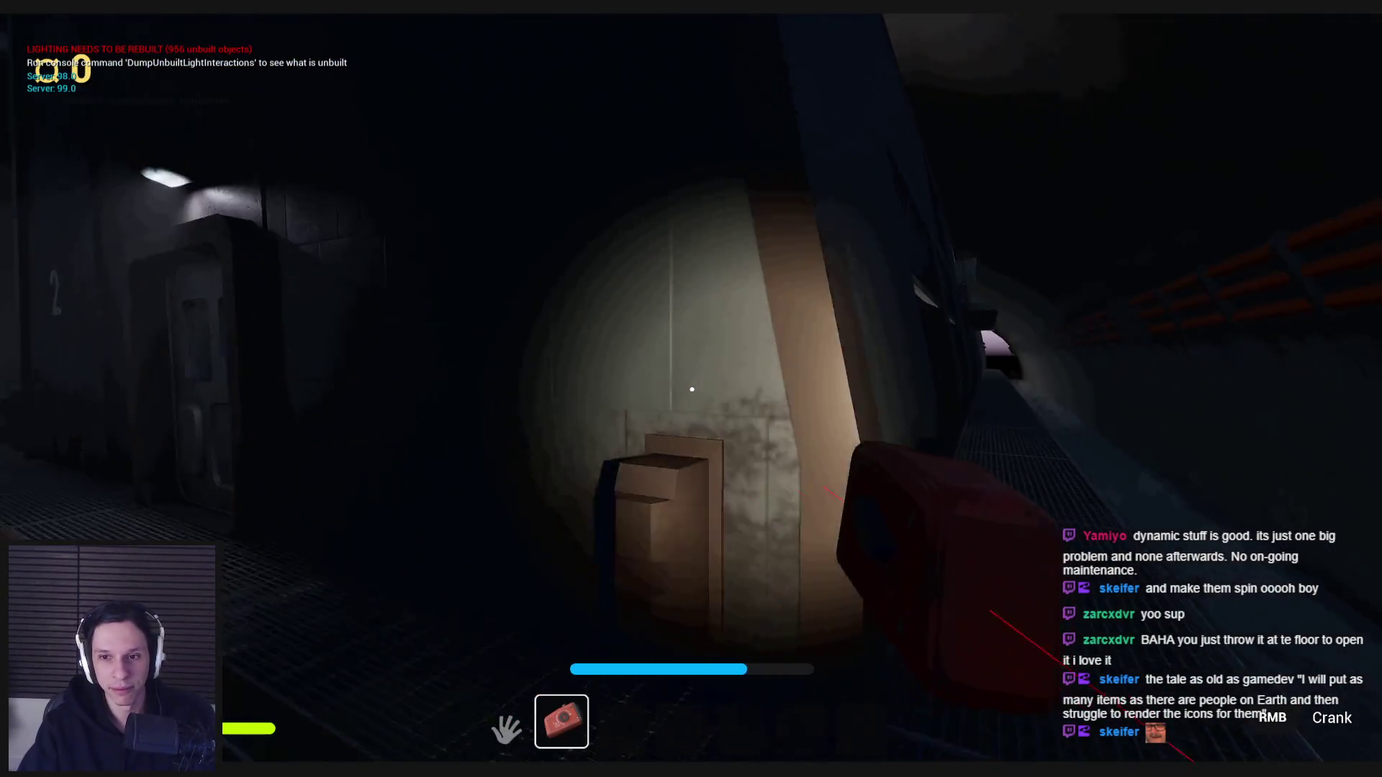
key(w)
key(e)
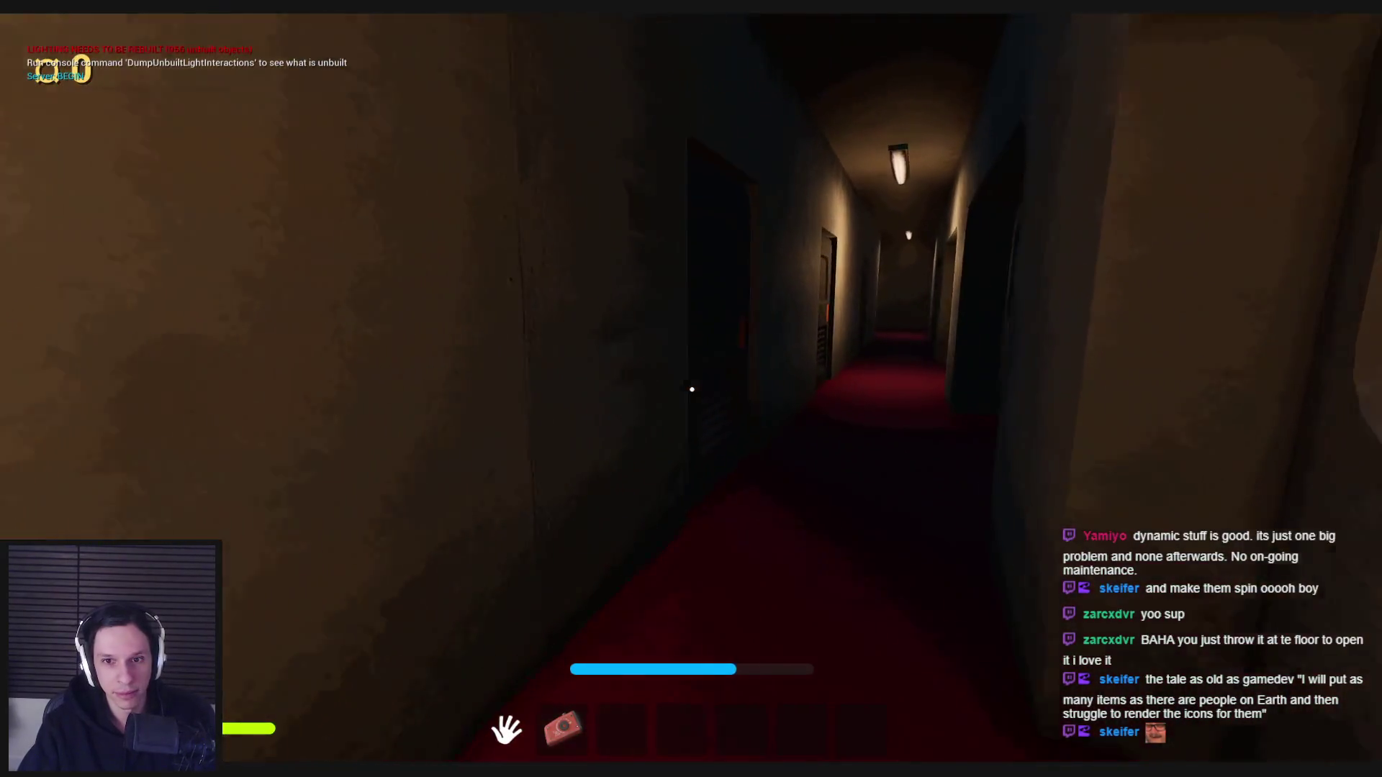
key(w)
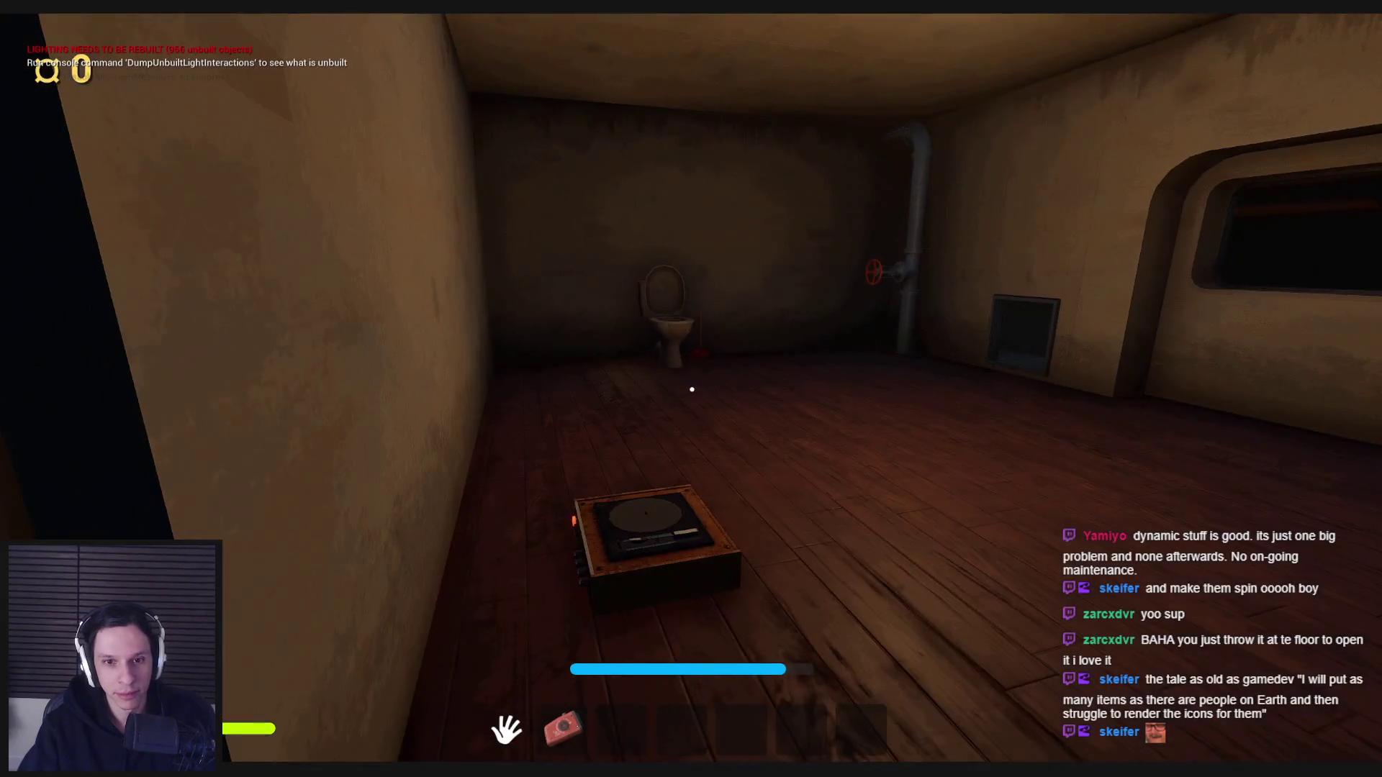
key(e)
key(e)
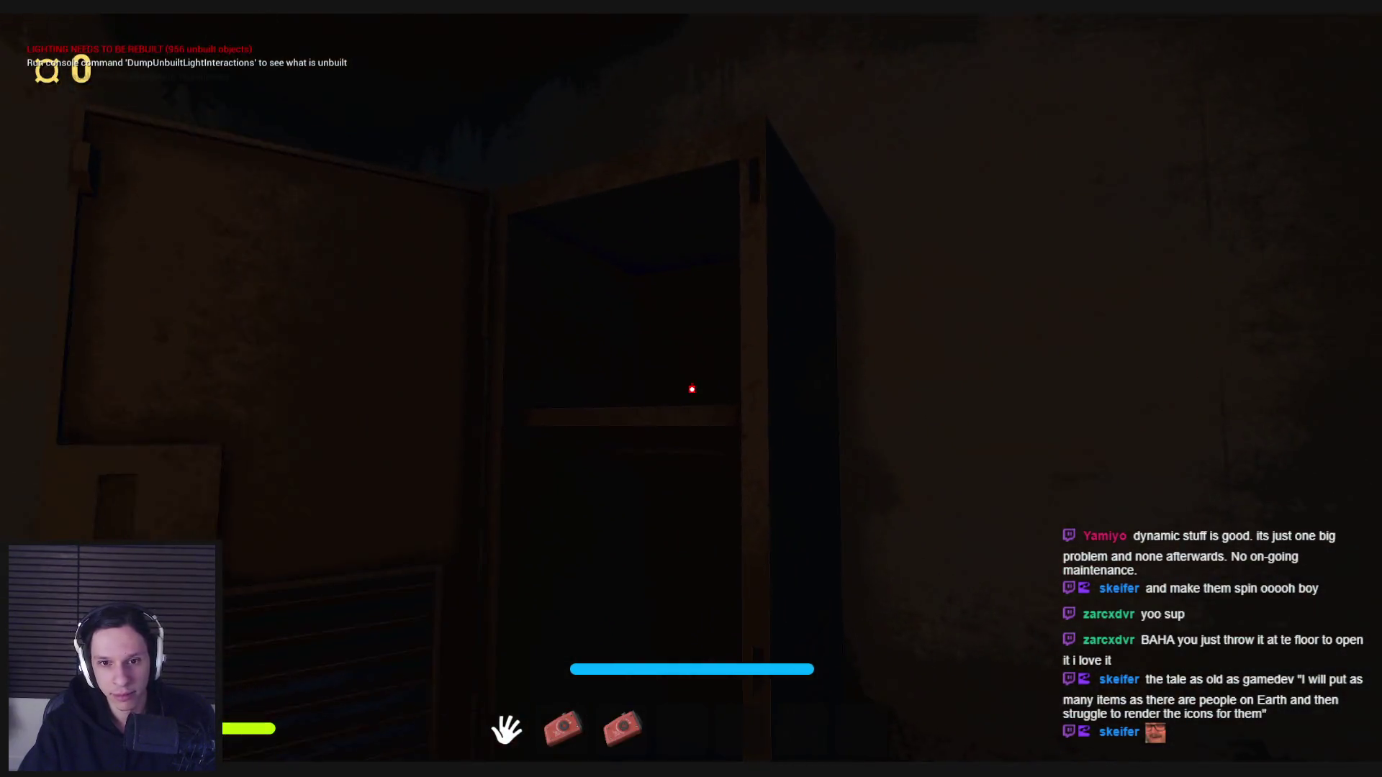
key(w)
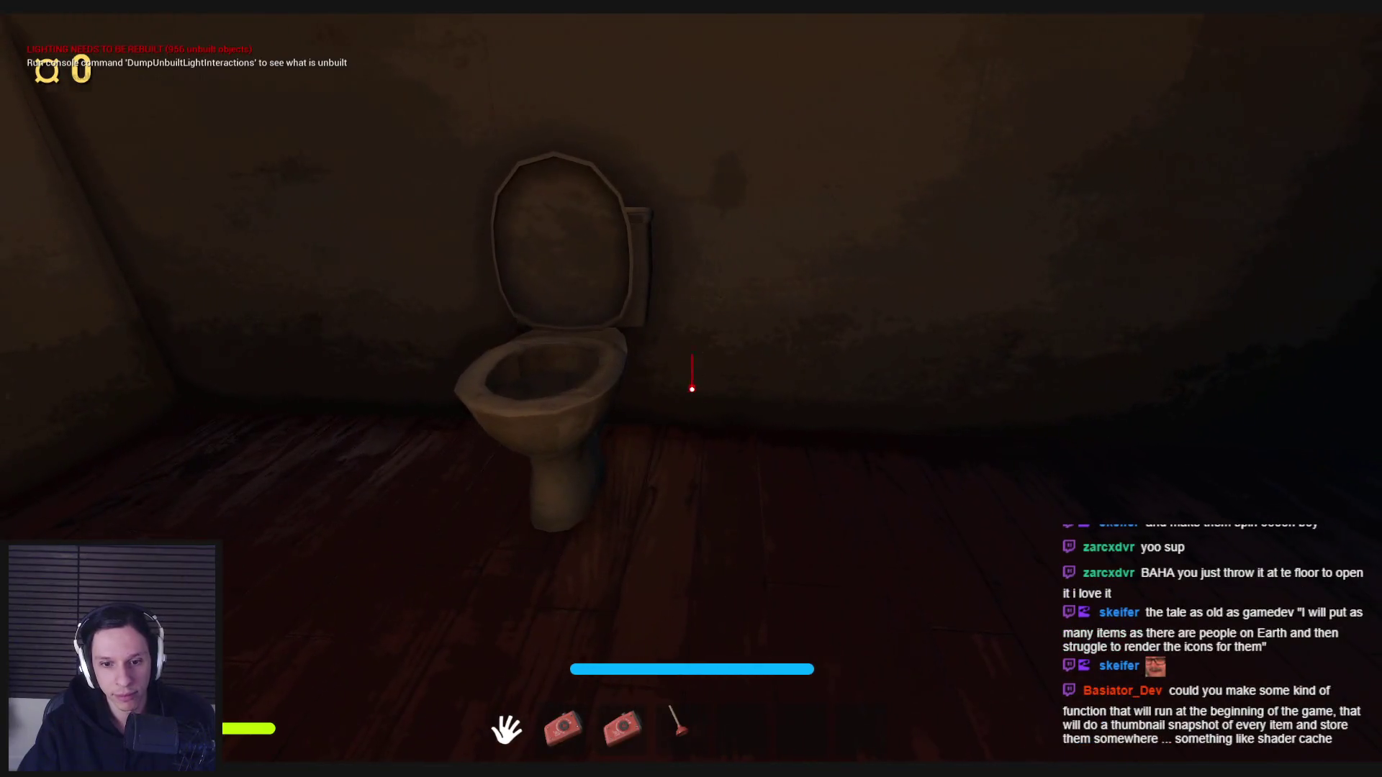
Walk from the dark room along the corridor through the metal door into the office.
key(w)
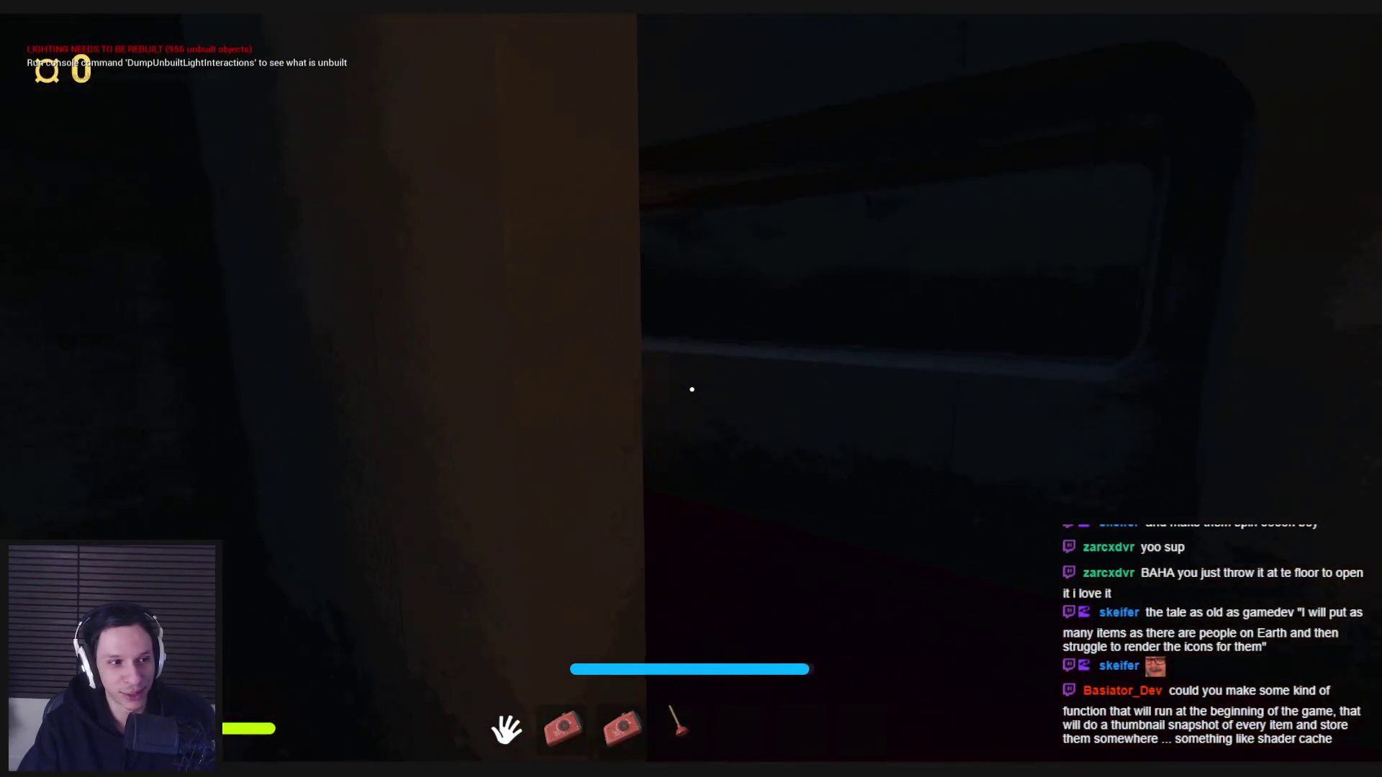
key(w)
key(e)
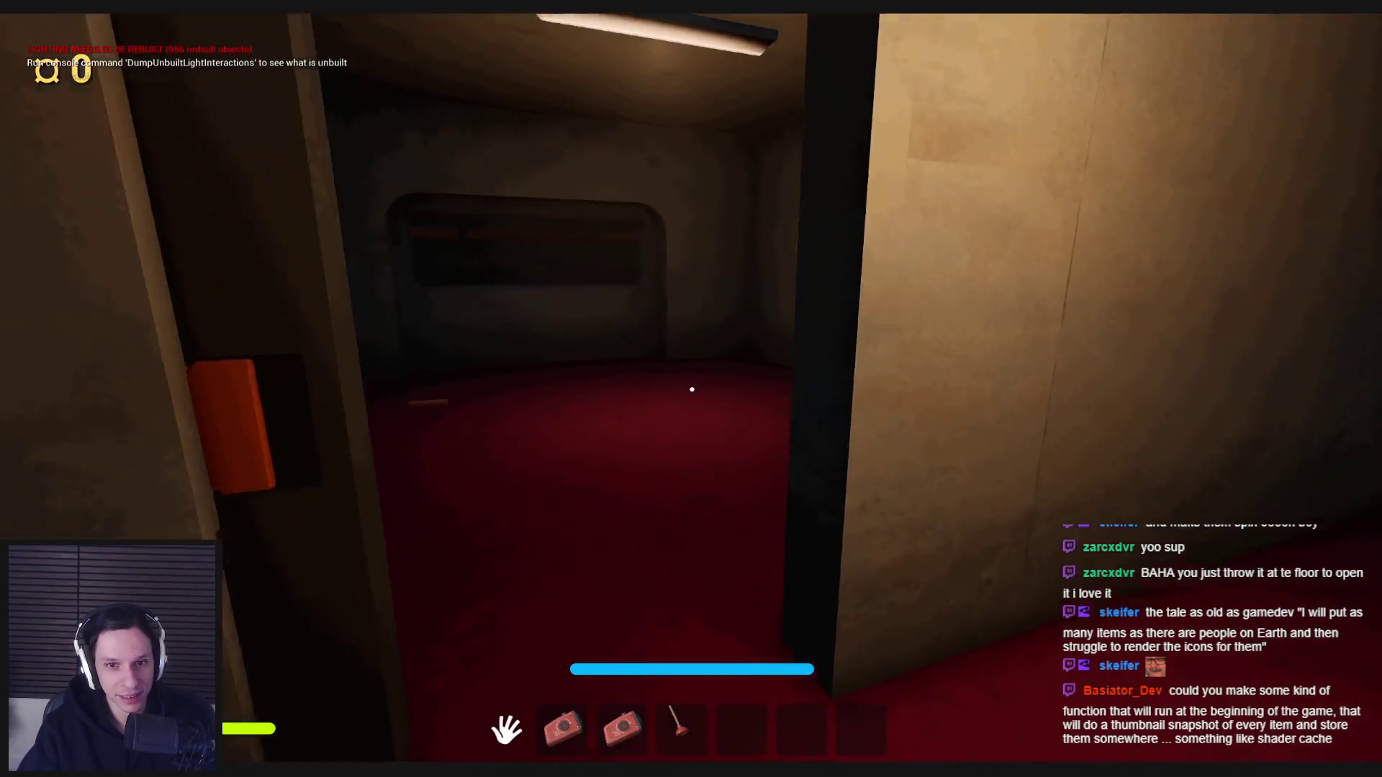
key(e)
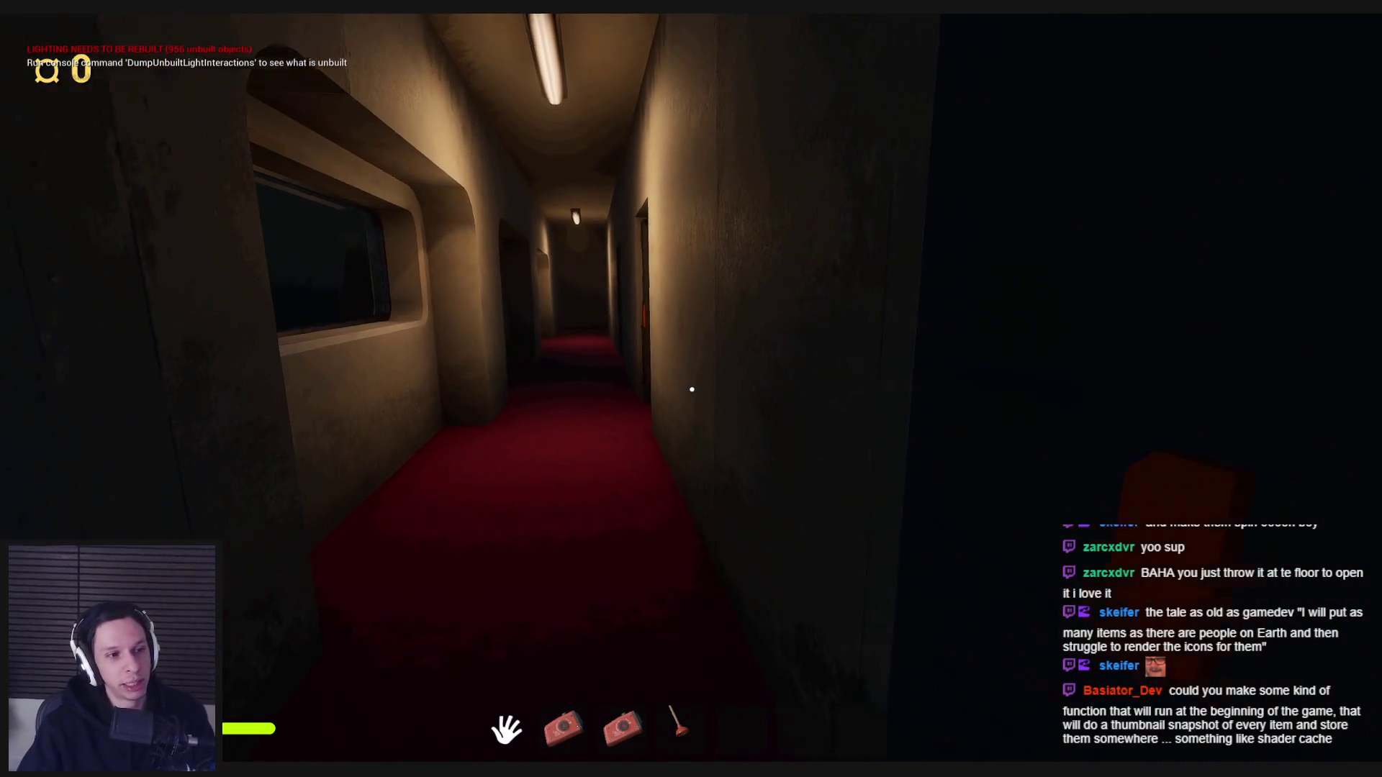
click(692, 389)
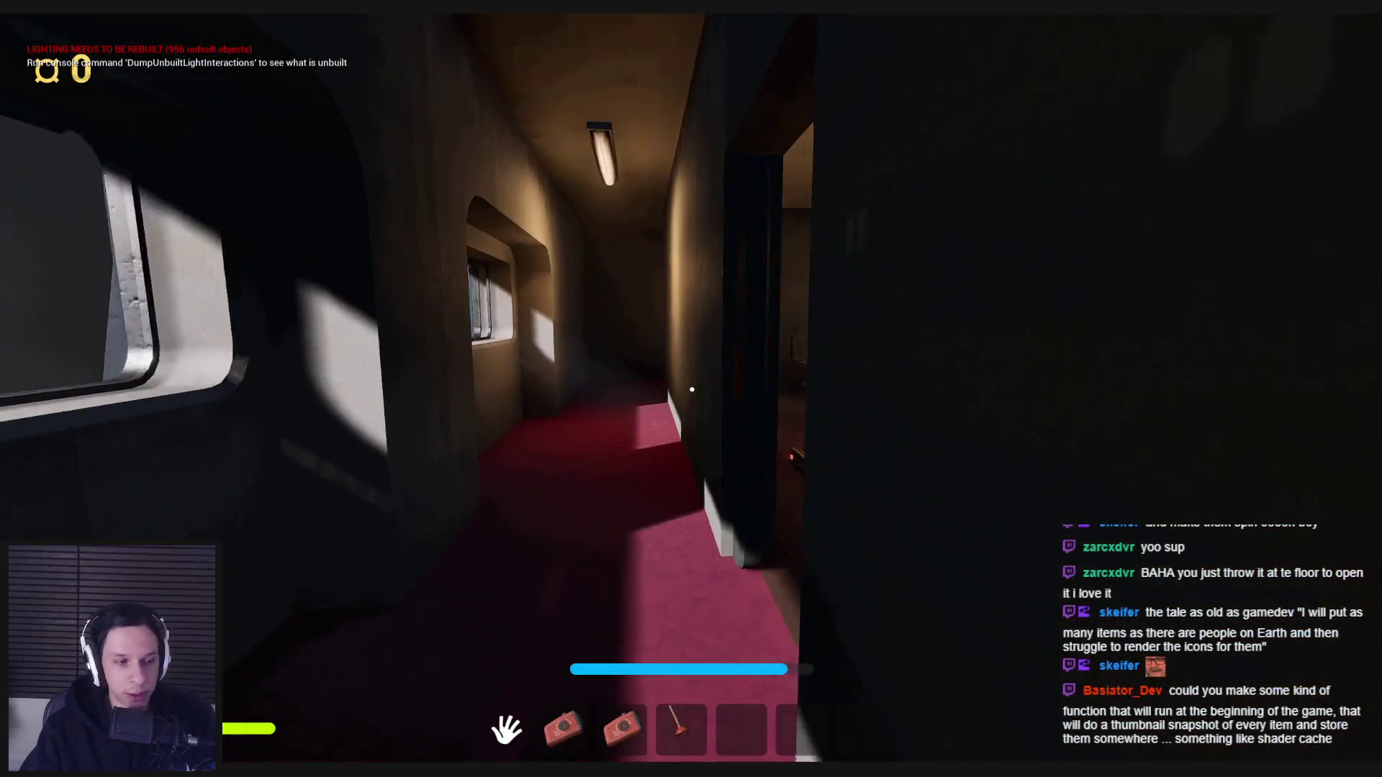
key(w)
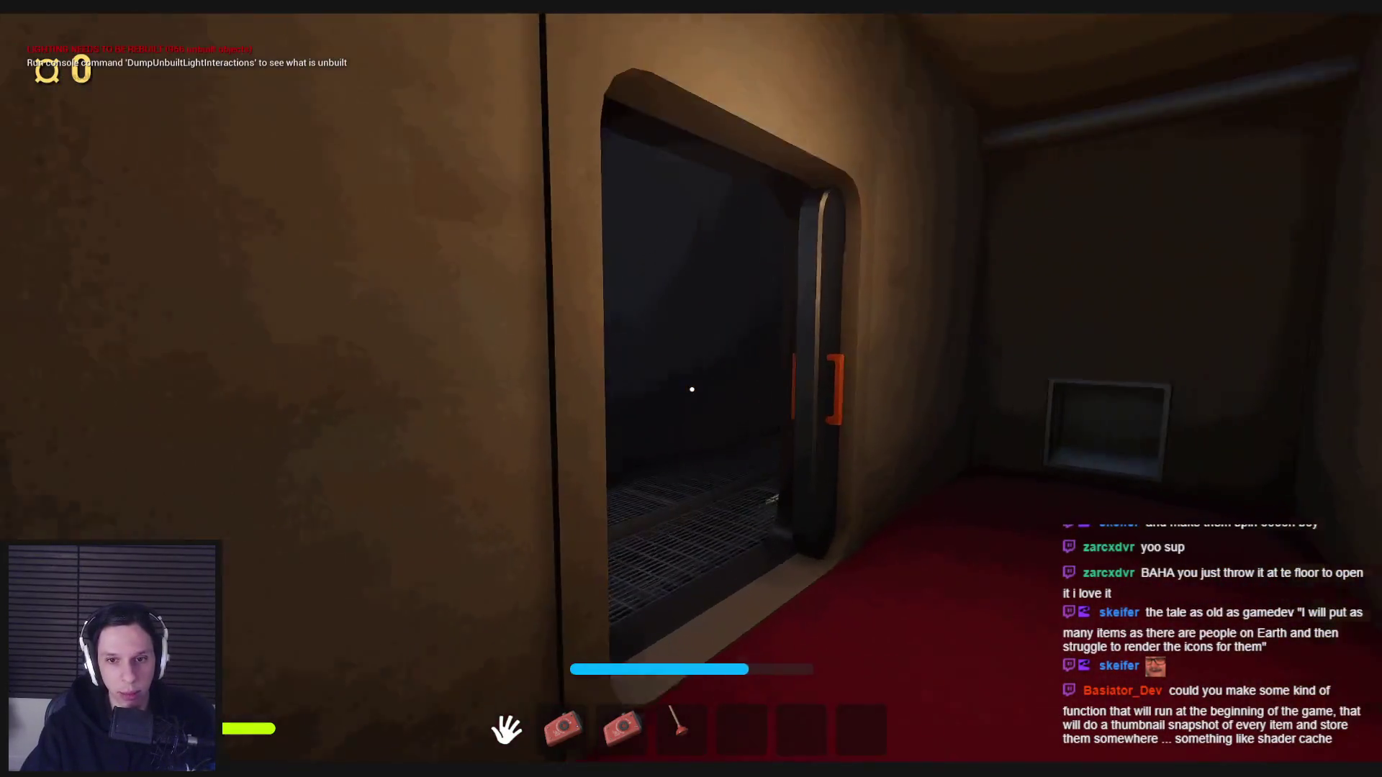
key(w)
key(w)
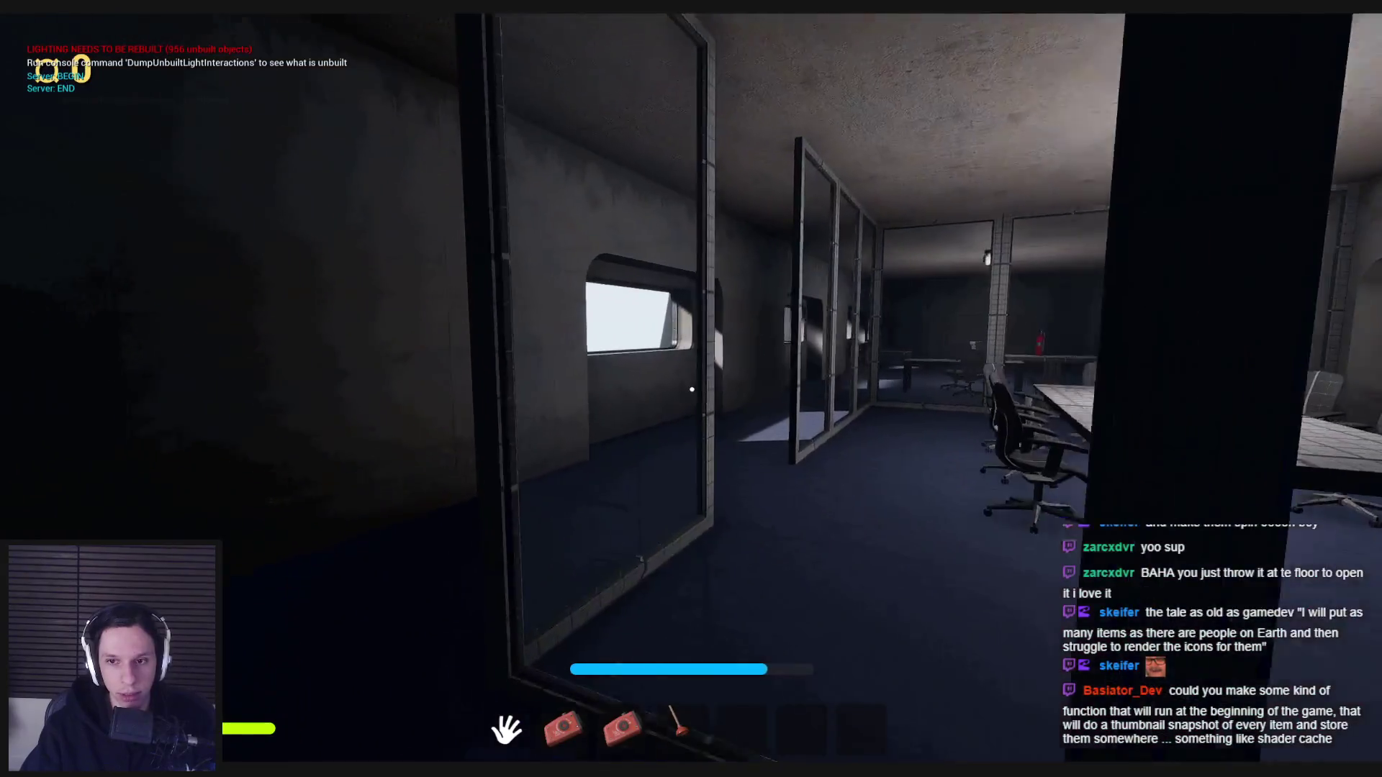
key(w)
Select the plunger in slot 4 and pick up the air horn from the conference table.
key(4)
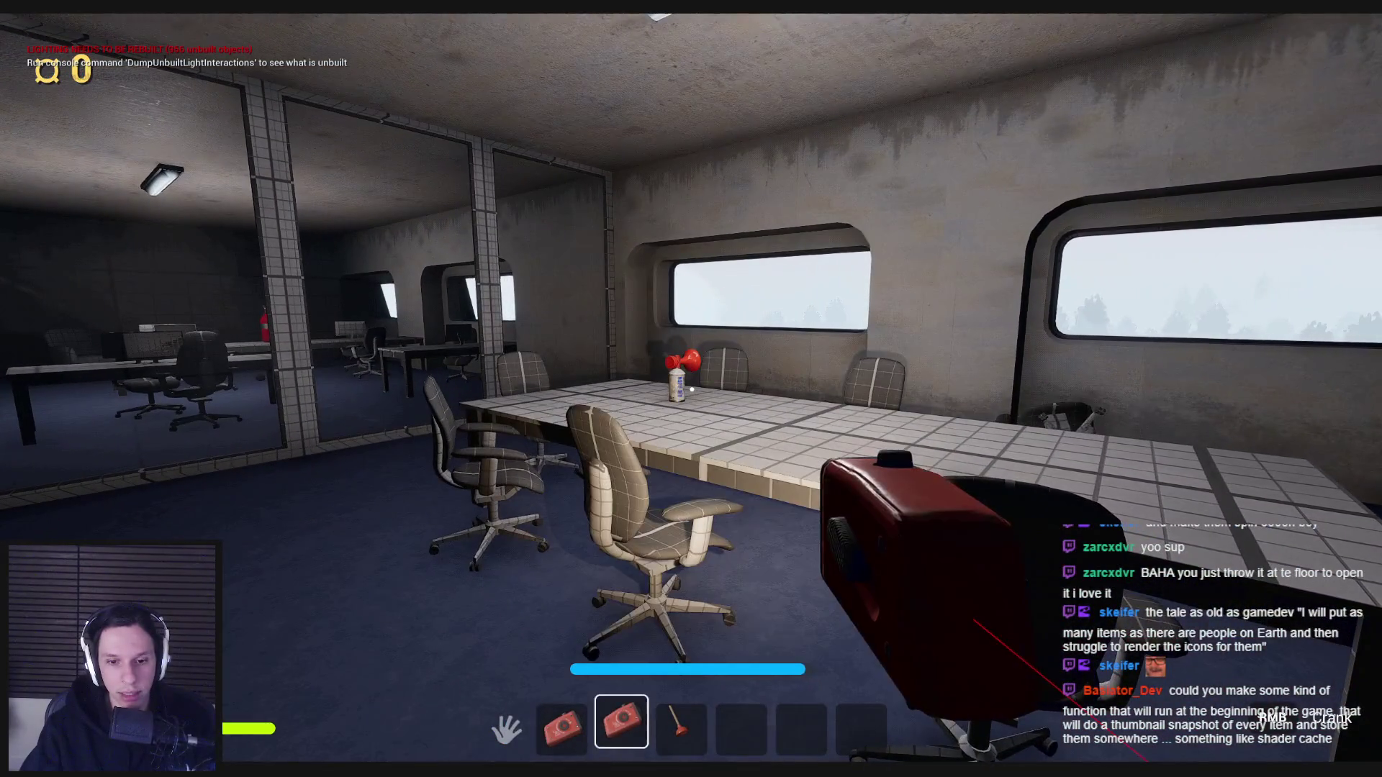
key(d)
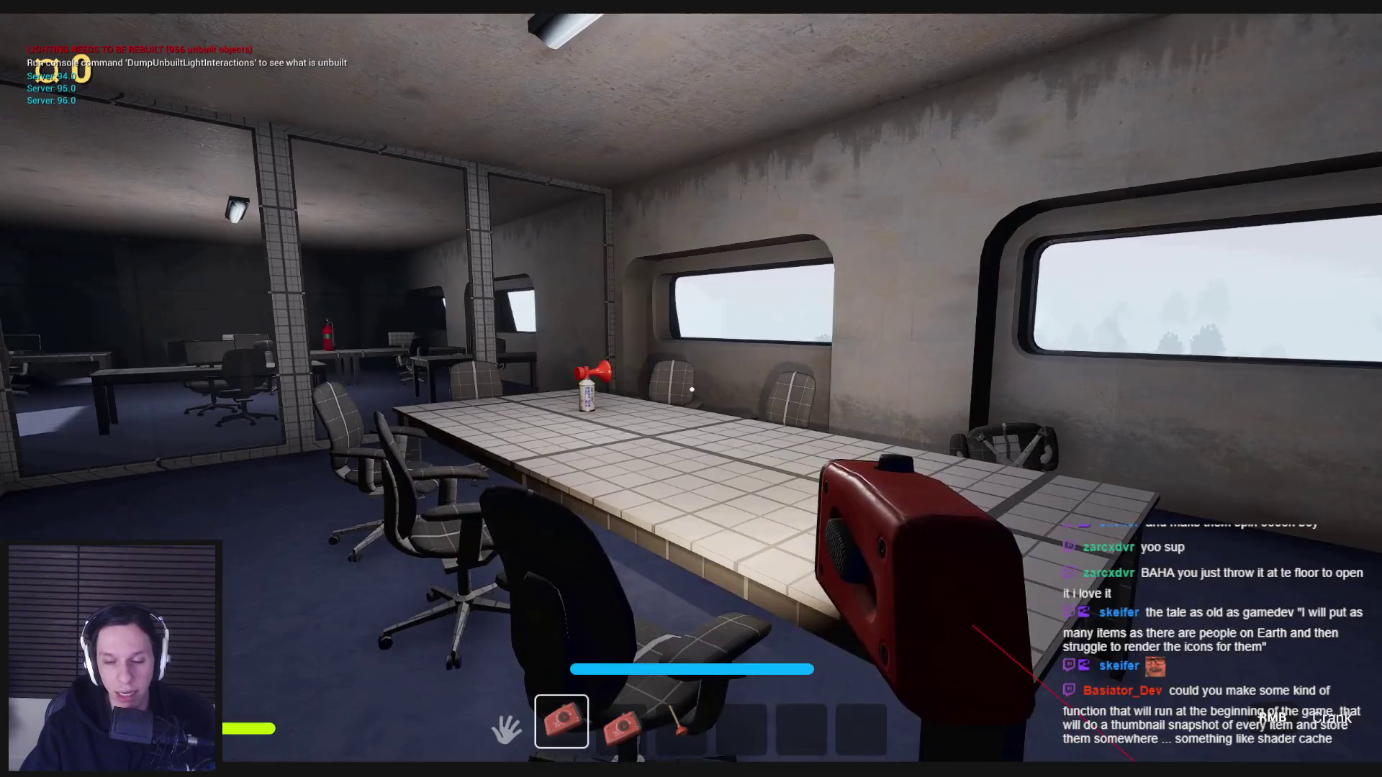
key(w)
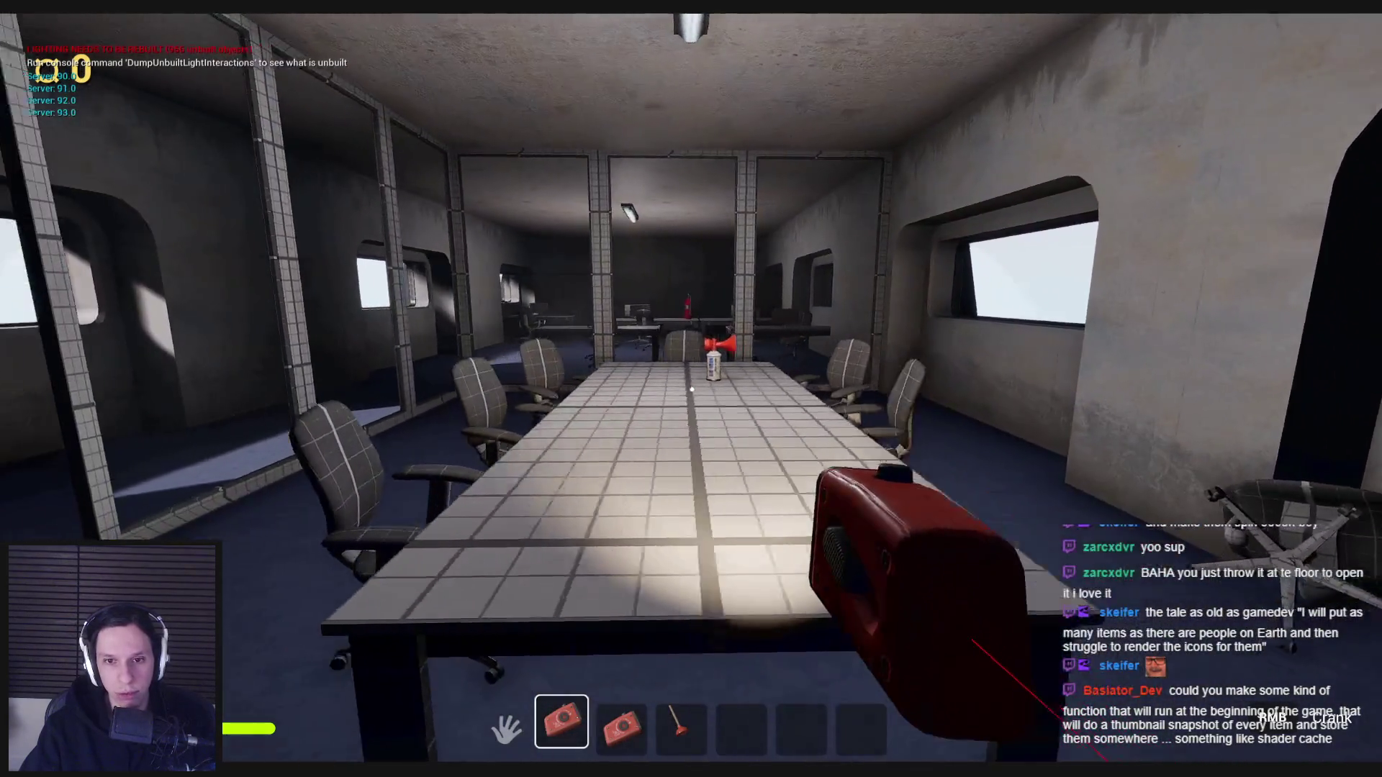
key(e)
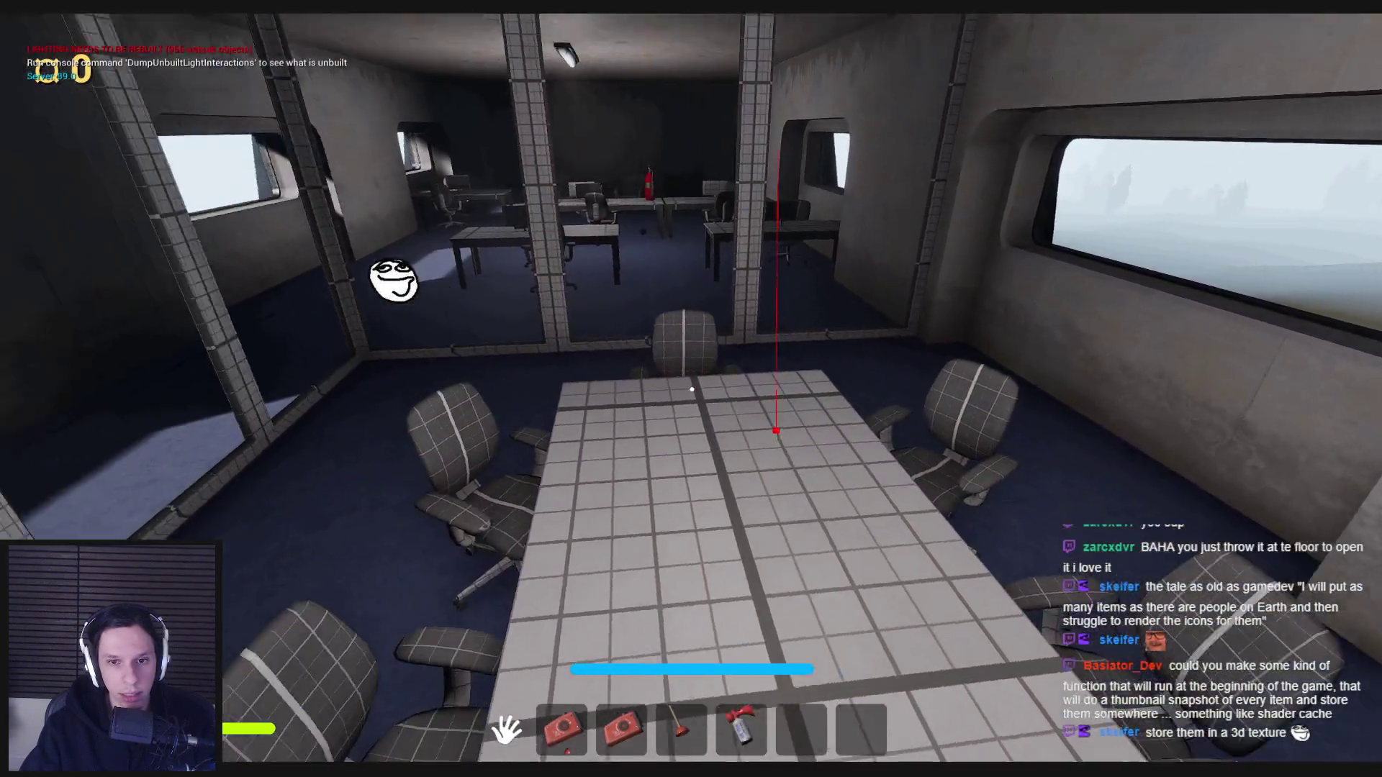
key(a)
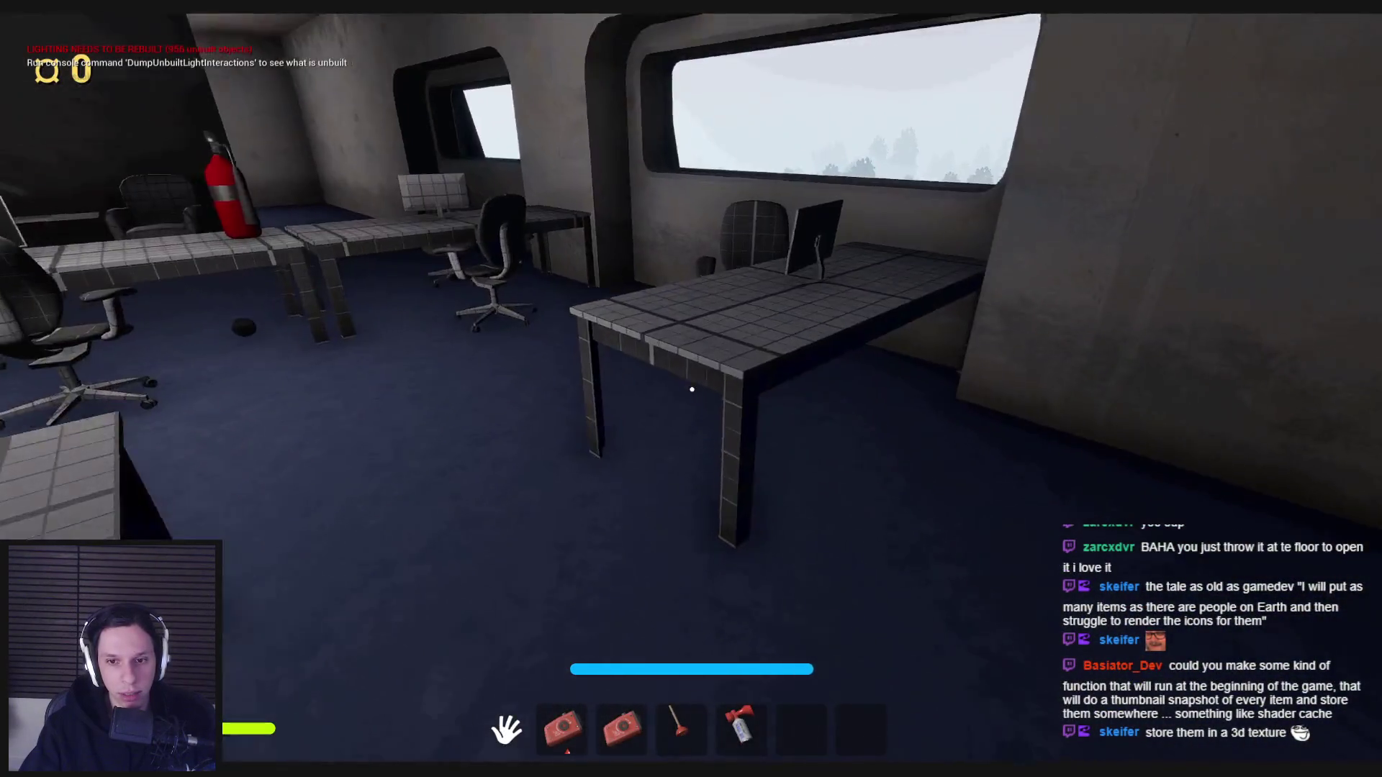
key(w)
Look around the desks, briefly equip the air horn, then stop the play session.
key(s)
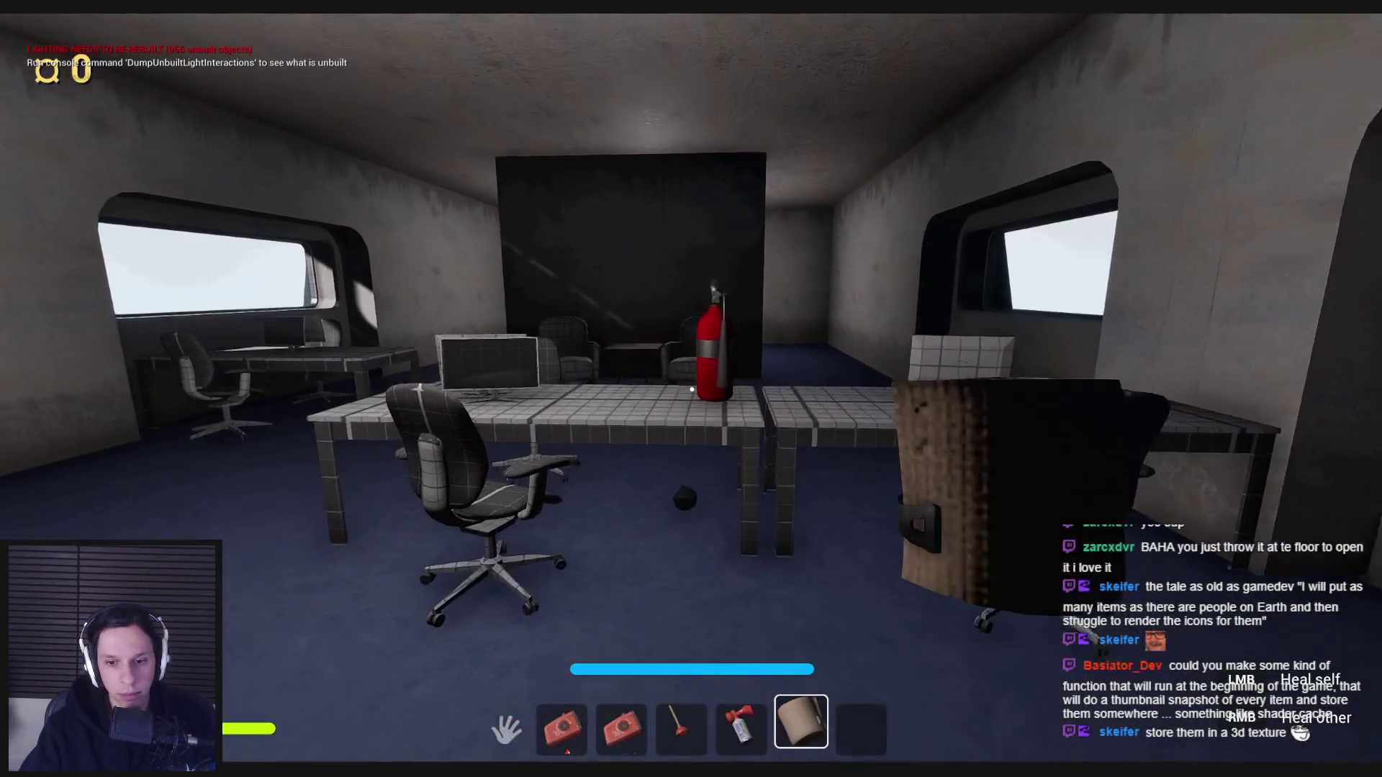
key(w)
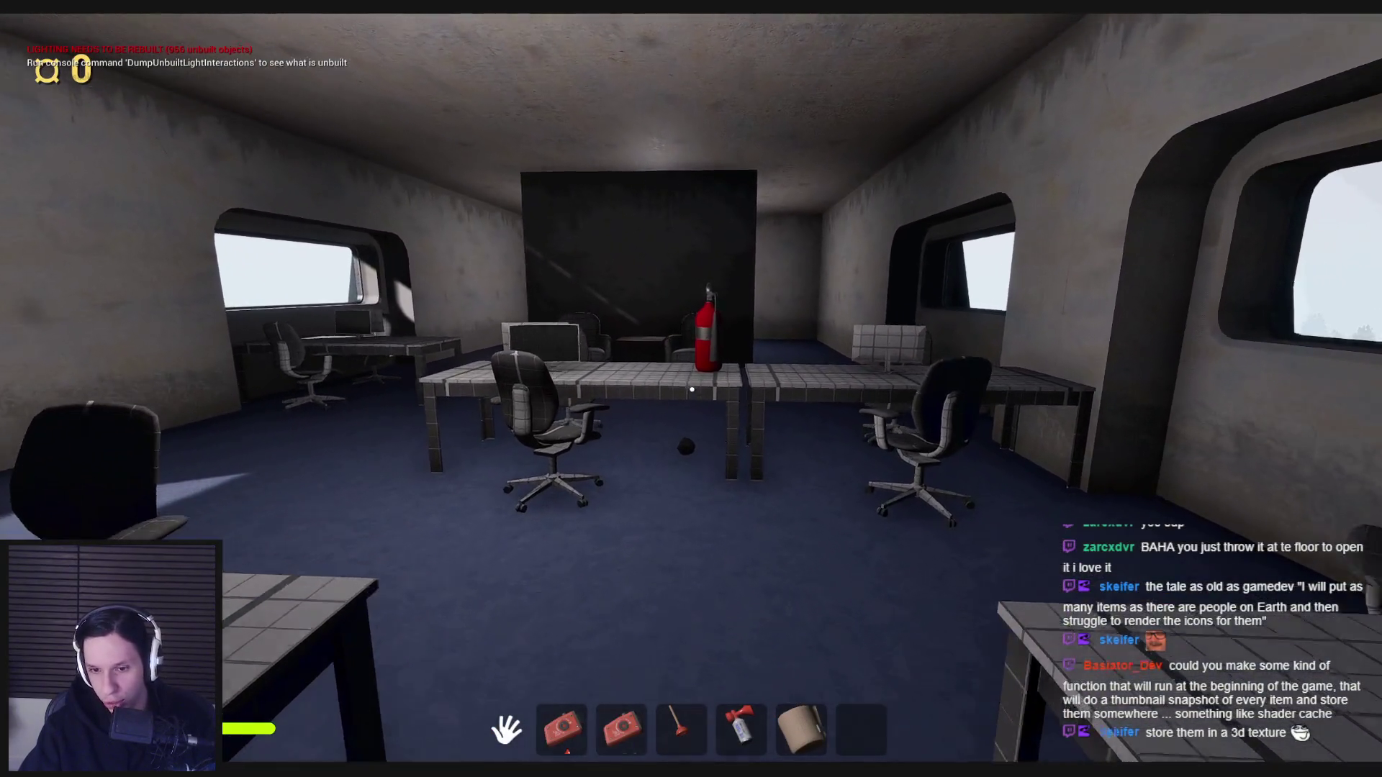
key(s)
key(4)
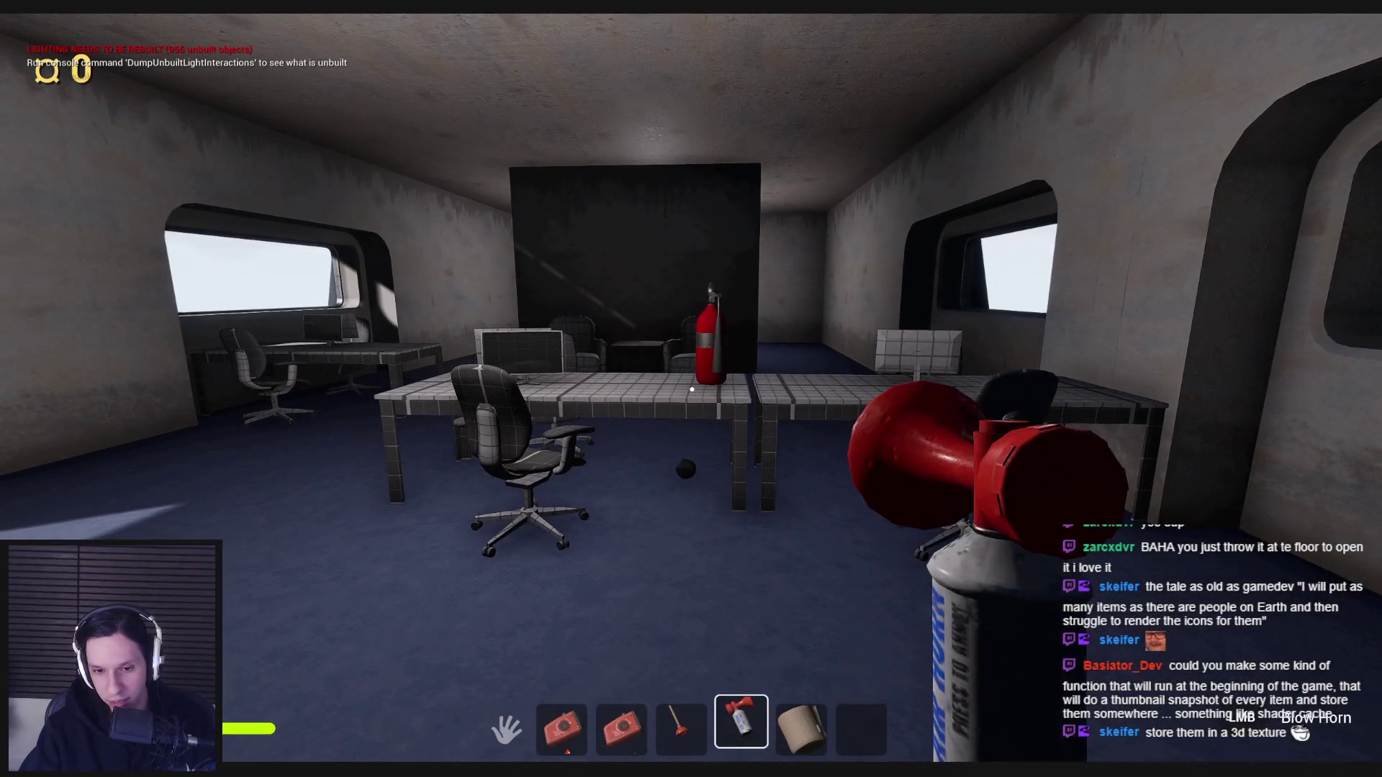
key(4)
key(w)
key(w)
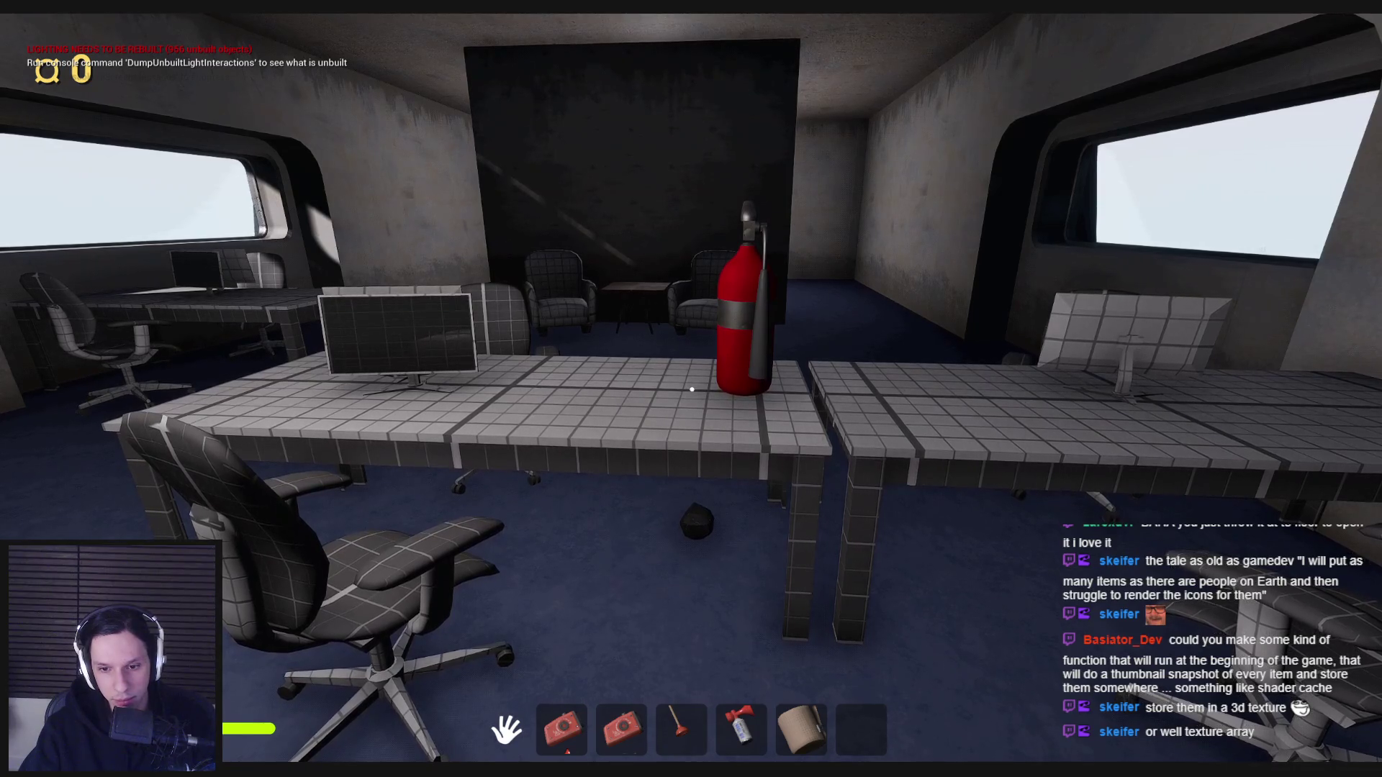
key(Escape)
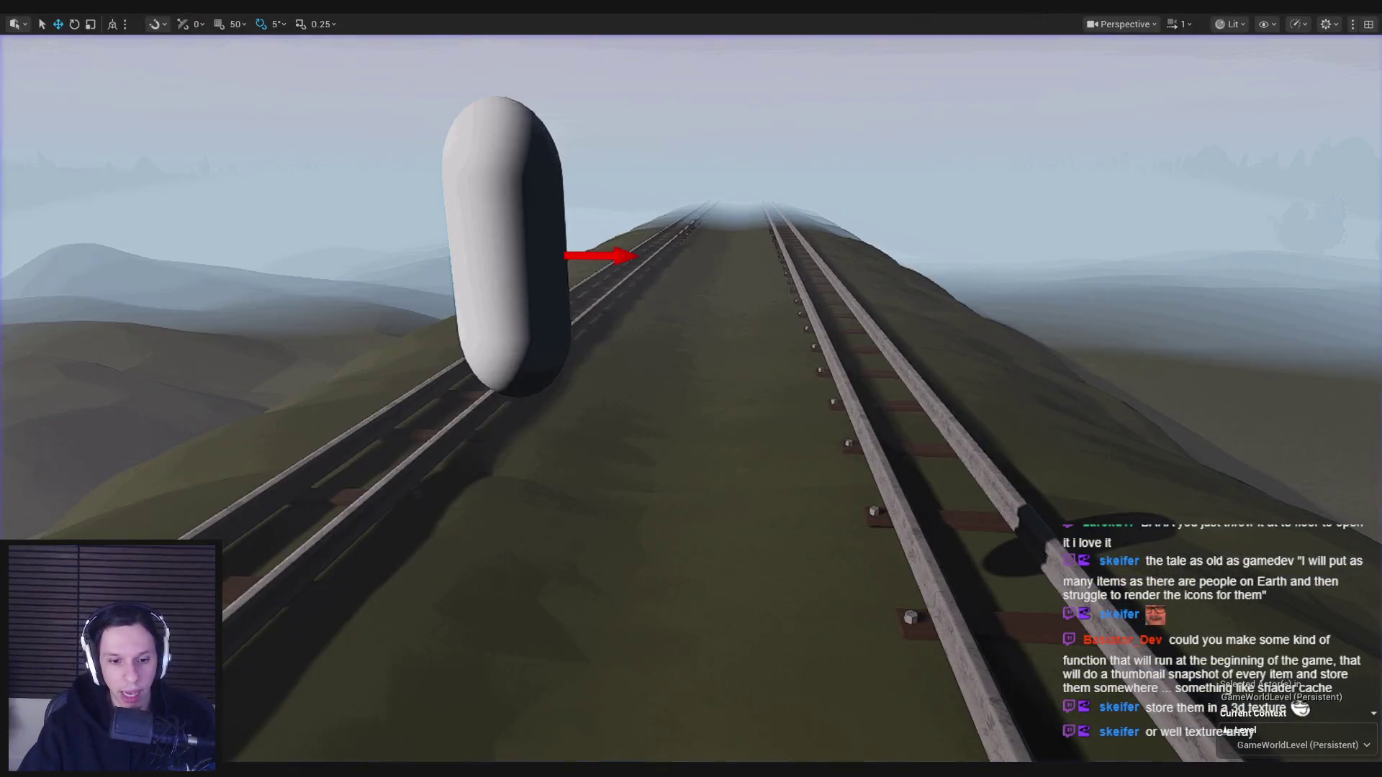
Set the scene capture's Num XTiles and Num YTiles to 3 in BP_HotbarRenderer.
click(108, 41)
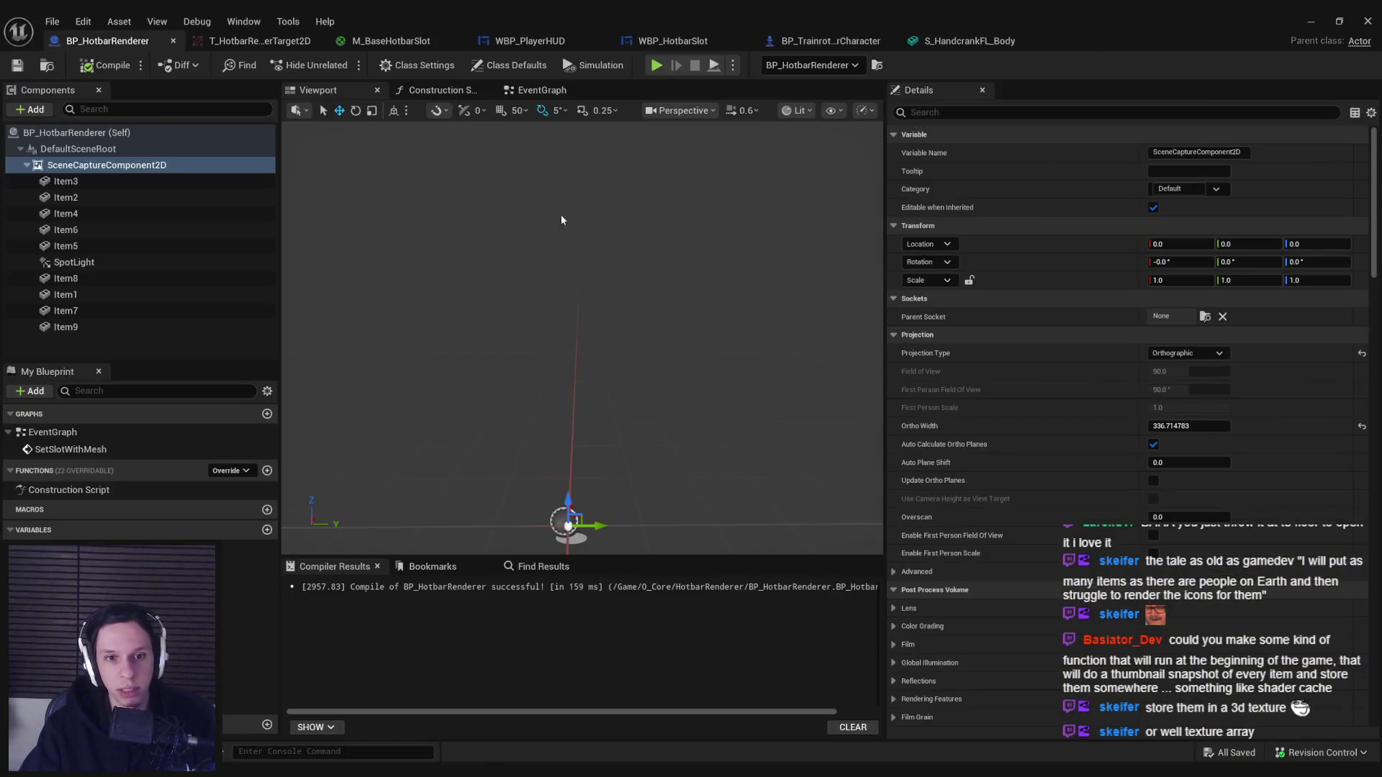
scroll(1007, 453, down, 3)
click(916, 443)
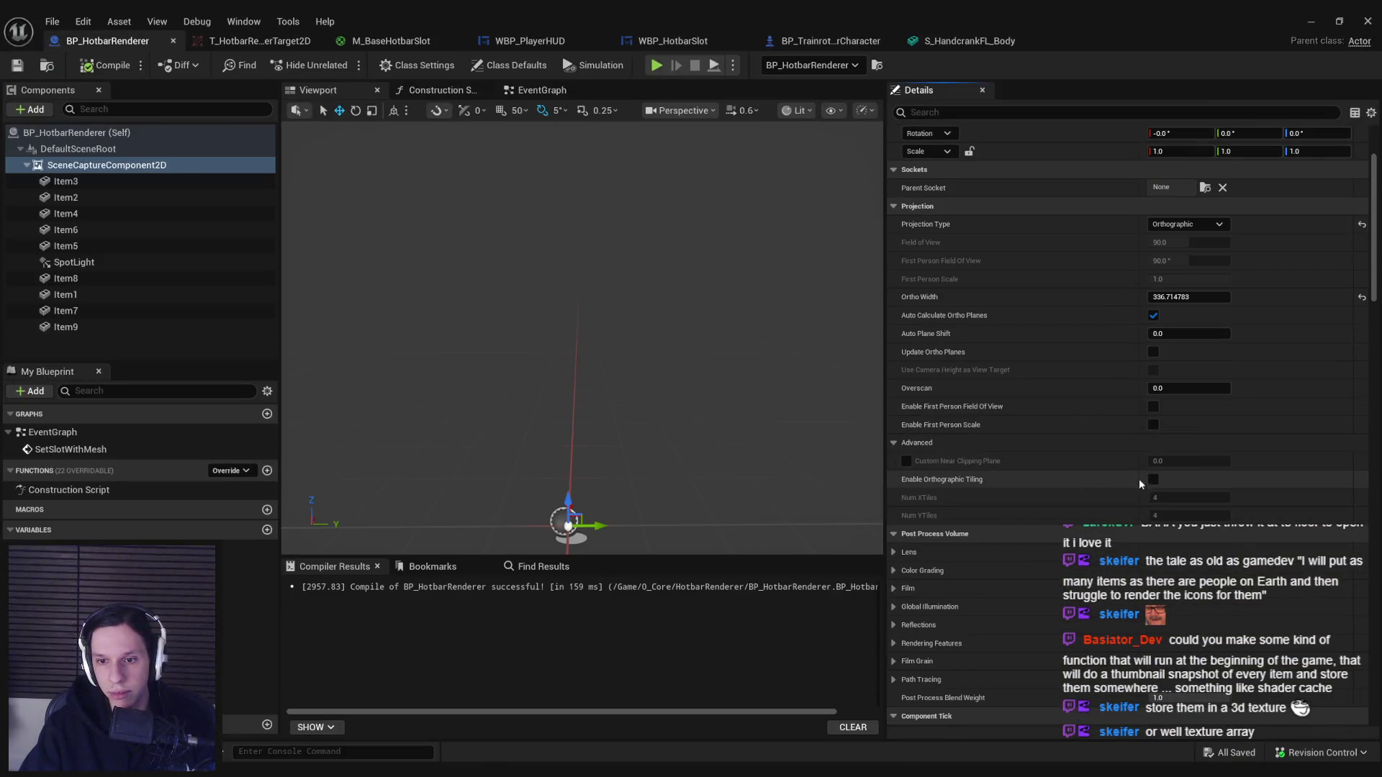
click(1152, 498)
text(3)
key(Tab)
text(3)
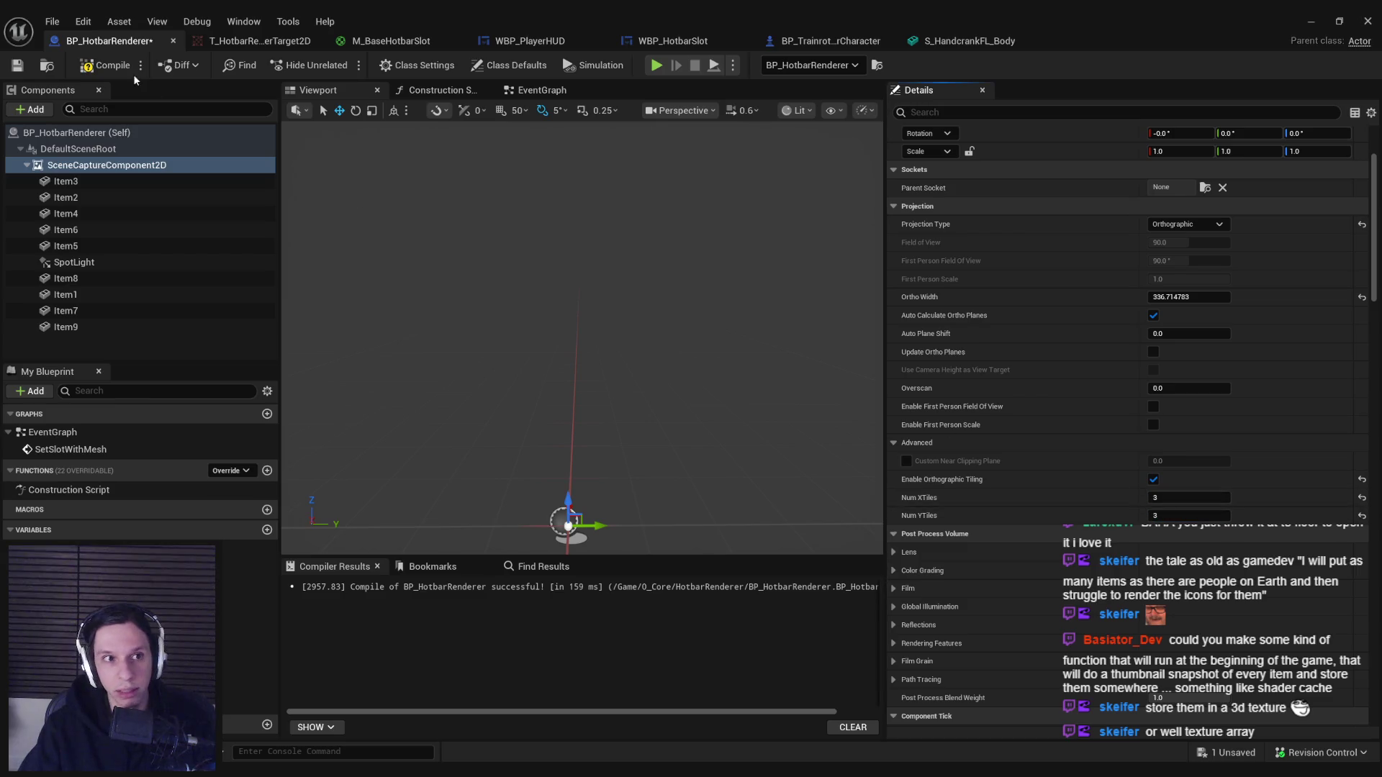
Check the render target, then focus the level view on the scene capture actor.
click(262, 41)
click(108, 41)
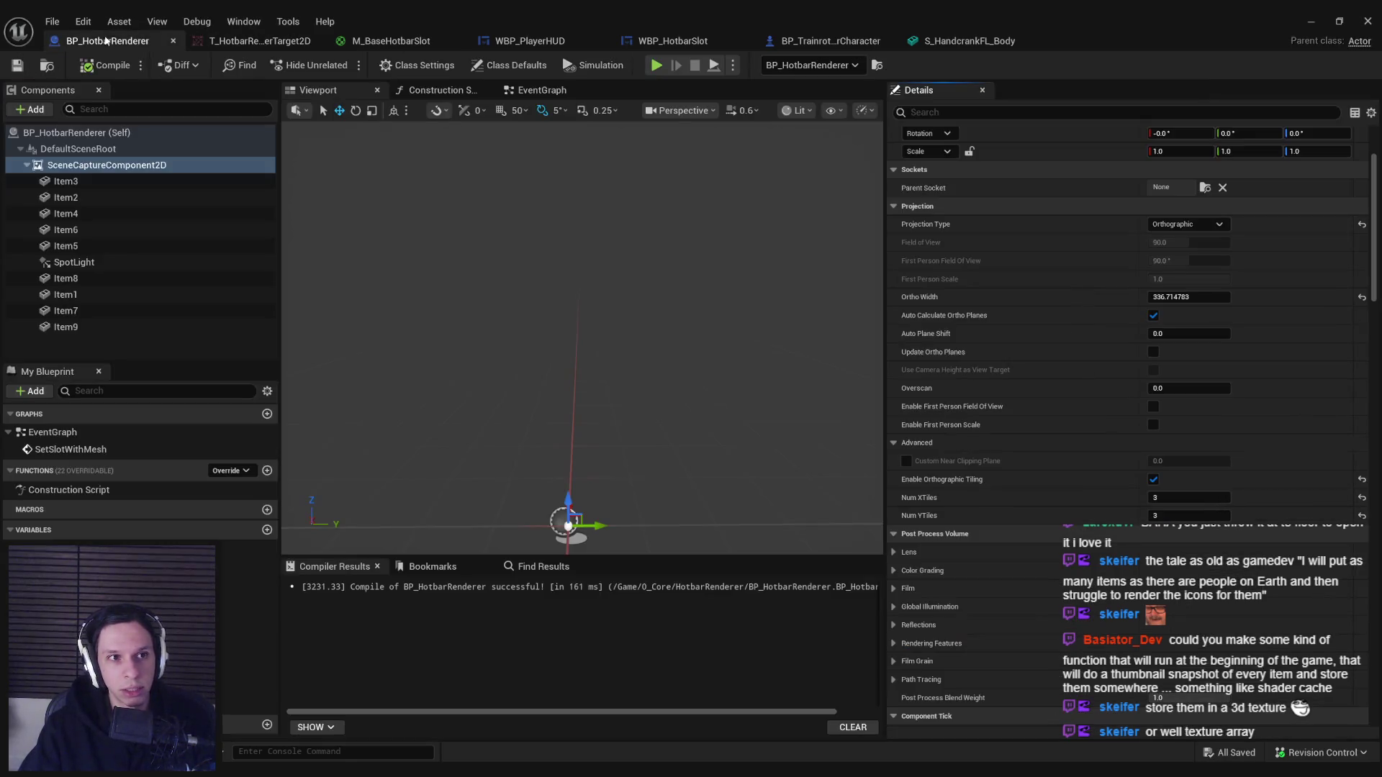
click(1311, 21)
key(f)
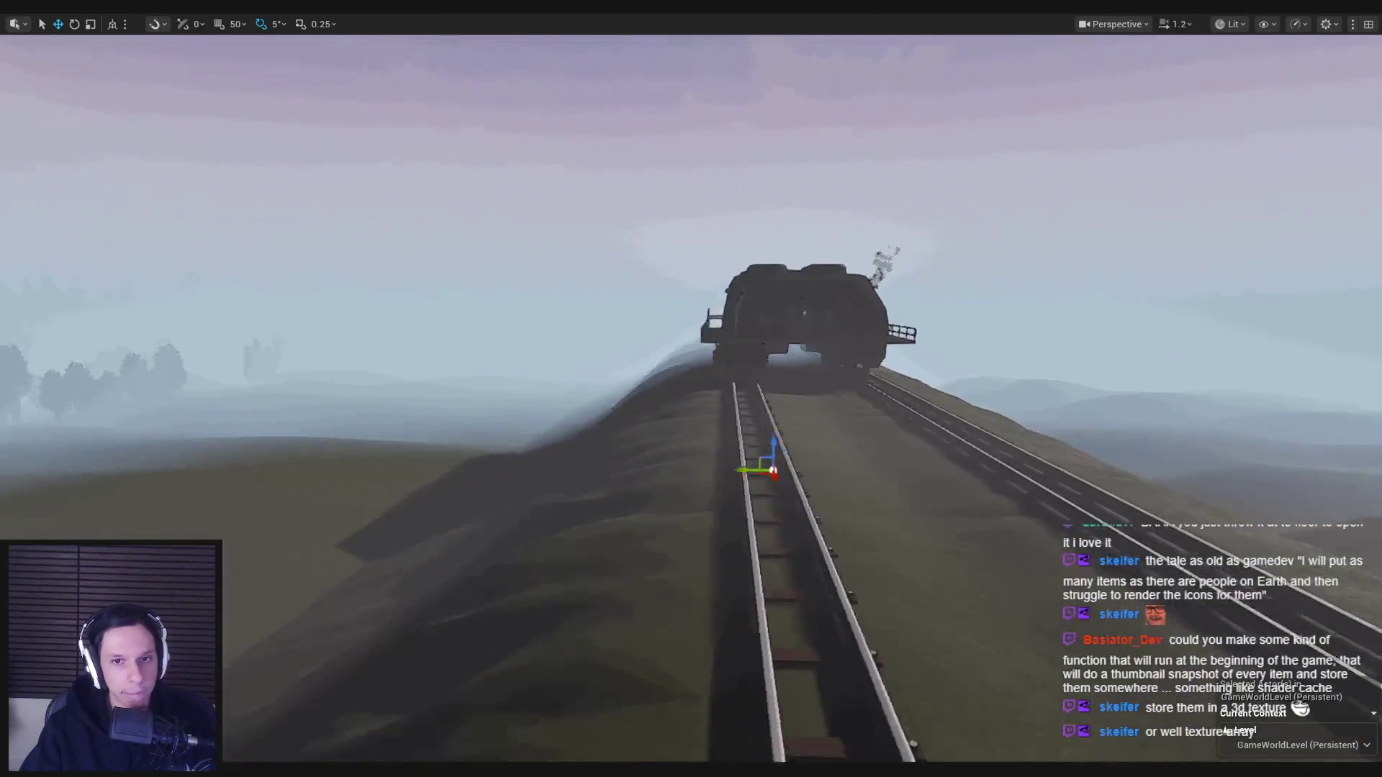
scroll(691, 389, down, 2)
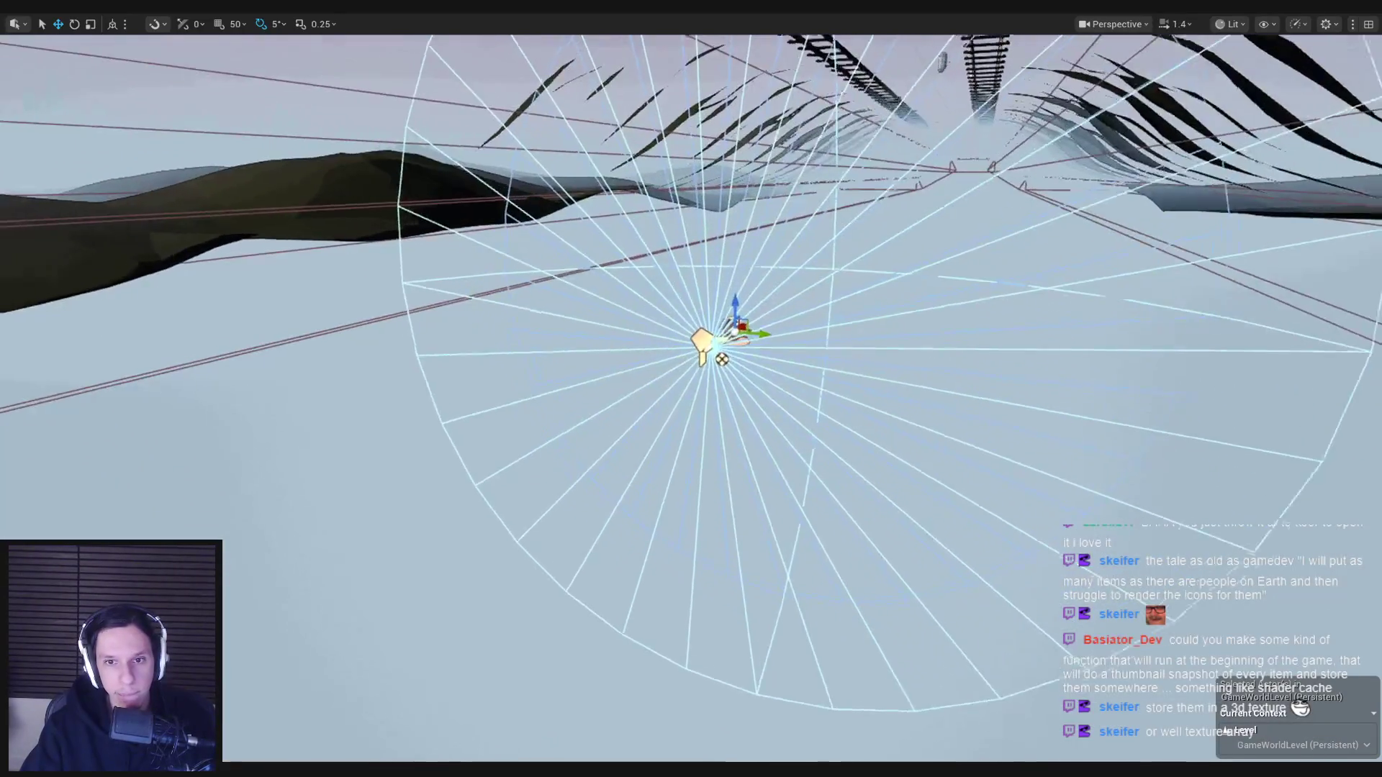
Play in the train, move the Handcrank Flashlight between hotbar slots, drop it, and stop.
key(w)
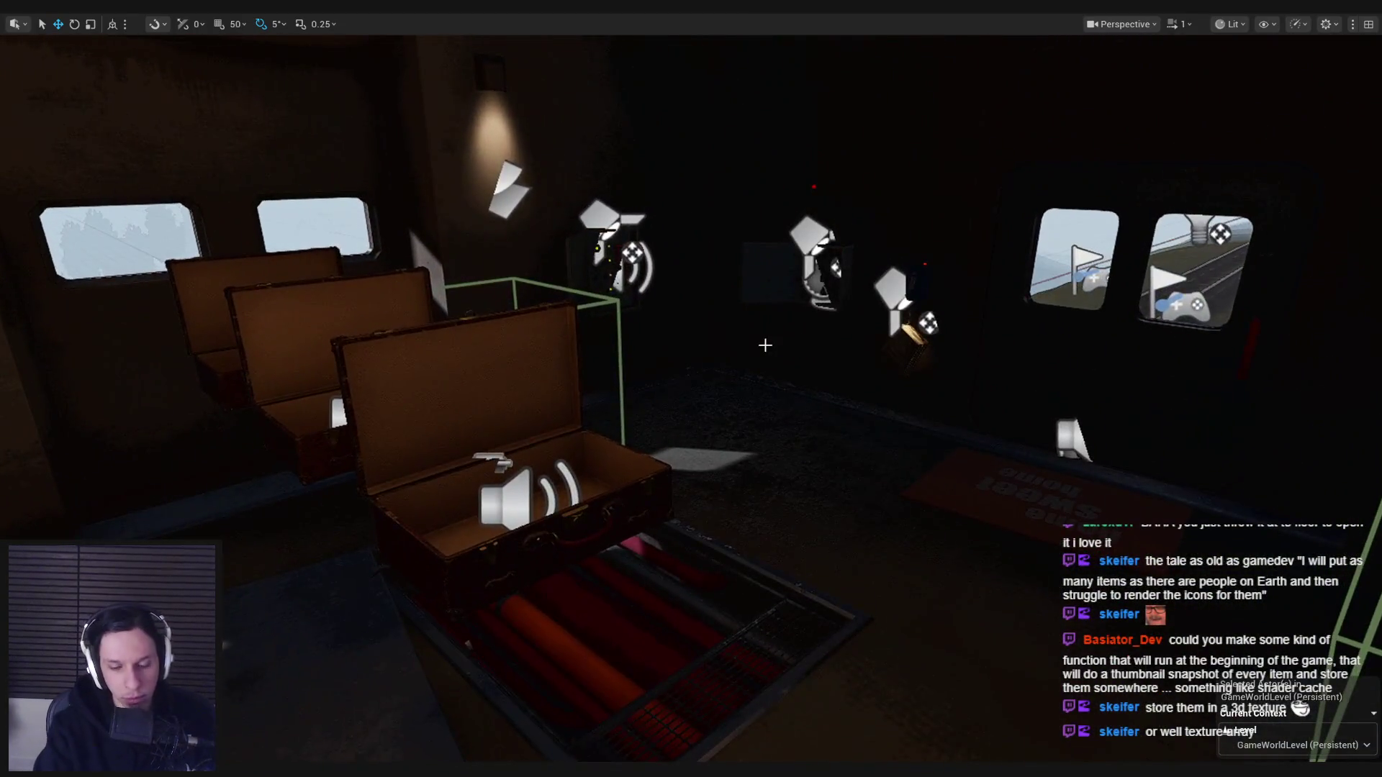
key(alt+p)
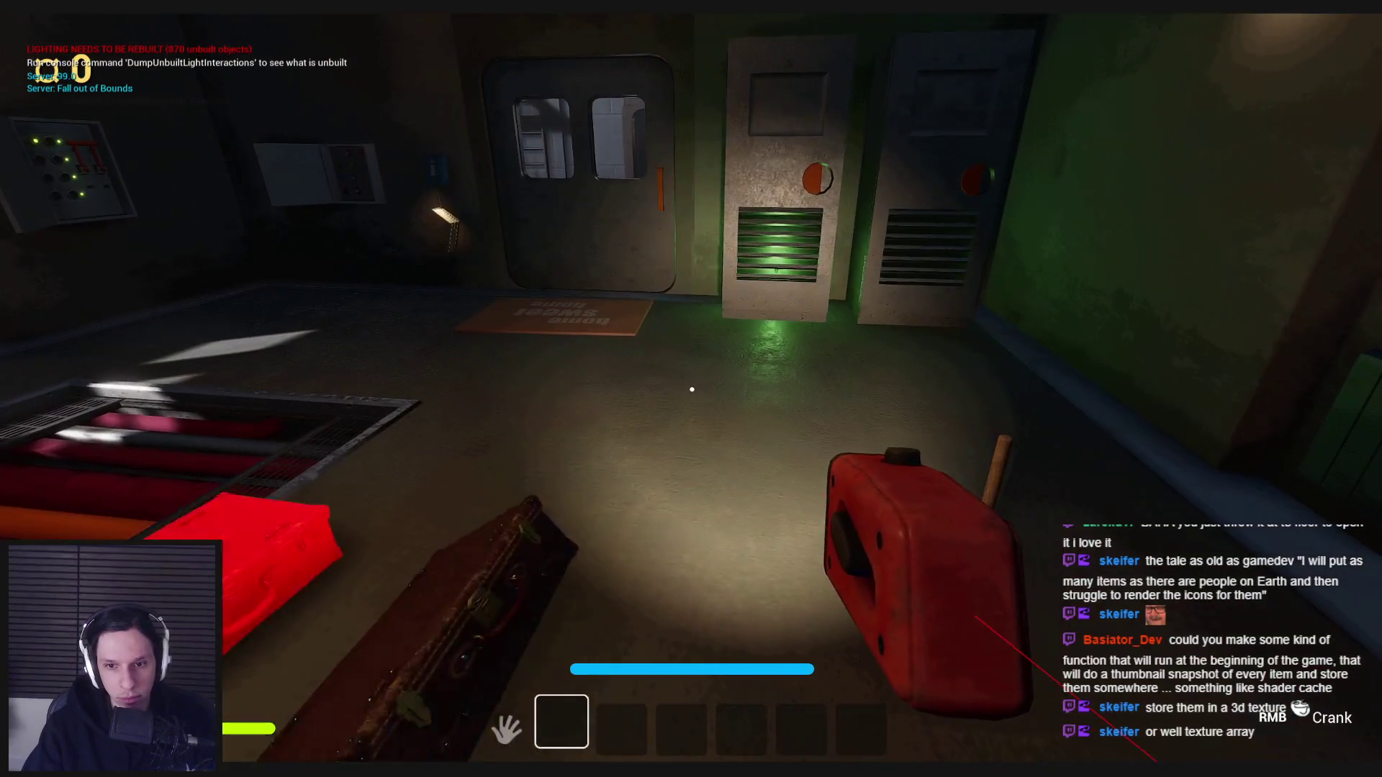
key(Tab)
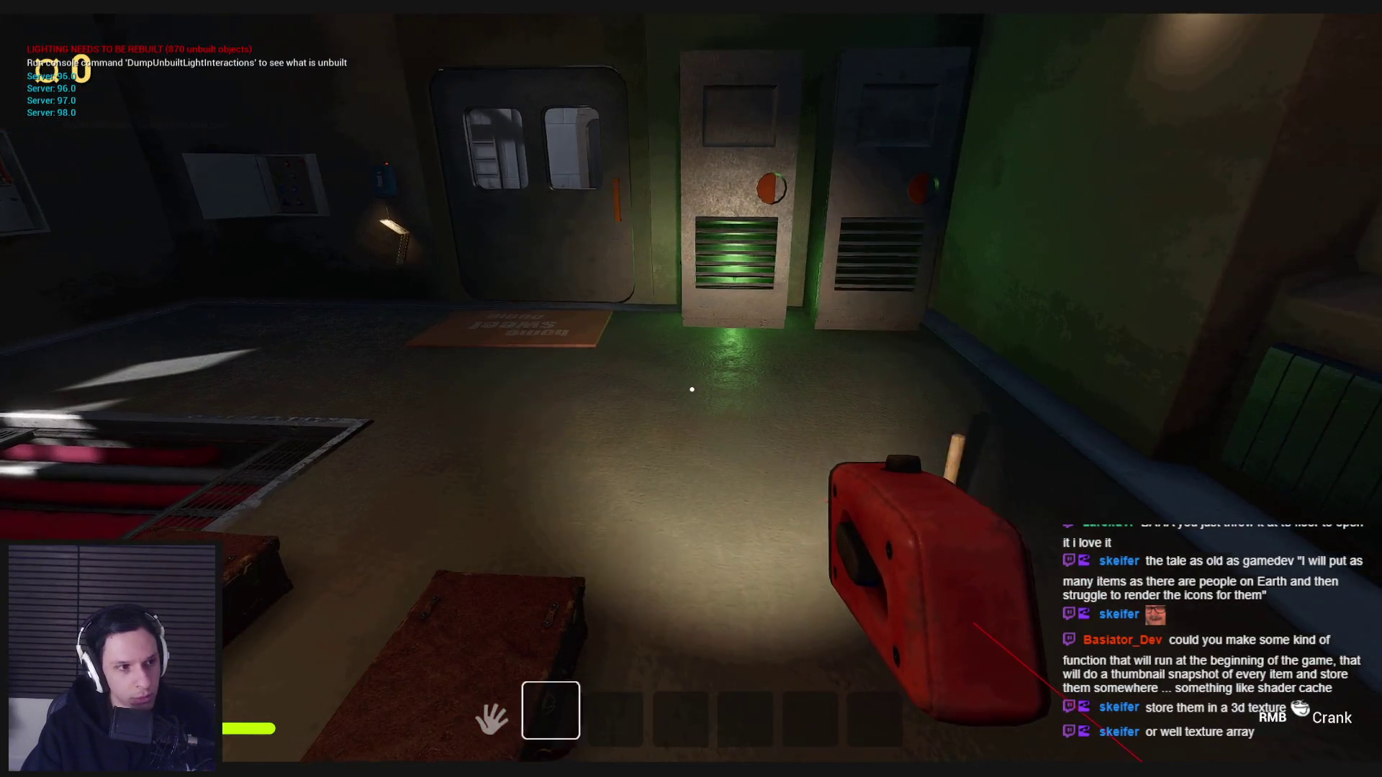
mouse_move(553, 713)
mouse_down()
mouse_move(750, 725)
mouse_move(867, 713)
mouse_move(549, 709)
mouse_up()
key(Tab)
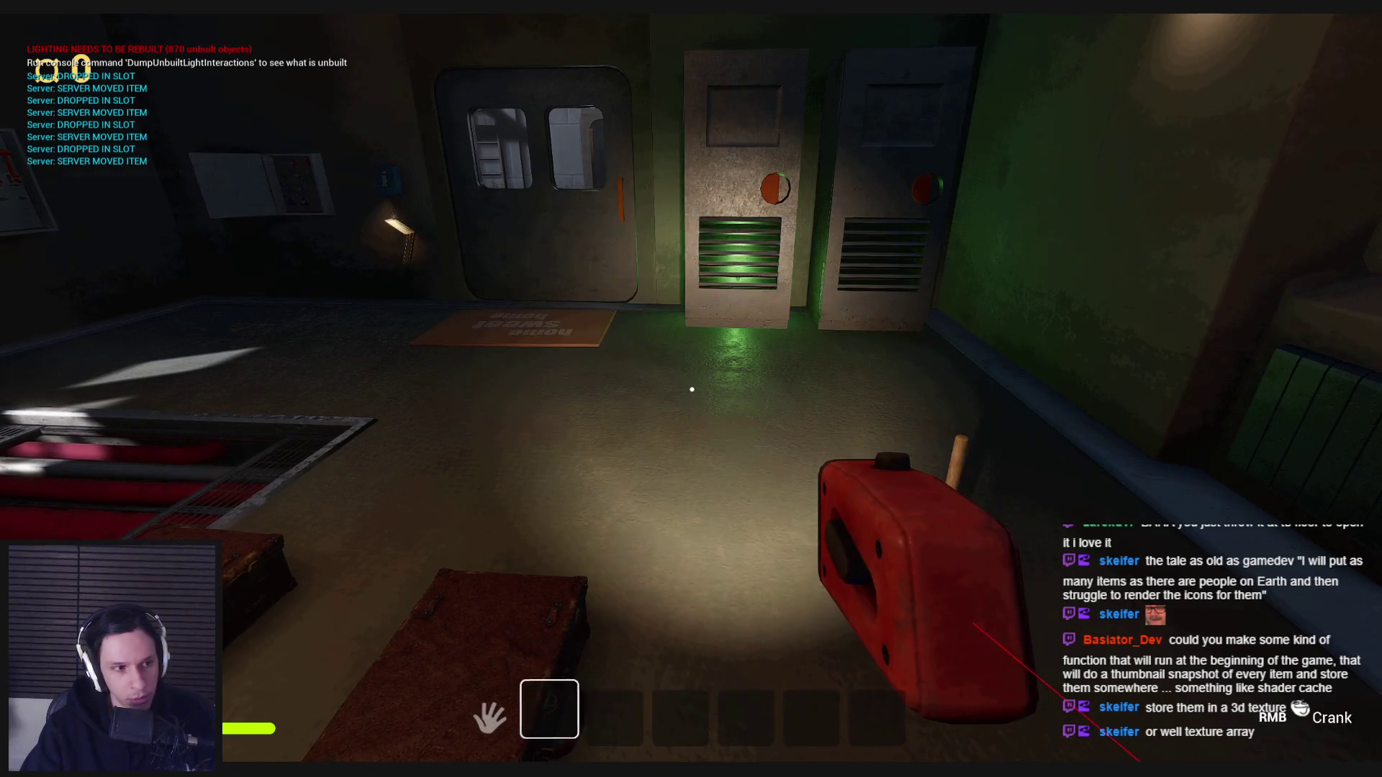
key(g)
key(s)
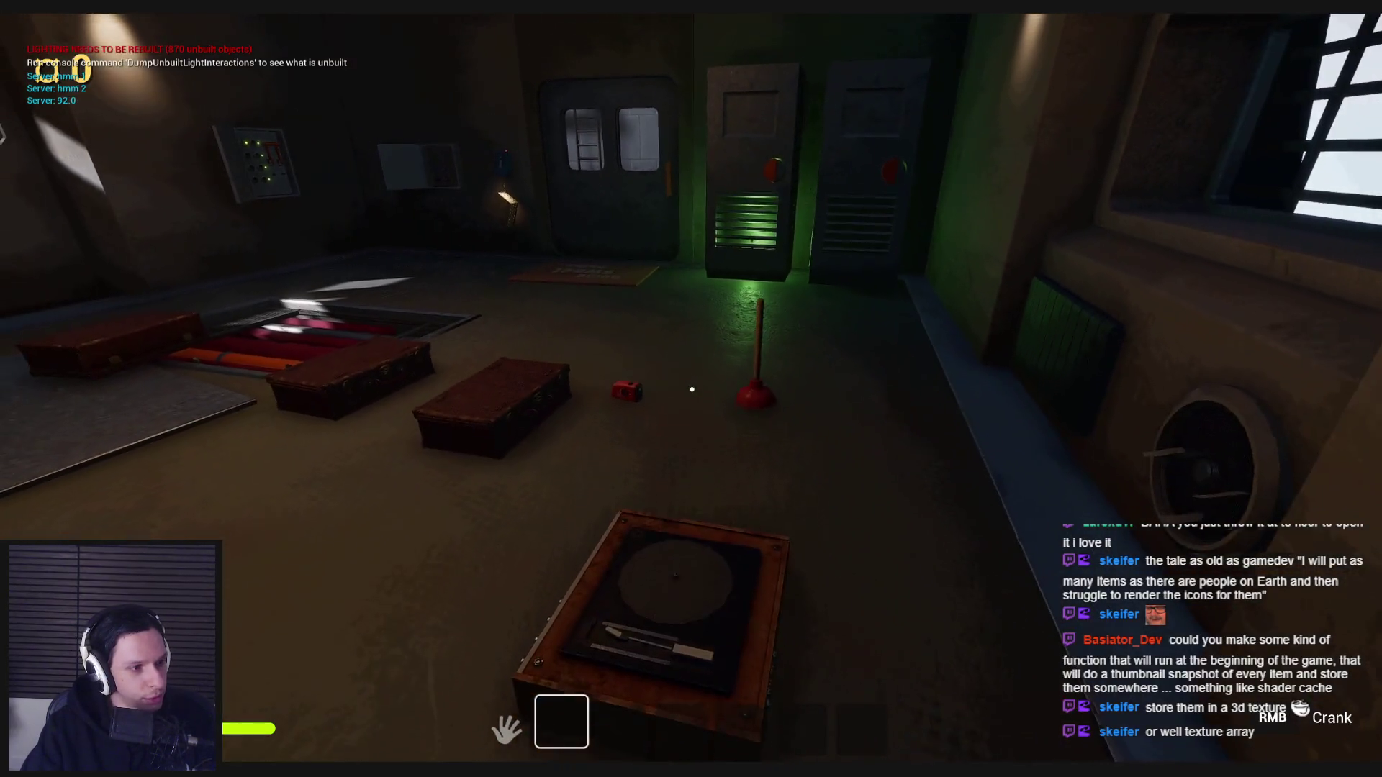
key(Escape)
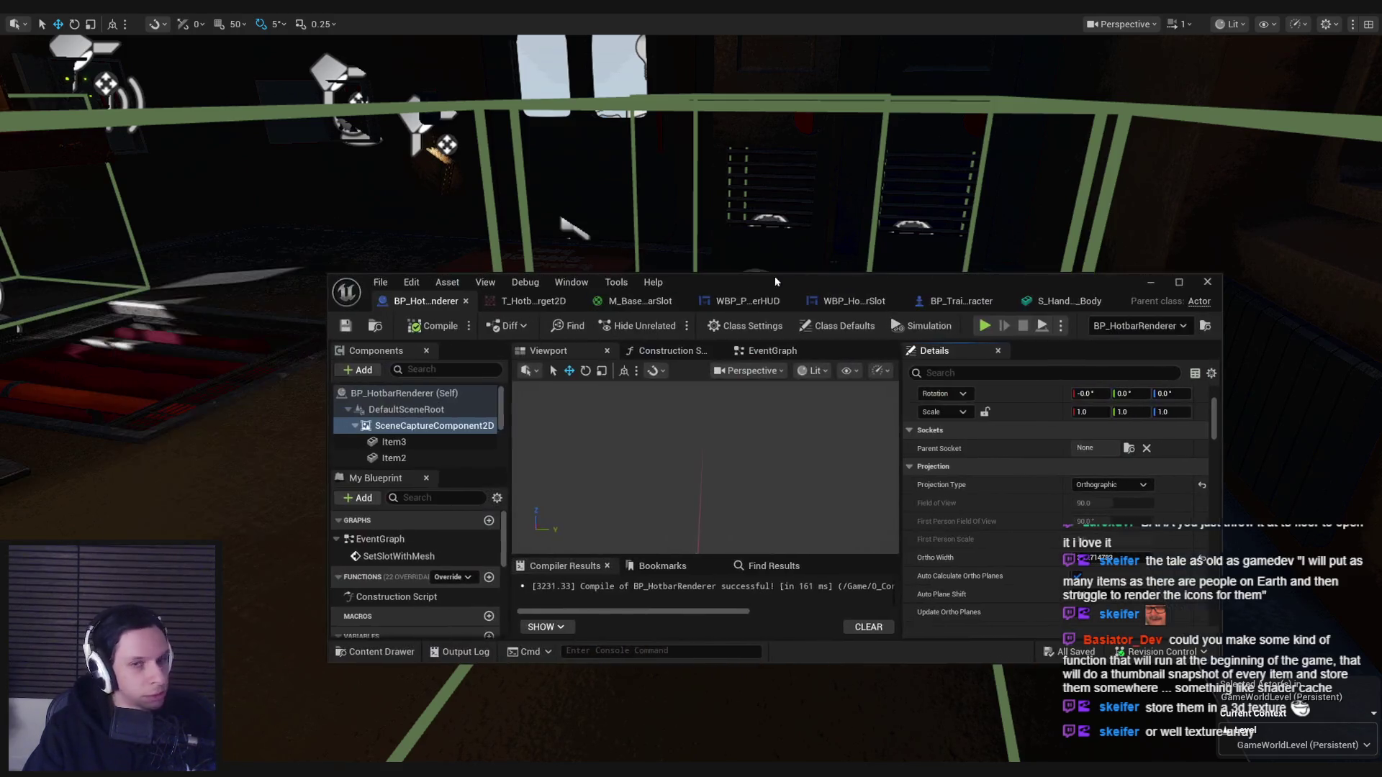
Set the Static Mesh of Item1–Item9 in BP_HotbarRenderer to S_HandcrankFL_Body.
double_click(775, 275)
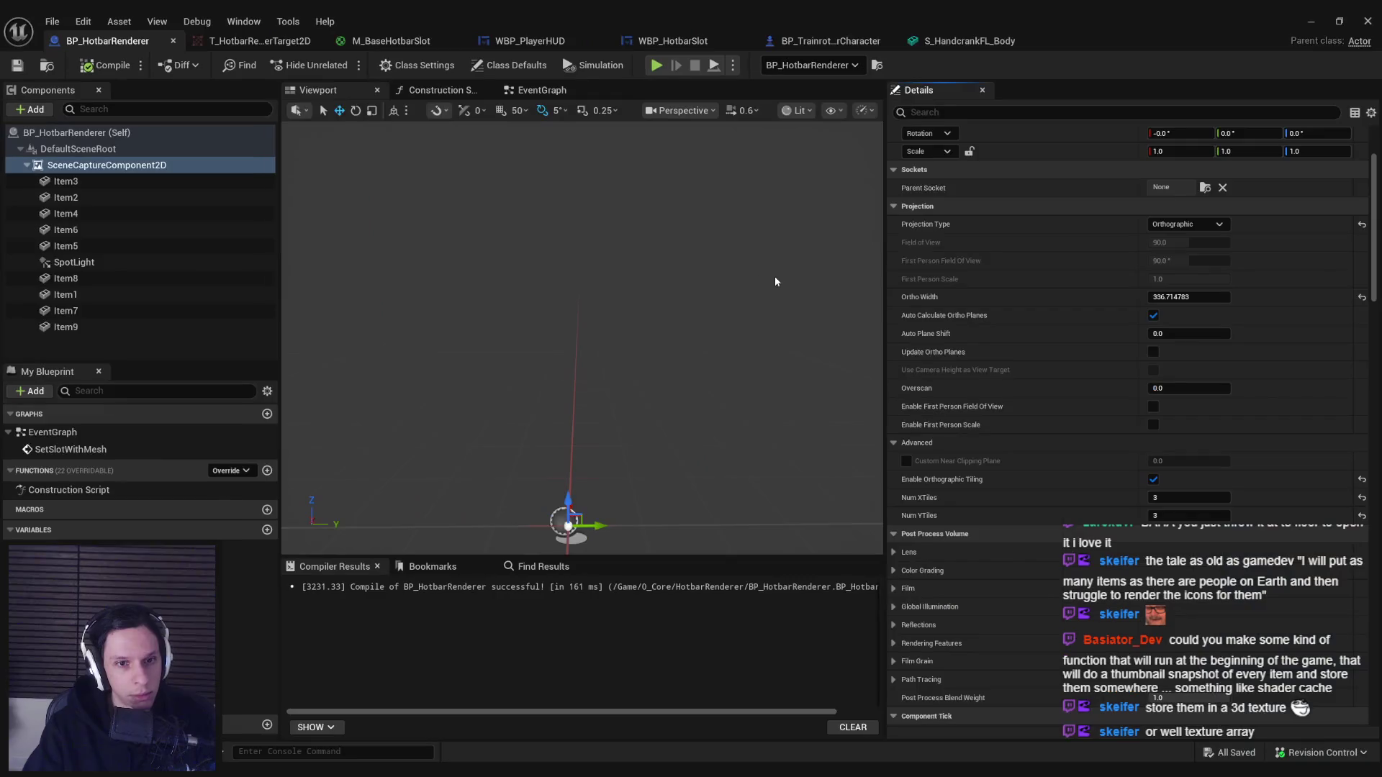
click(133, 183)
shift+click(90, 245)
ctrl+click(88, 278)
ctrl+click(86, 295)
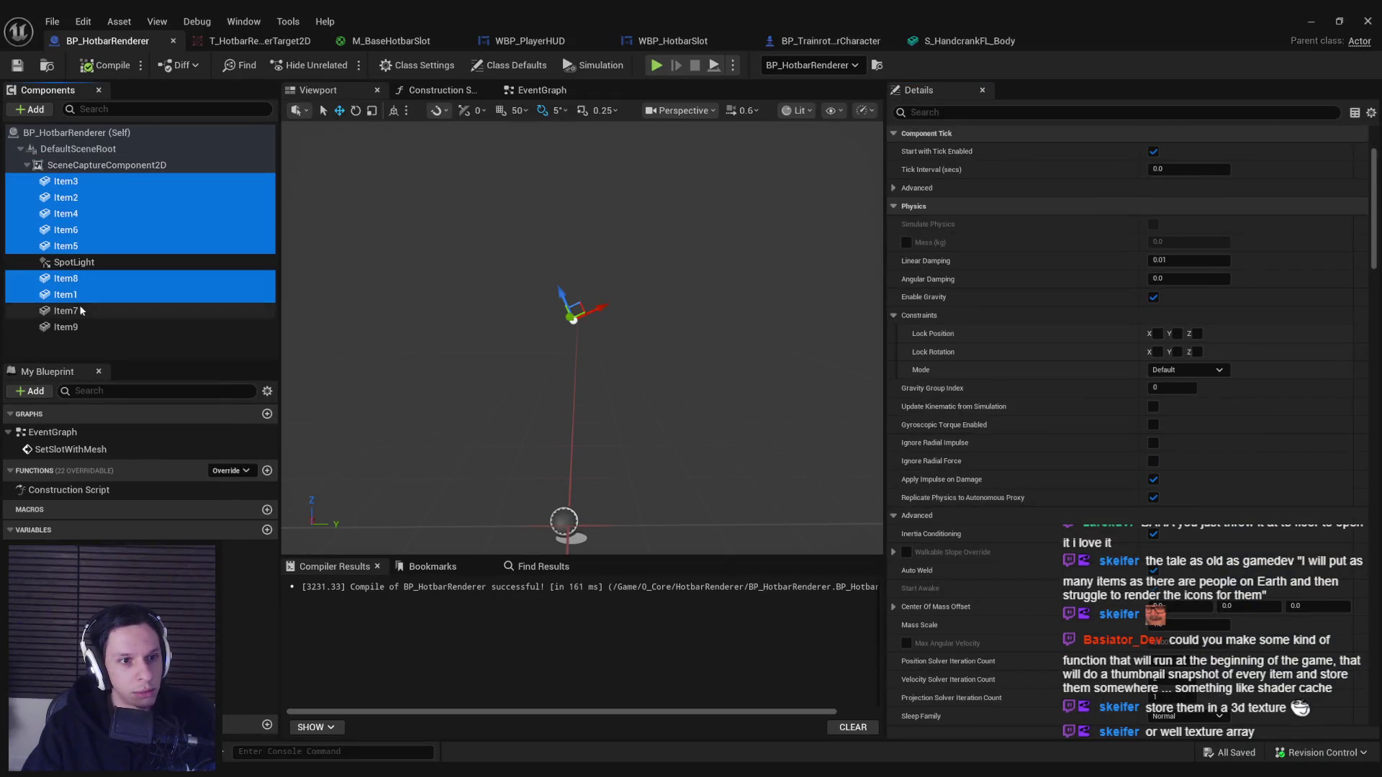
ctrl+click(86, 310)
ctrl+click(87, 327)
scroll(1232, 340, up, 3)
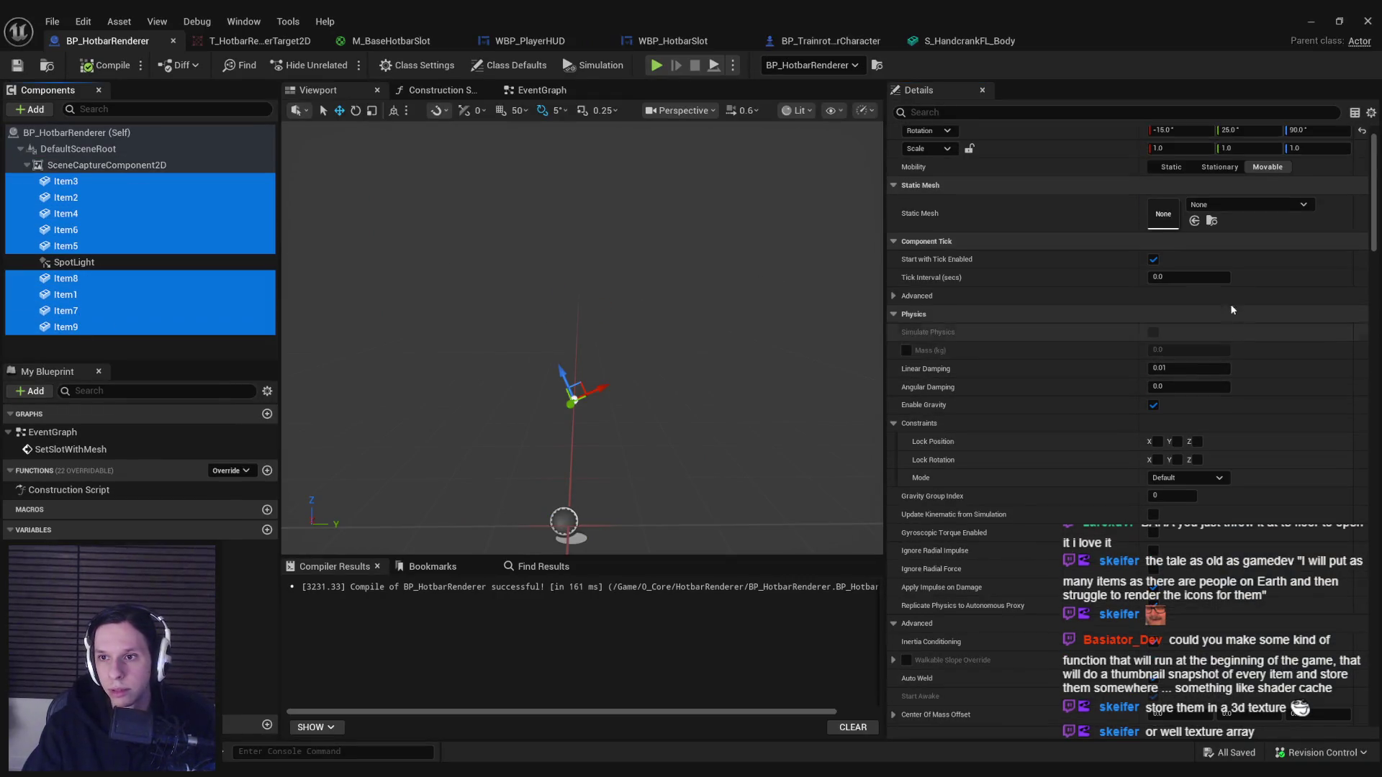
click(1227, 203)
text(flash)
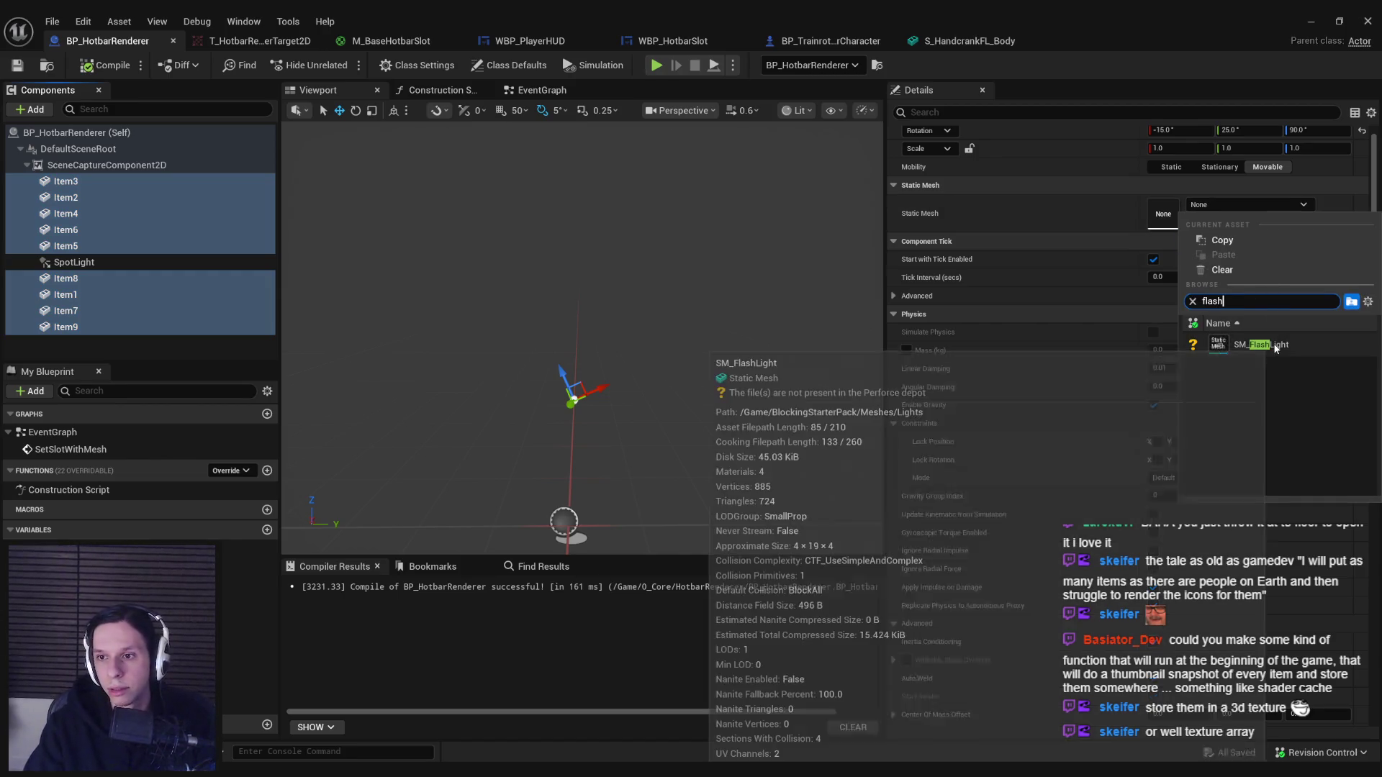
text(hand)
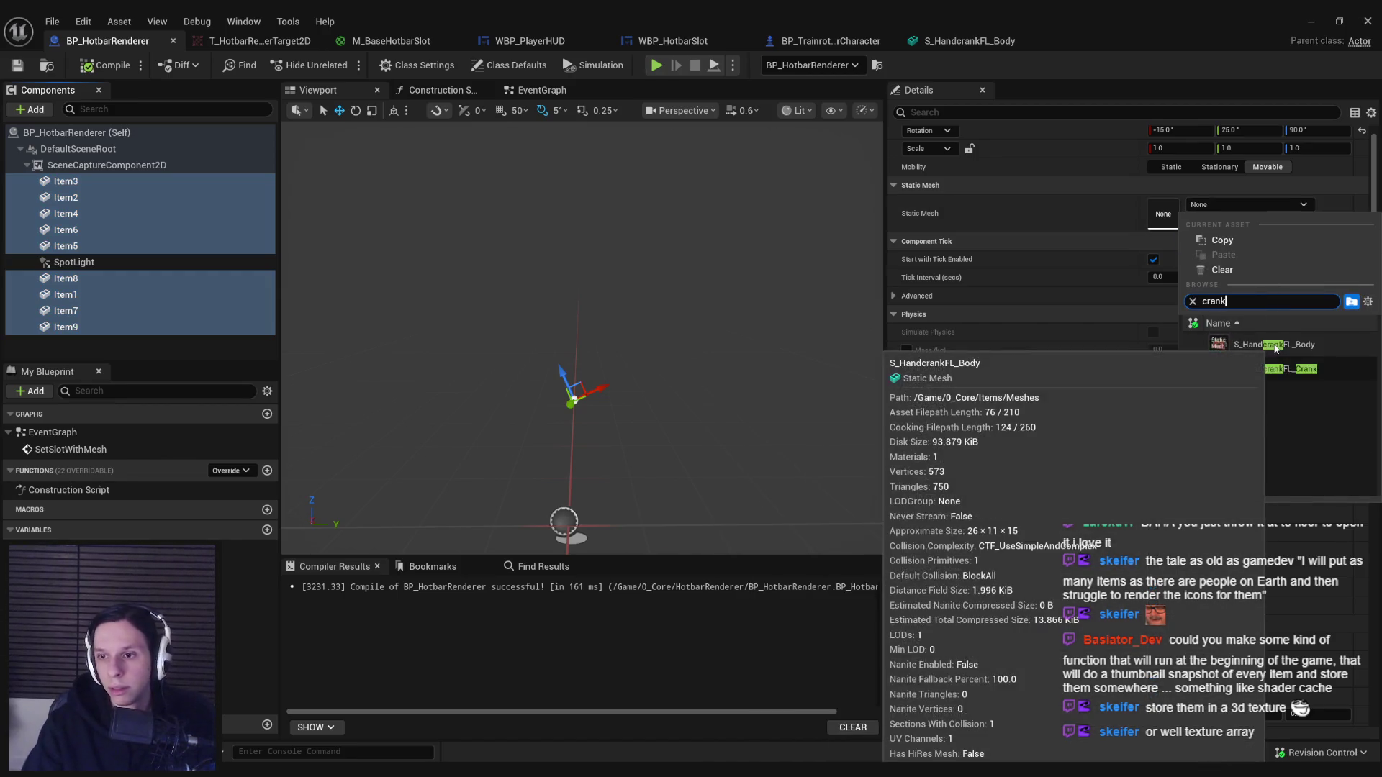
click(1267, 345)
Preview the 3×3 flashlight grid in T_HotbarRenderTarget2D, then shrink the blueprint window.
click(259, 40)
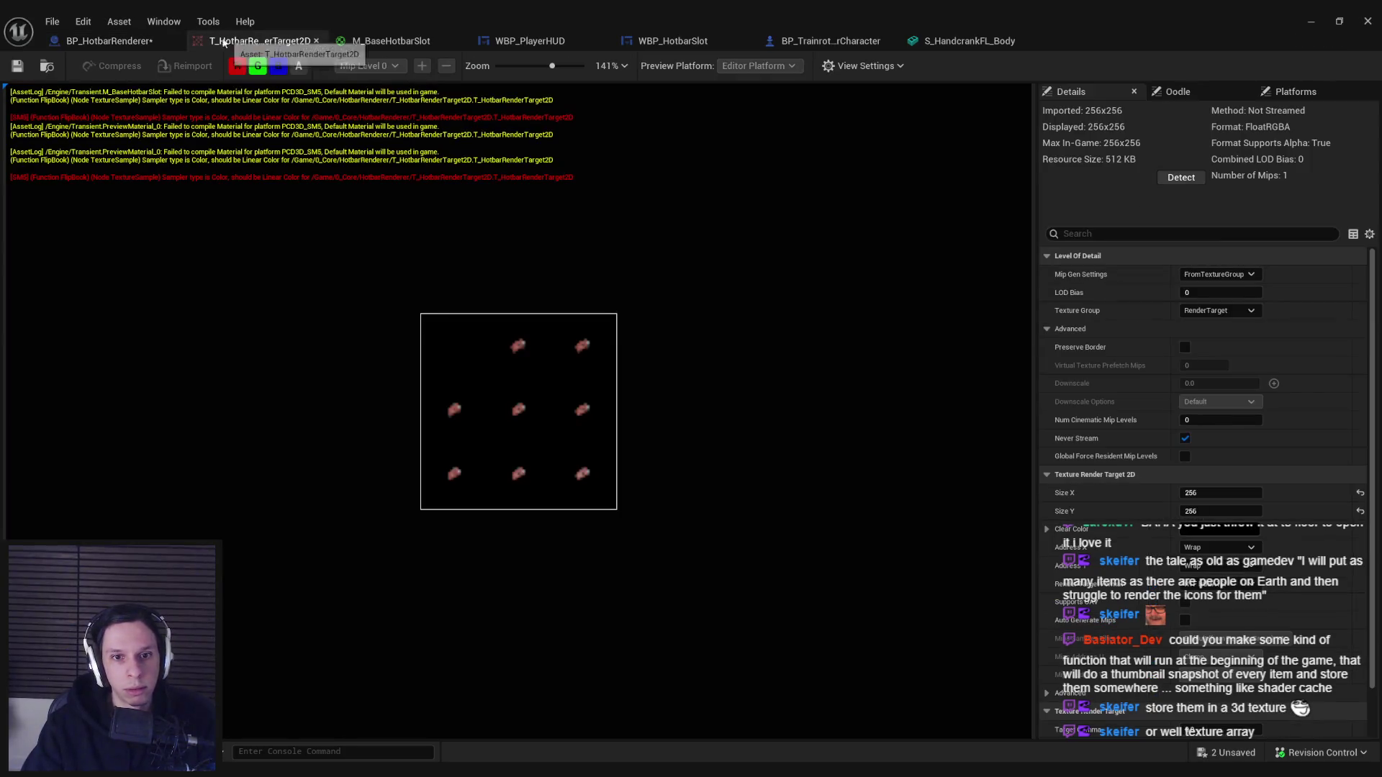
scroll(520, 369, up, 4)
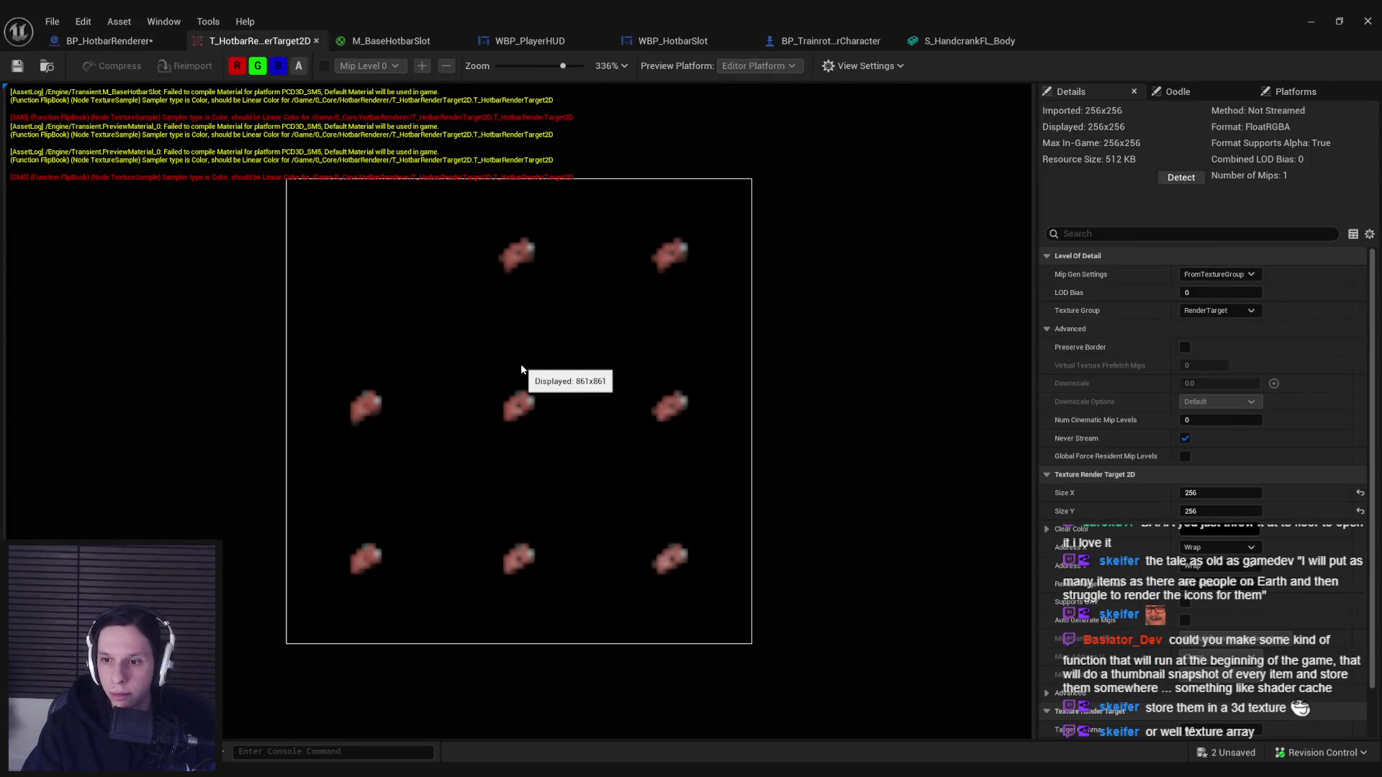
scroll(533, 389, down, 2)
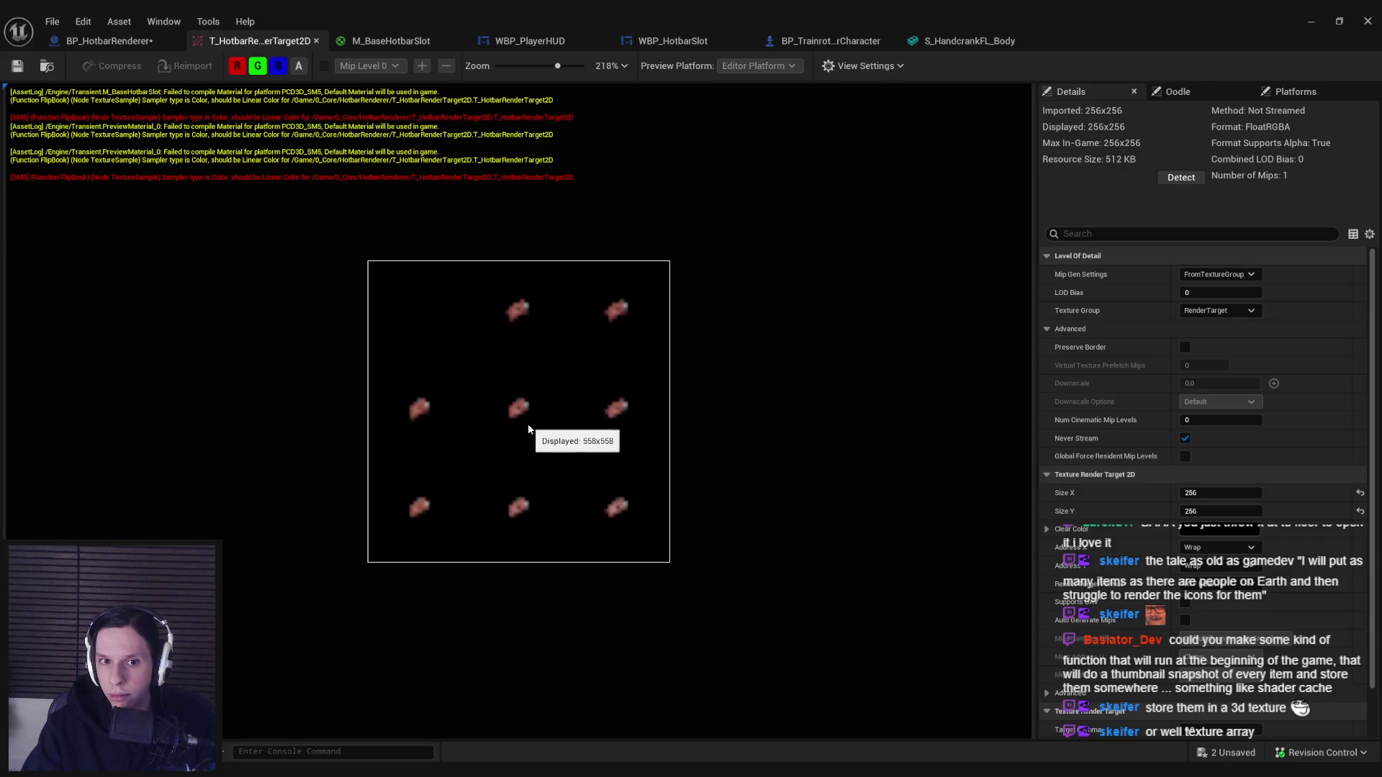
click(104, 45)
drag(403, 21, 354, 154)
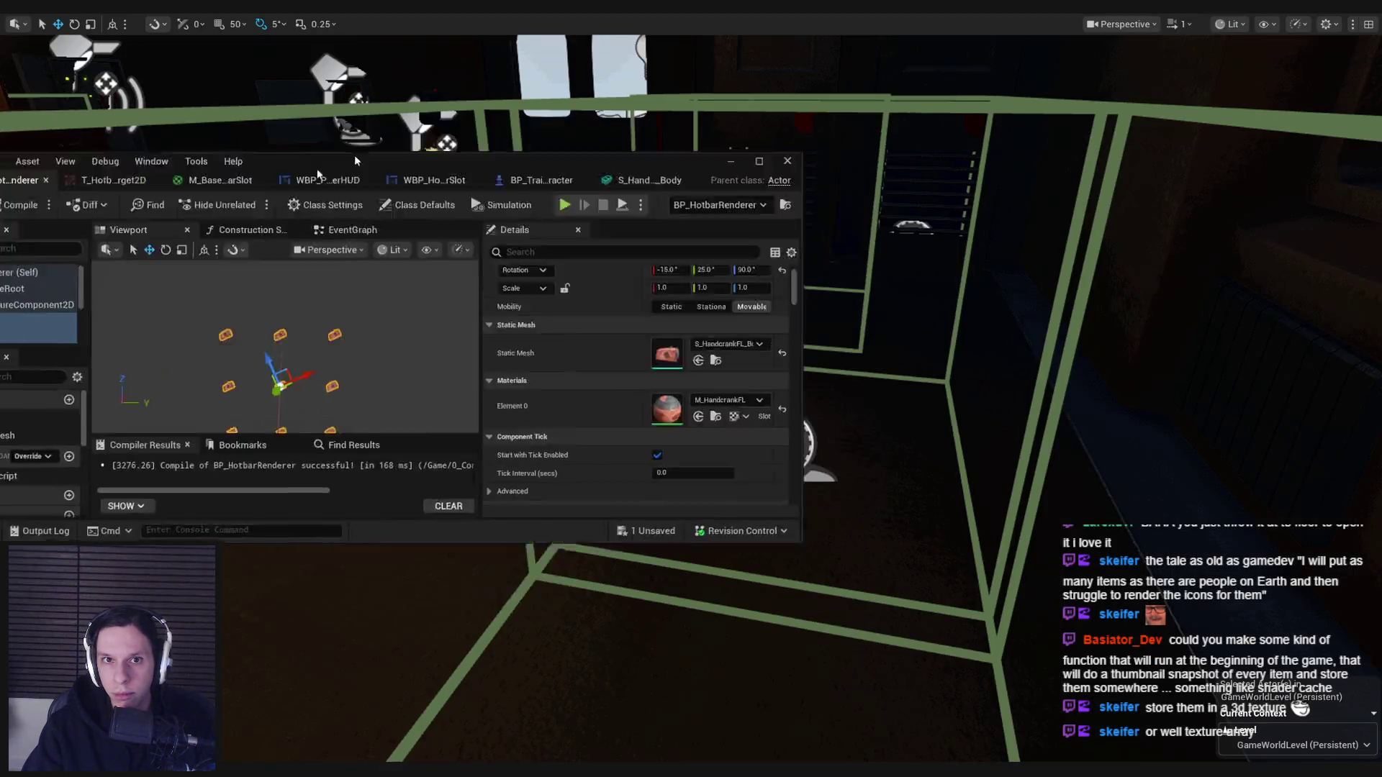
Focus the level view on the flashlight item meshes, then bring BP_HotbarRenderer back up.
click(564, 220)
key(f)
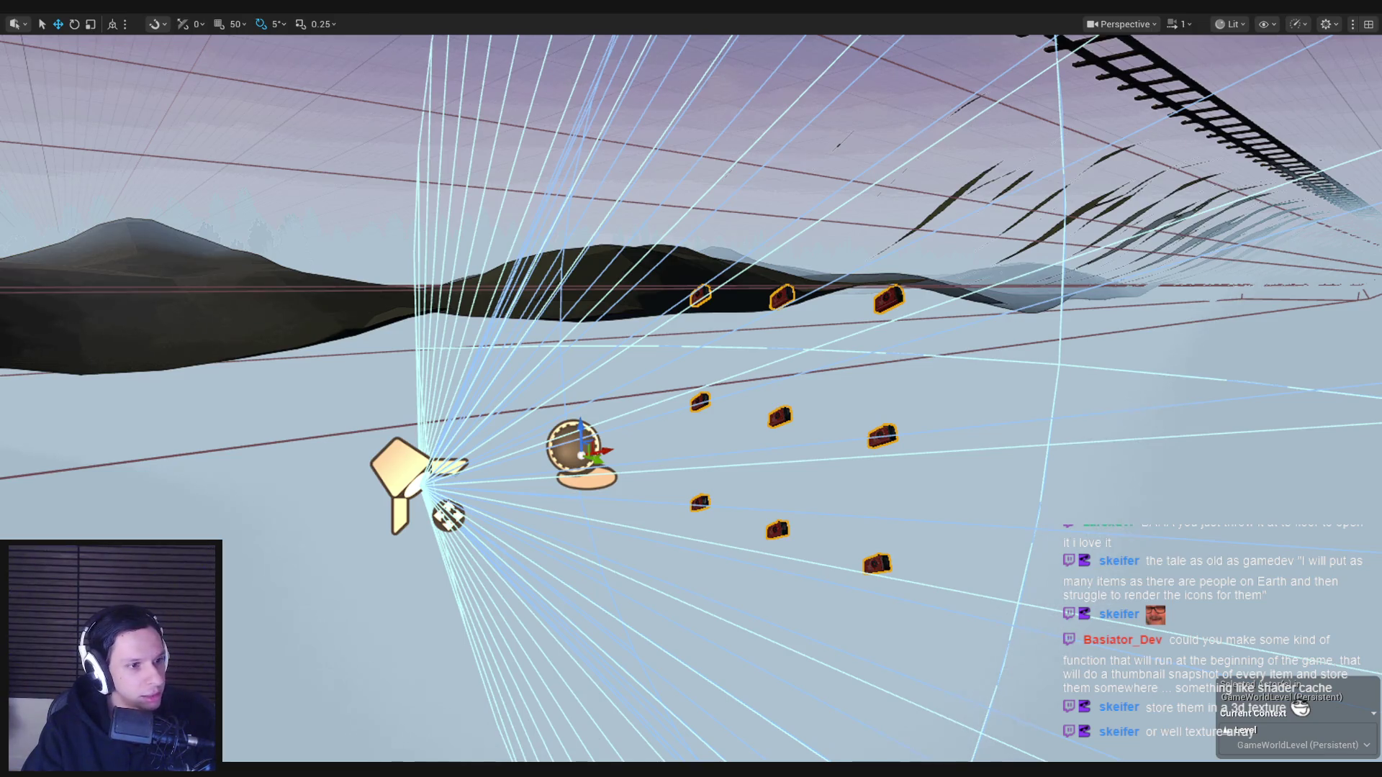
key(alt+Tab)
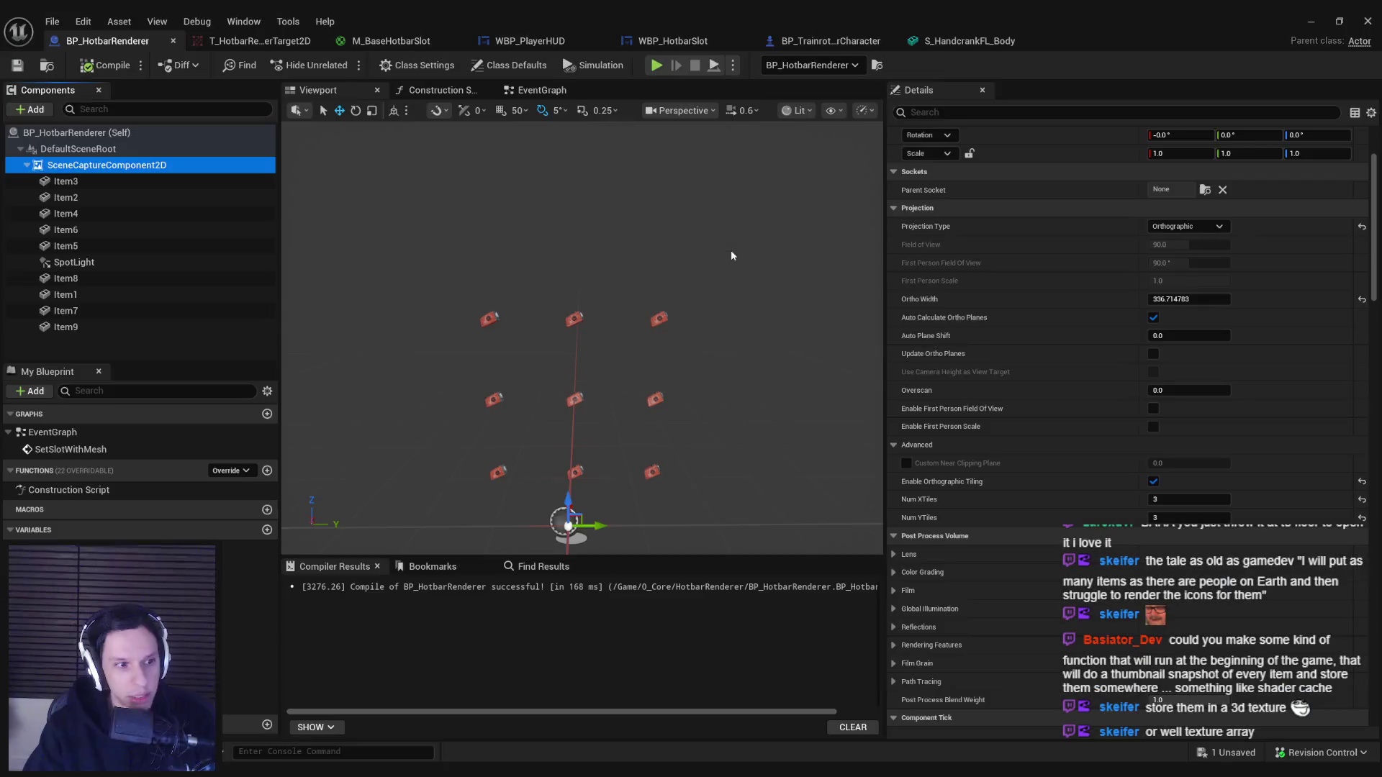
mouse_move(935, 486)
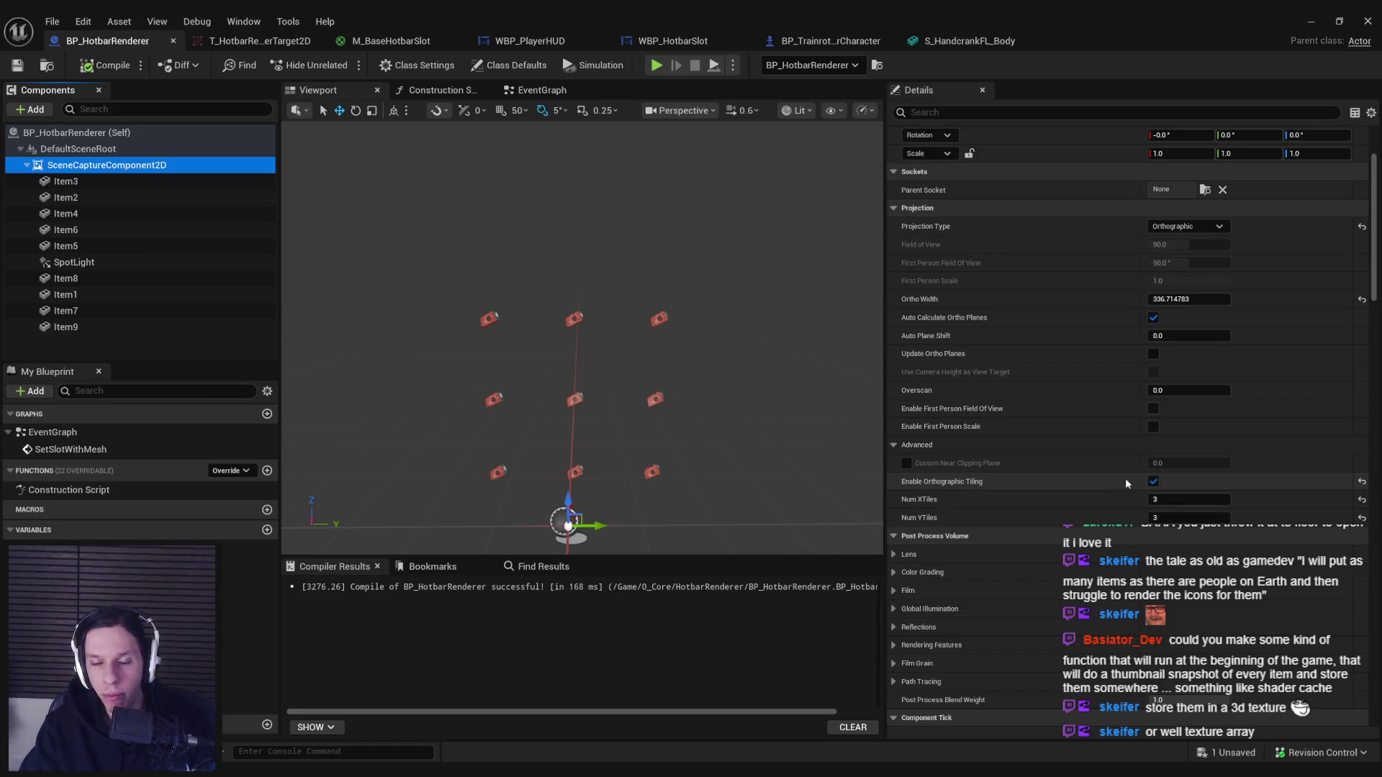
Turn off orthographic tiling on the scene capture, compile and save, and return to the level.
click(1153, 481)
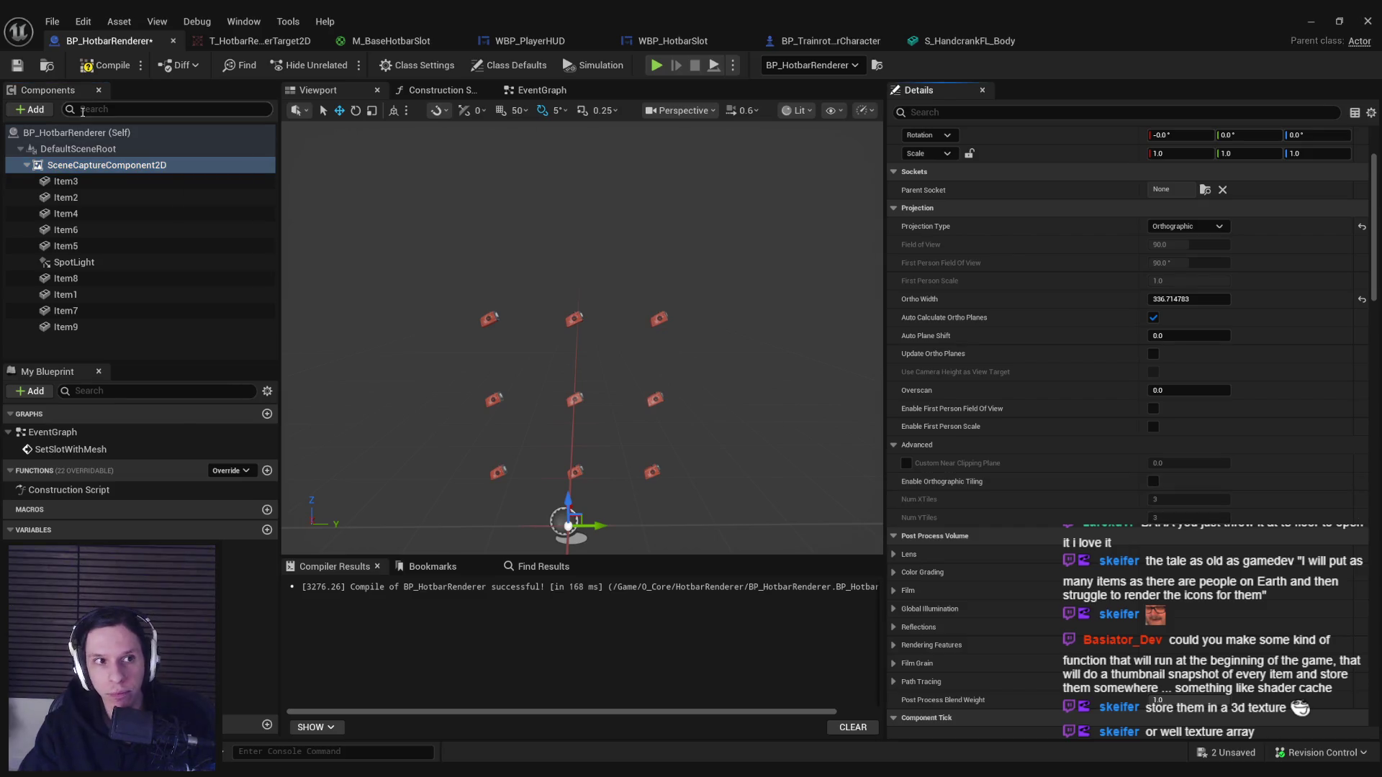
click(25, 68)
scroll(990, 444, up, 2)
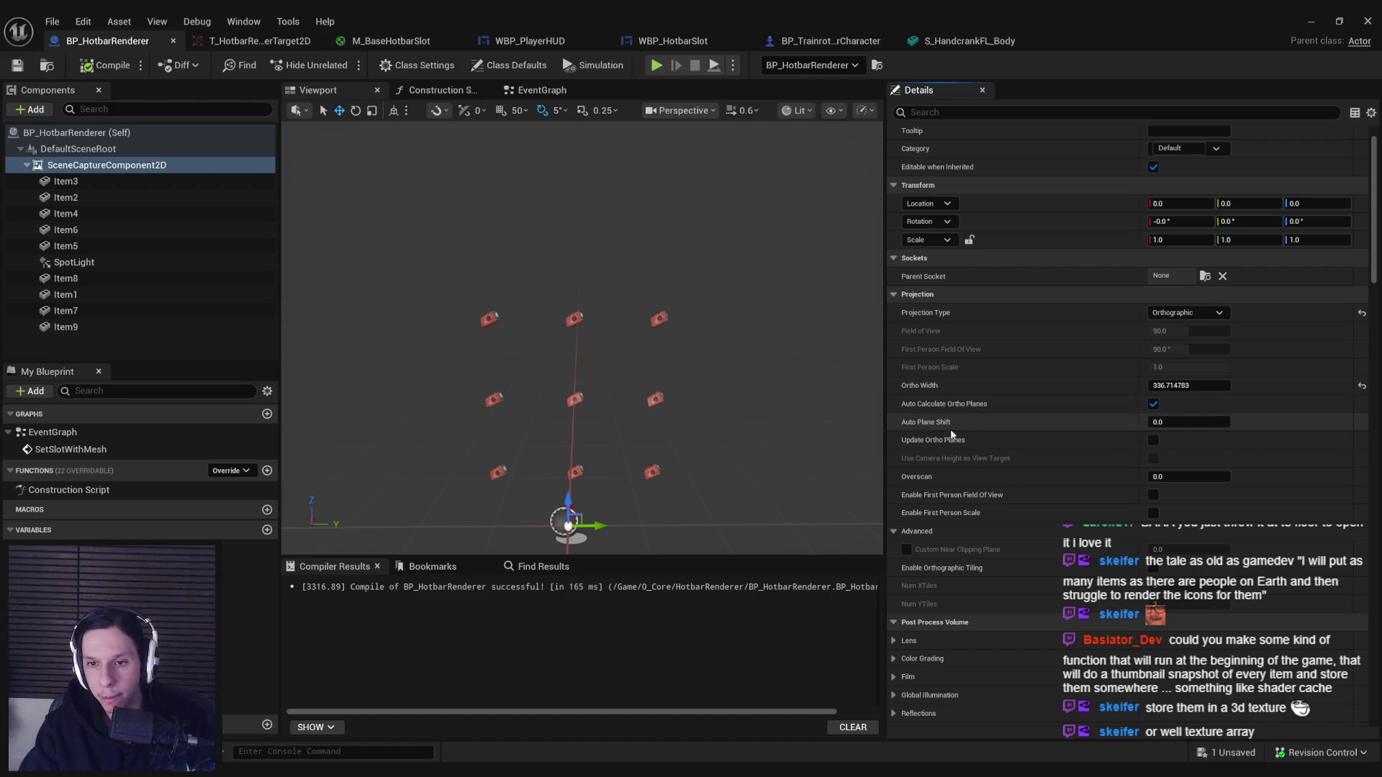
click(1304, 23)
Read the Enable Orthographic Tiling tooltip, then open the orthographic camera documentation.
key(1)
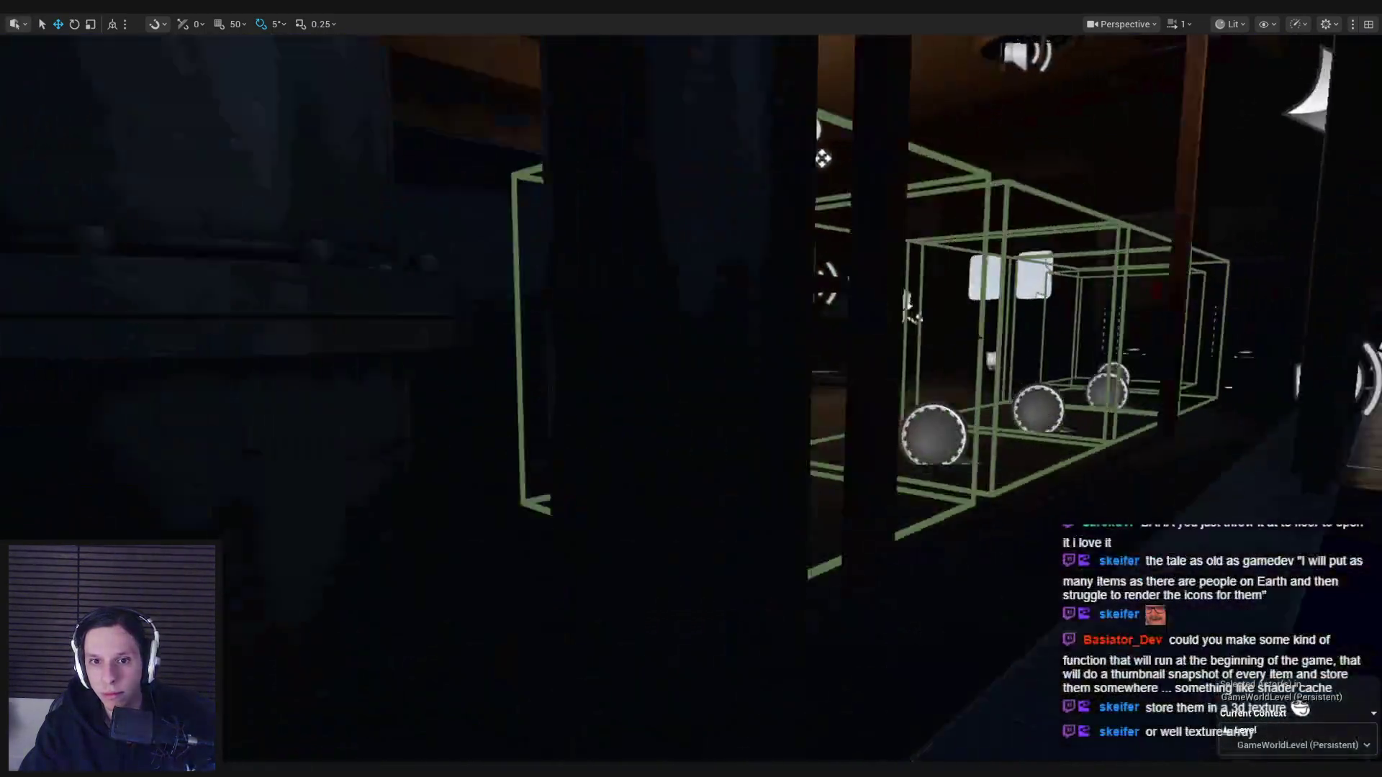
key(alt+Tab)
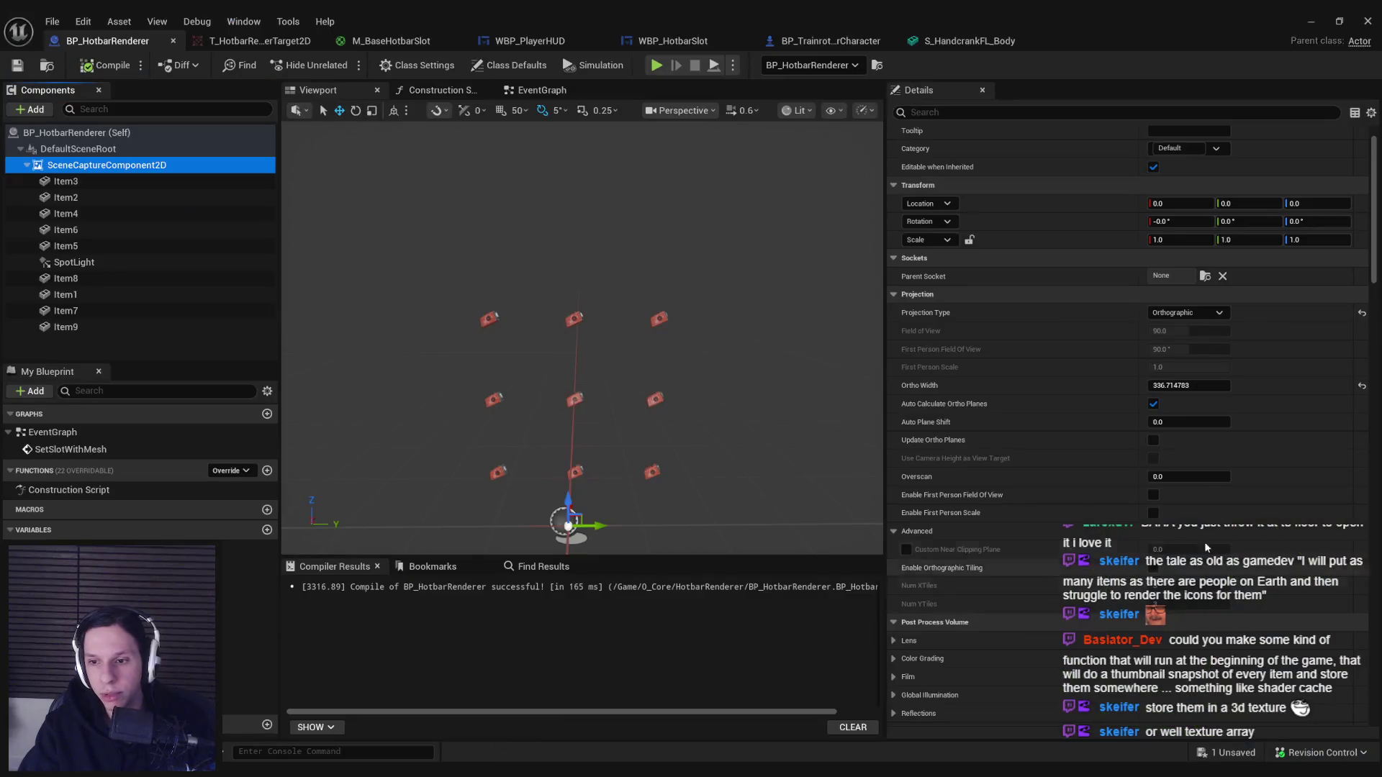
mouse_move(944, 572)
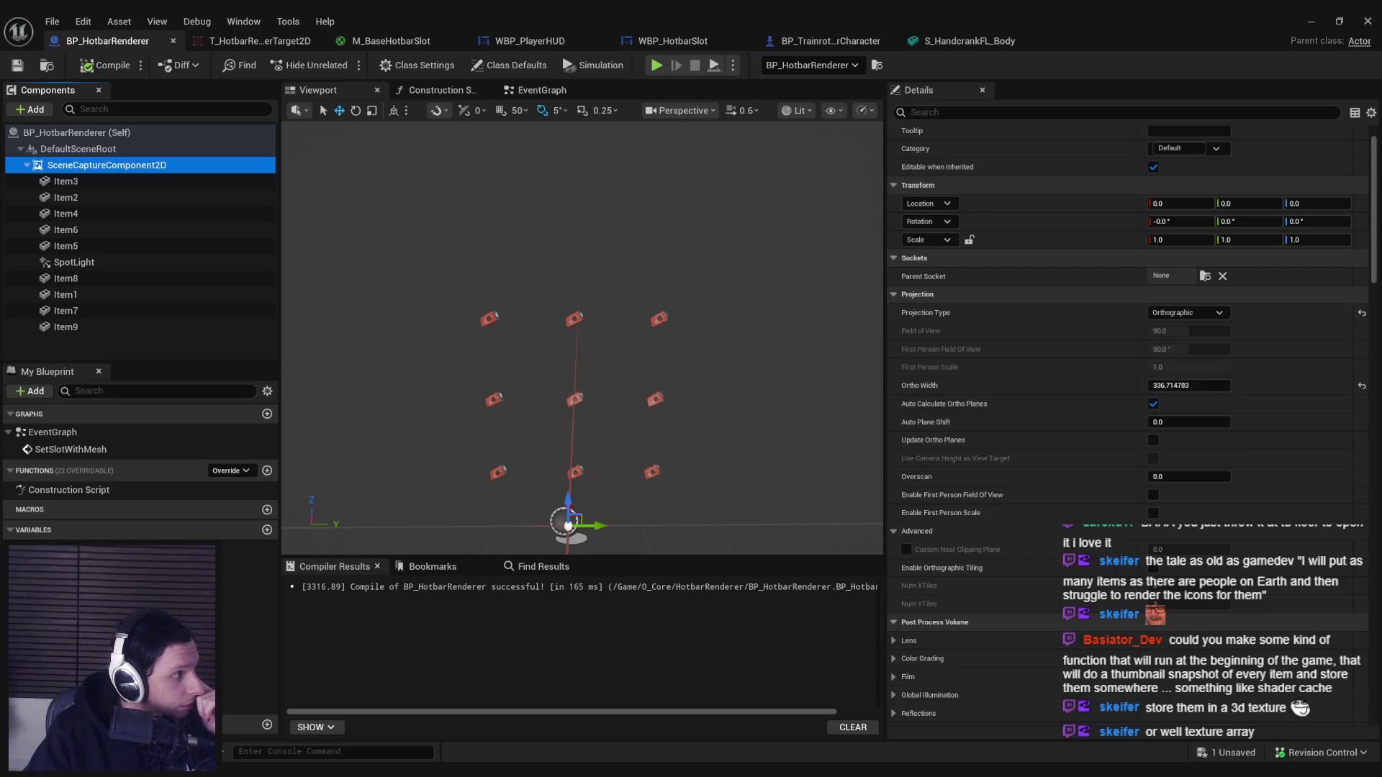
key(alt+Tab)
double_click(615, 203)
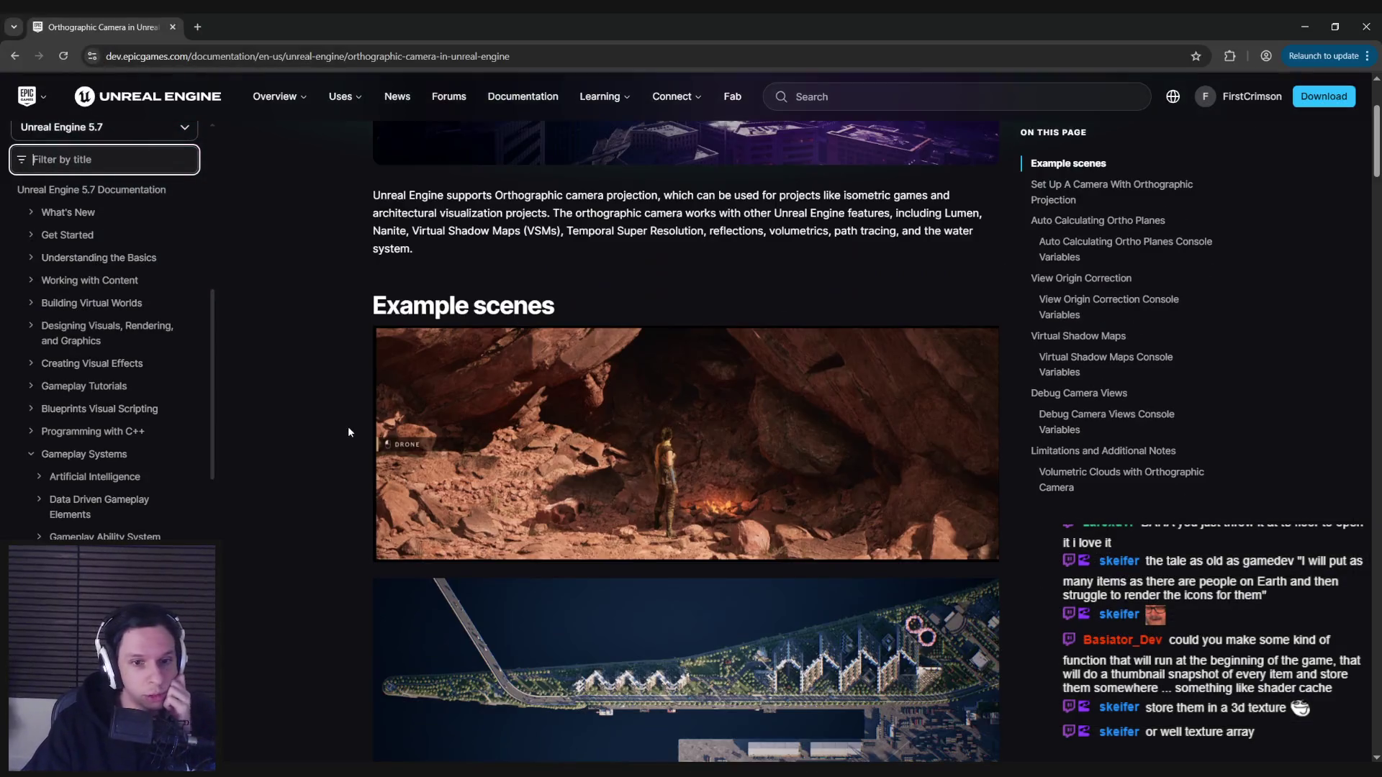
scroll(348, 431, down, 9)
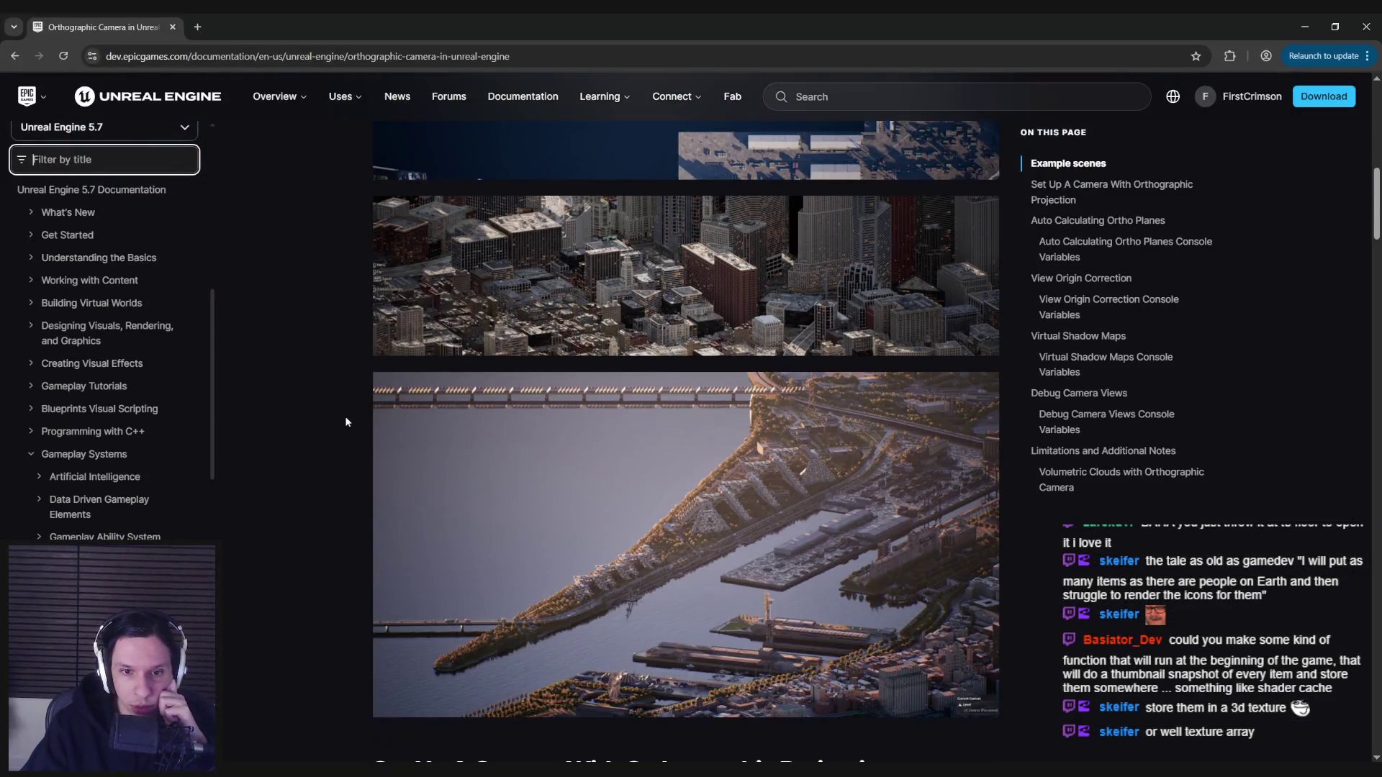
scroll(345, 422, down, 2)
scroll(345, 422, down, 6)
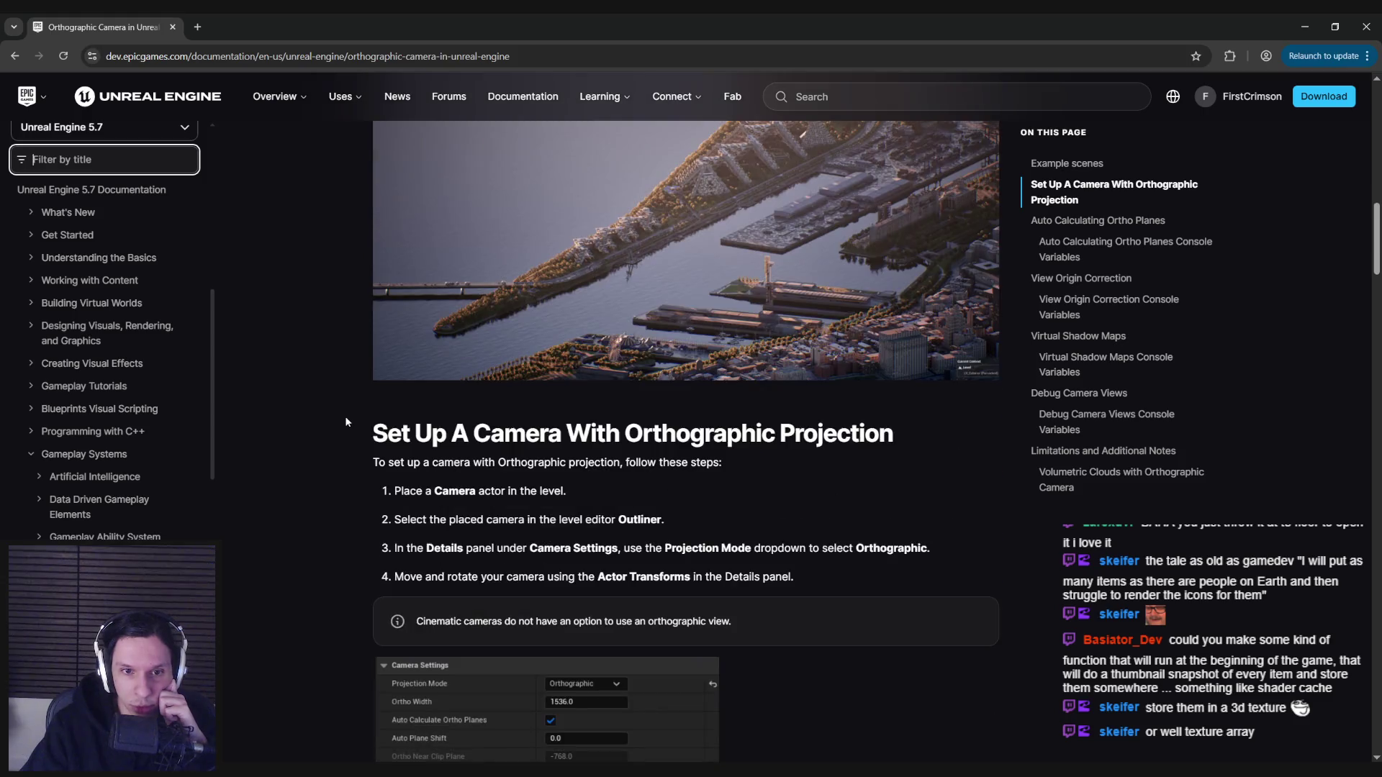
scroll(346, 422, down, 2)
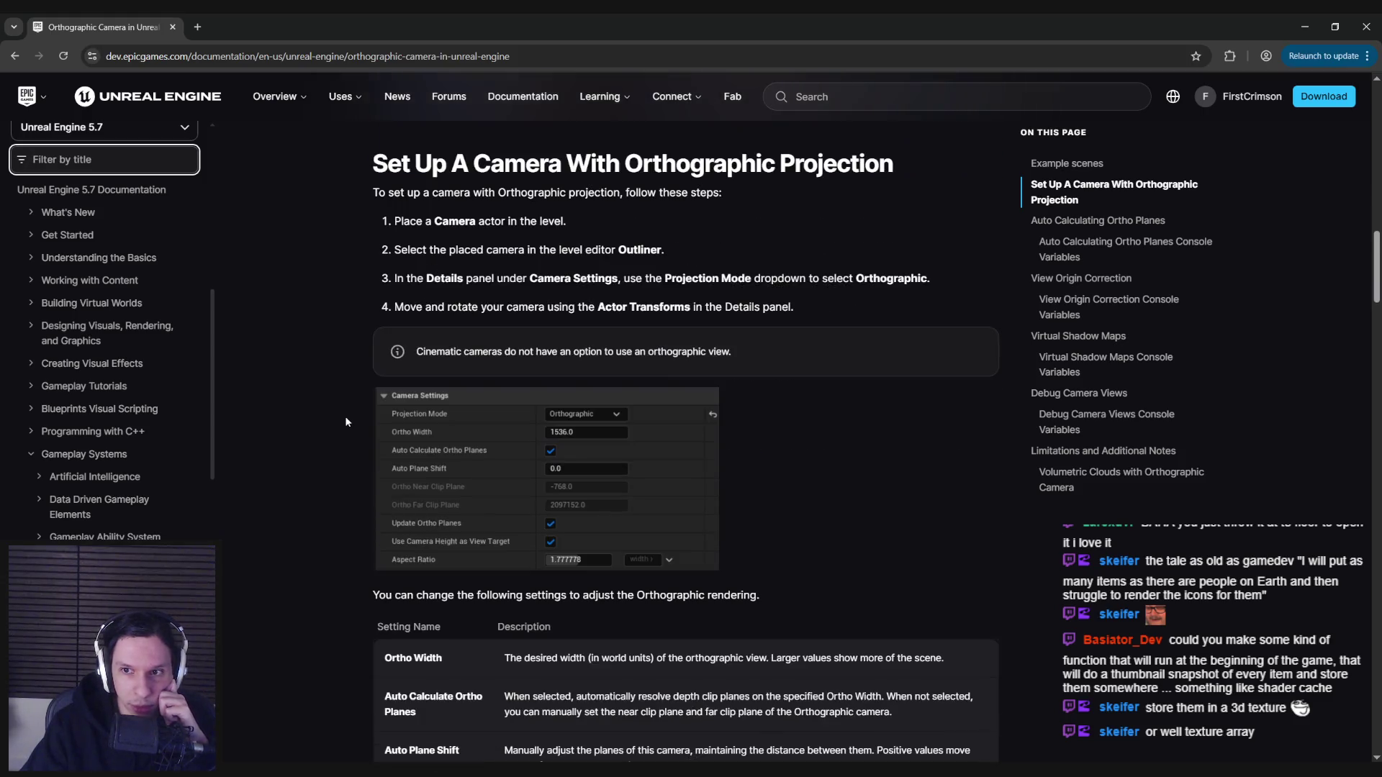
click(1101, 221)
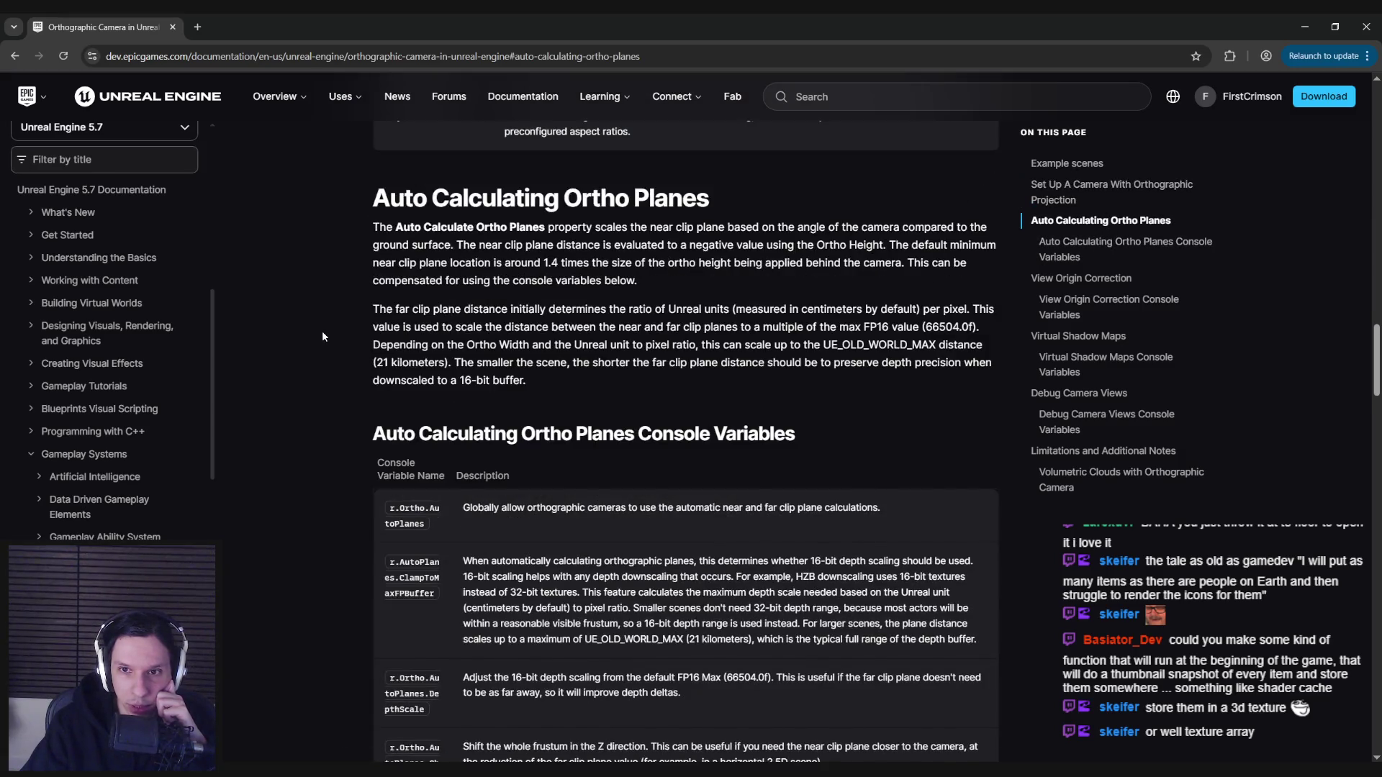
scroll(322, 337, down, 1)
scroll(322, 336, down, 4)
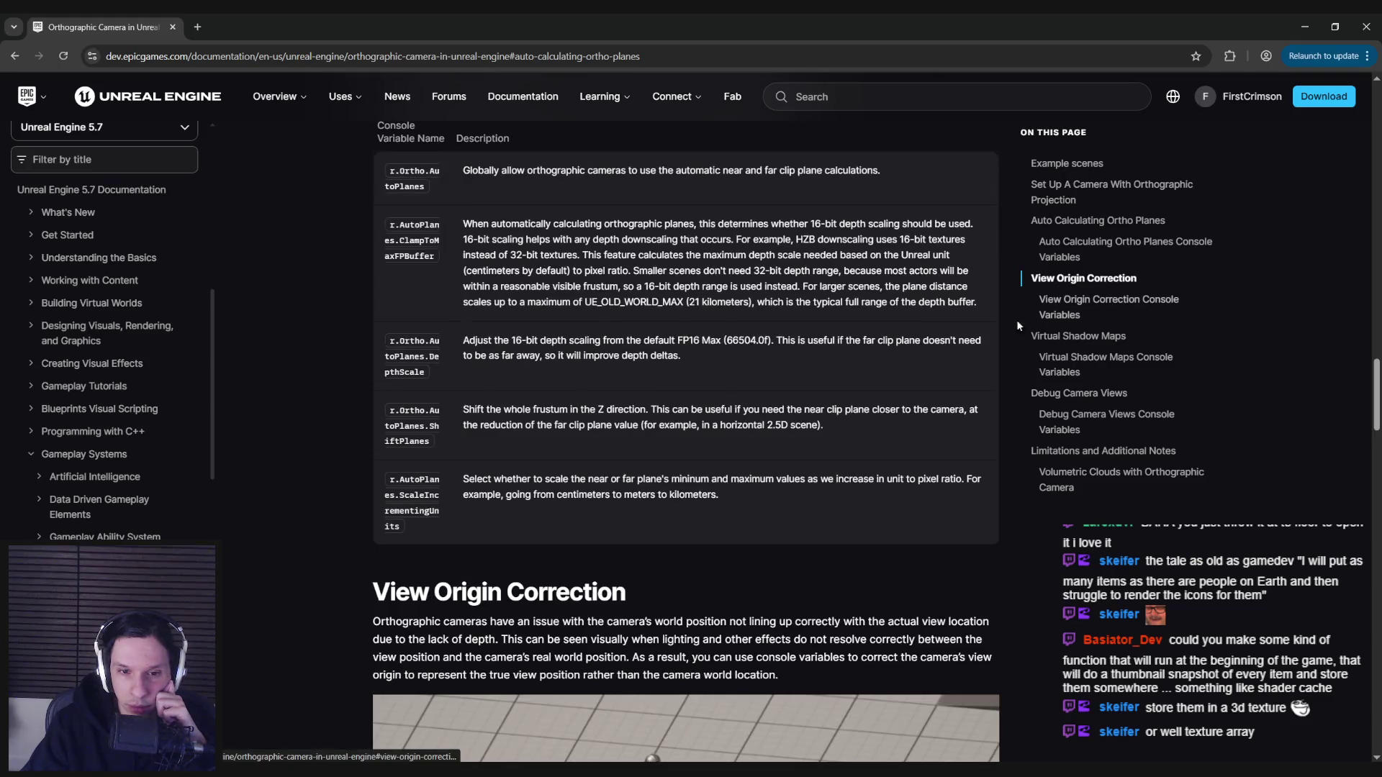
scroll(814, 385, down, 10)
scroll(814, 389, down, 15)
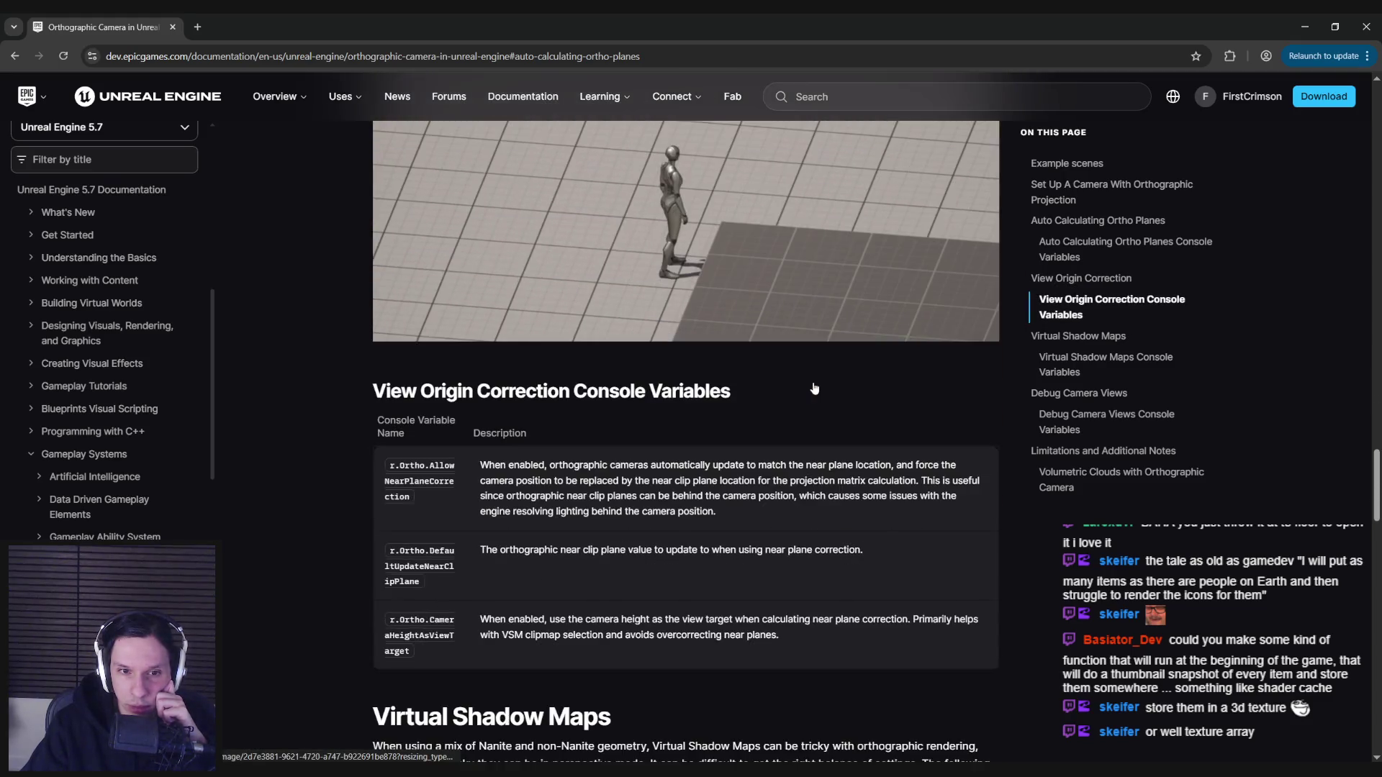
scroll(813, 387, down, 8)
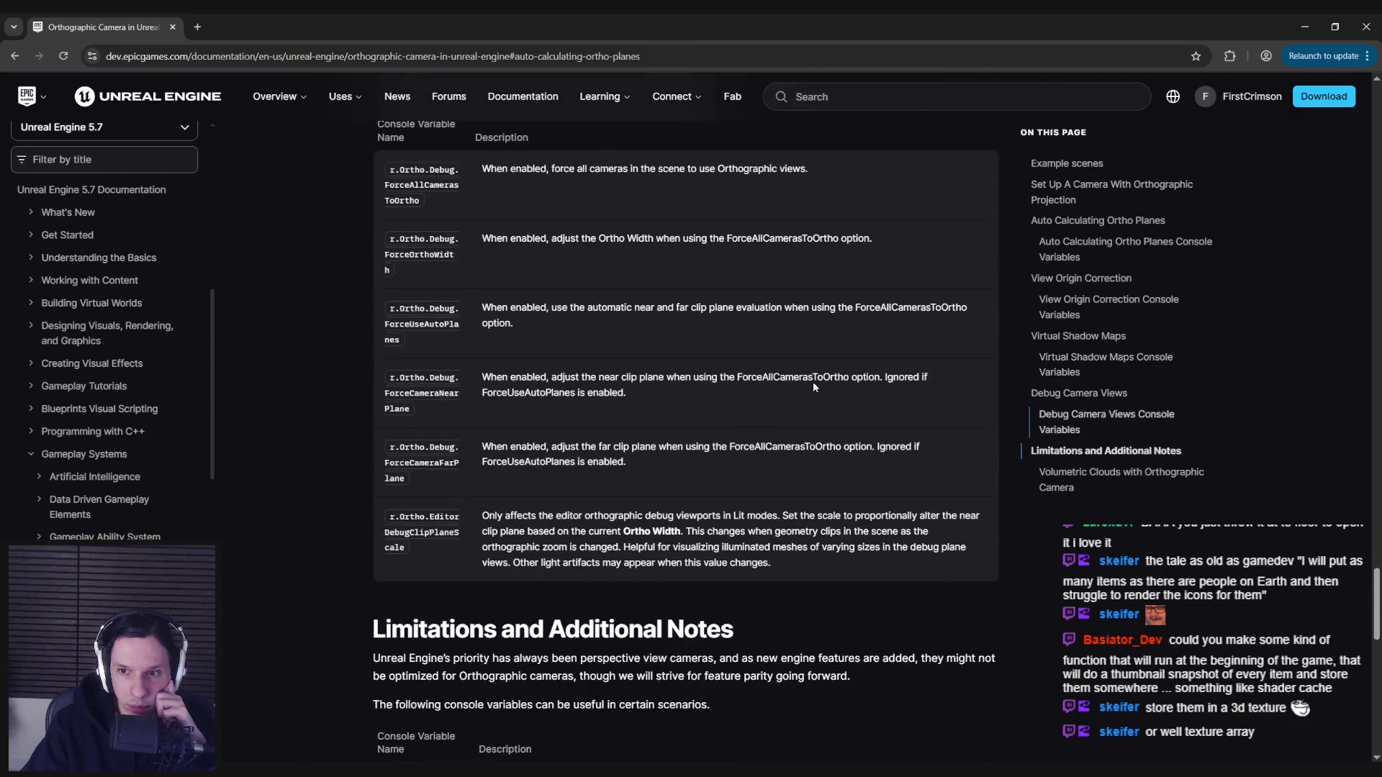
scroll(814, 387, down, 12)
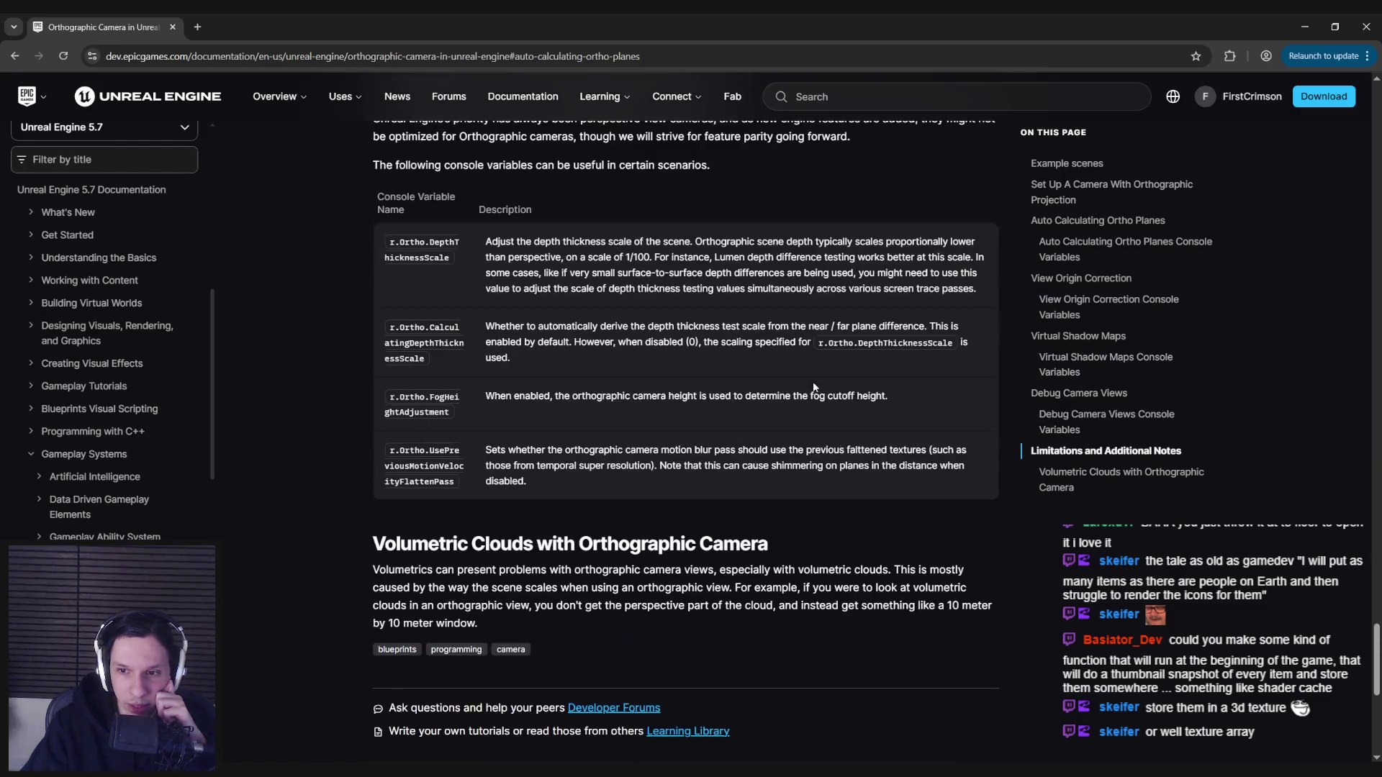
key(alt+Tab)
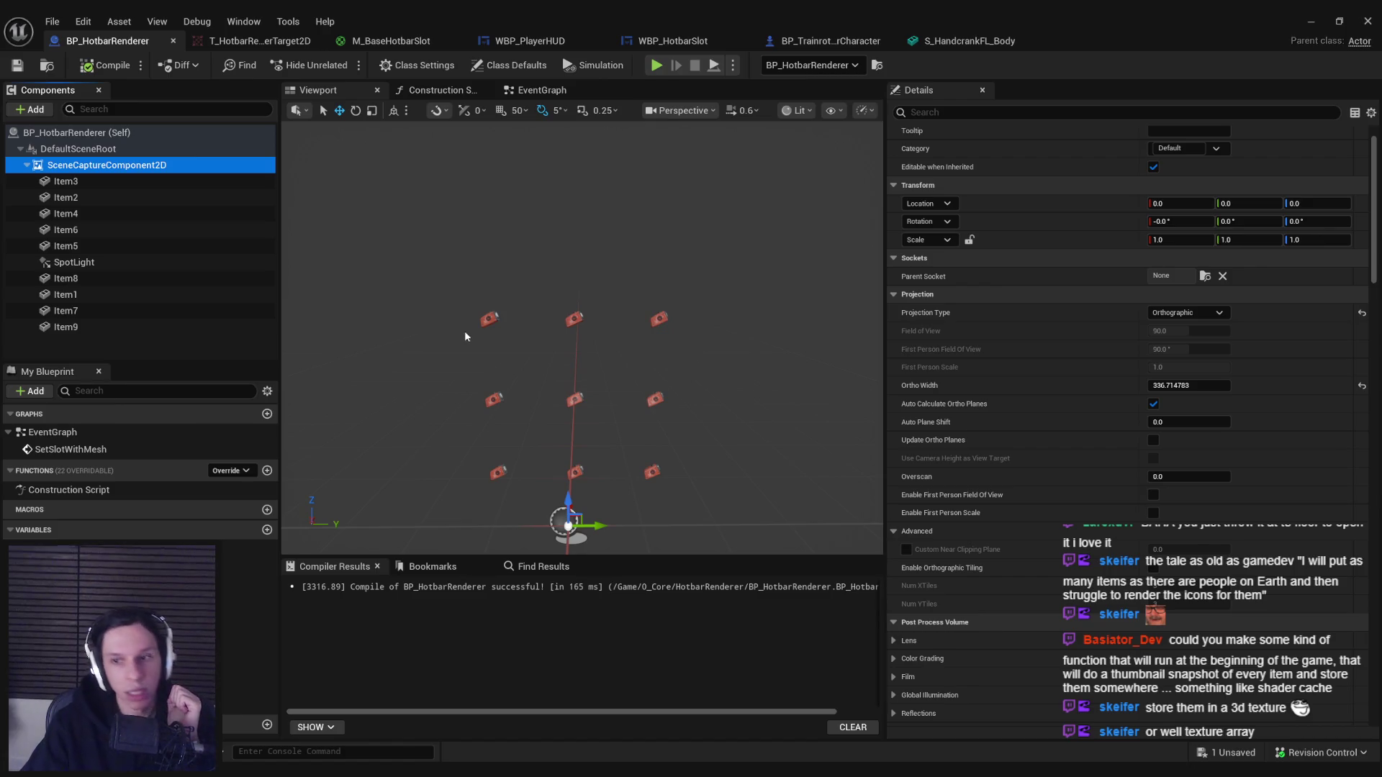
Re-enable orthographic tiling, compile, and set Ortho Width to 336.714783/3 (112.238258).
click(934, 584)
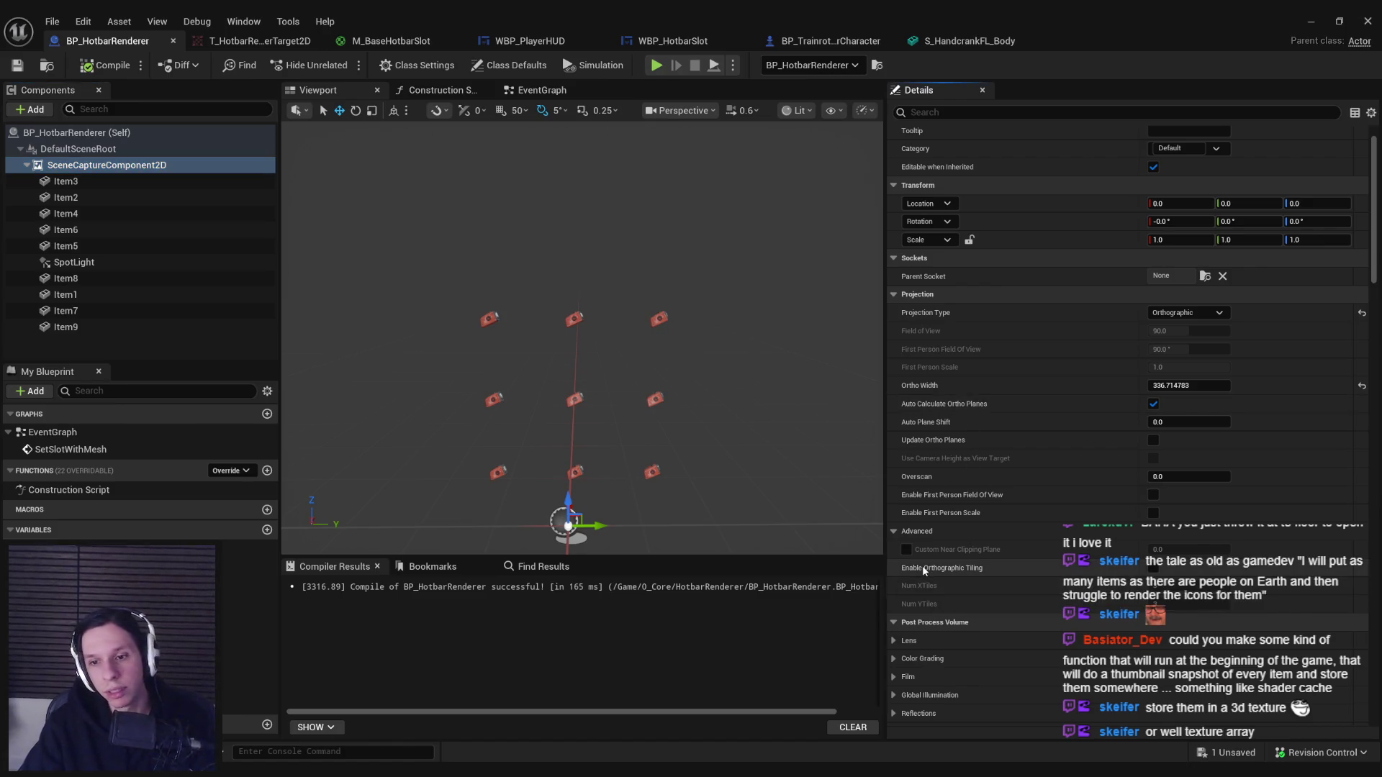
click(1155, 568)
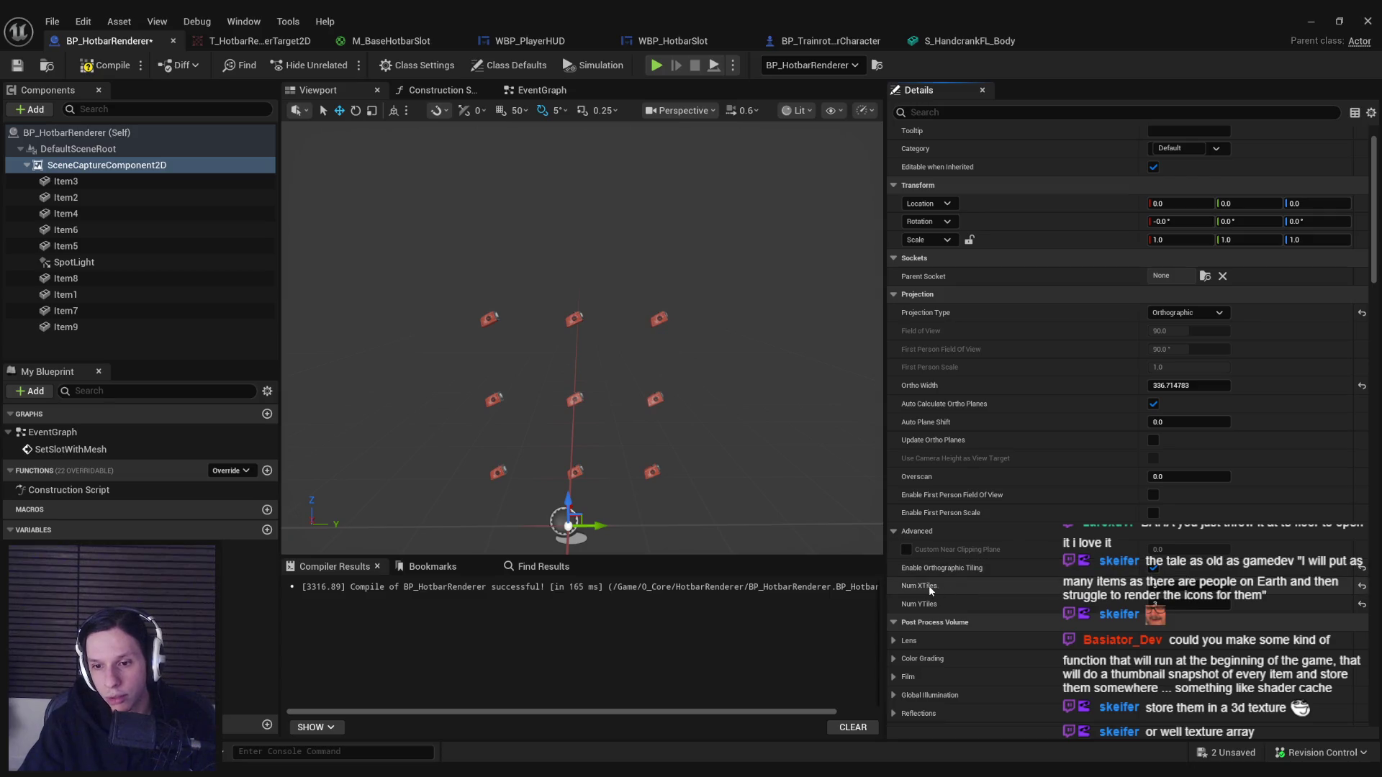
key(F7)
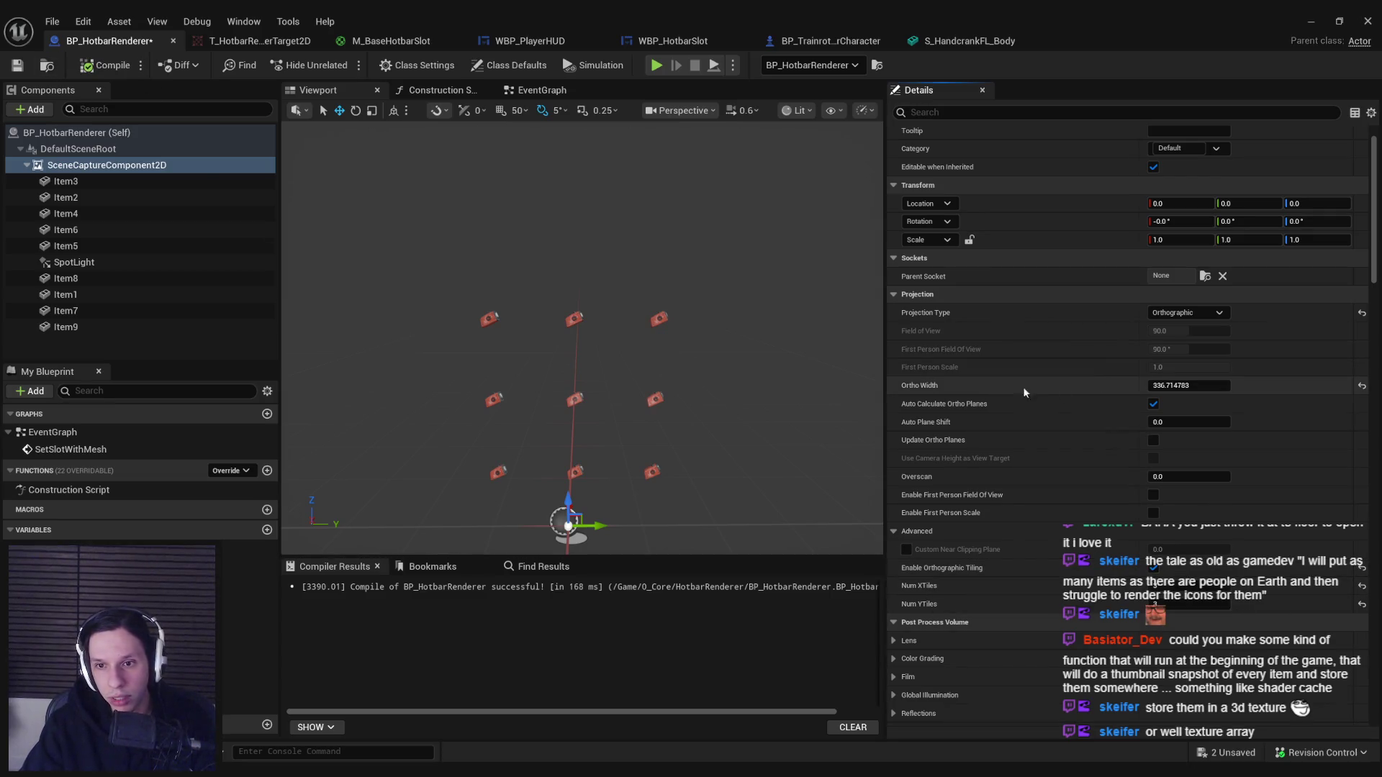
click(1213, 385)
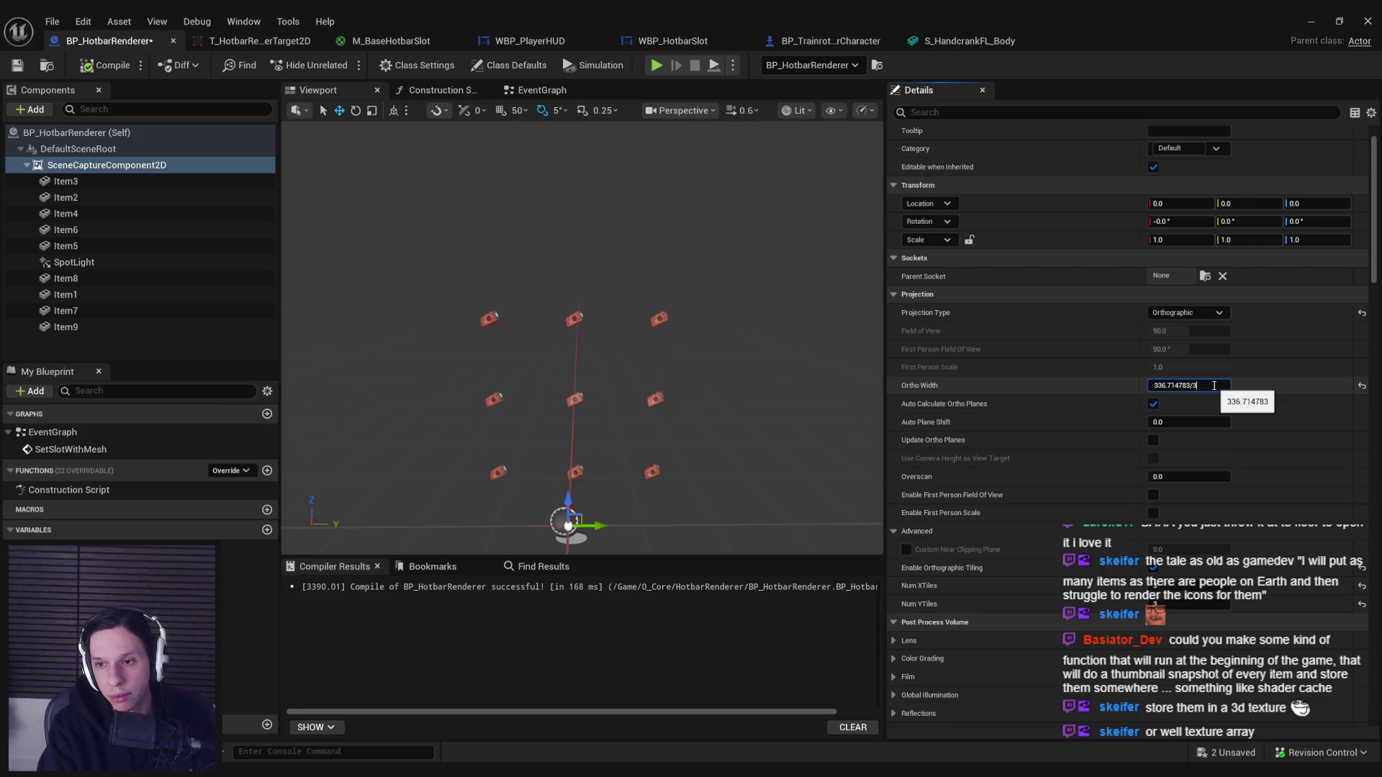
click(1311, 21)
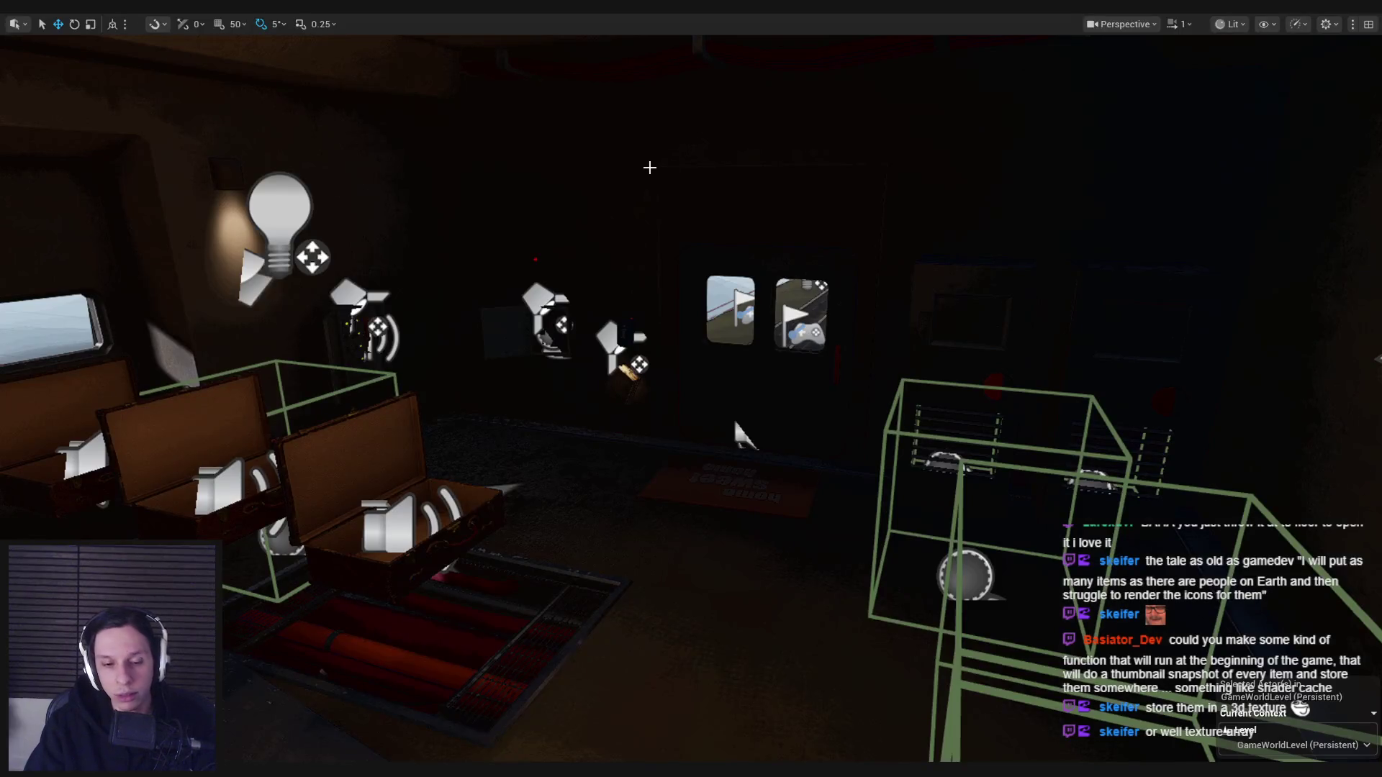
Play-test by dragging the handcrank flashlight into hotbar slot 5 and back, then stop.
key(alt+p)
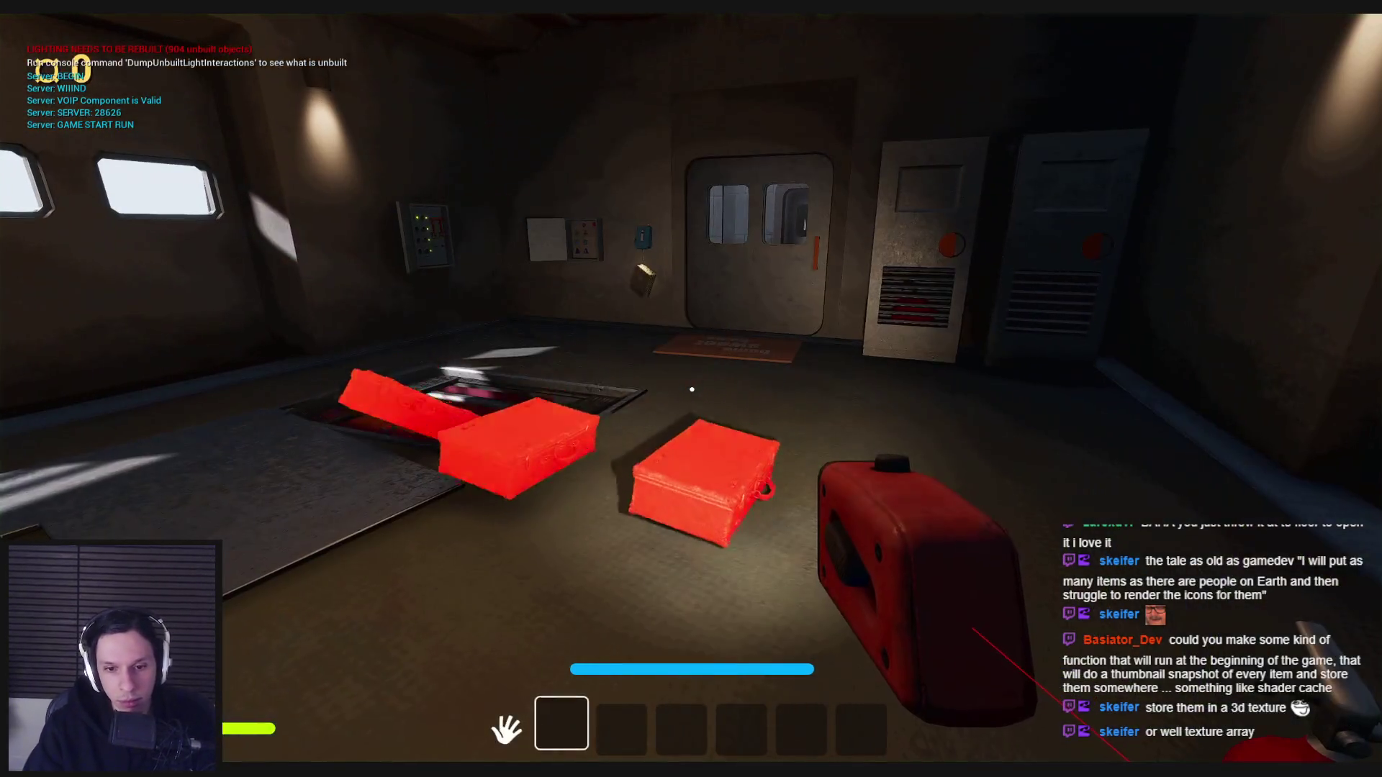
mouse_move(549, 717)
mouse_down()
mouse_move(879, 718)
mouse_move(808, 719)
mouse_up()
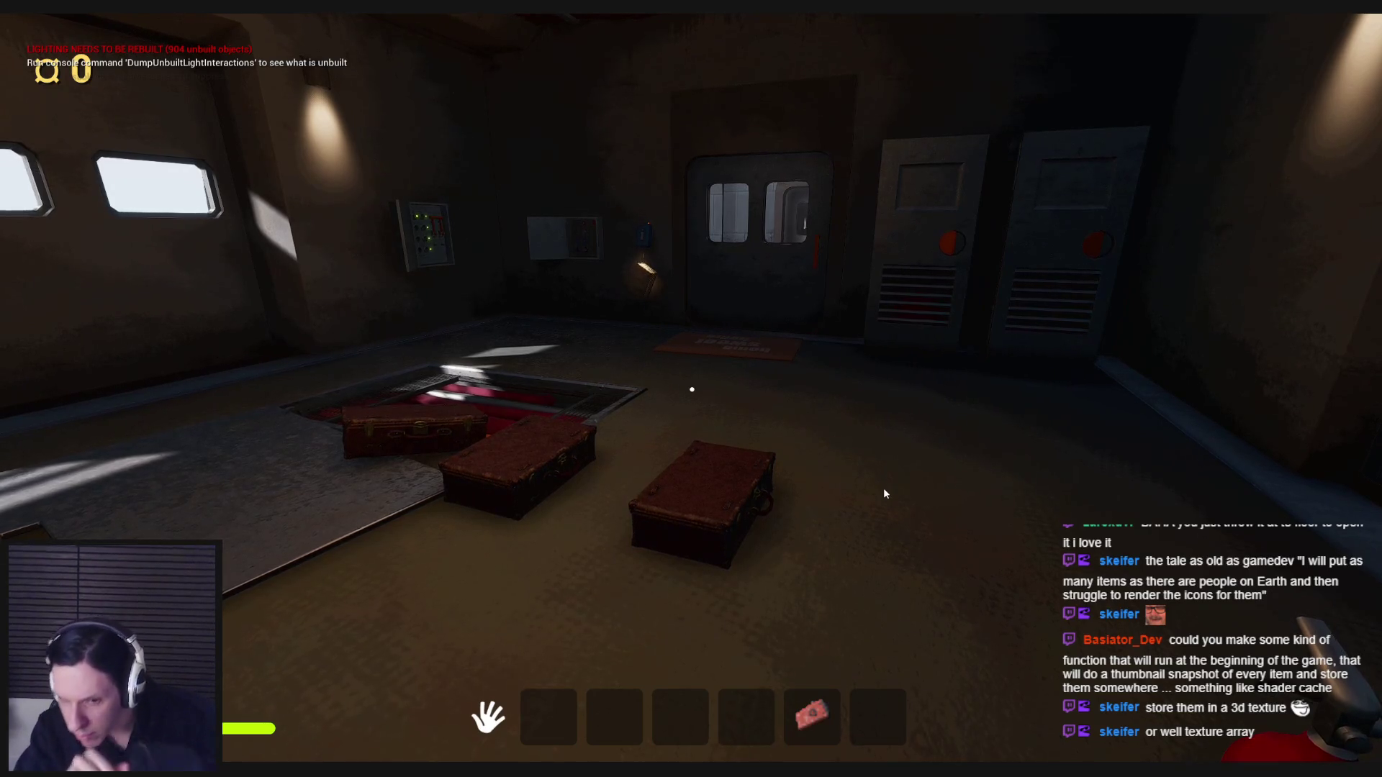
mouse_move(827, 709)
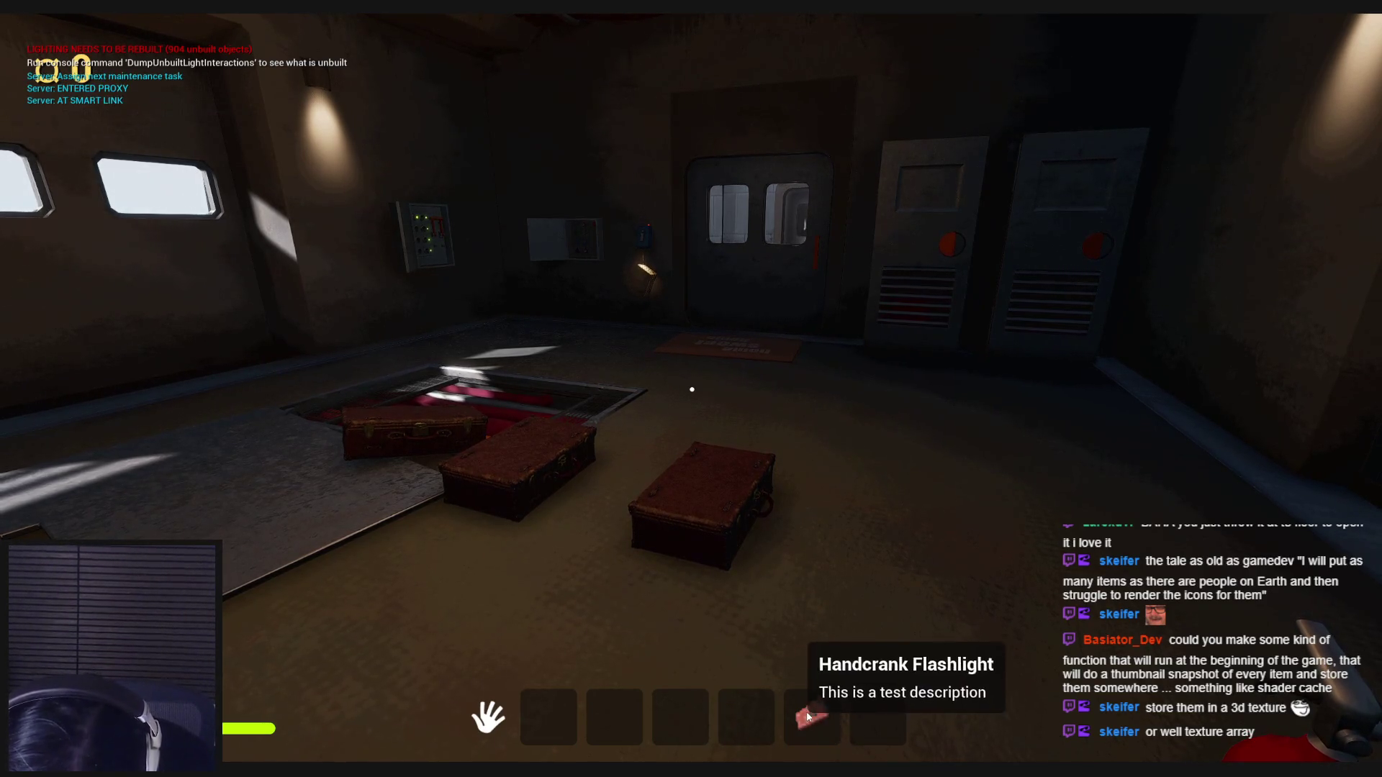
mouse_move(829, 706)
mouse_down()
mouse_move(745, 716)
mouse_move(818, 714)
mouse_up()
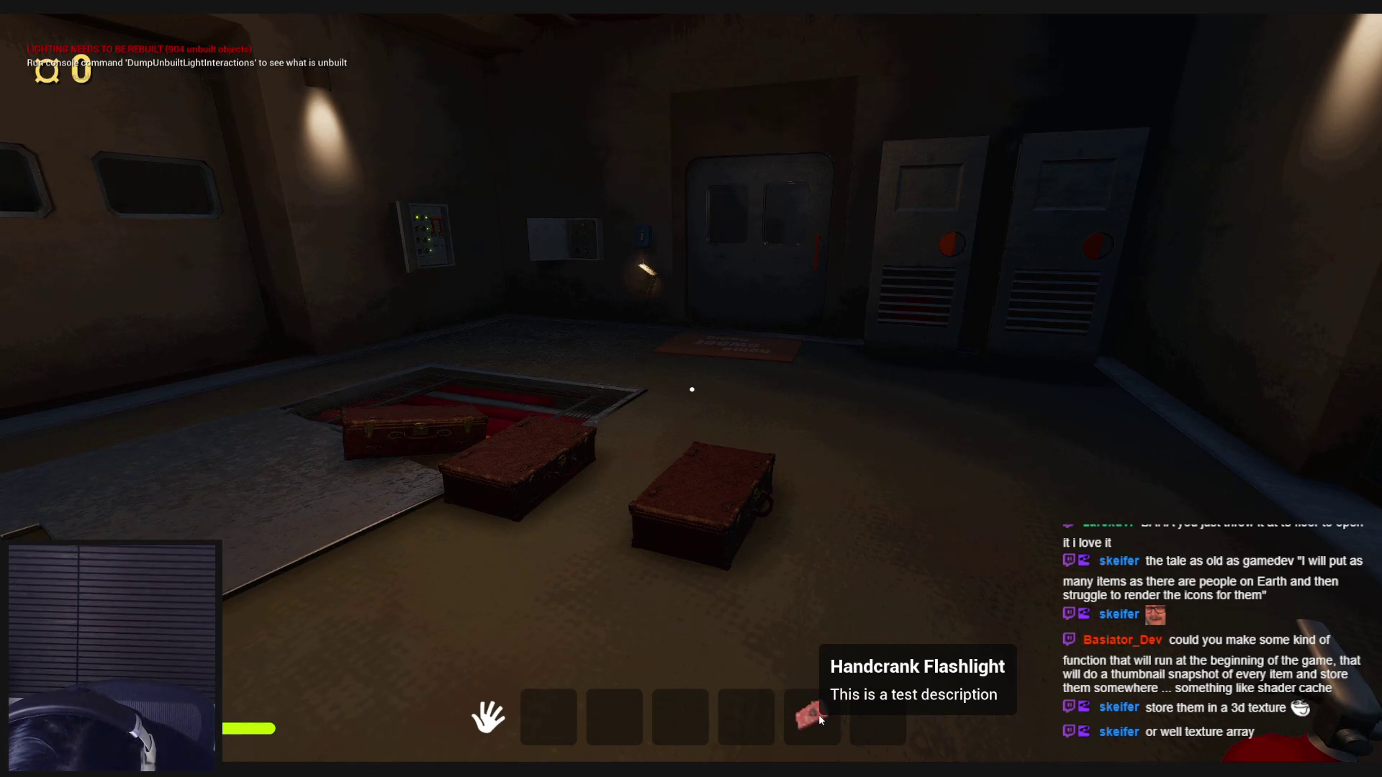
key(Escape)
key(Escape)
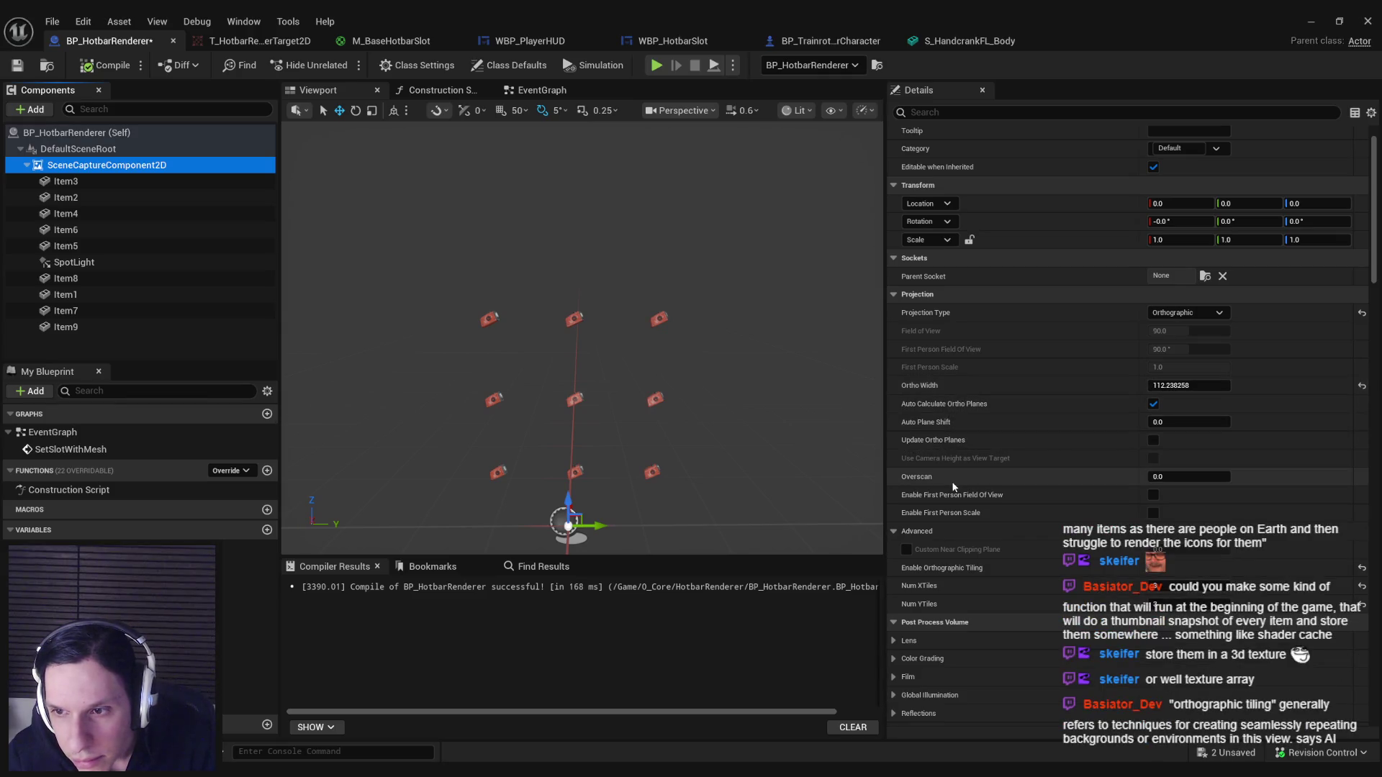
Undo the ortho width back to 336.714783, compile and save BP_HotbarRenderer, then start a play test.
mouse_move(950, 571)
key(ctrl+z)
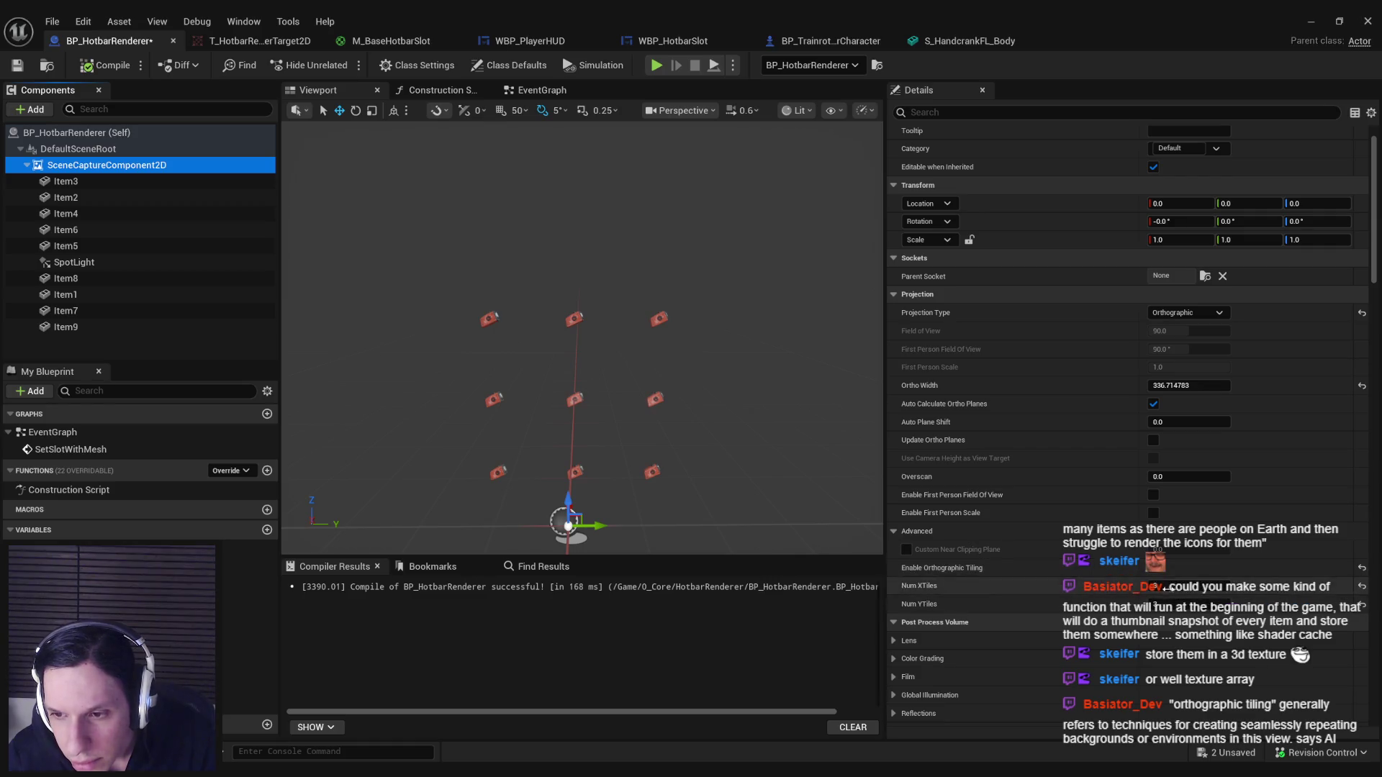
click(108, 65)
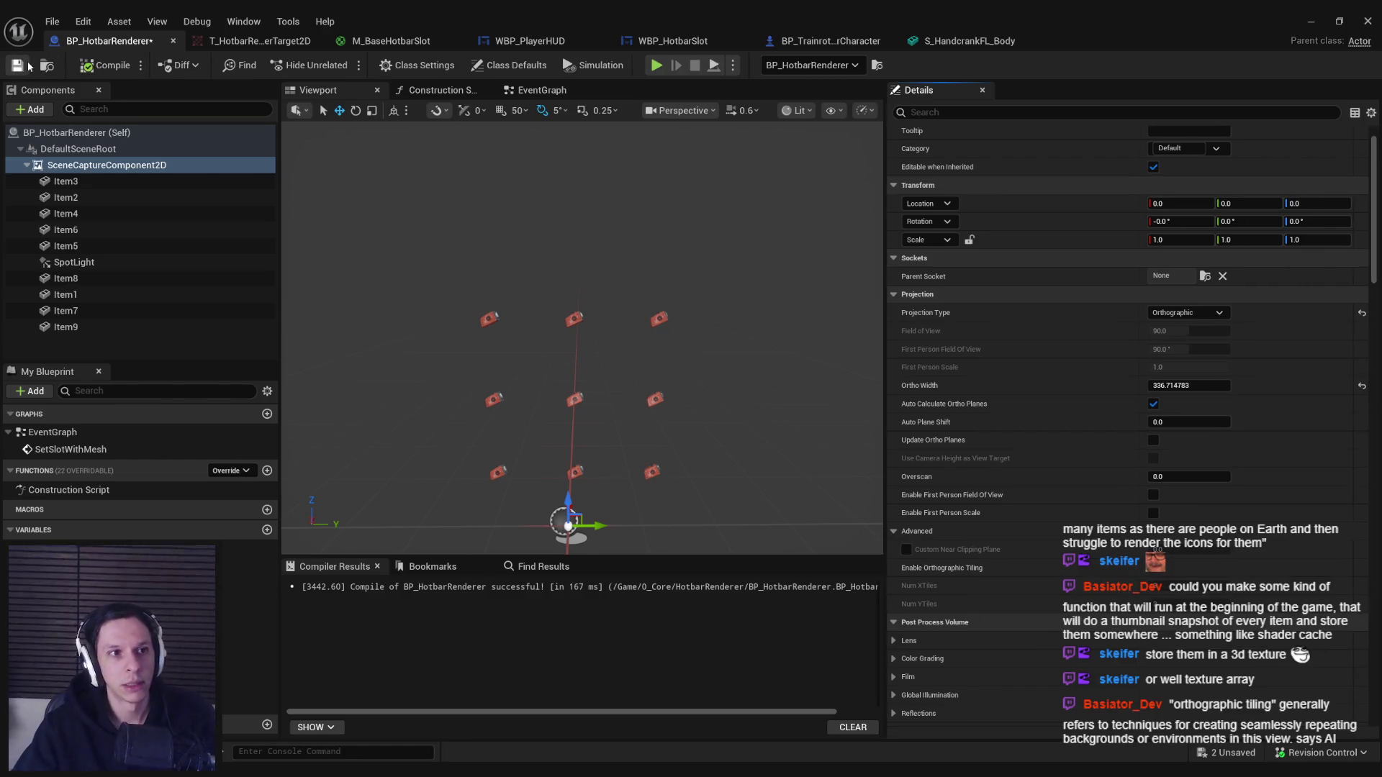
click(1311, 20)
key(alt+p)
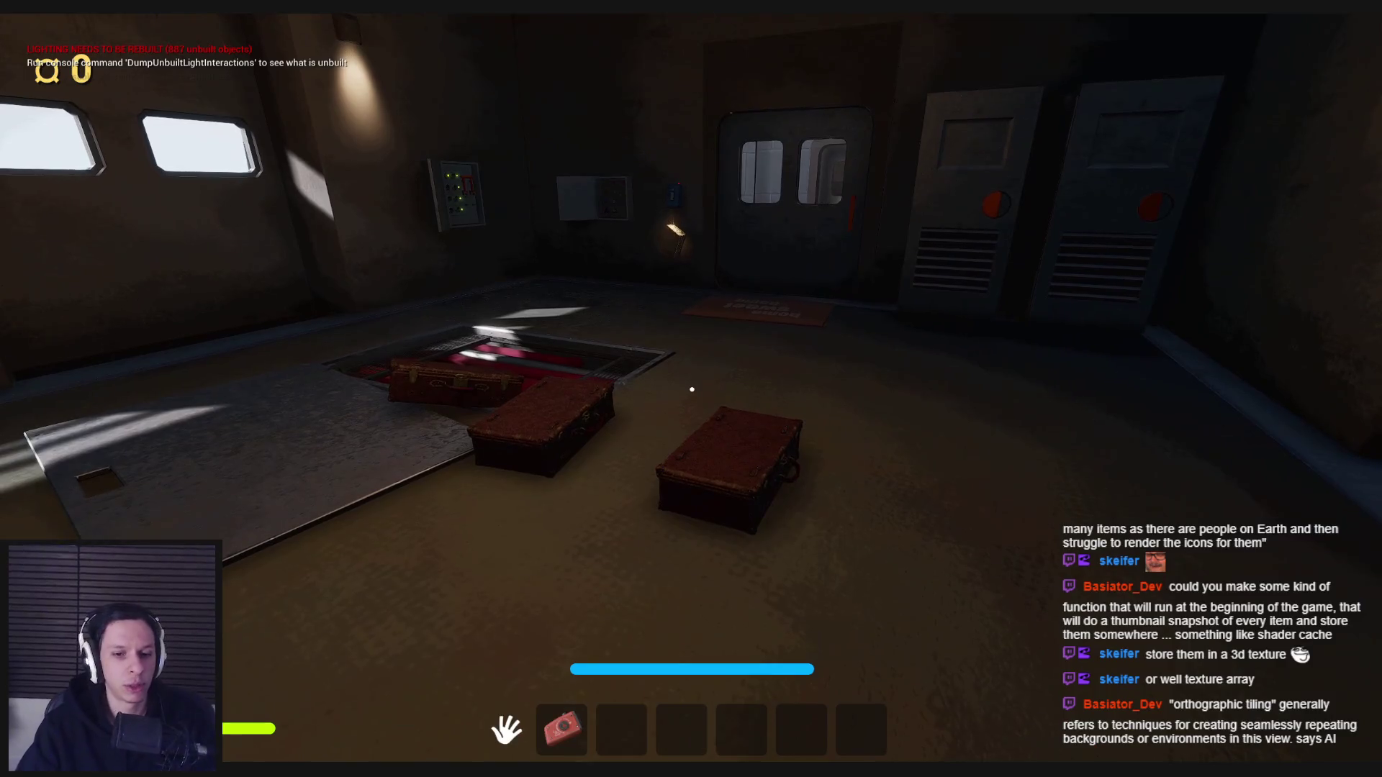
Stop the play session and look across the dark train interior in the editor viewport.
key(Escape)
scroll(782, 239, up, 3)
drag(782, 239, 648, 252)
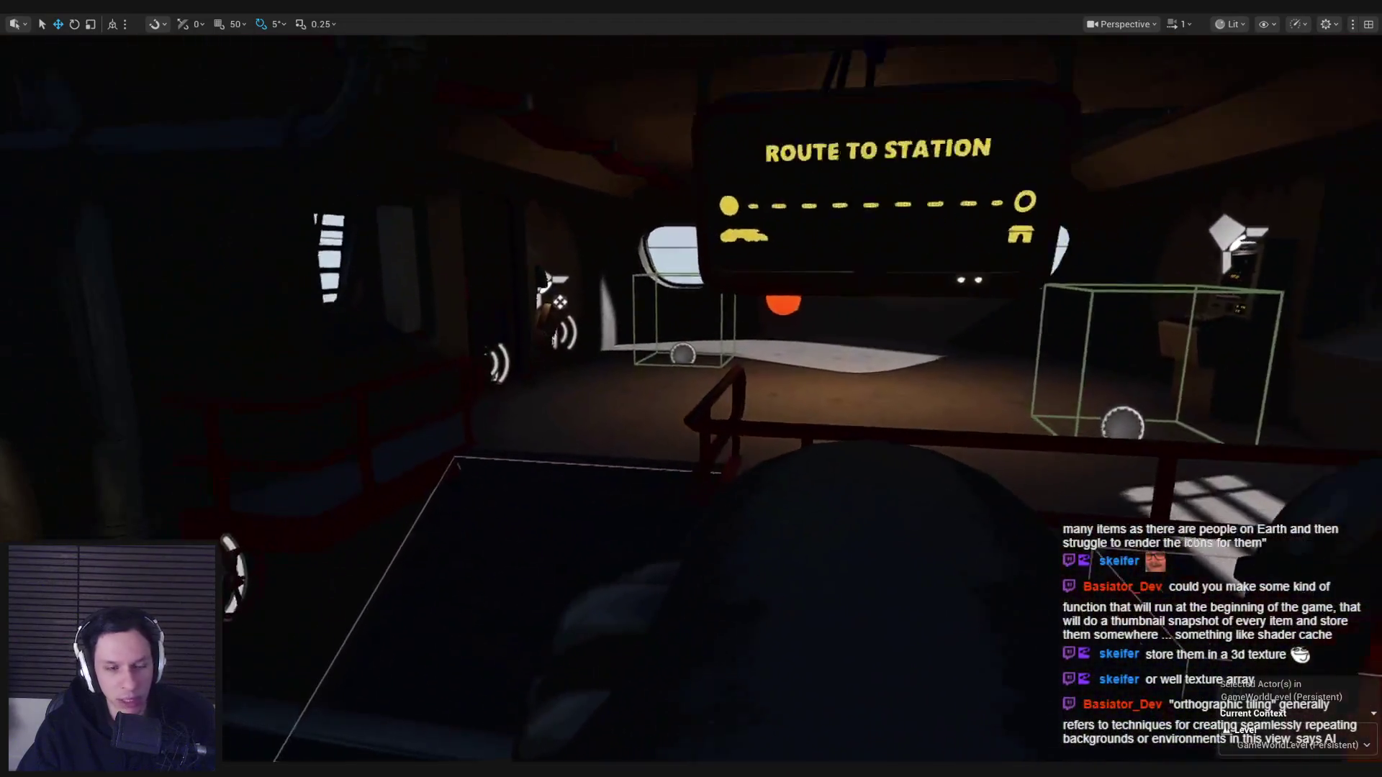
Close Calculator and switch to the Trainrot Trello board in Chrome.
key(alt+Tab)
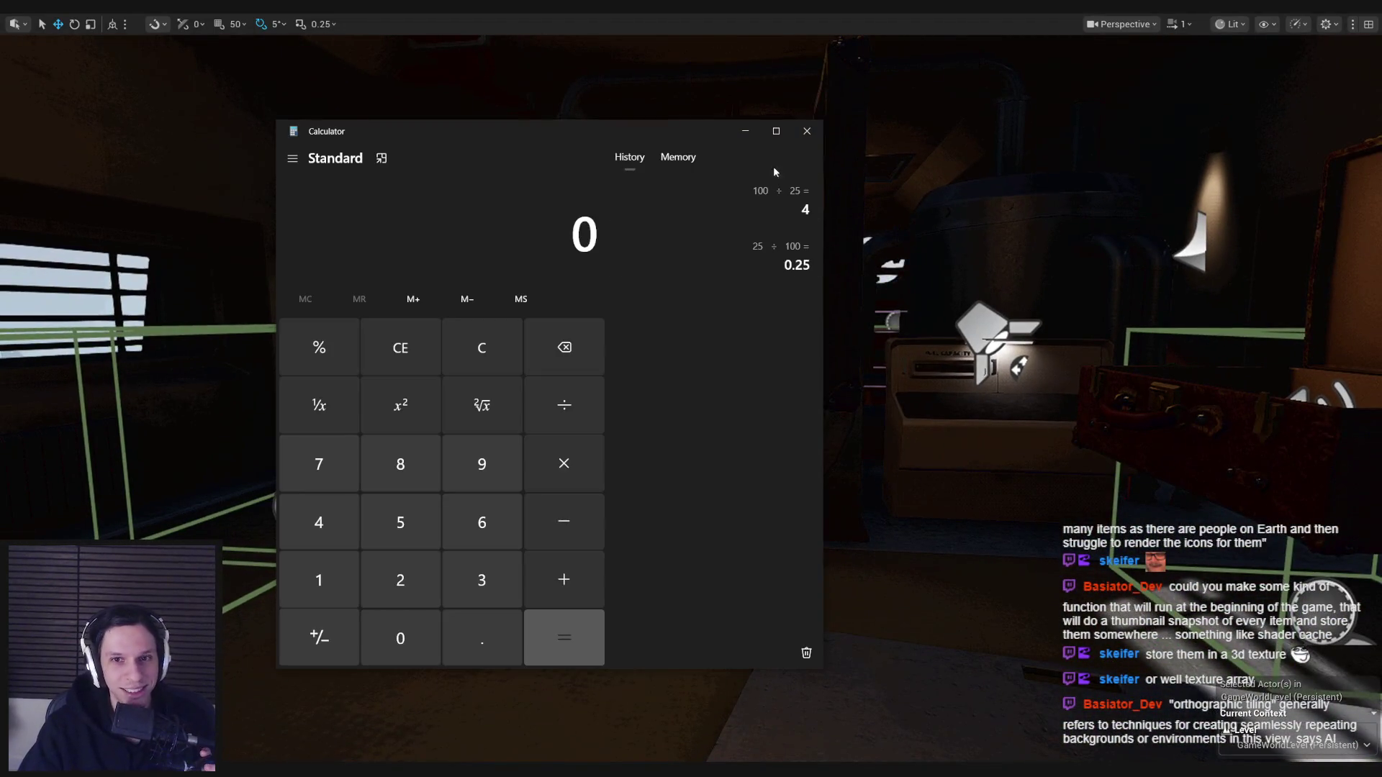
click(745, 130)
key(alt+Tab)
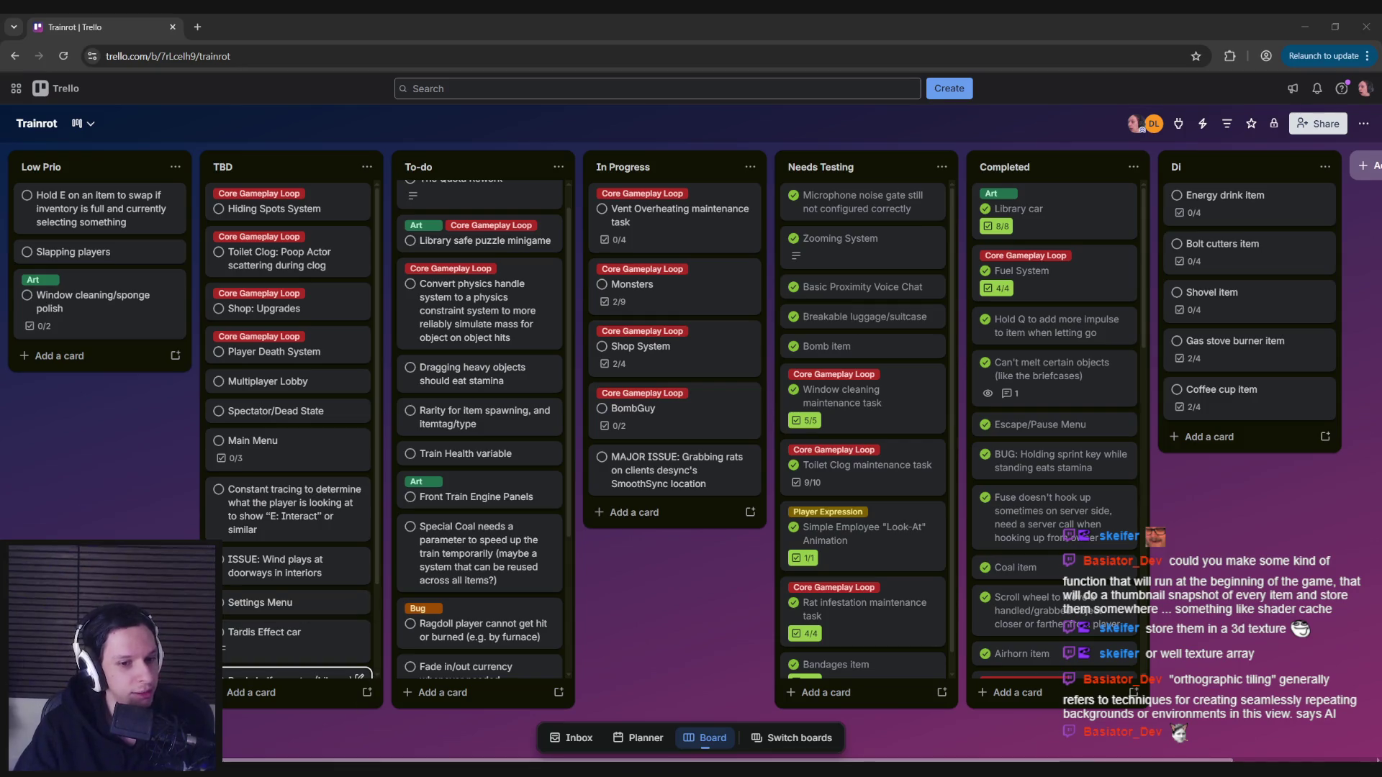
Glance at the train level, then return to BP_HotbarRenderer and bring up the scene capture component's context menu.
key(alt+Tab)
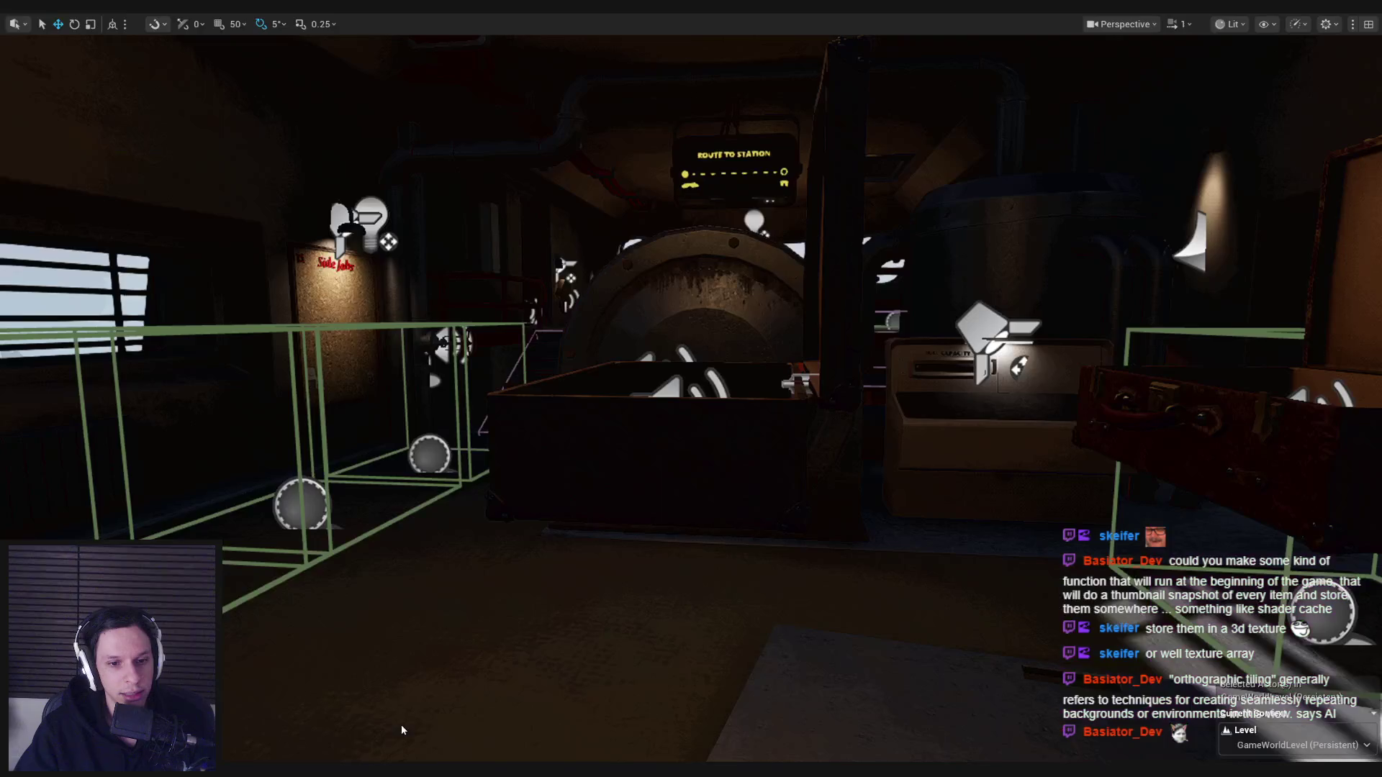
drag(402, 731, 310, 728)
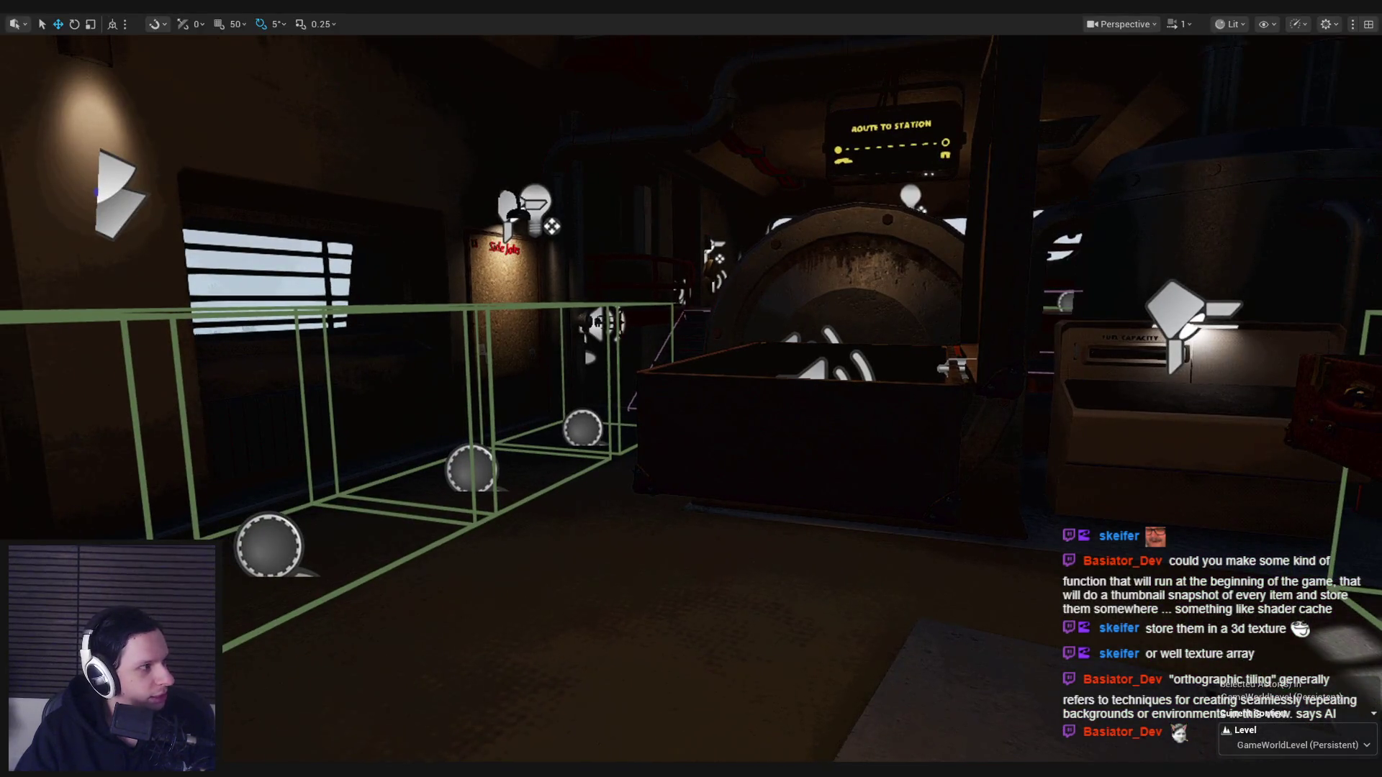
key(alt+Tab)
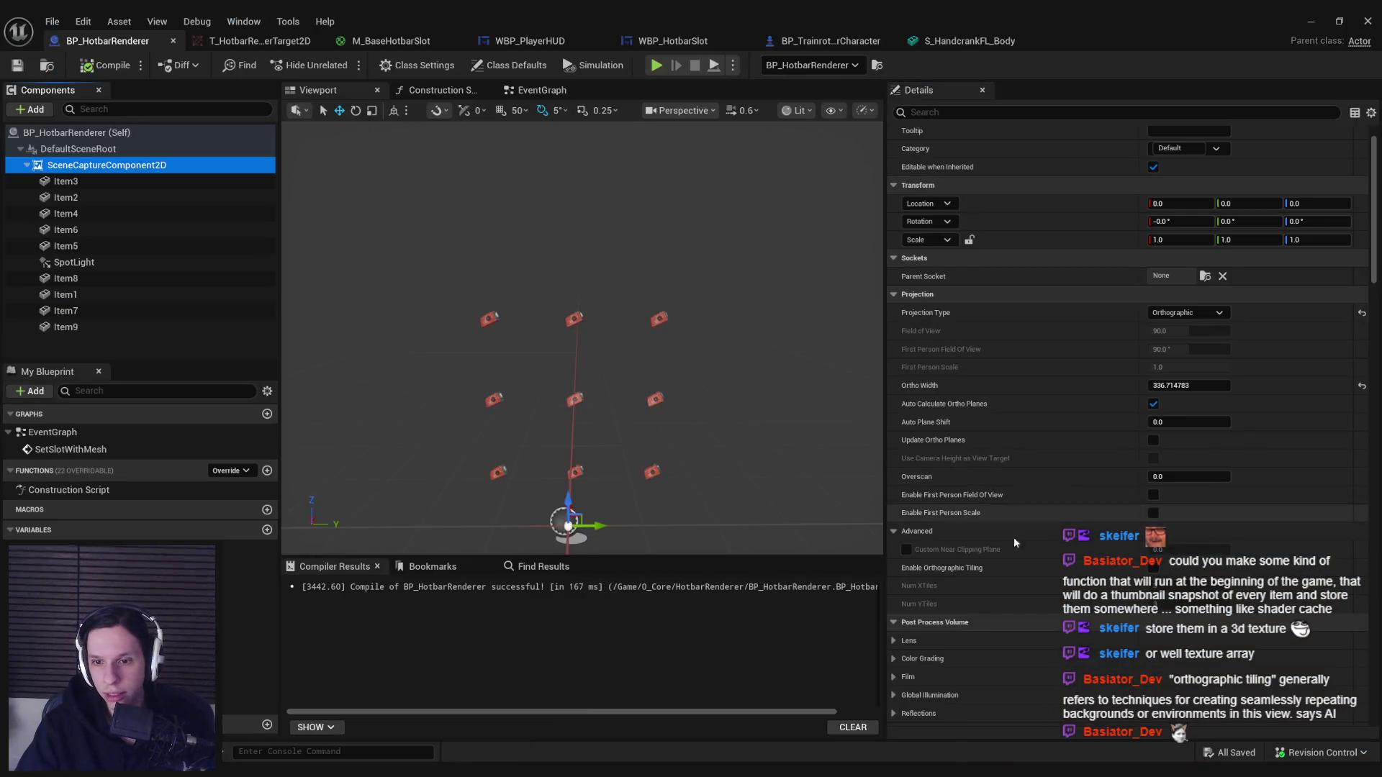
mouse_move(934, 572)
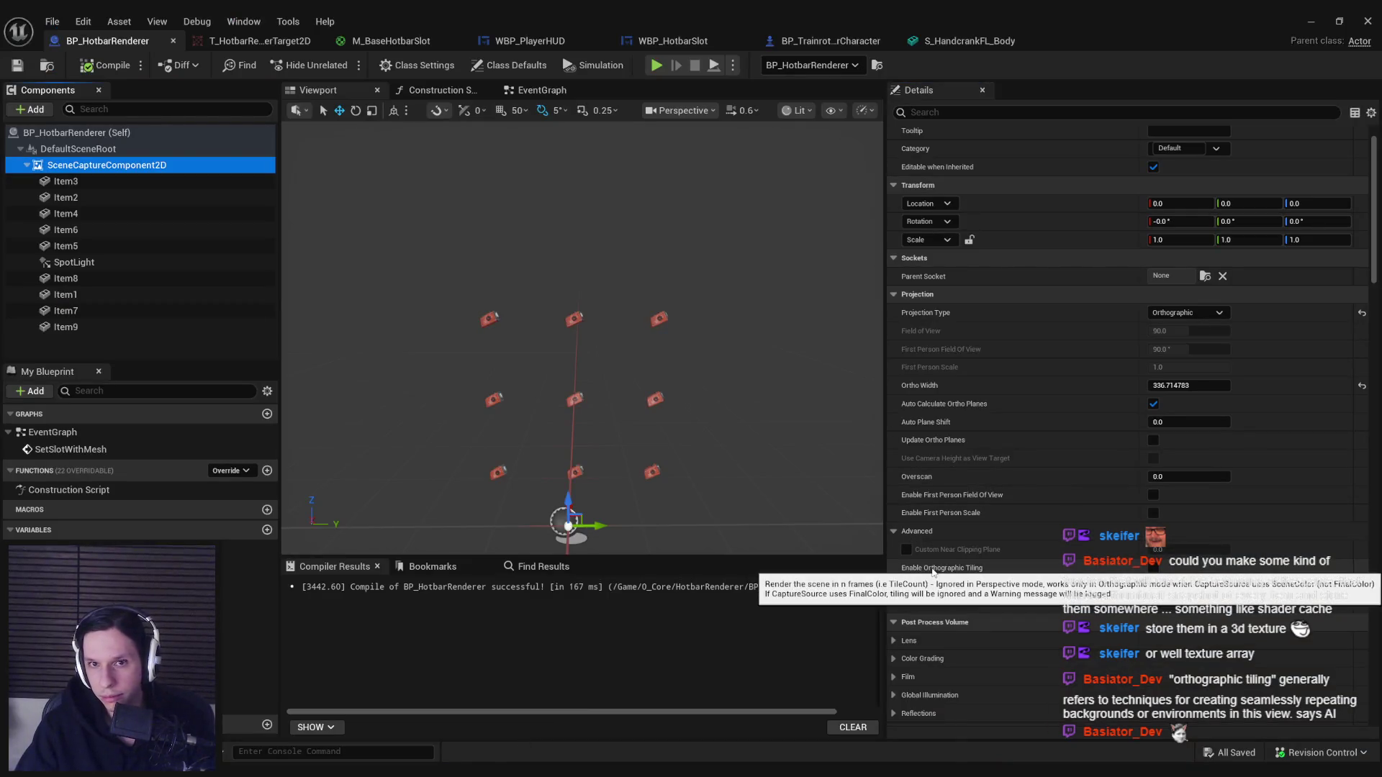
right_click(202, 167)
Open SceneCaptureComponent2D.h in Rider and locate the bEnableOrthographicTiling declaration and its tiling description.
click(288, 362)
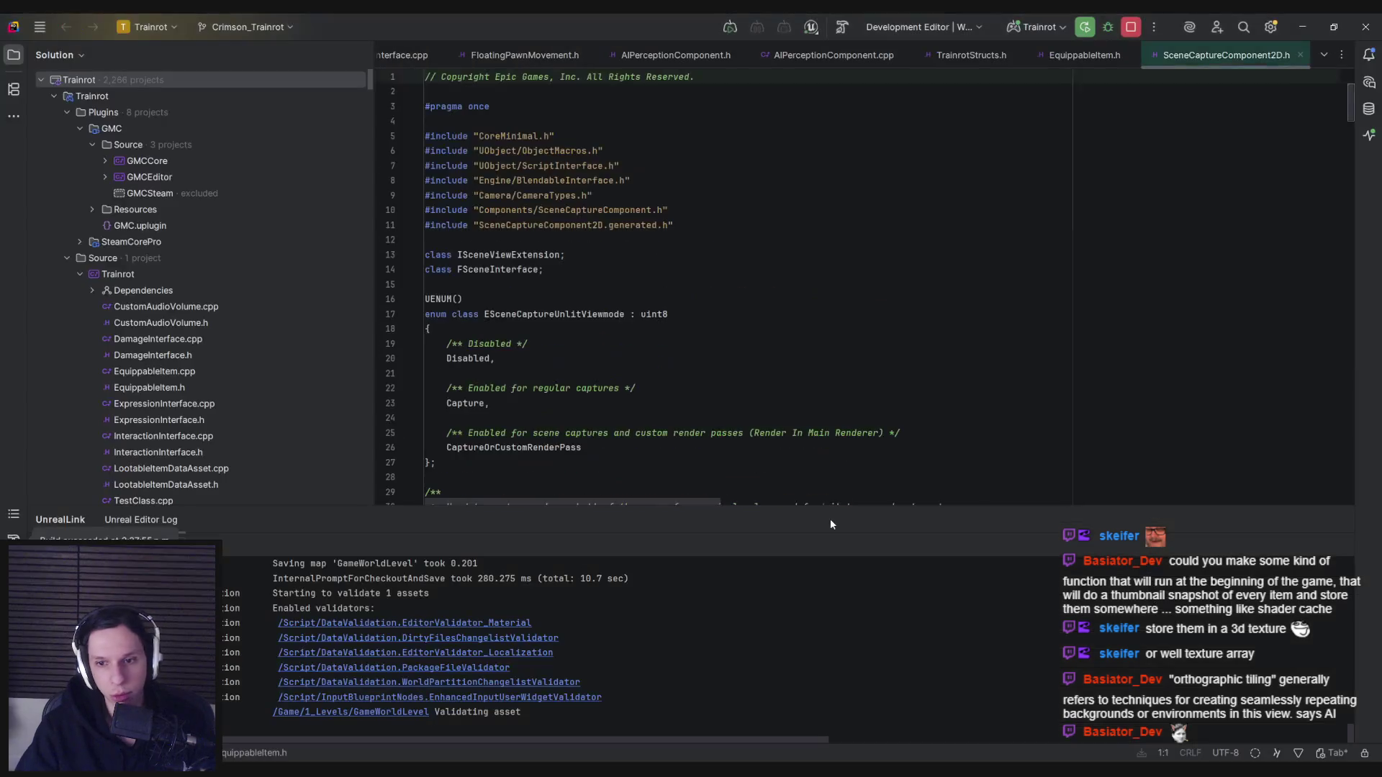
scroll(663, 278, down, 20)
double_click(663, 279)
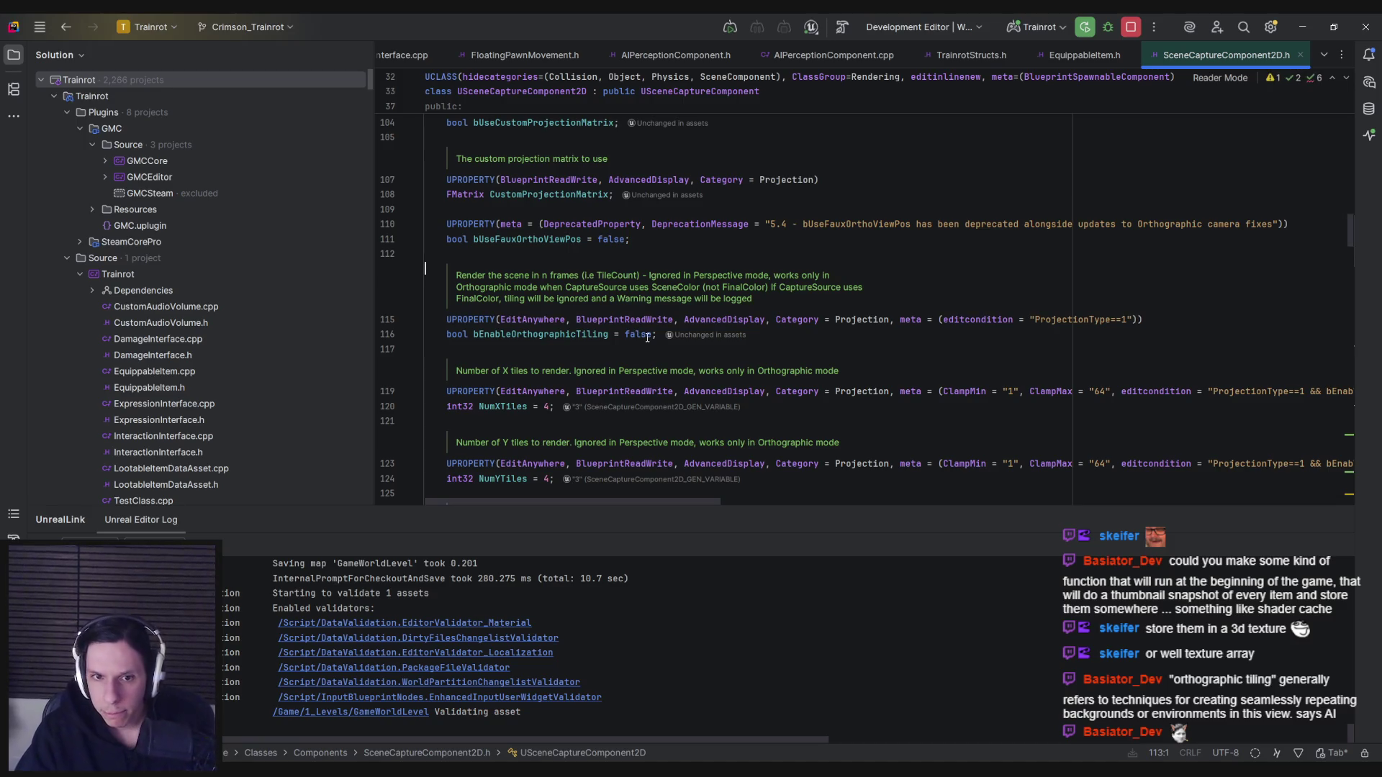
click(625, 321)
mouse_move(518, 236)
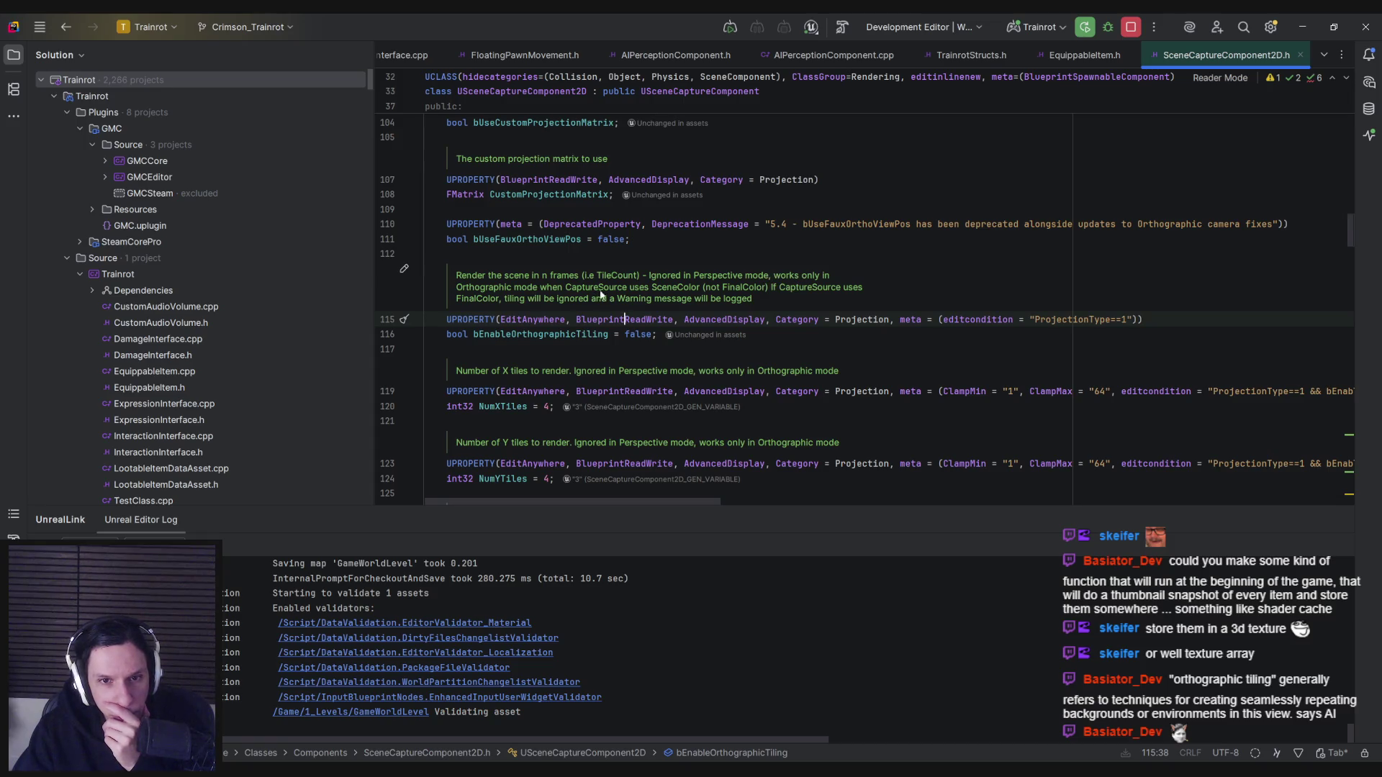
right_click(576, 330)
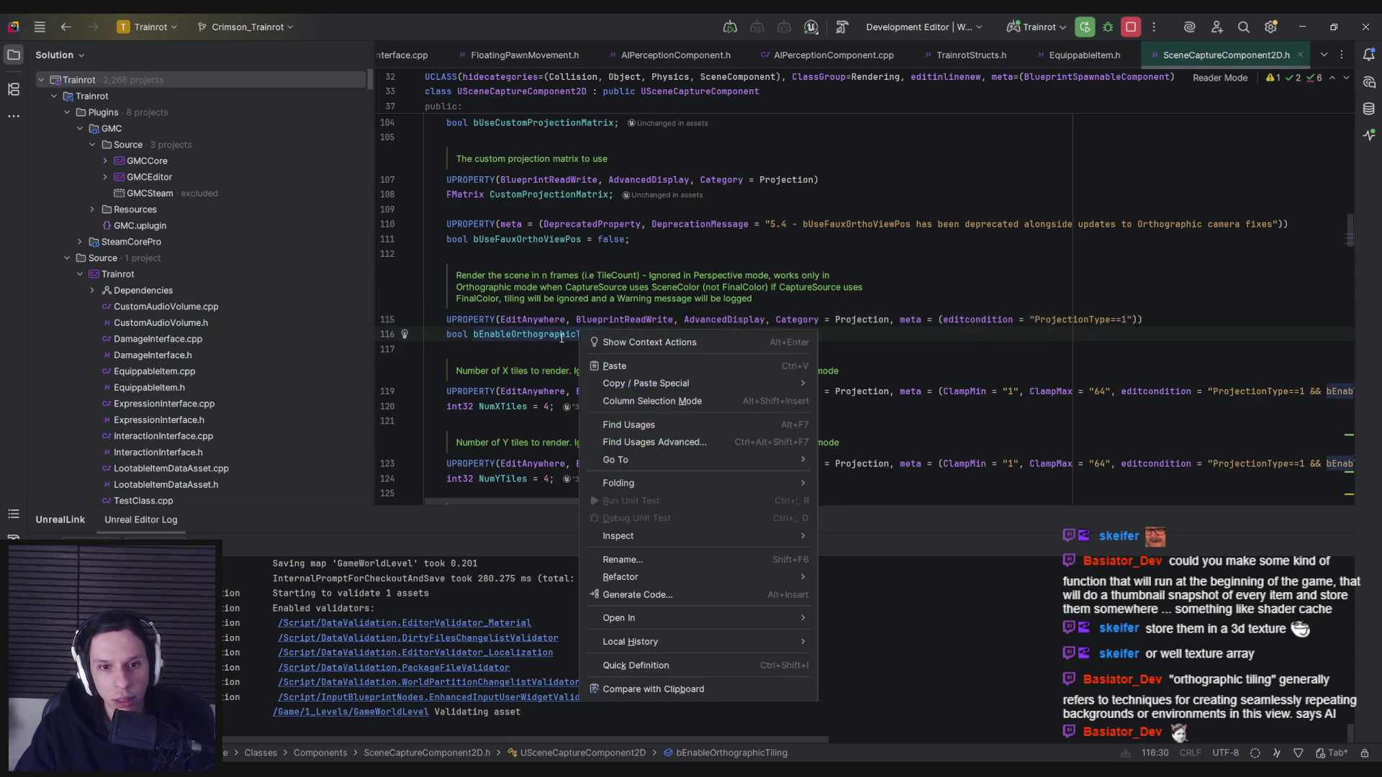
Run Find Usages on bEnableOrthographicTiling.
click(549, 346)
right_click(561, 334)
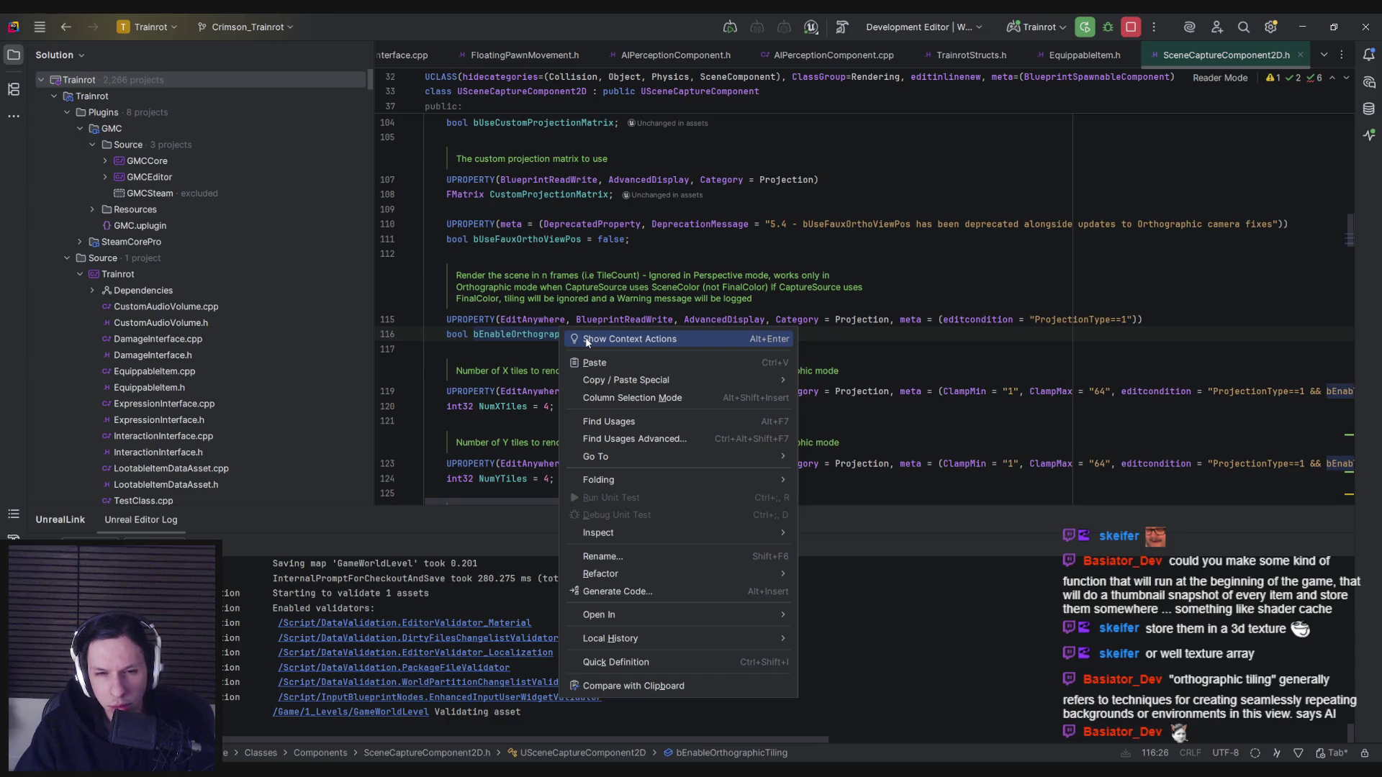
click(609, 421)
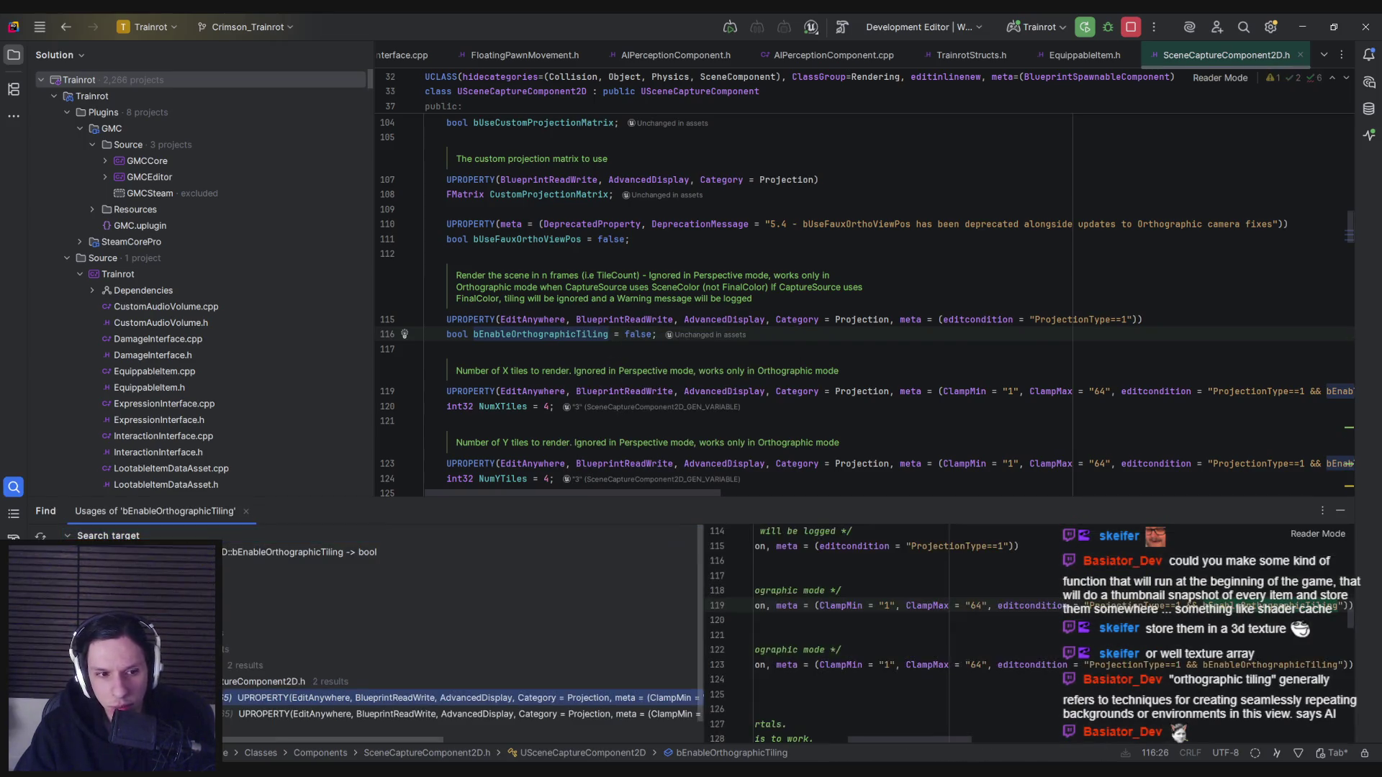
Step through the usages at lines 123 and 119, then open the one in SceneCaptureComponent.cpp.
scroll(271, 689, down, 1)
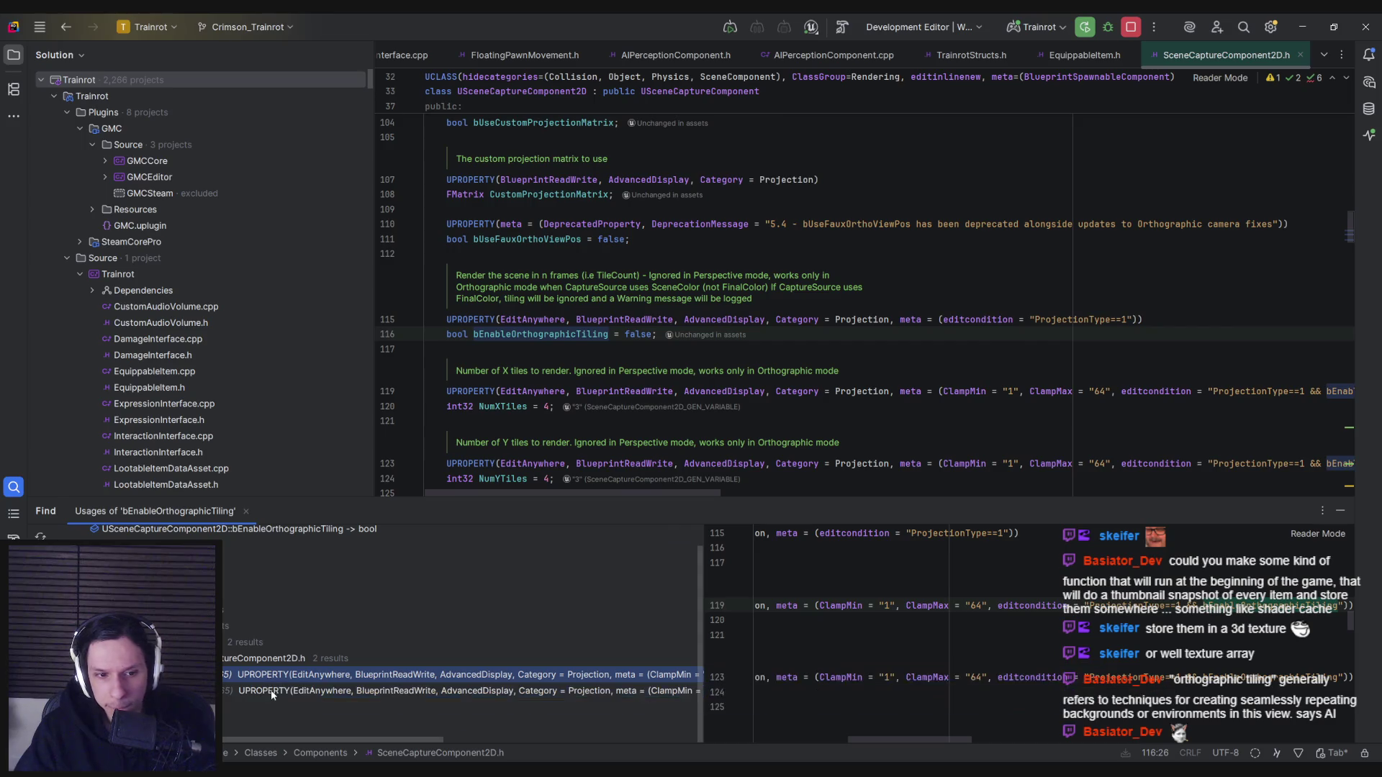
click(266, 691)
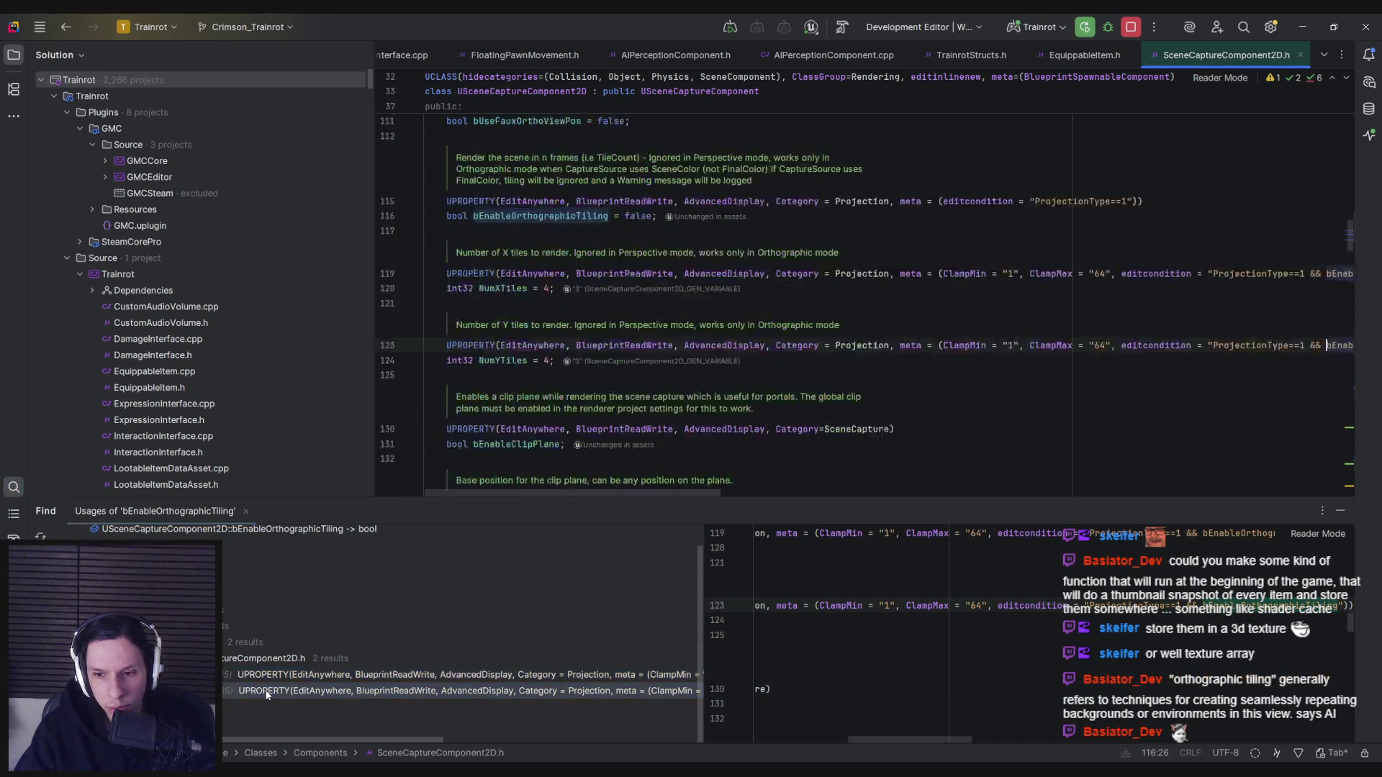
click(264, 680)
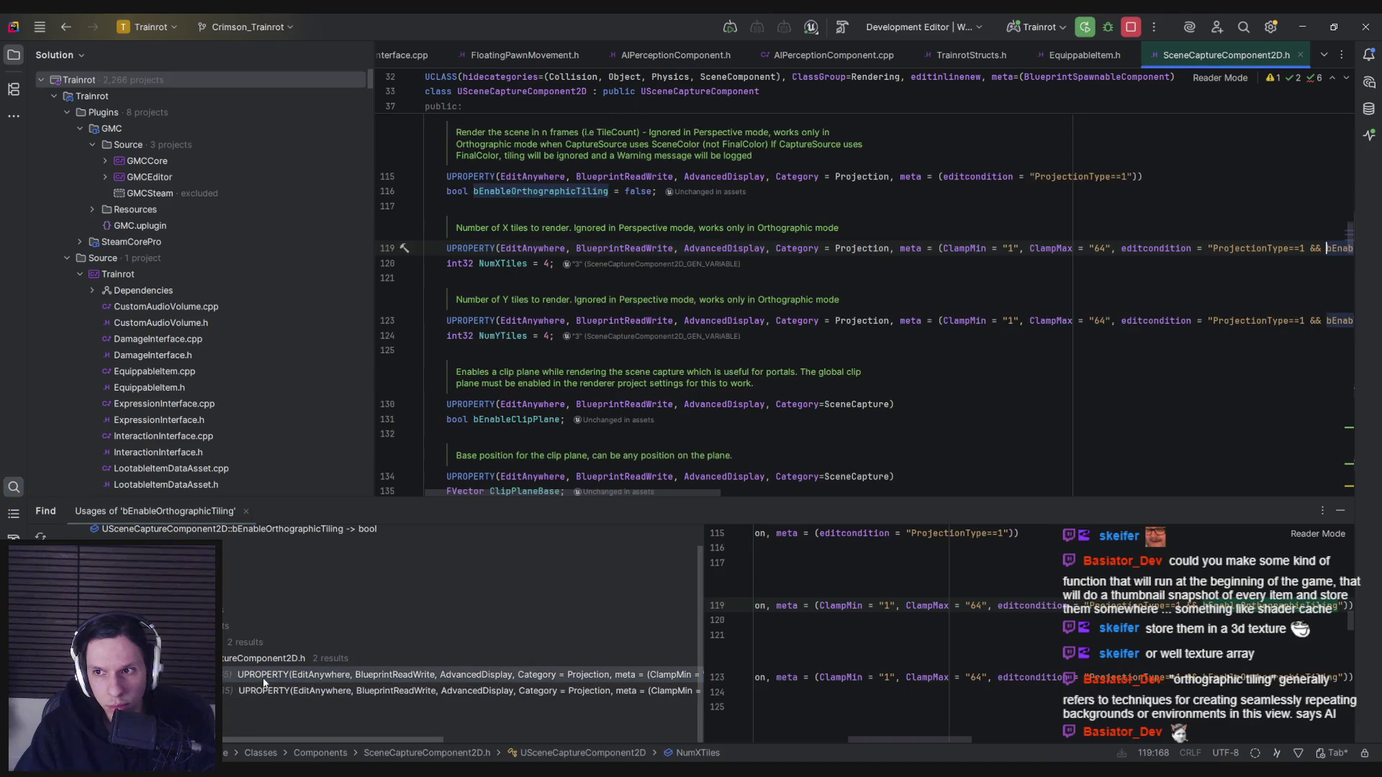
scroll(297, 691, down, 2)
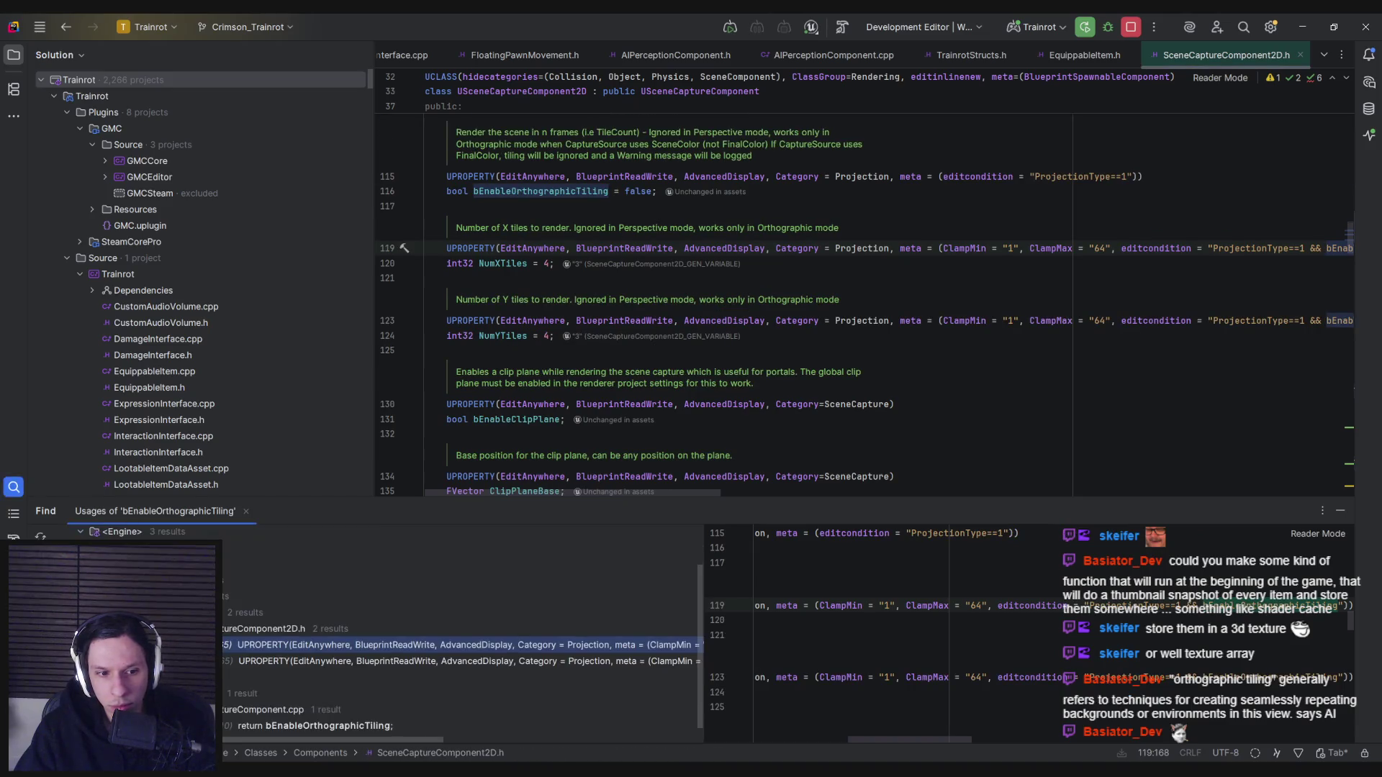
click(309, 708)
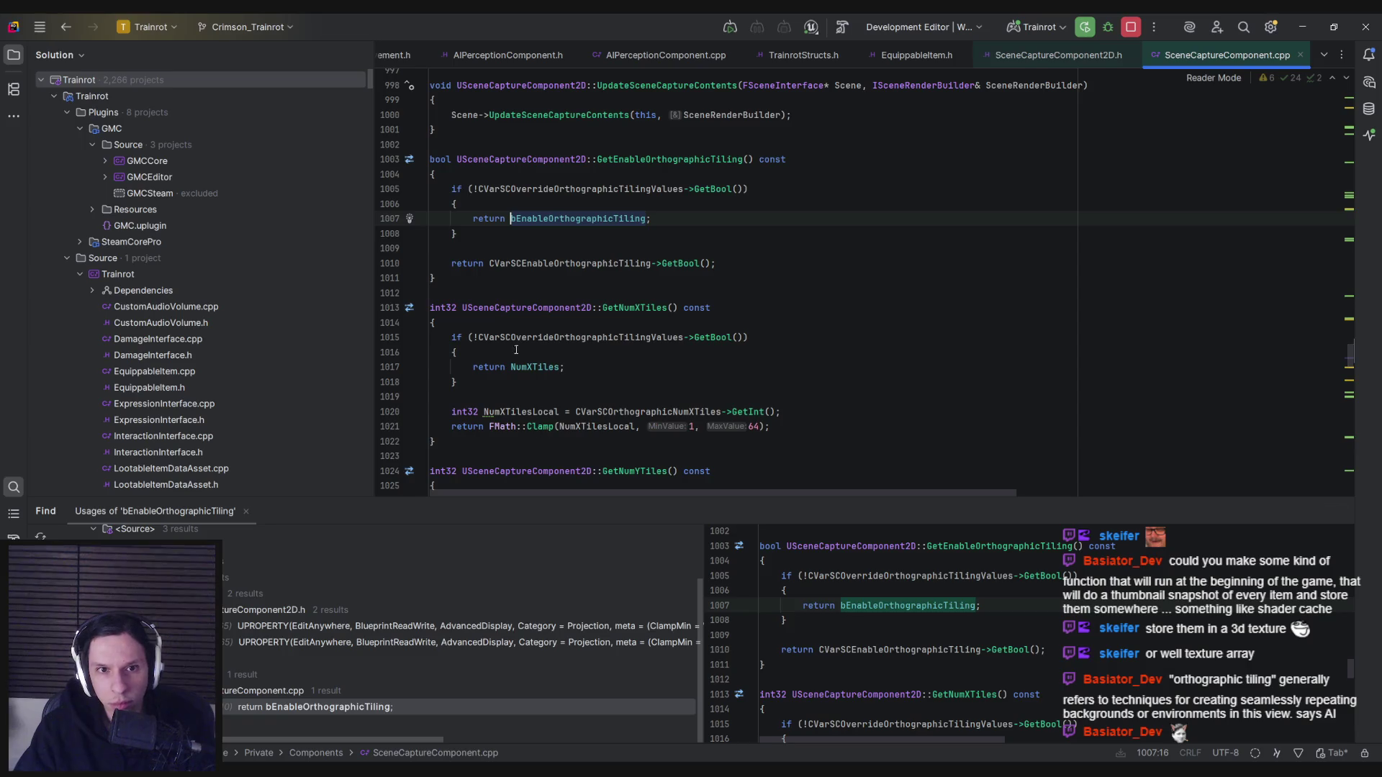
Read through the GetEnableOrthographicTiling and GetNumXTiles getters in SceneCaptureComponent.cpp.
scroll(507, 311, up, 2)
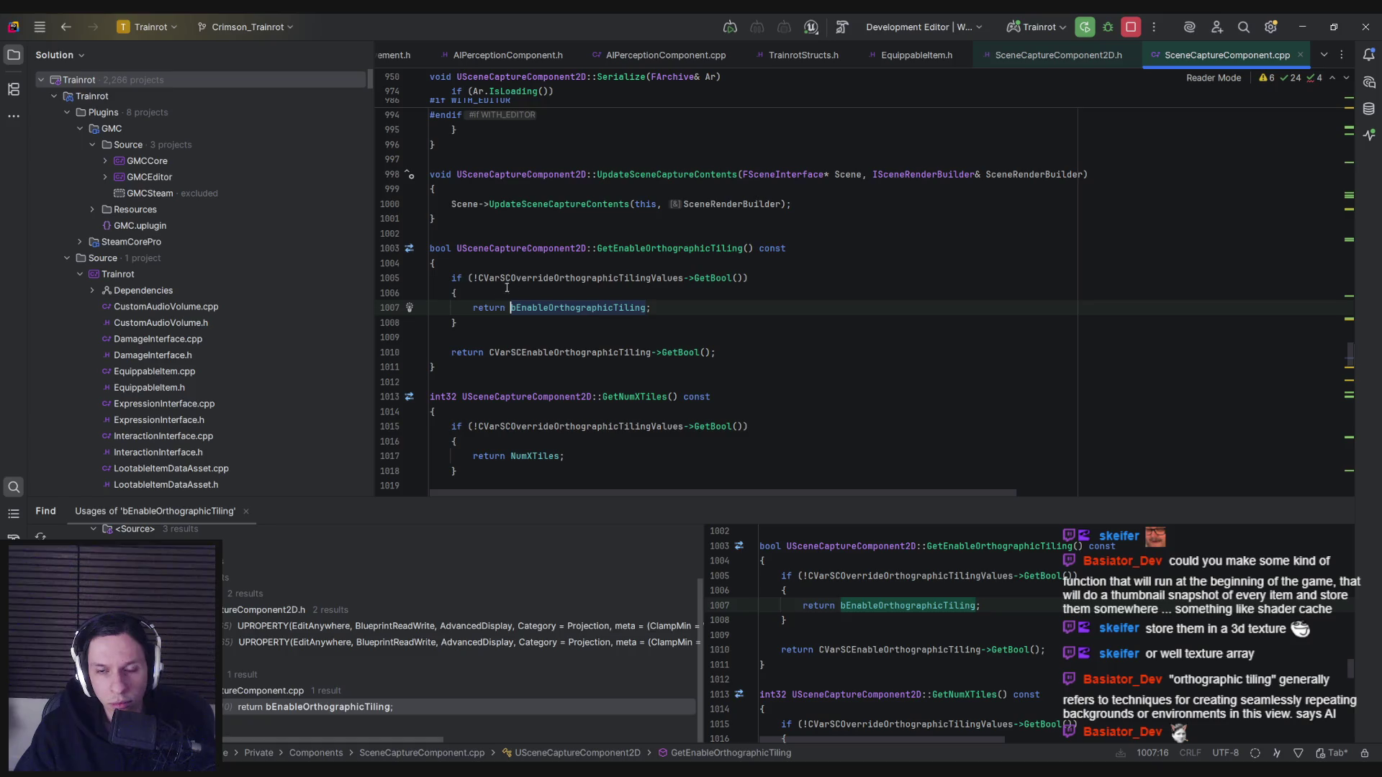
mouse_move(612, 260)
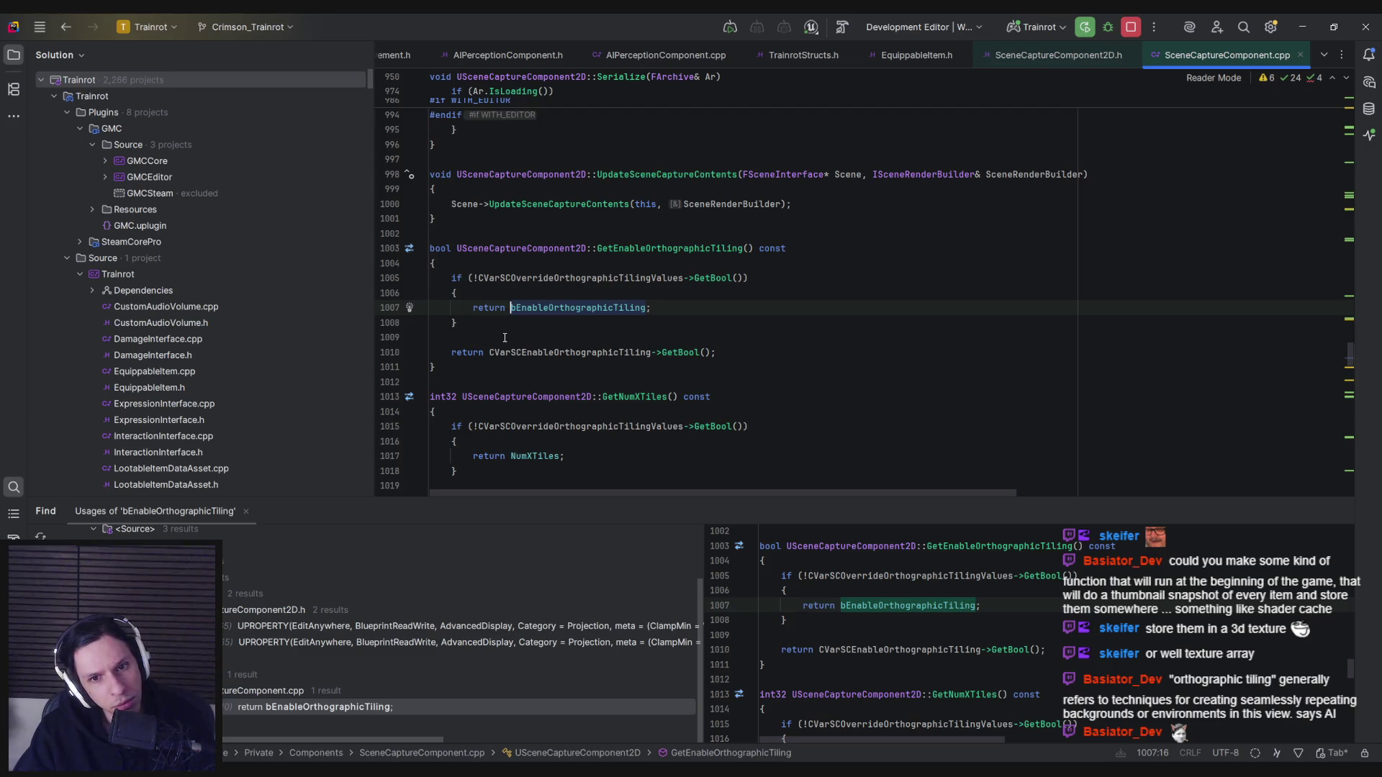
scroll(505, 337, down, 3)
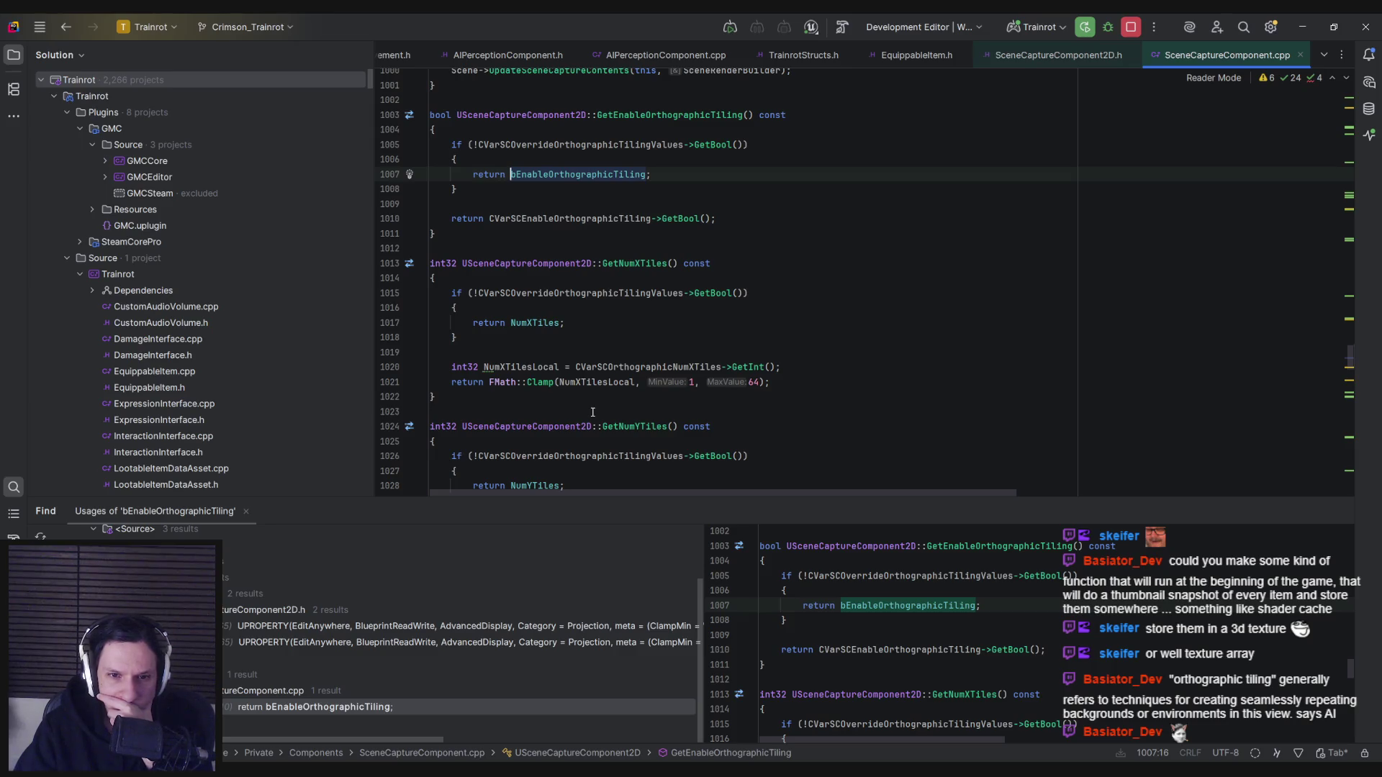
scroll(592, 412, down, 4)
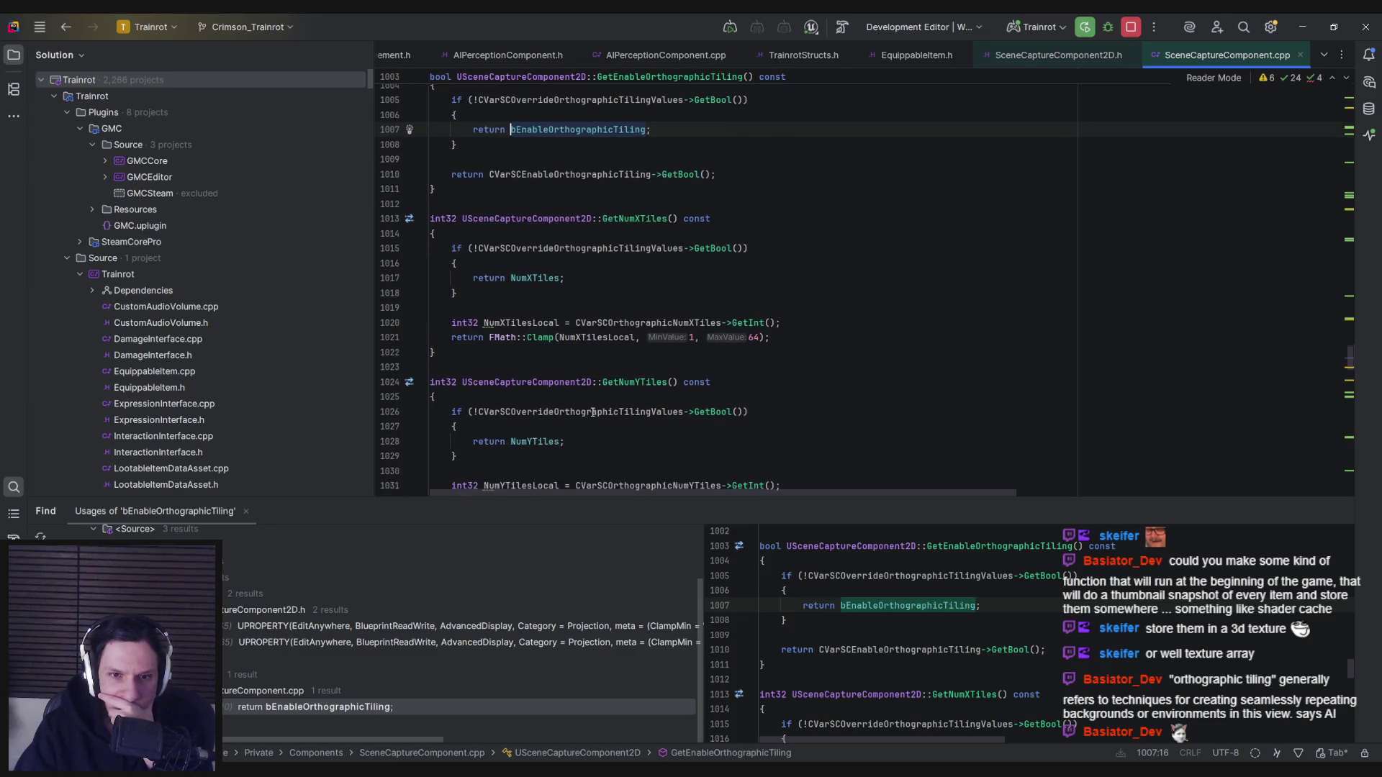
scroll(593, 411, down, 2)
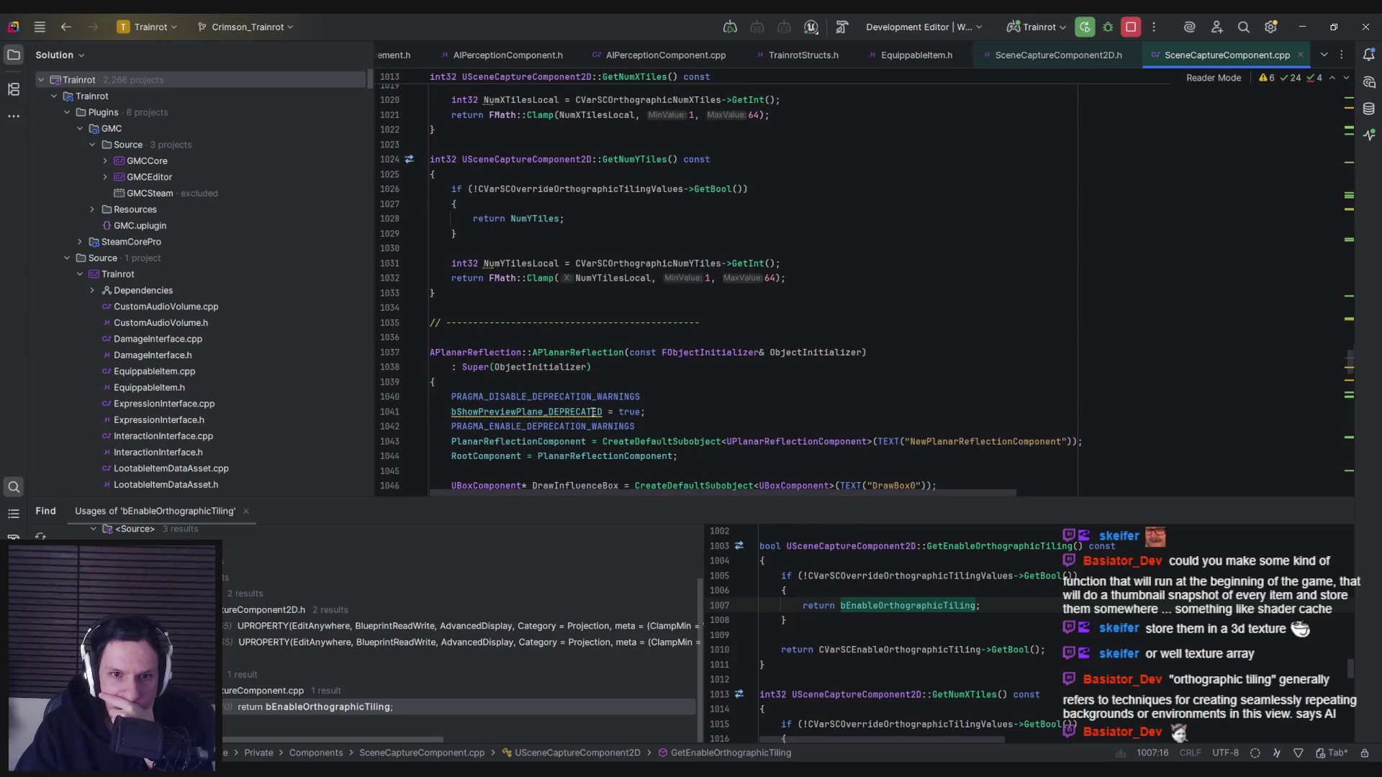
scroll(592, 412, up, 6)
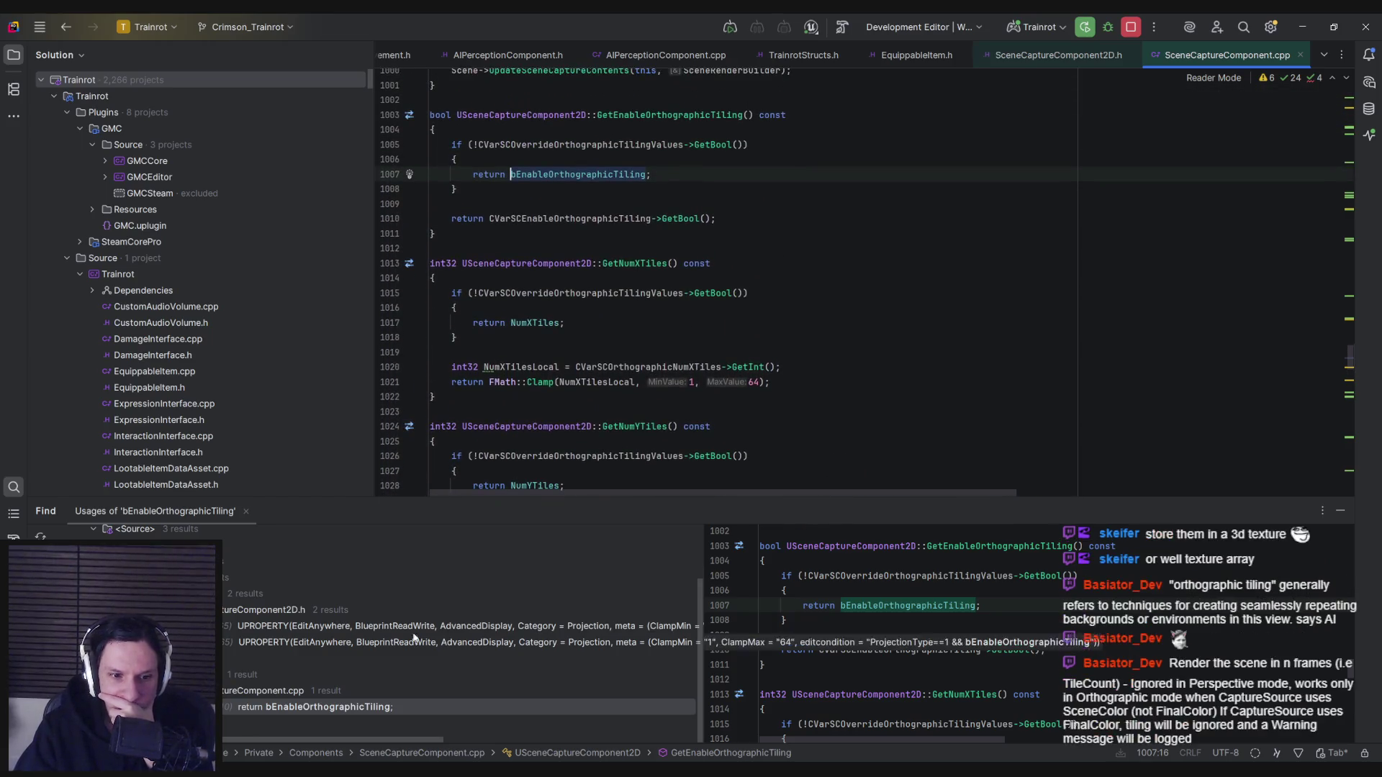
scroll(561, 310, up, 1)
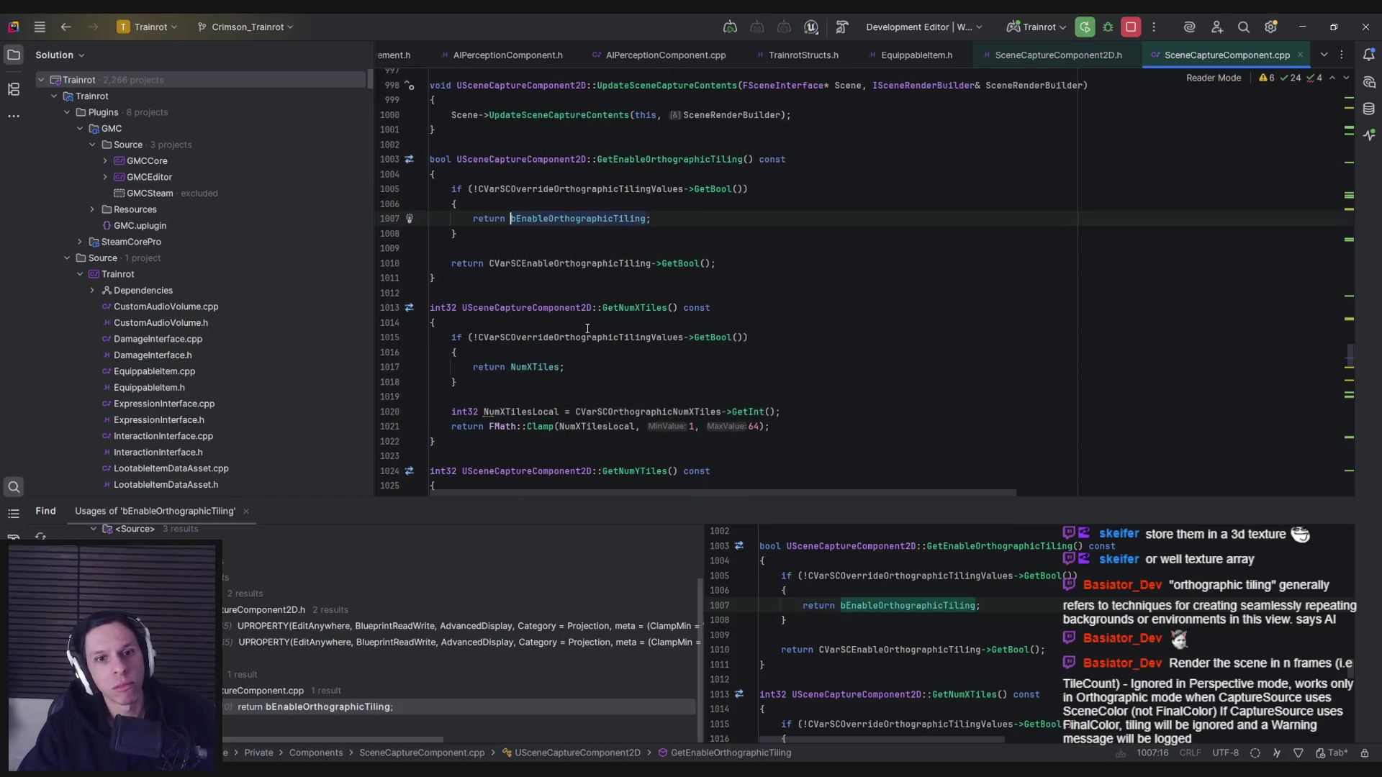
Rerun Find Usages on bEnableOrthographicTiling from line 1007, then bring up actions for NumXTiles.
click(565, 219)
right_click(565, 219)
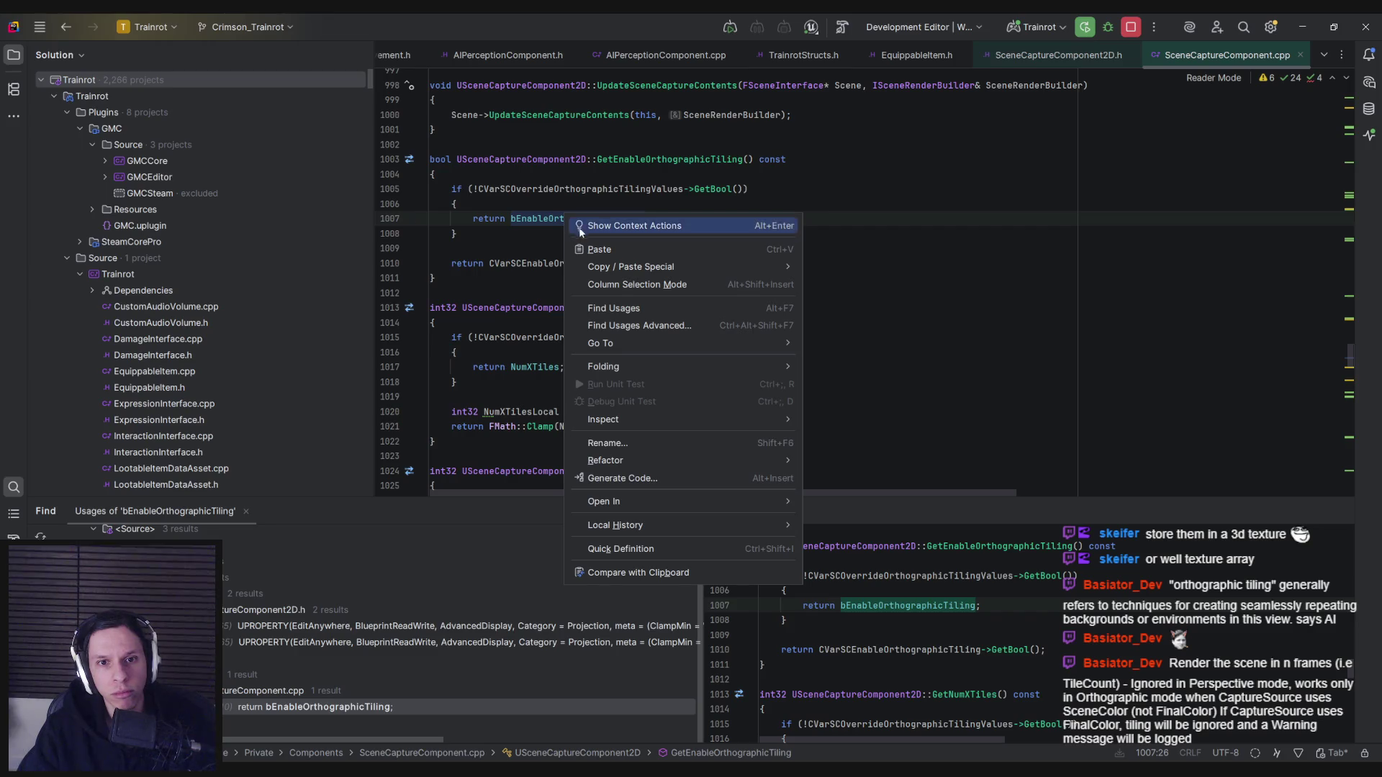
click(613, 308)
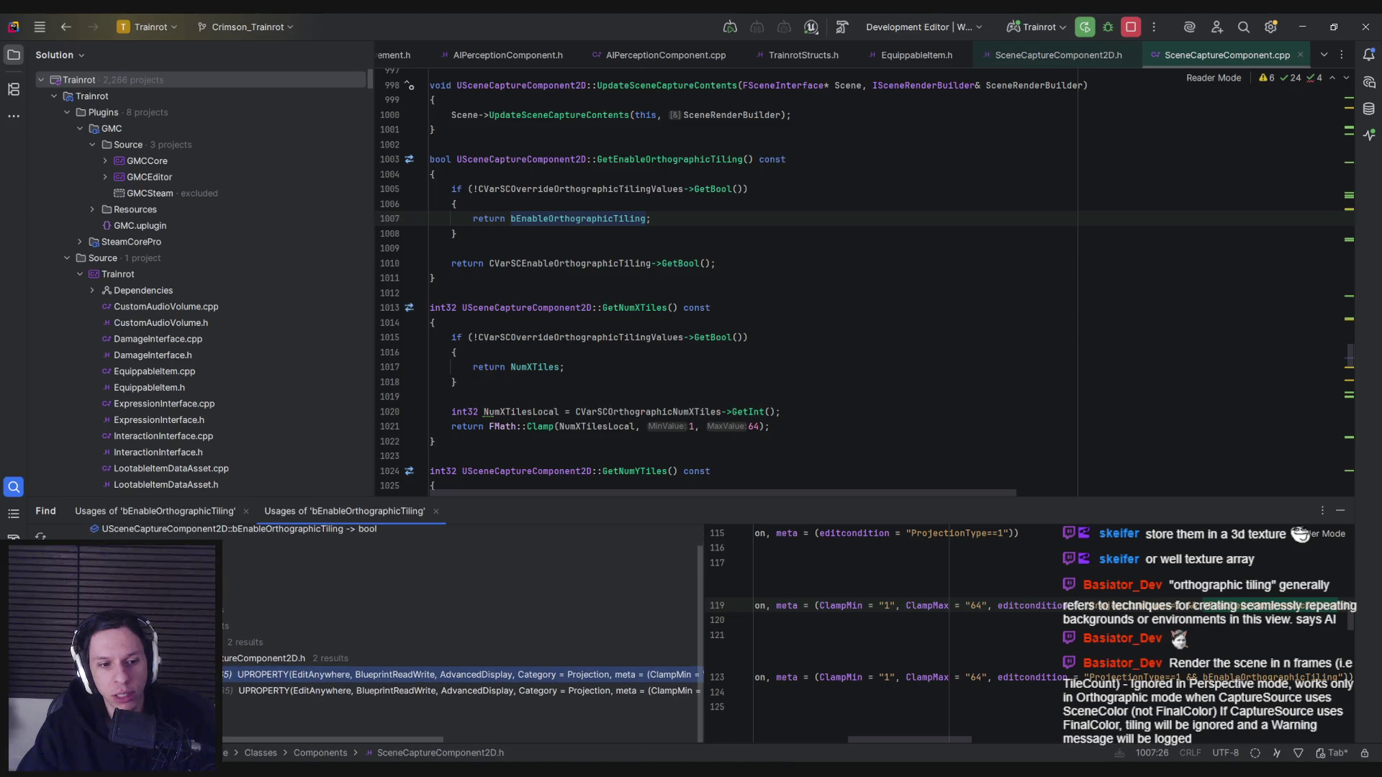
click(613, 308)
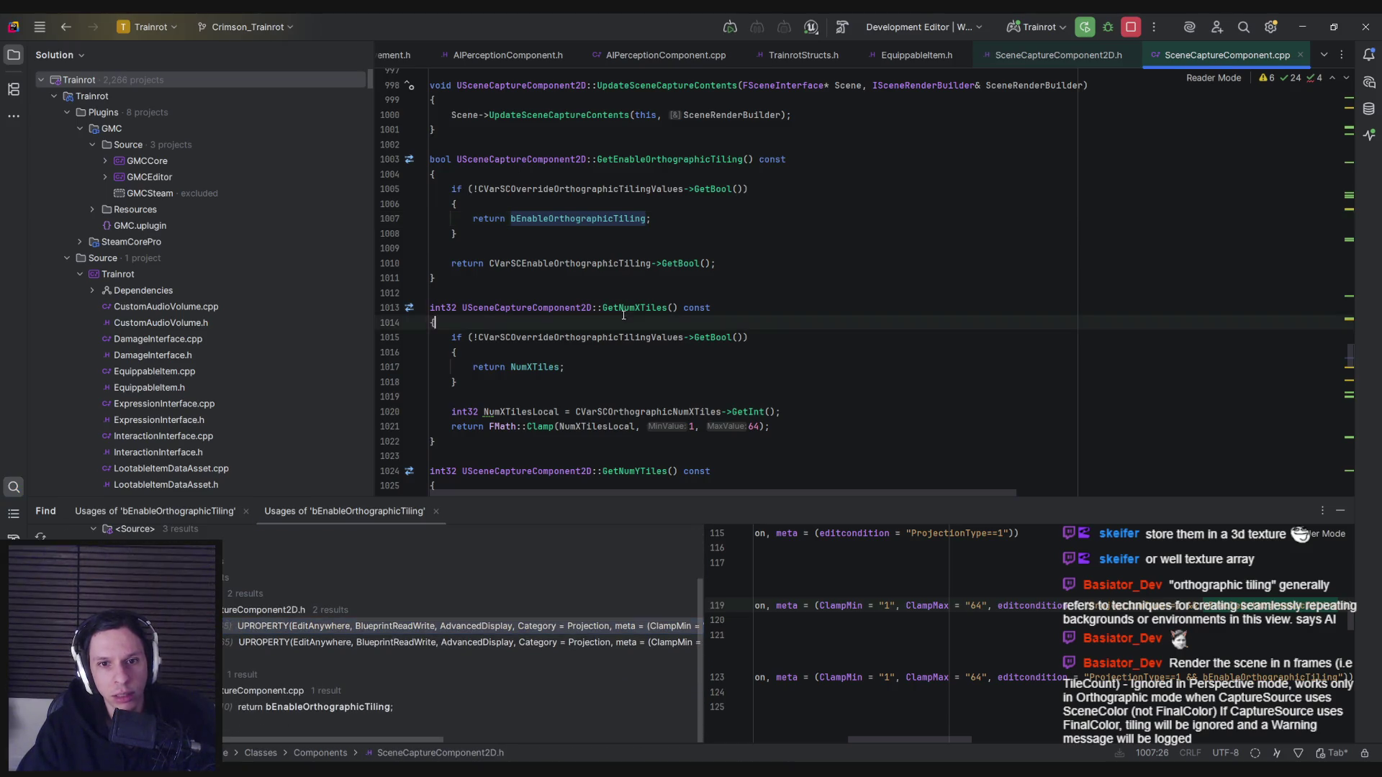
right_click(524, 369)
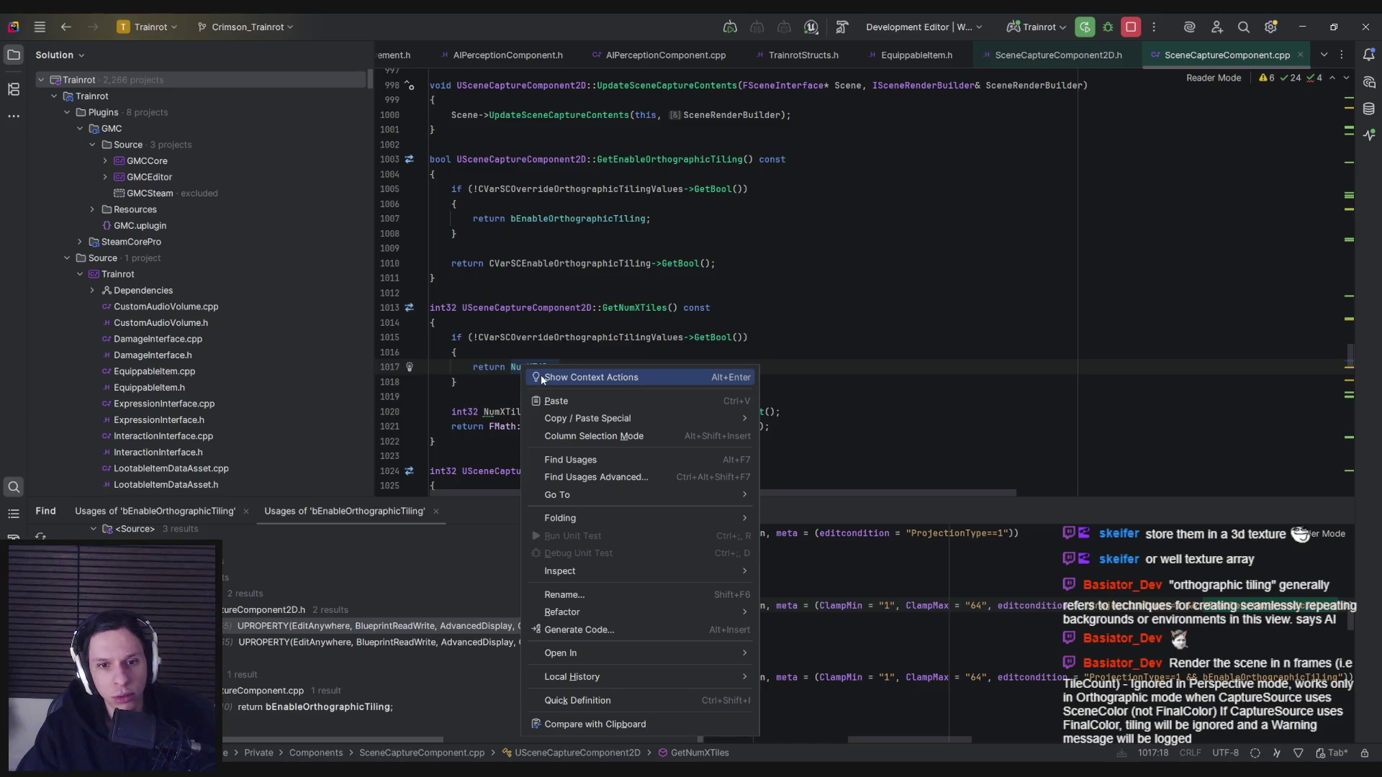
Find usages of GetNumXTiles and open the one in SceneCaptureRendering.cpp.
key(alt+Tab)
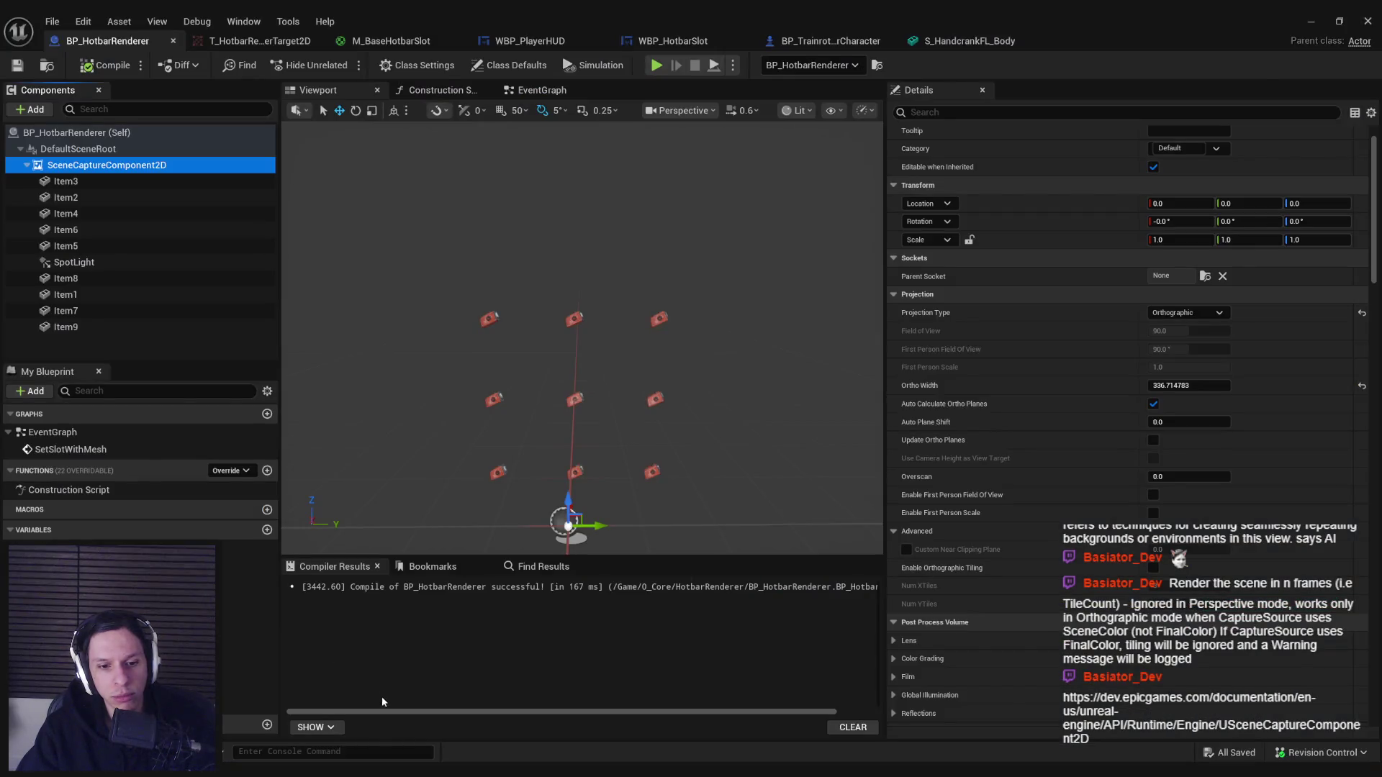
key(alt+Tab)
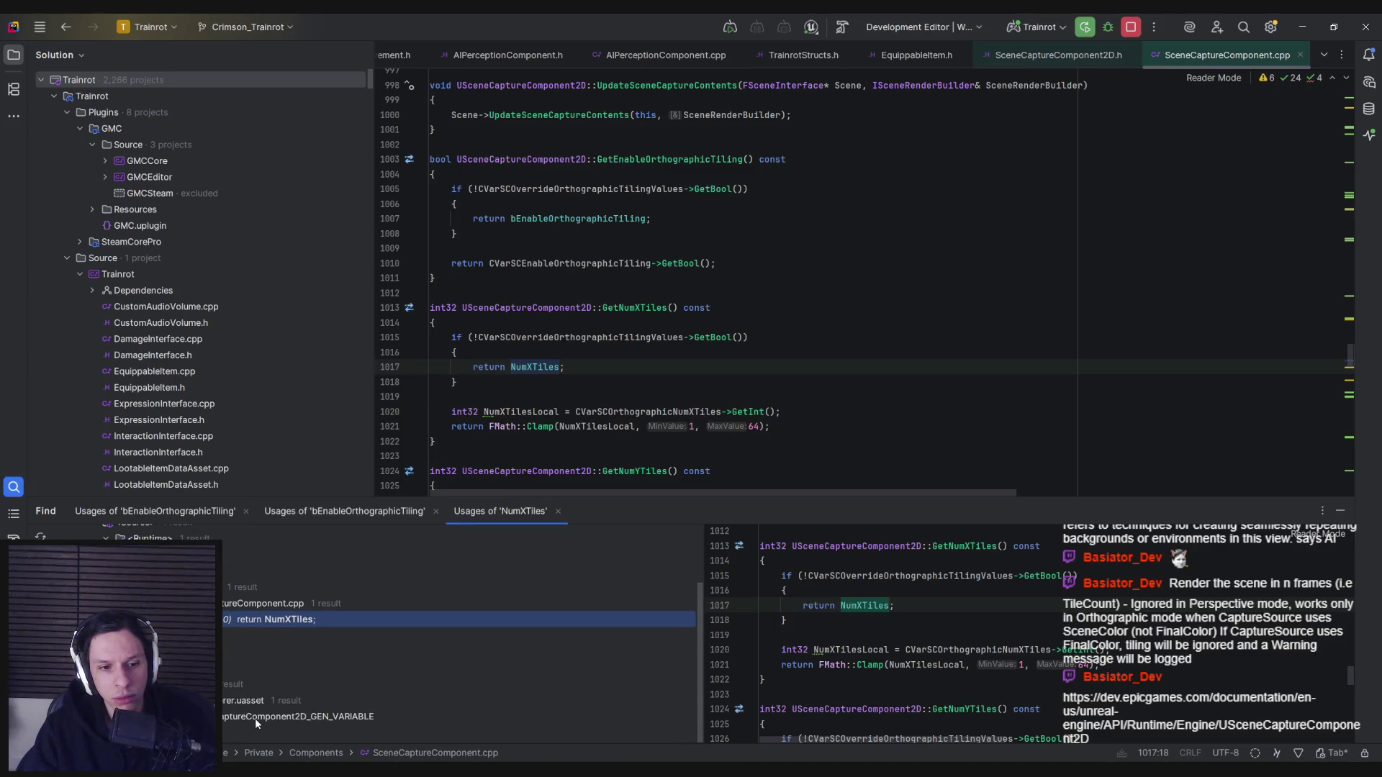
scroll(227, 698, up, 3)
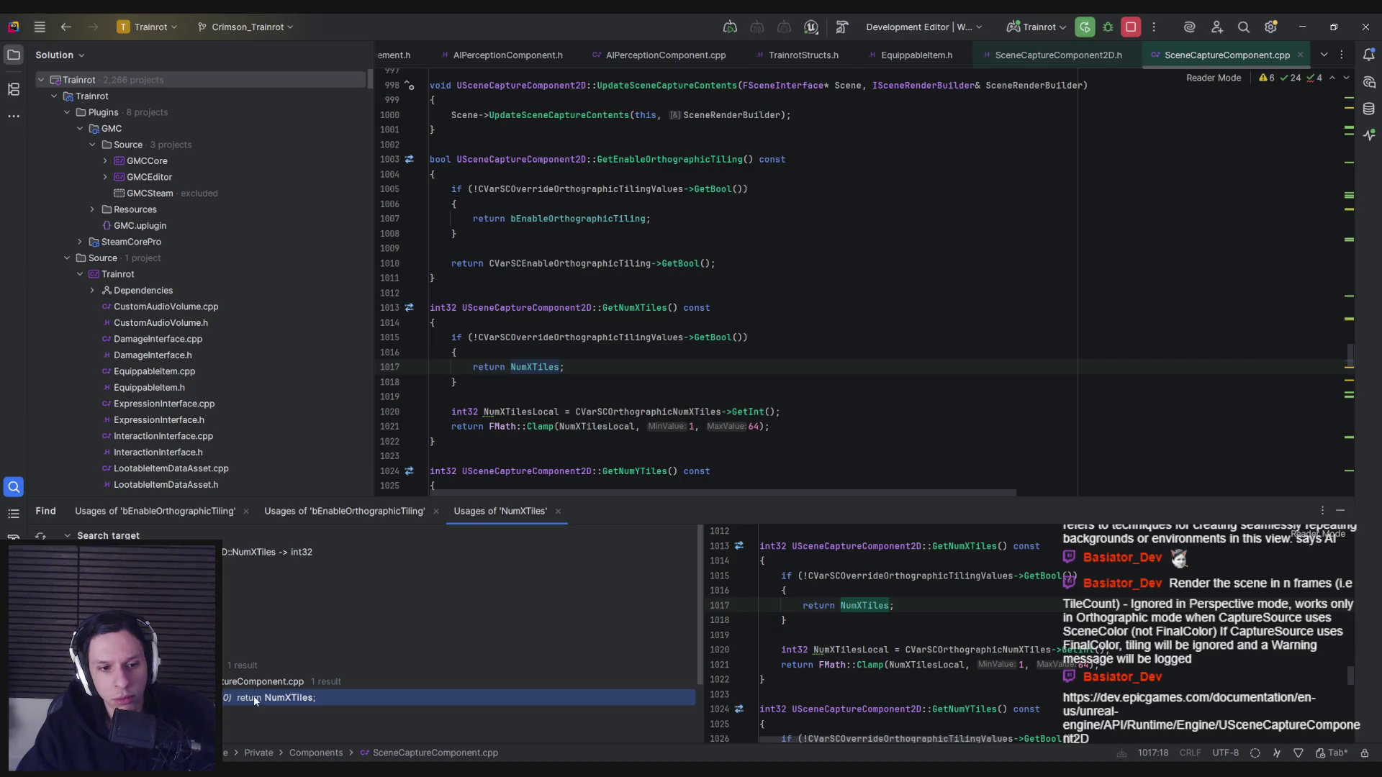
right_click(632, 308)
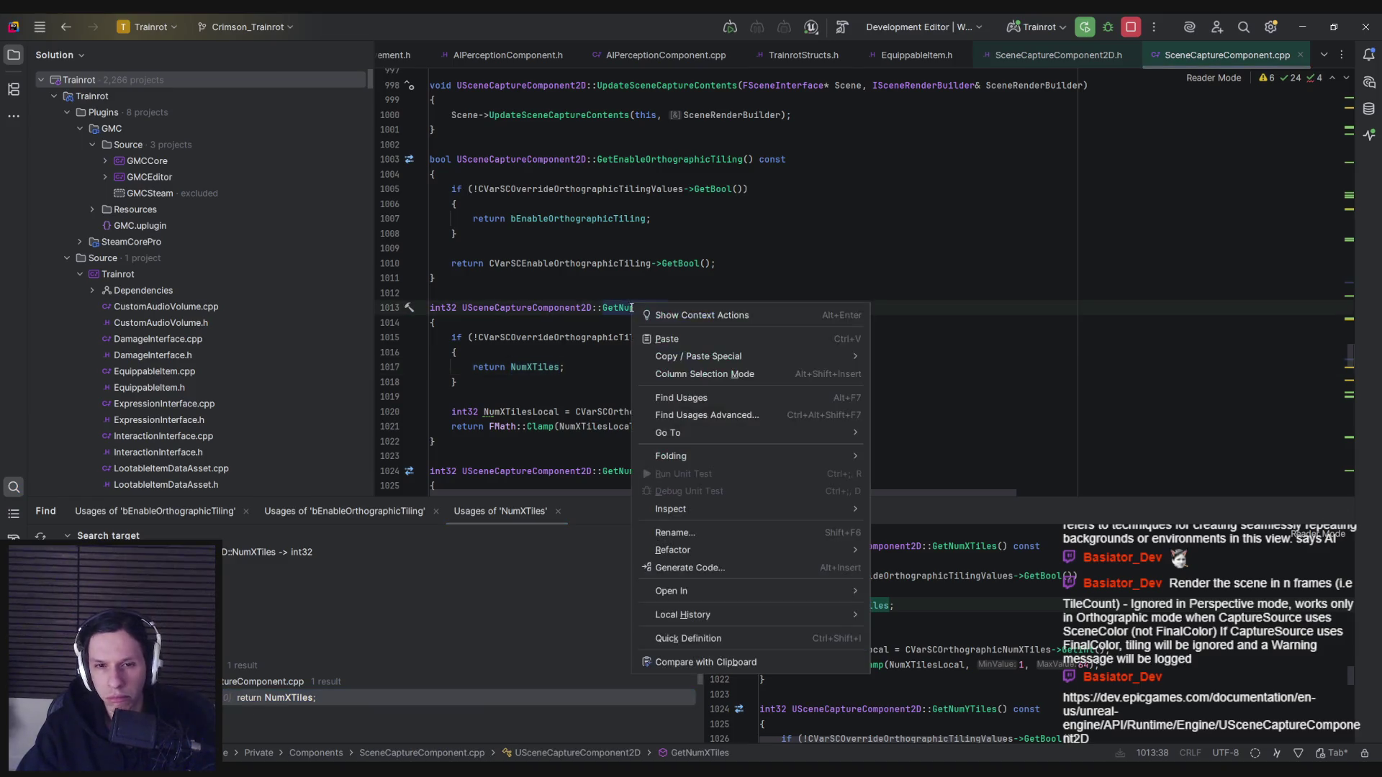
click(681, 398)
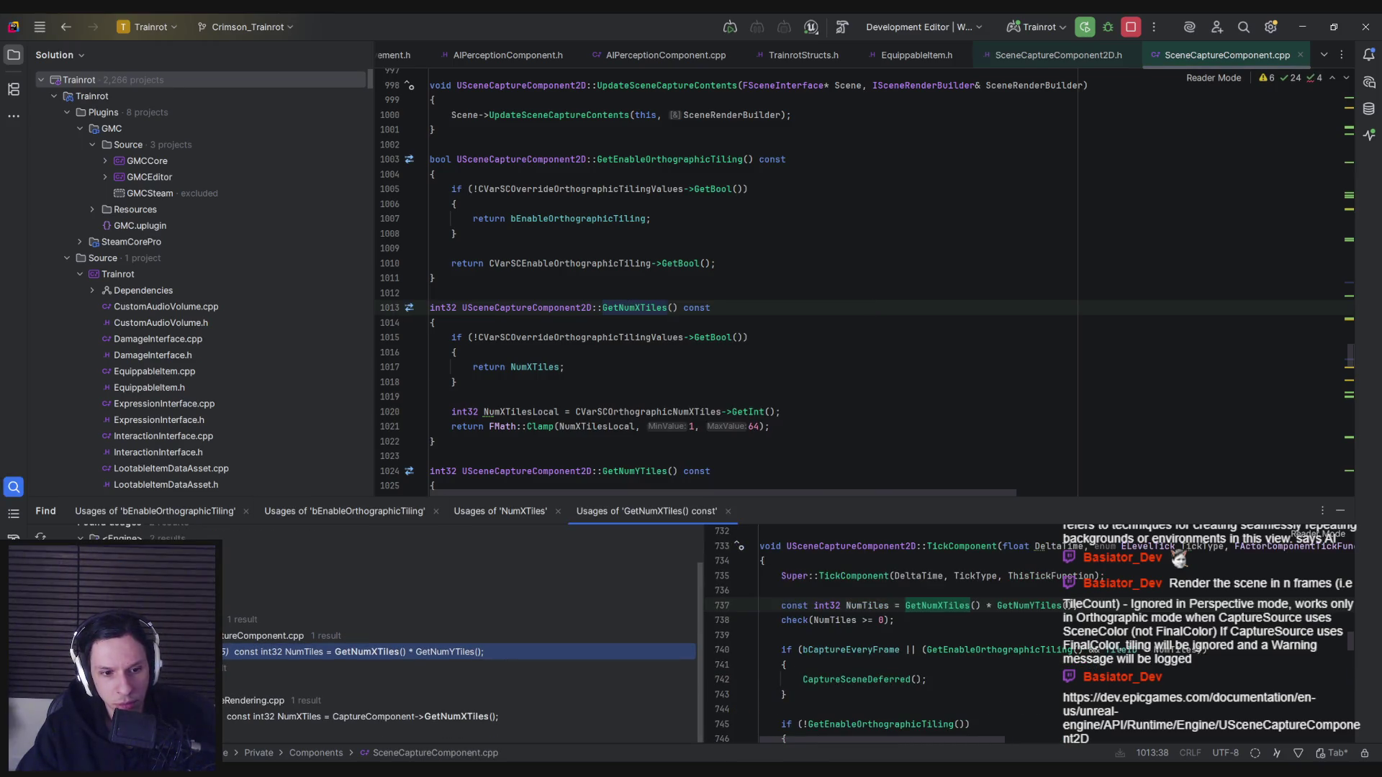
double_click(262, 720)
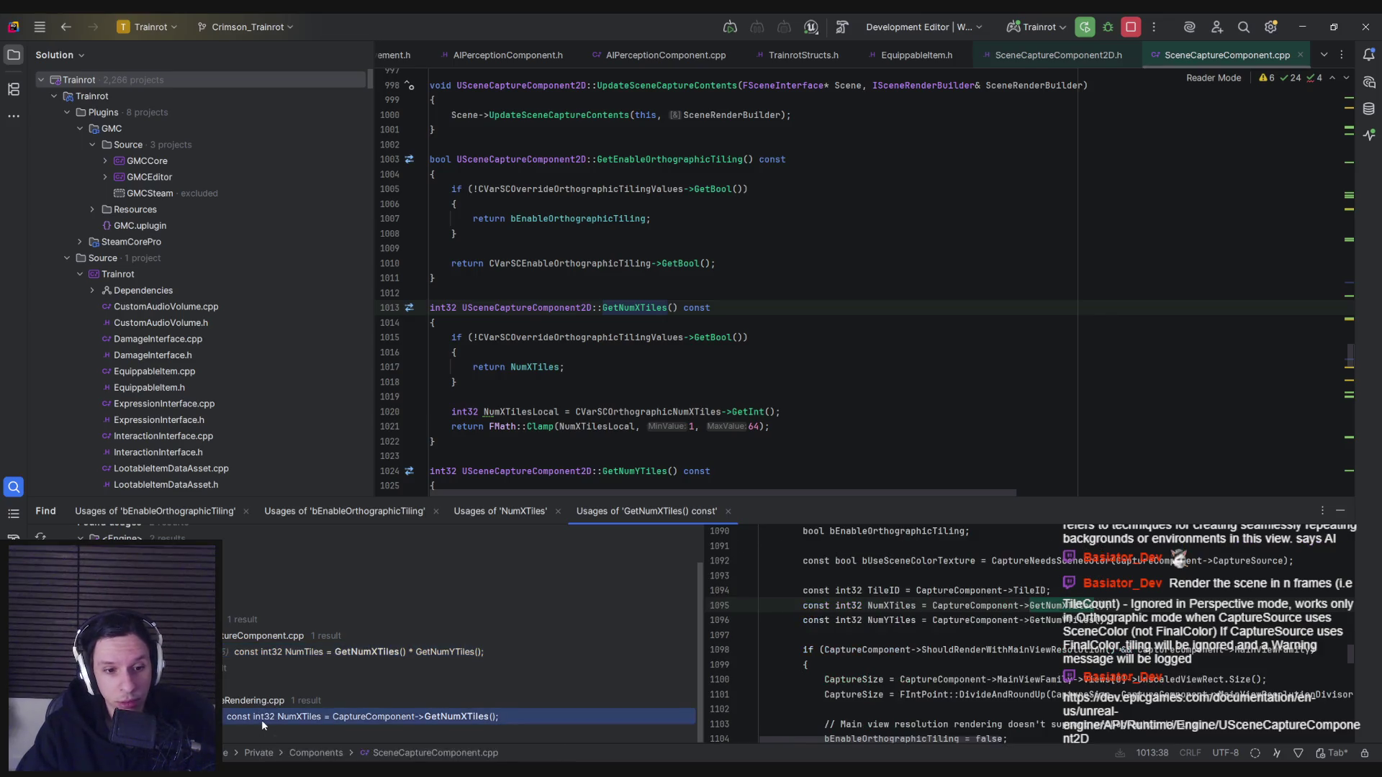
Read how UpdateSceneCaptureContents handles orthographic tiling, then return to the Unreal editor.
scroll(611, 368, up, 2)
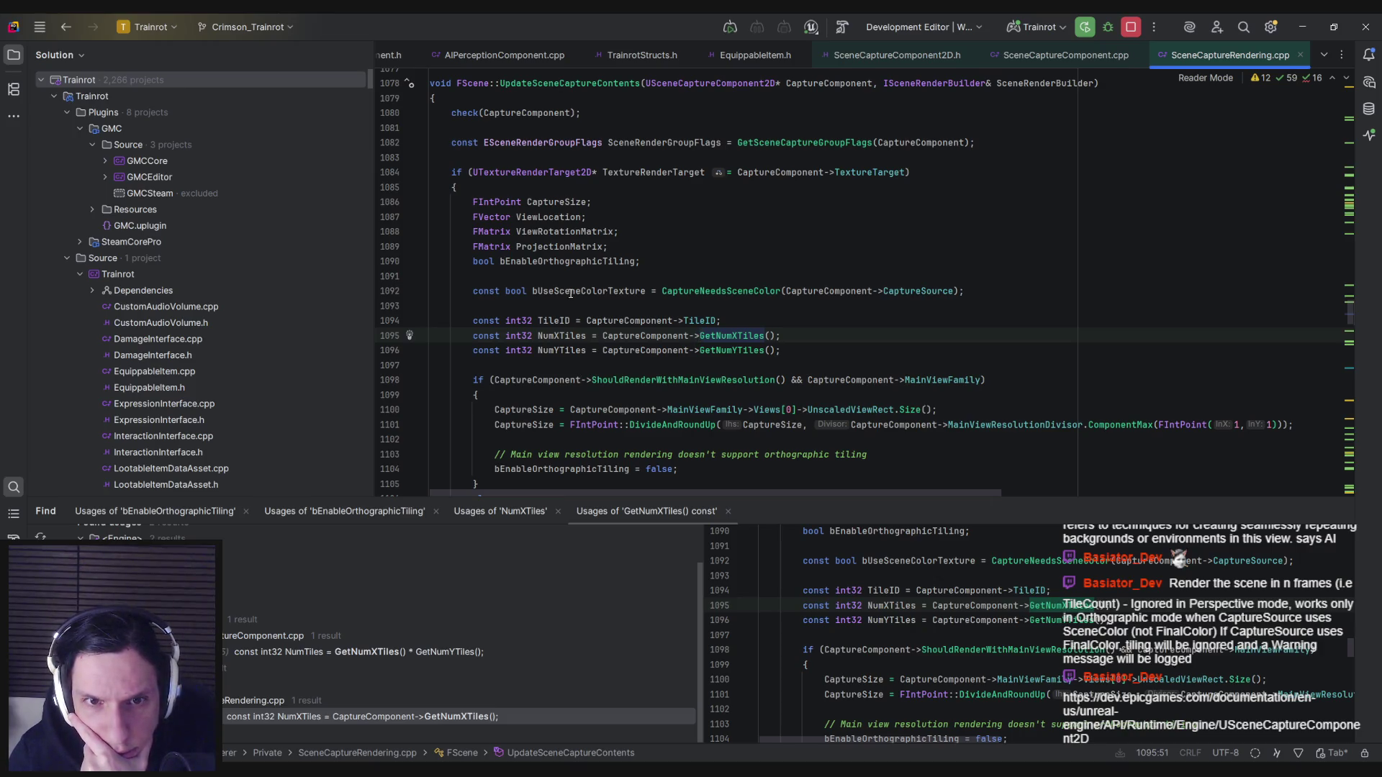
mouse_move(562, 297)
scroll(558, 320, down, 1)
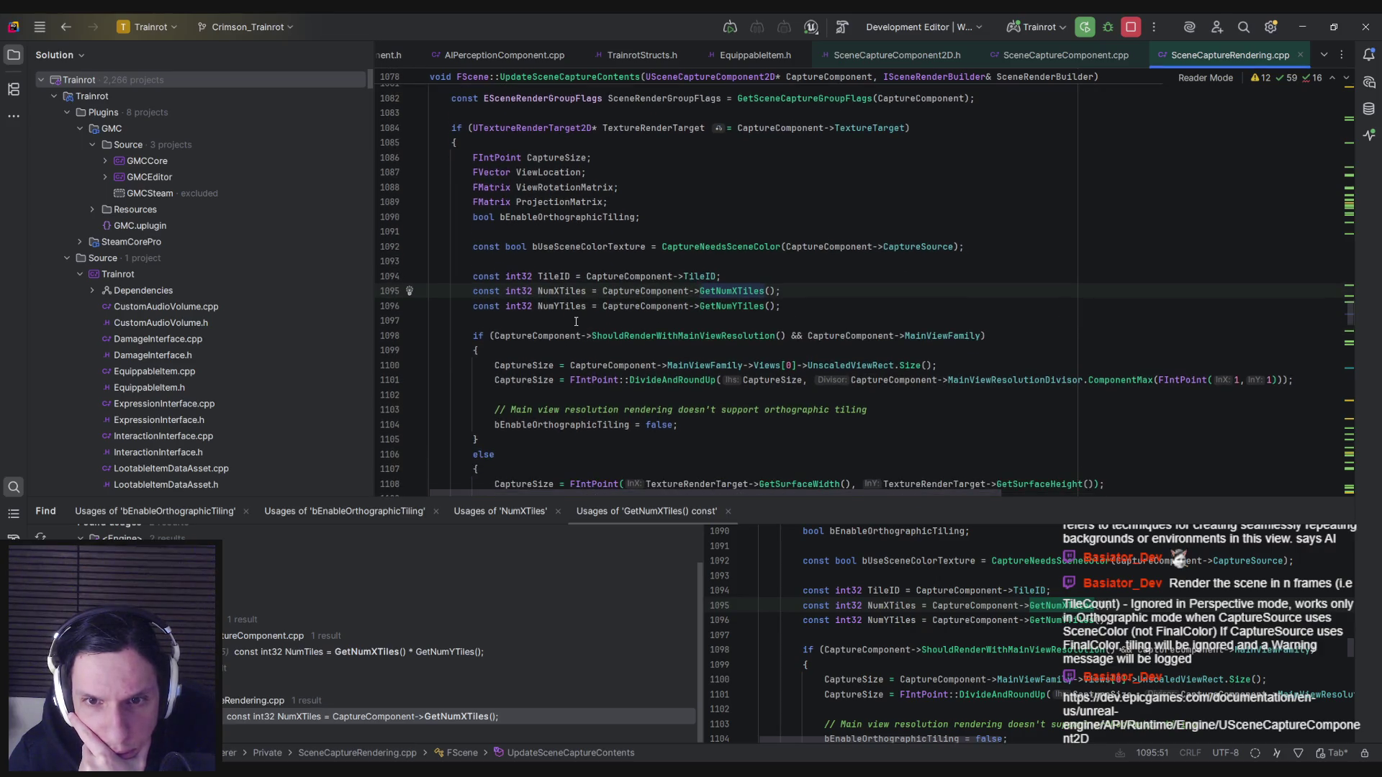
scroll(577, 324, down, 3)
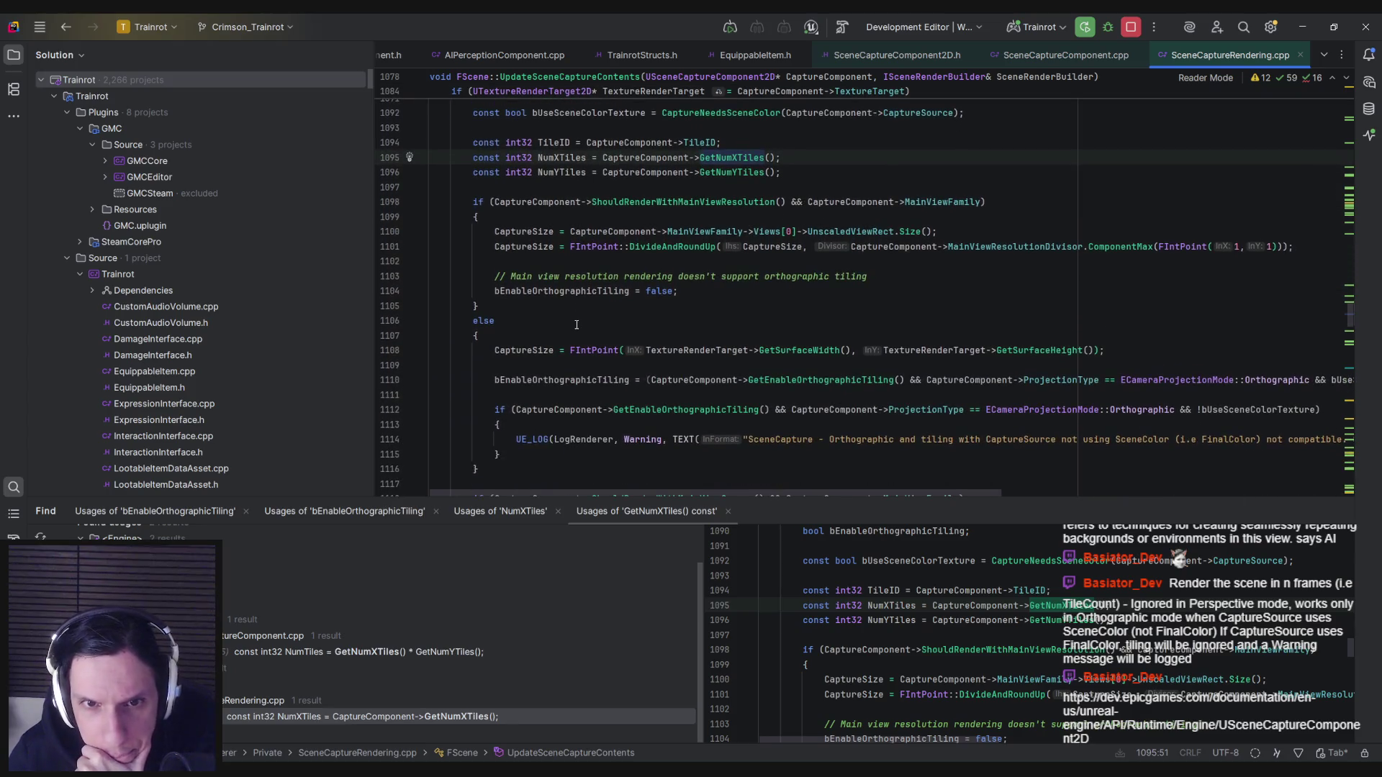
scroll(577, 325, down, 1)
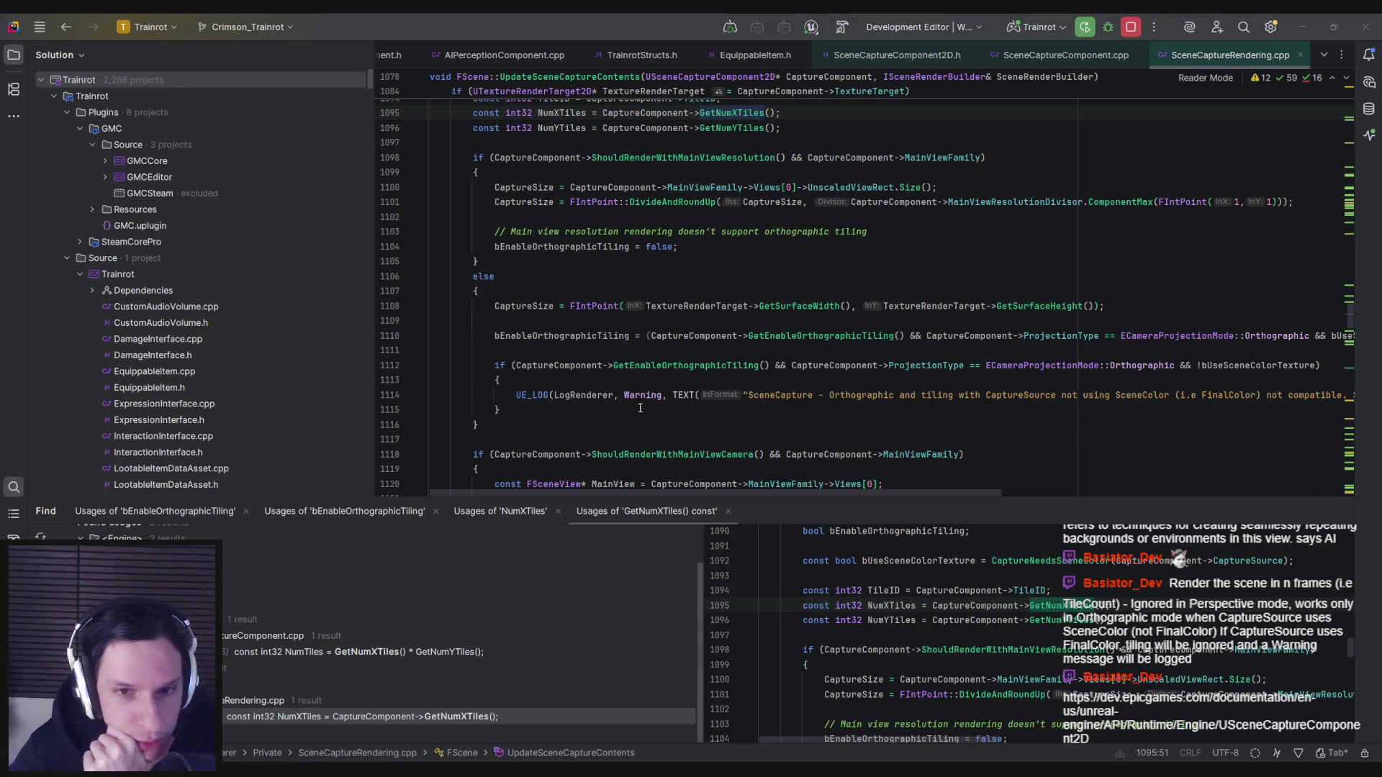
scroll(638, 350, down, 1)
scroll(637, 350, up, 1)
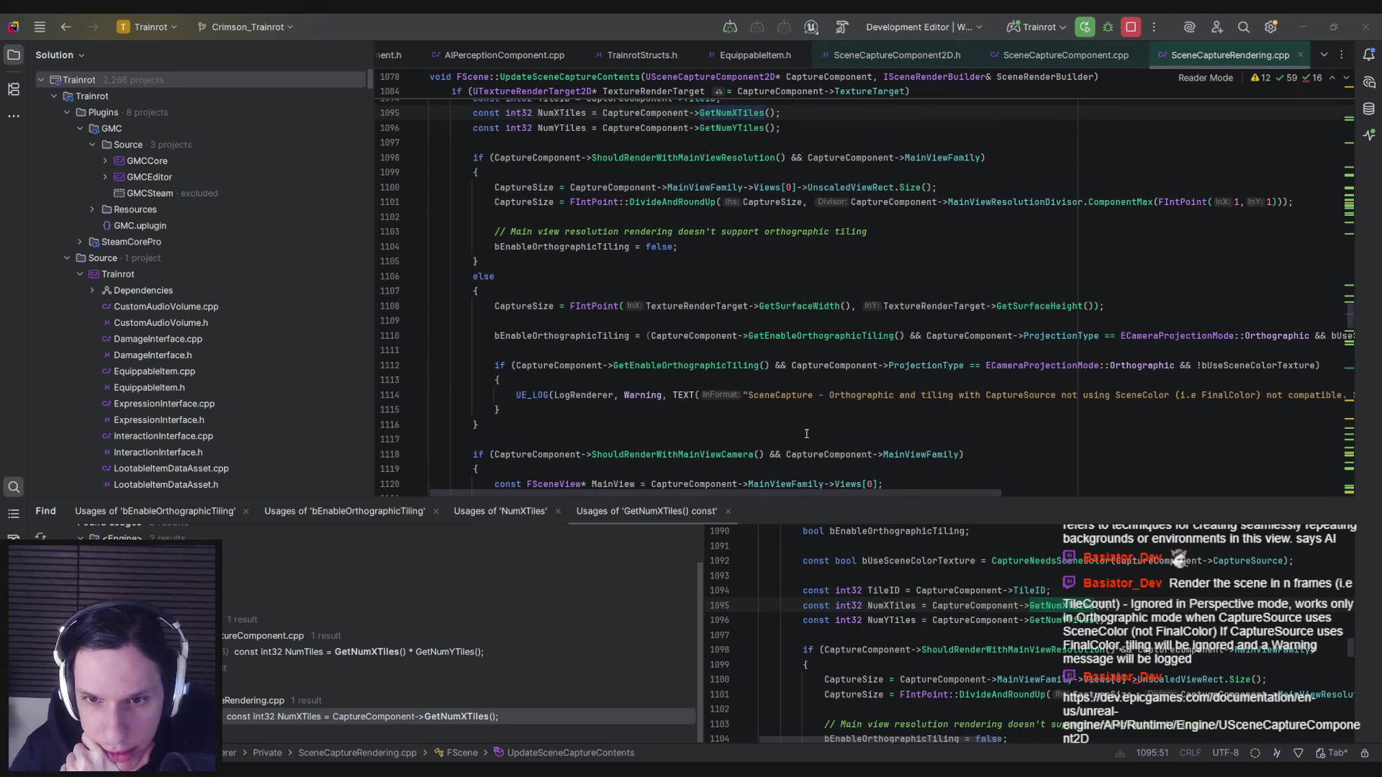
drag(812, 494, 908, 500)
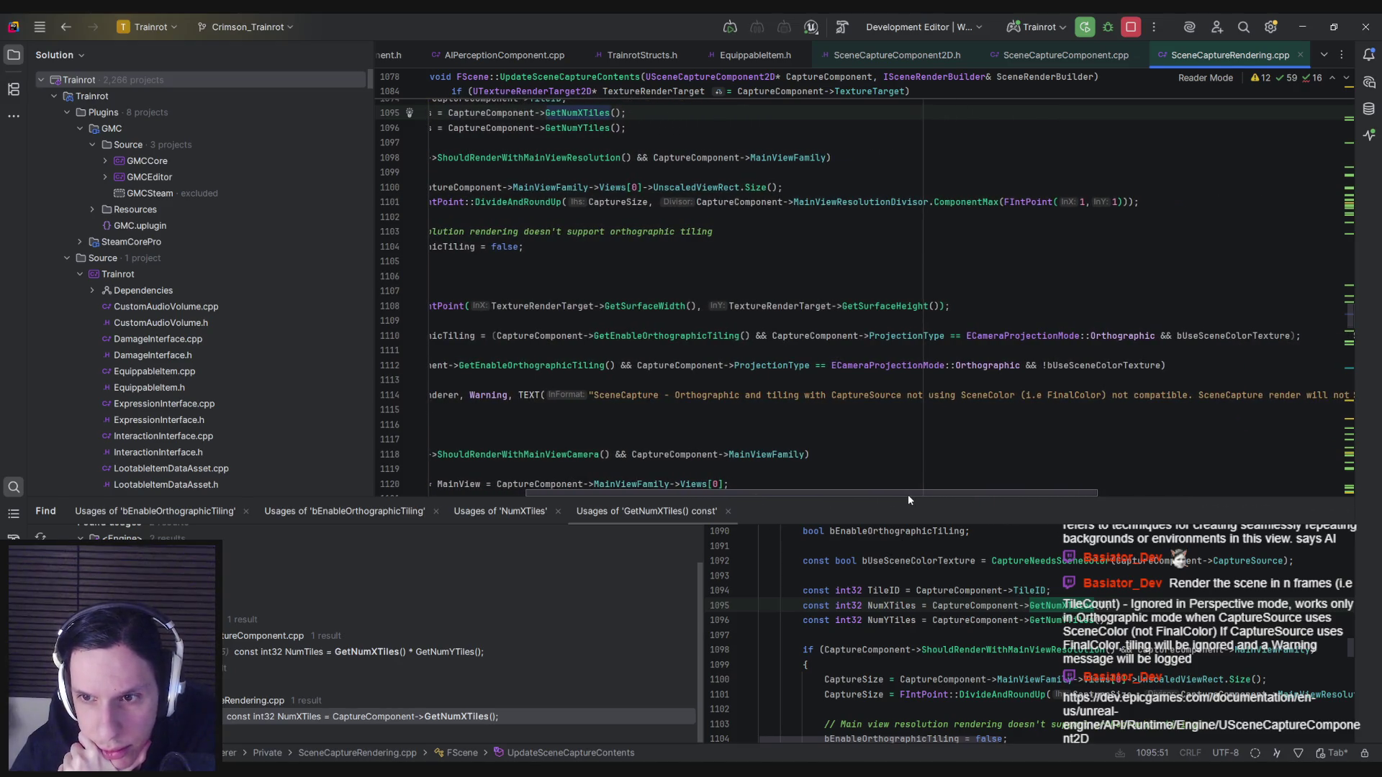
scroll(724, 480, left, 5)
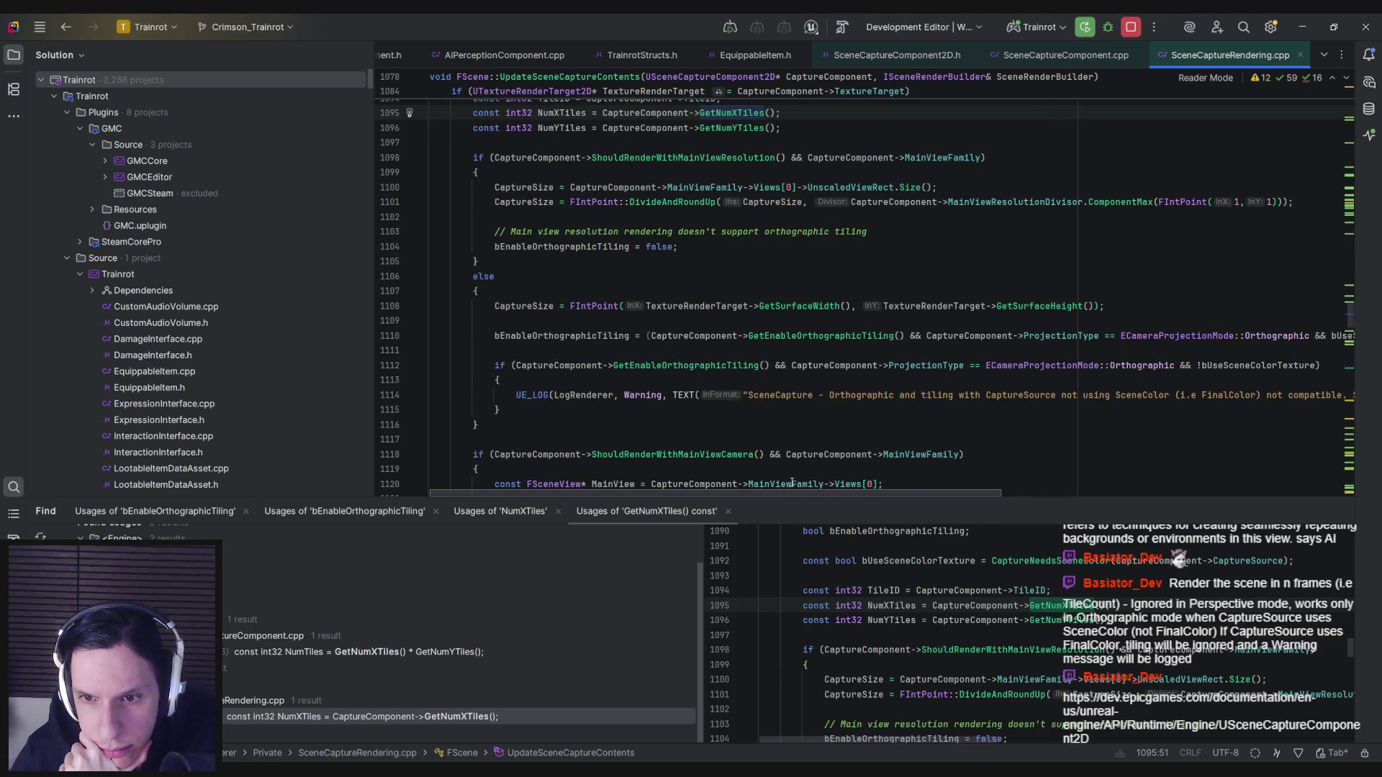
scroll(791, 482, right, 9)
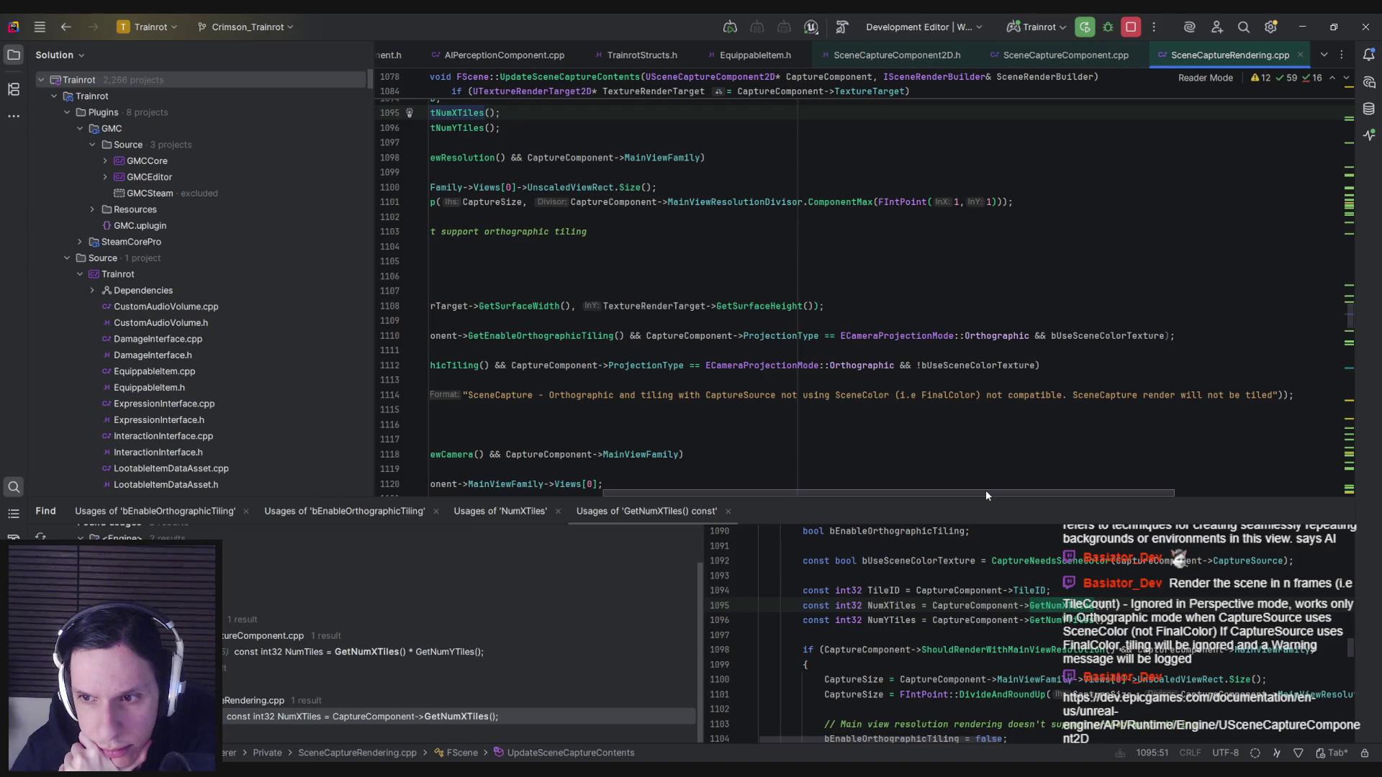
drag(987, 494, 749, 472)
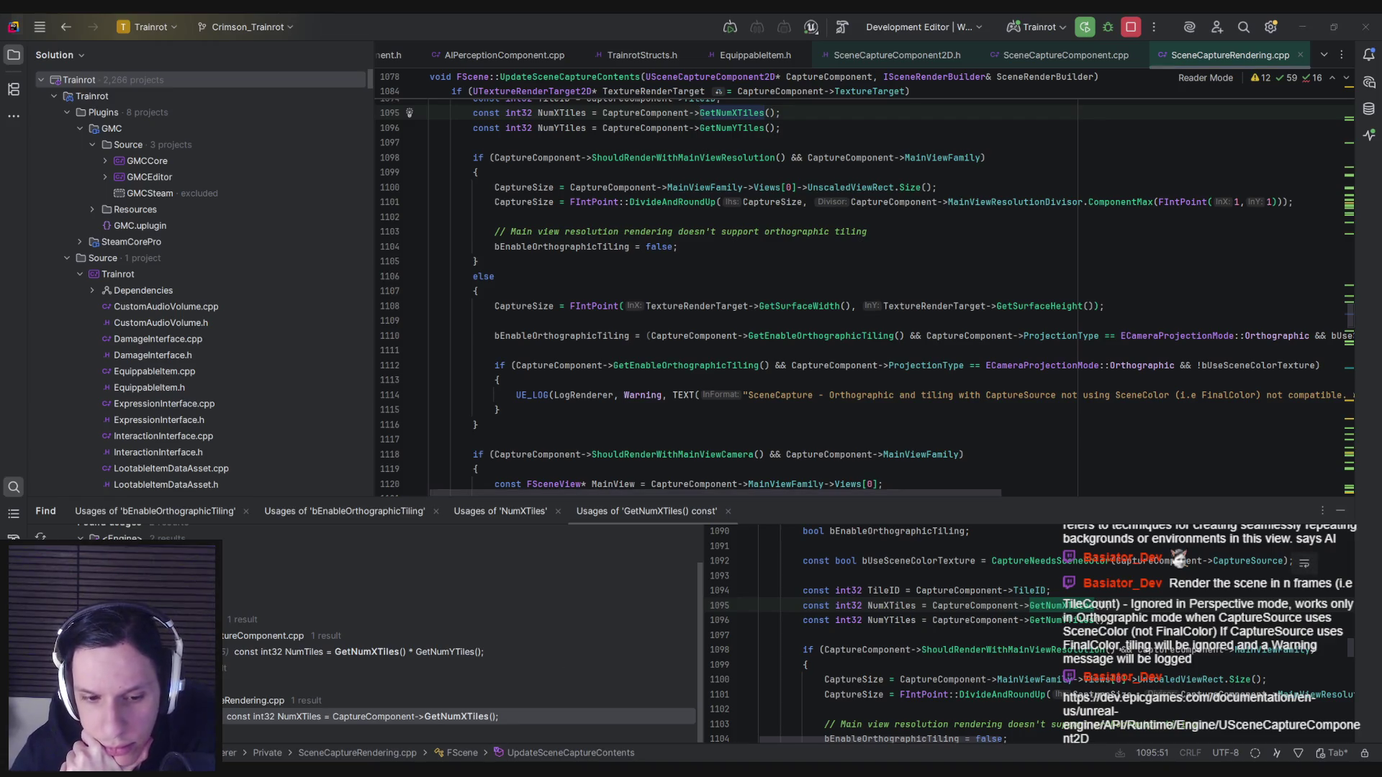
key(alt+Tab)
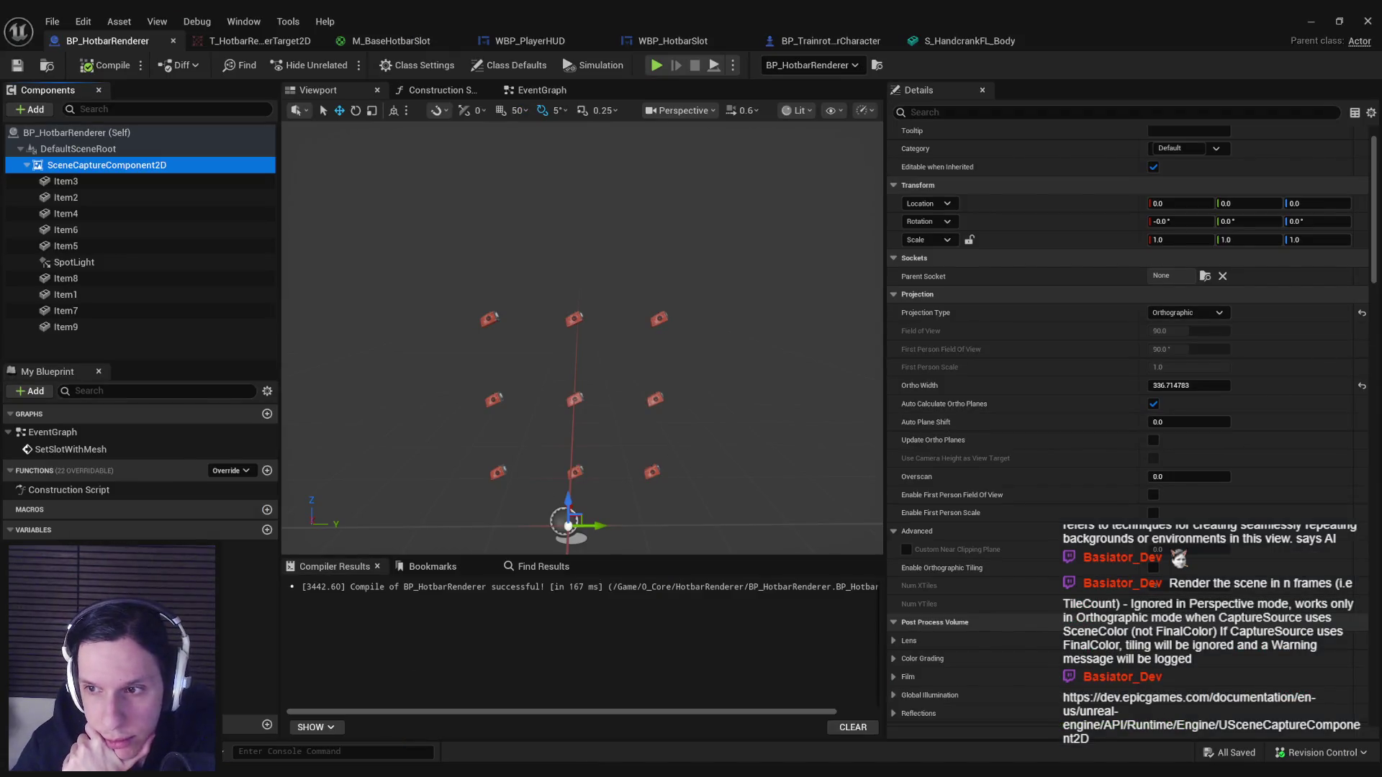
Close the blueprint editor and run a brief play test of the level.
scroll(1080, 432, down, 5)
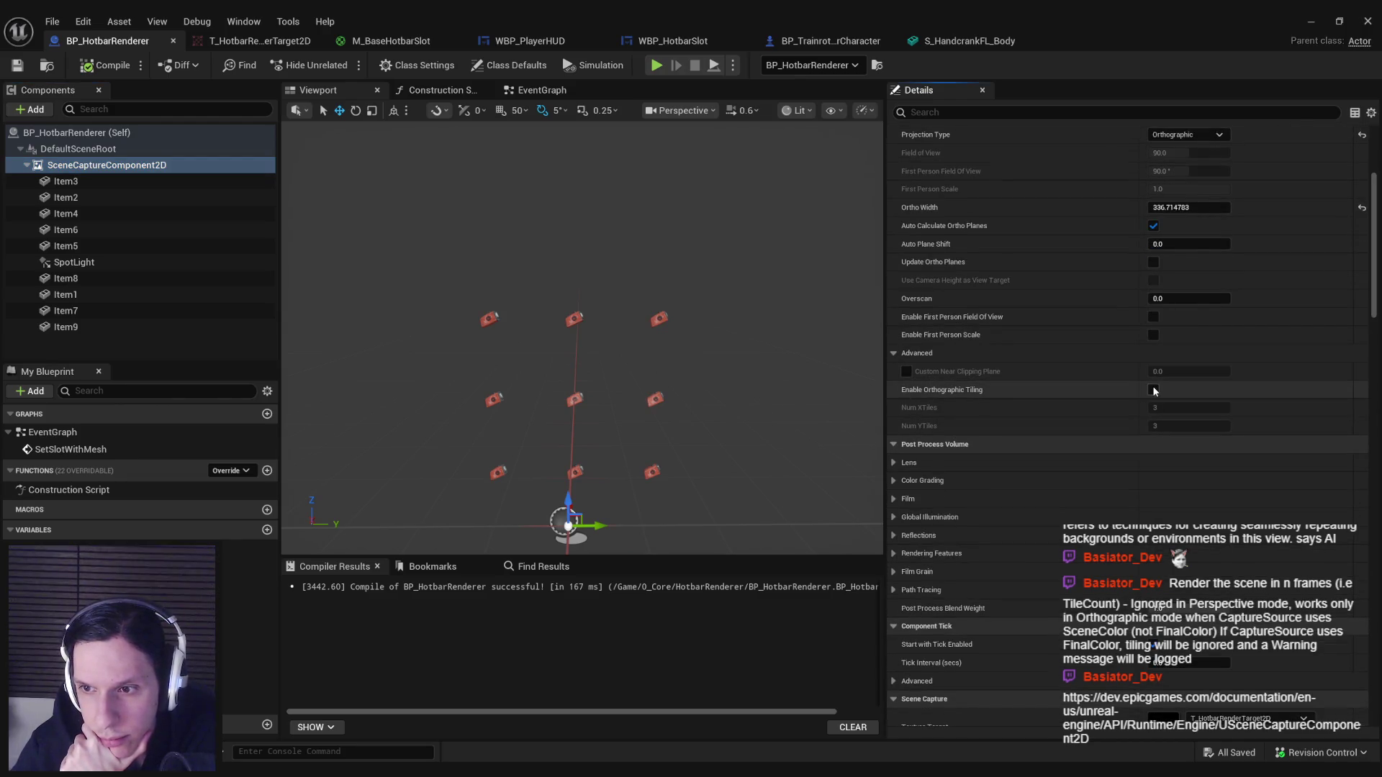
click(1367, 21)
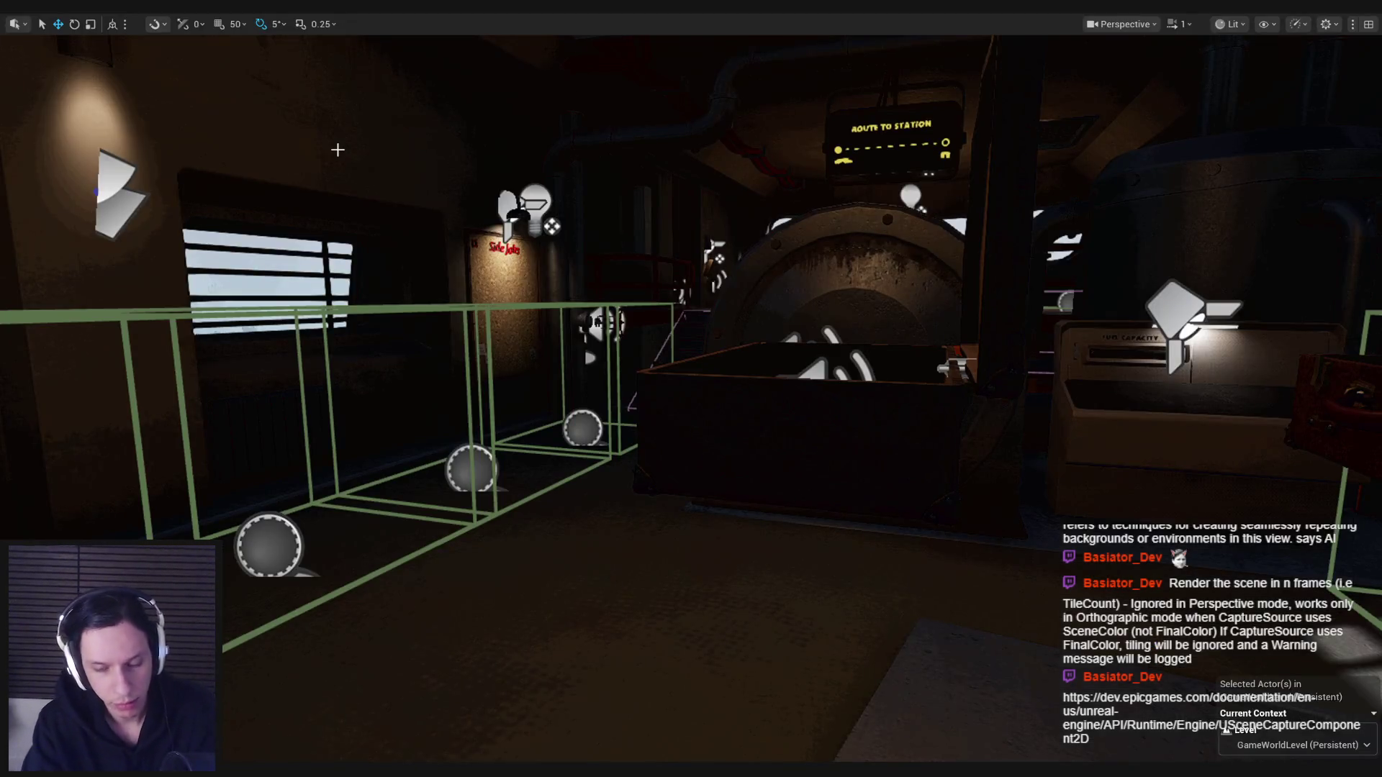
key(alt+p)
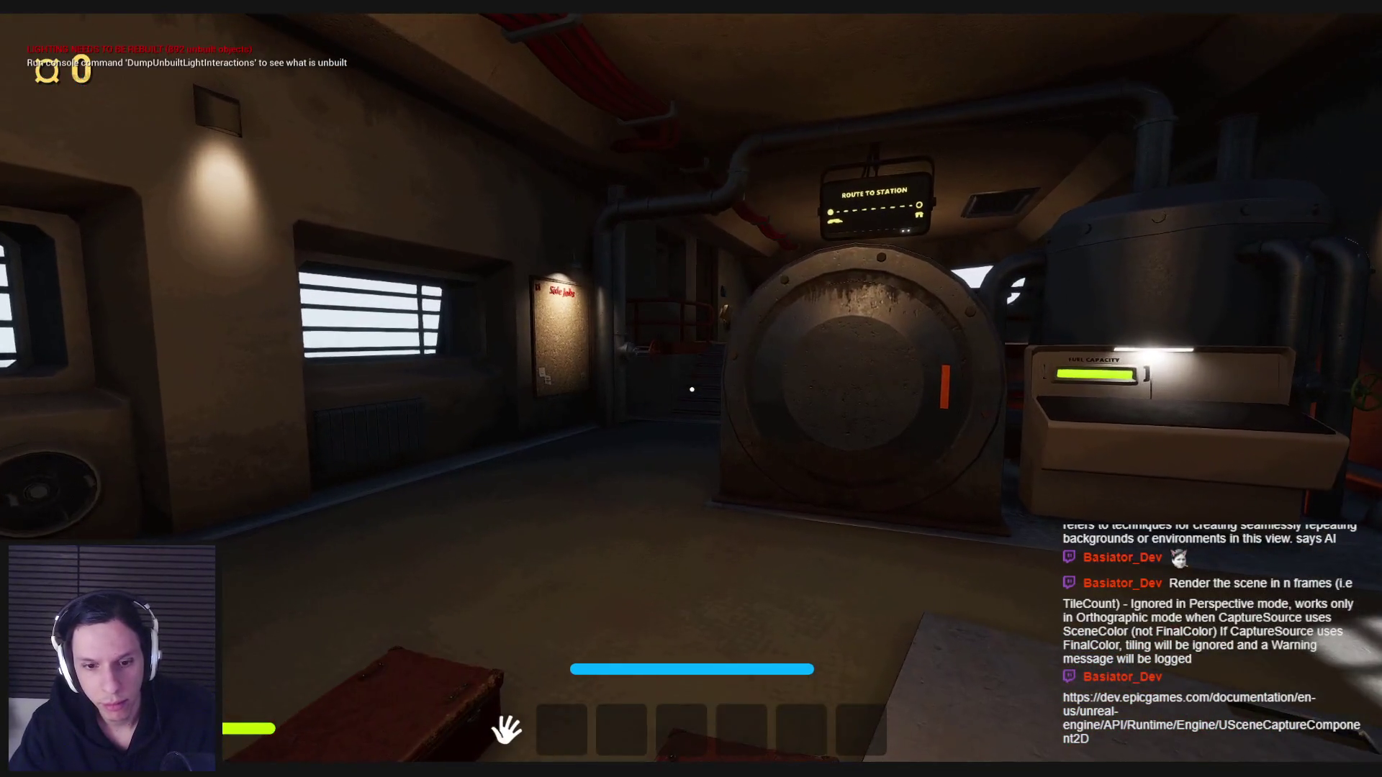
key(Escape)
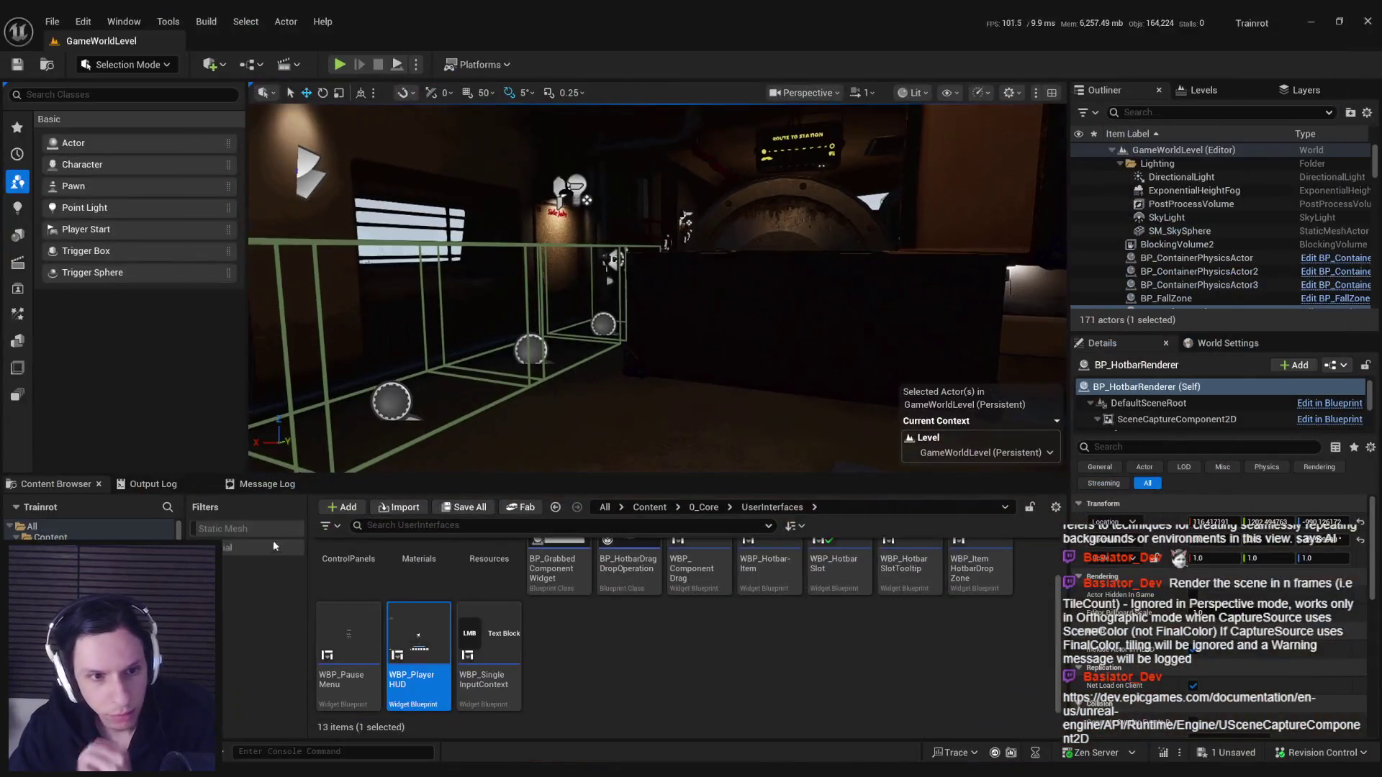
Scroll through the Output Log looking for scene capture messages.
click(152, 484)
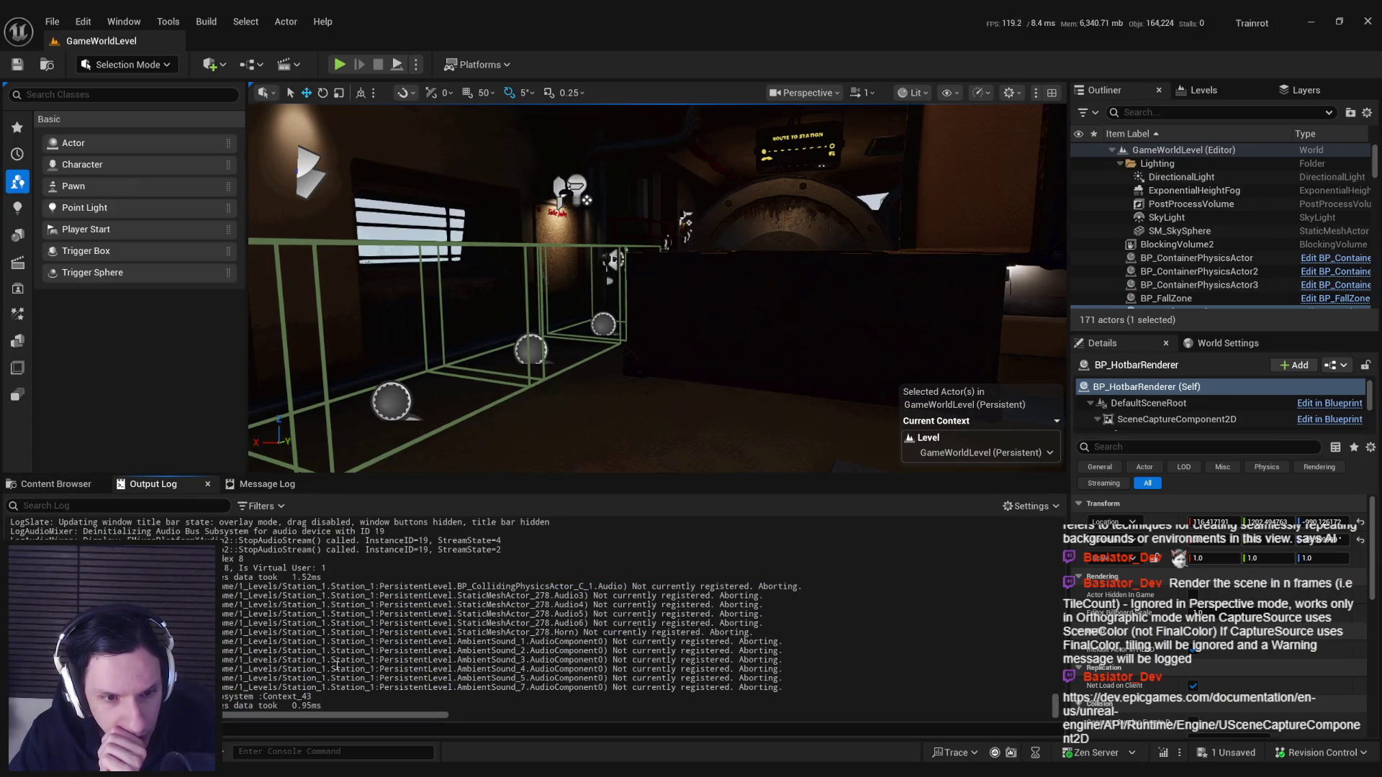
scroll(287, 610, up, 10)
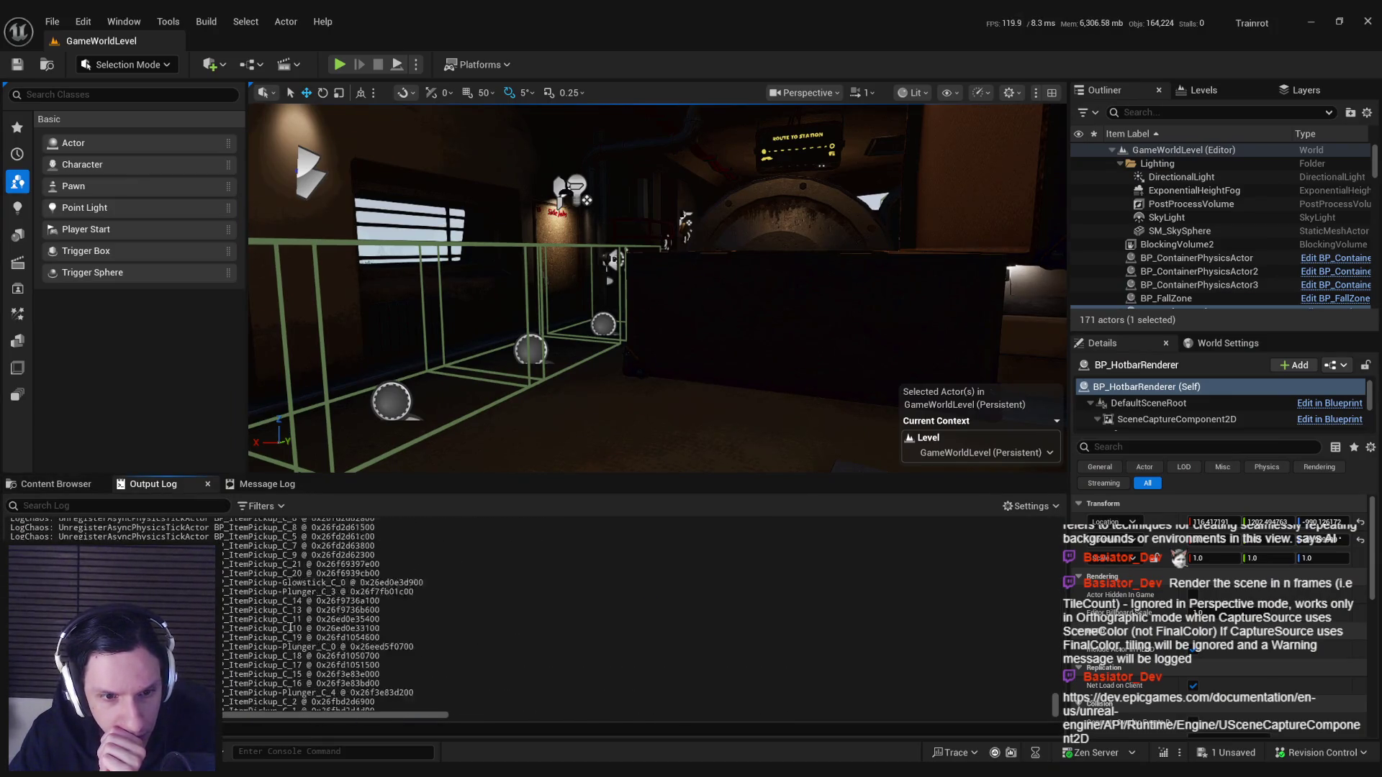
scroll(290, 627, up, 3)
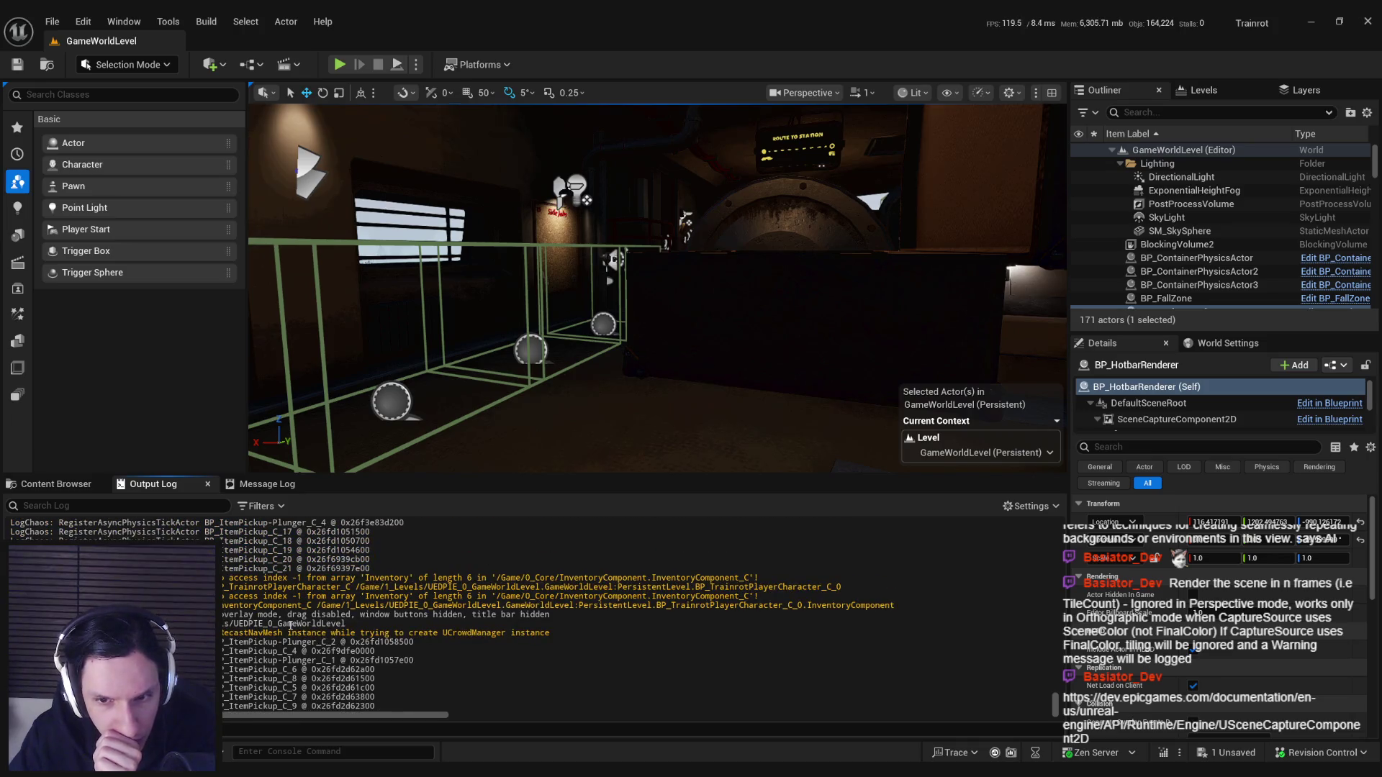
scroll(290, 626, up, 8)
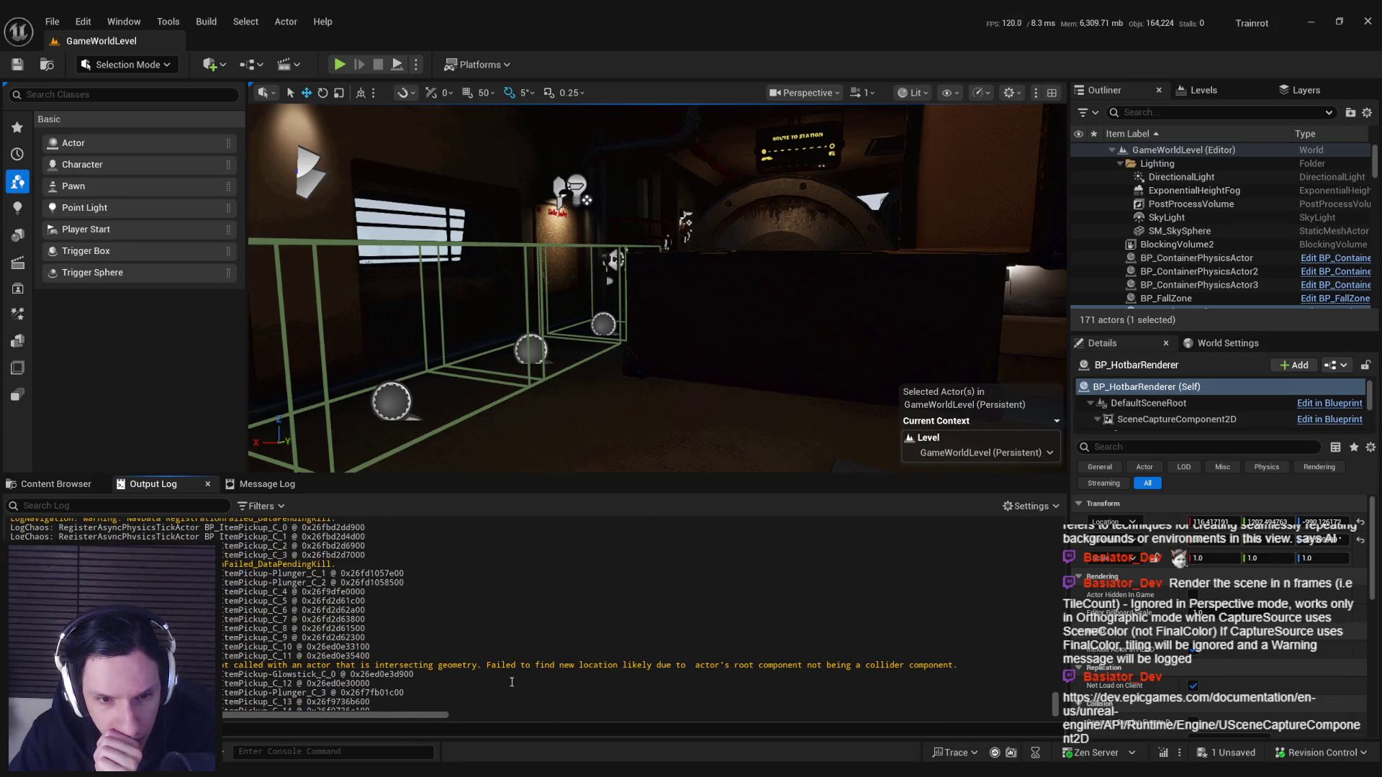
scroll(362, 691, up, 10)
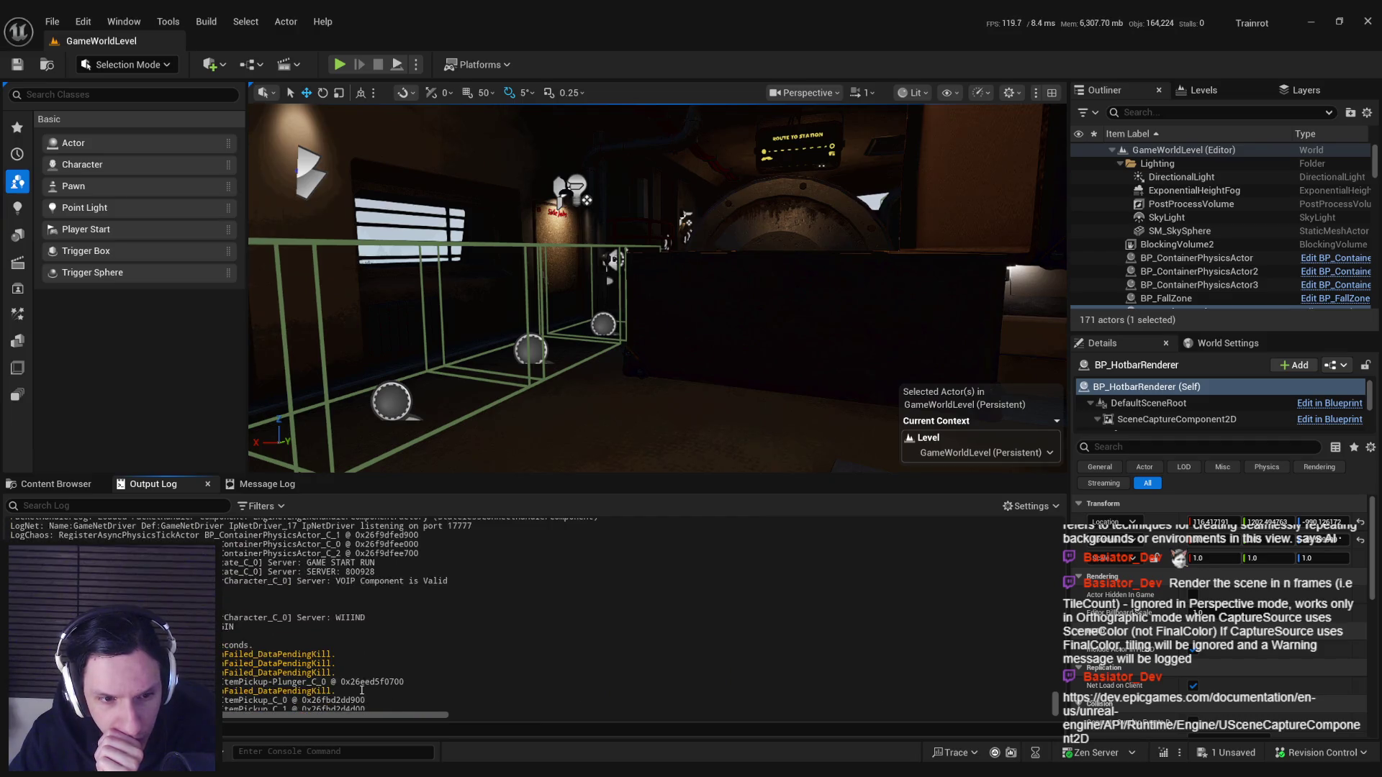
scroll(362, 691, up, 10)
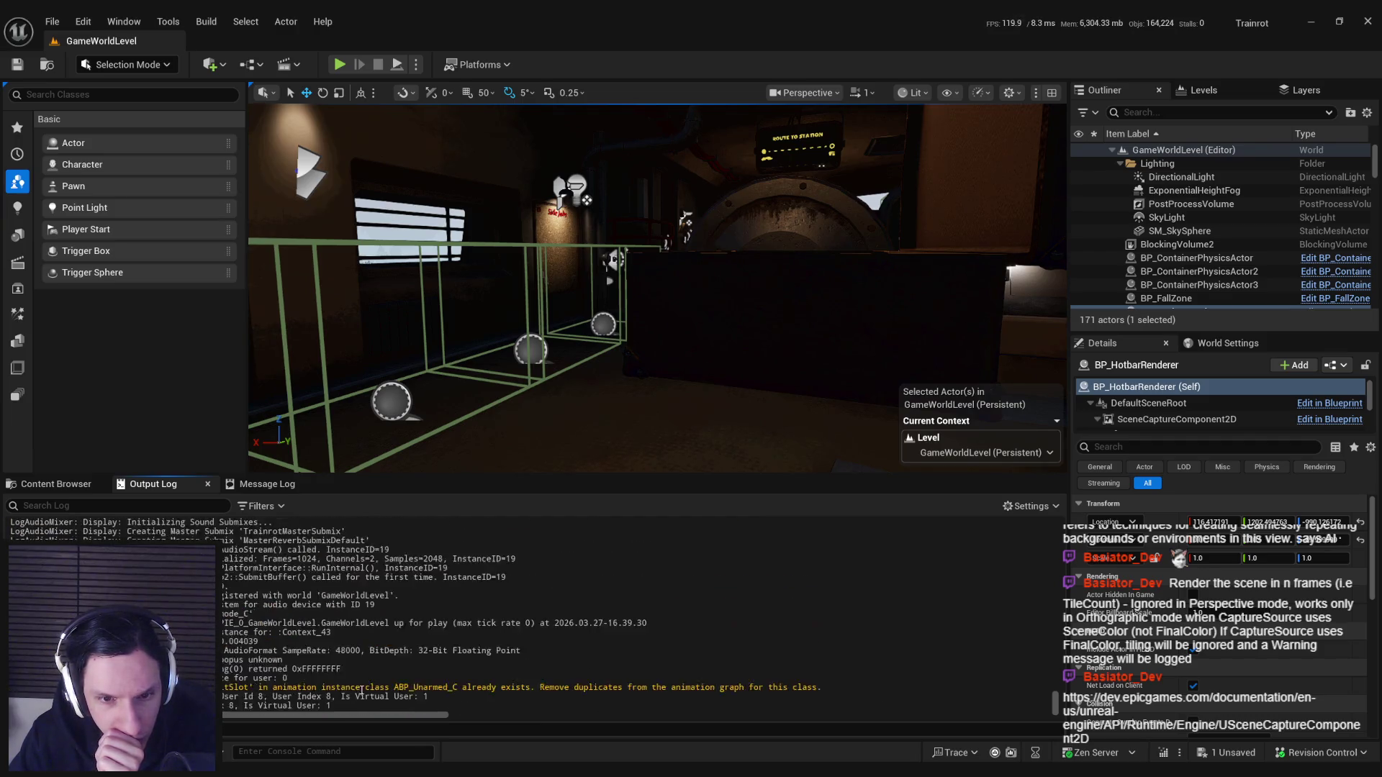
scroll(362, 691, down, 15)
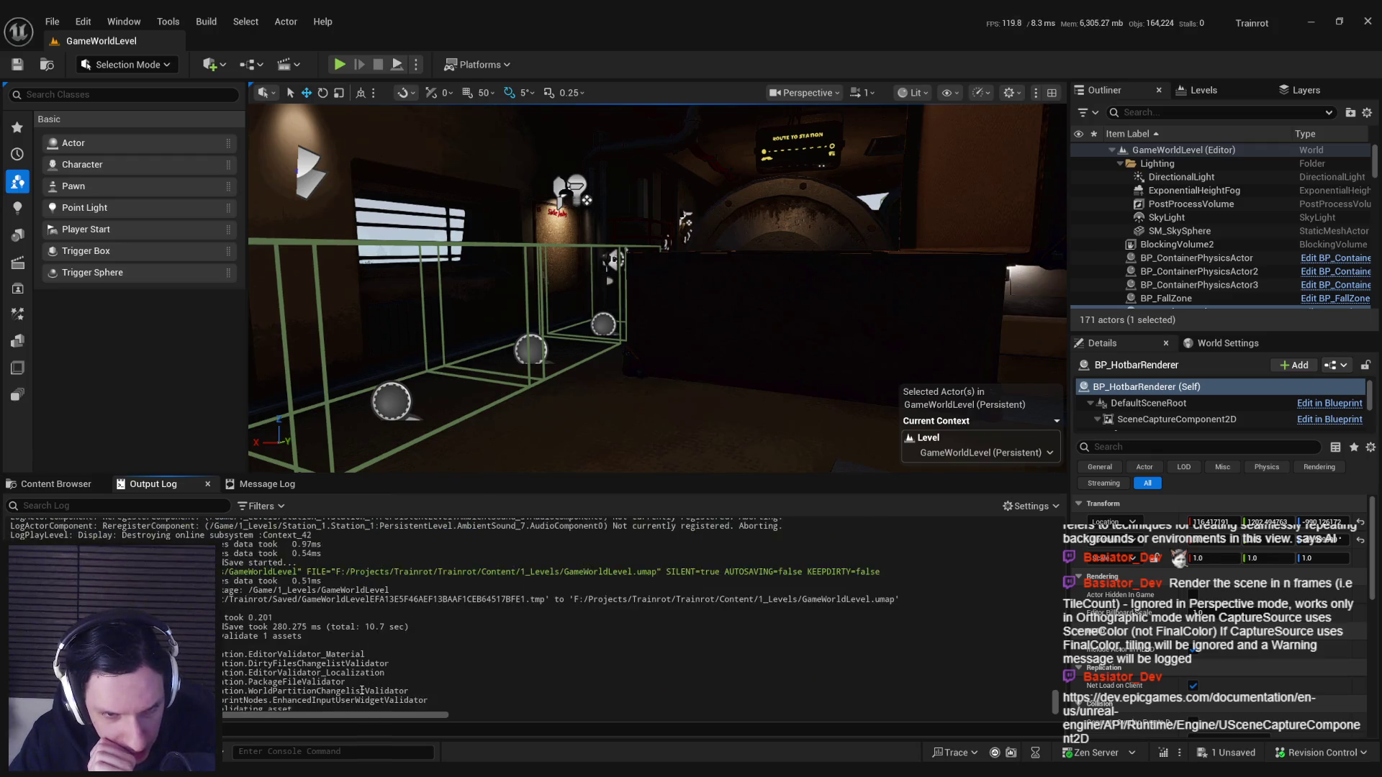
scroll(362, 691, down, 15)
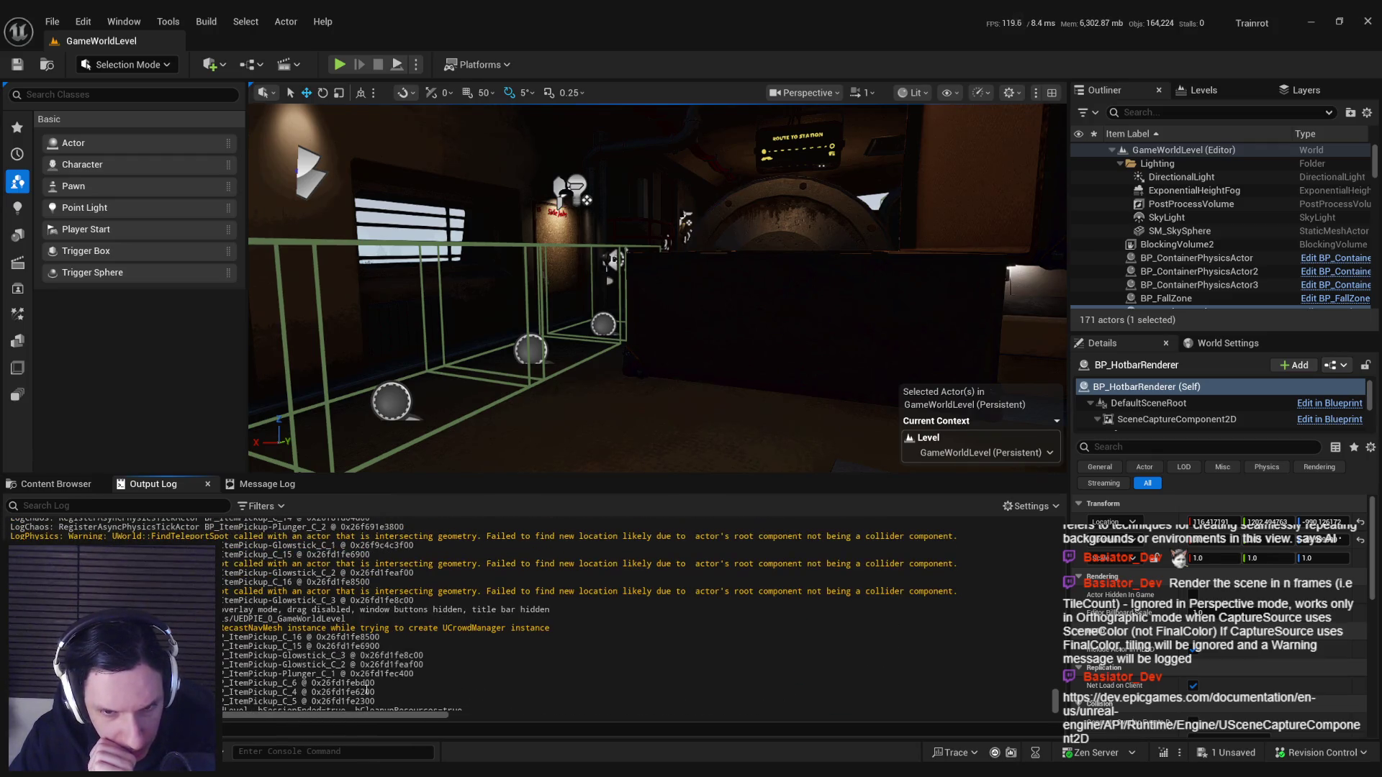
scroll(366, 689, up, 10)
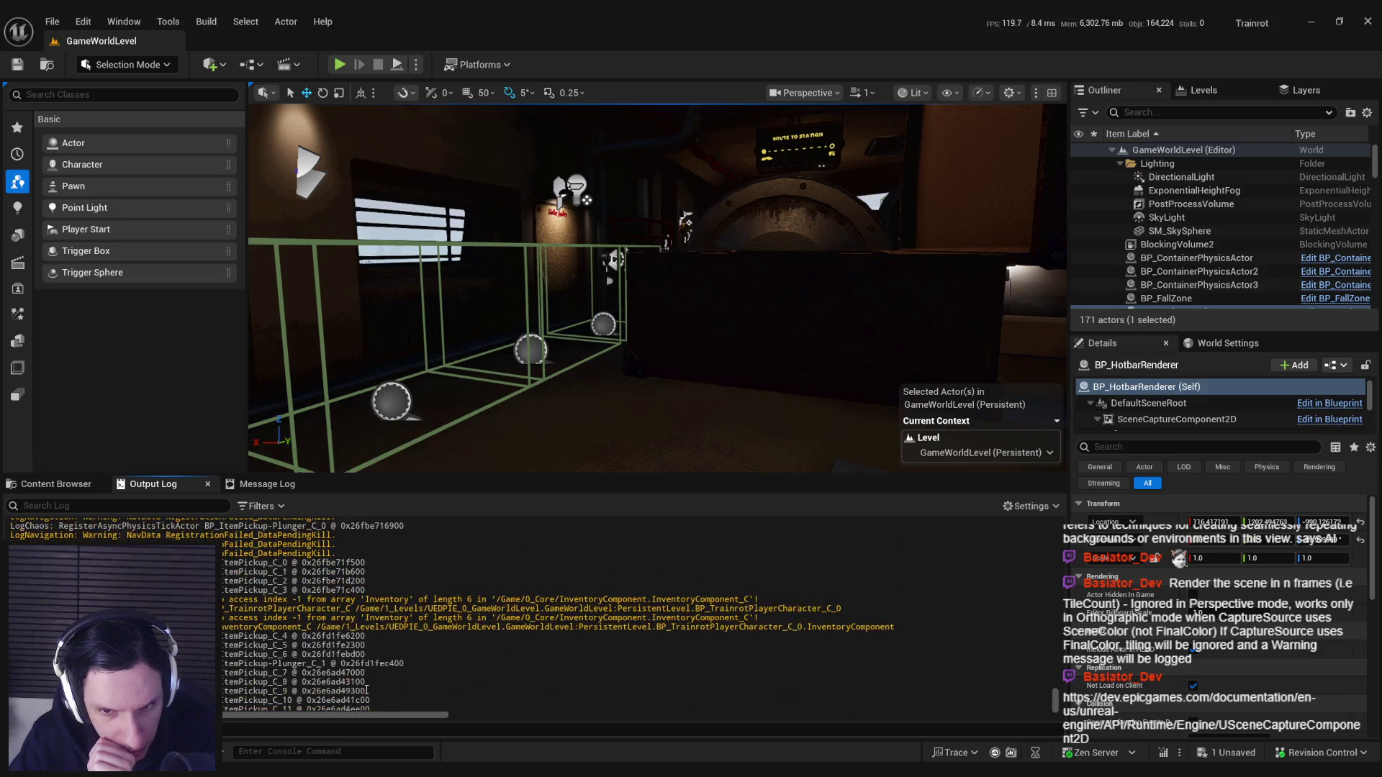
key(alt+Tab)
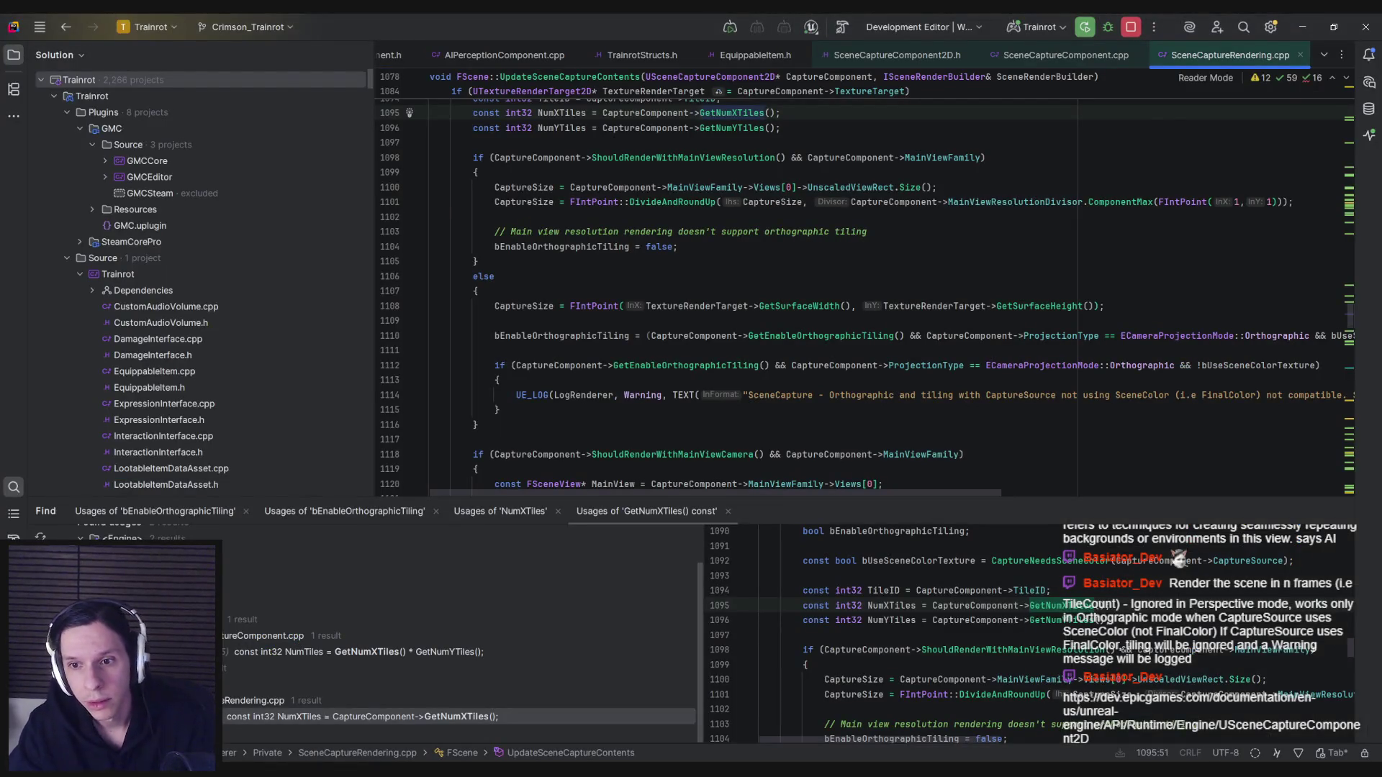
key(alt+Tab)
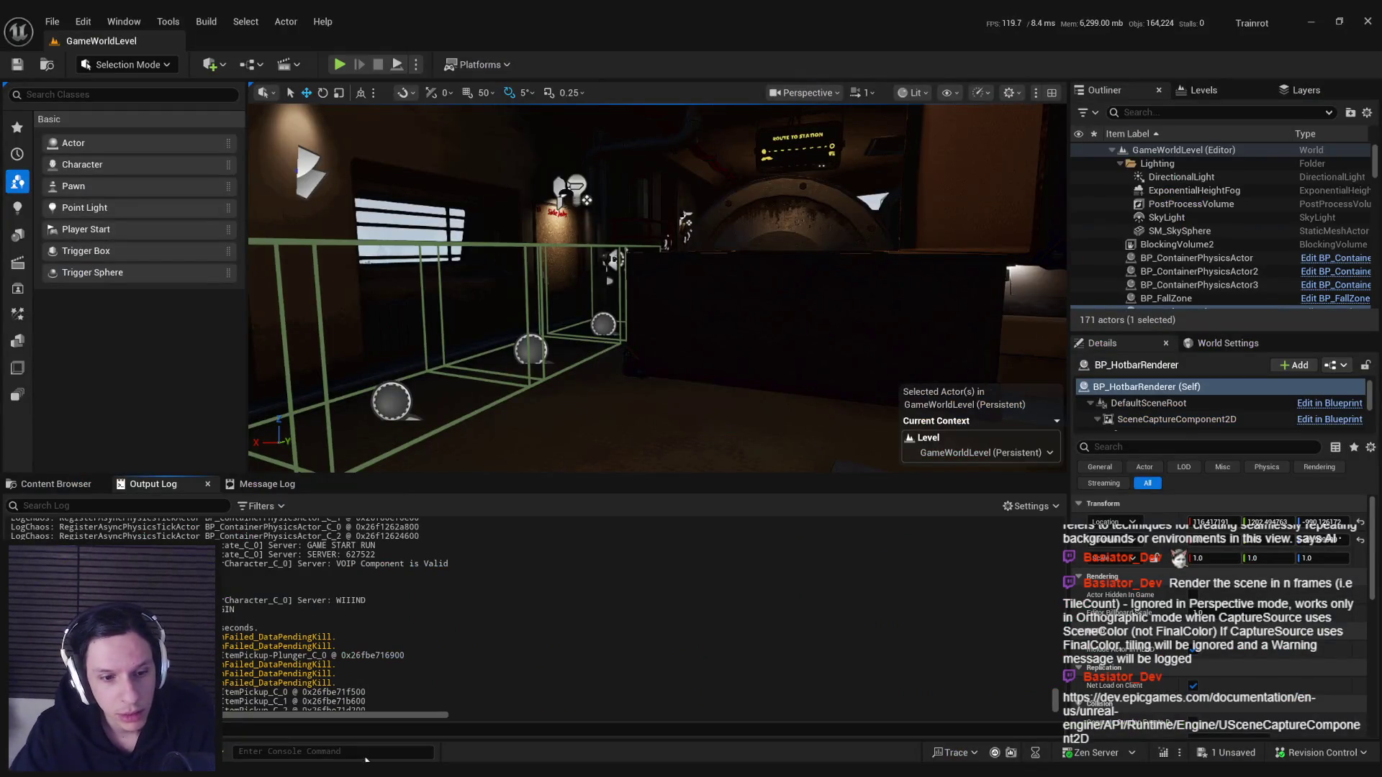
Filter the Output Log for 'scene cap', clear the filter, and switch back to Rider.
click(144, 508)
text(sce)
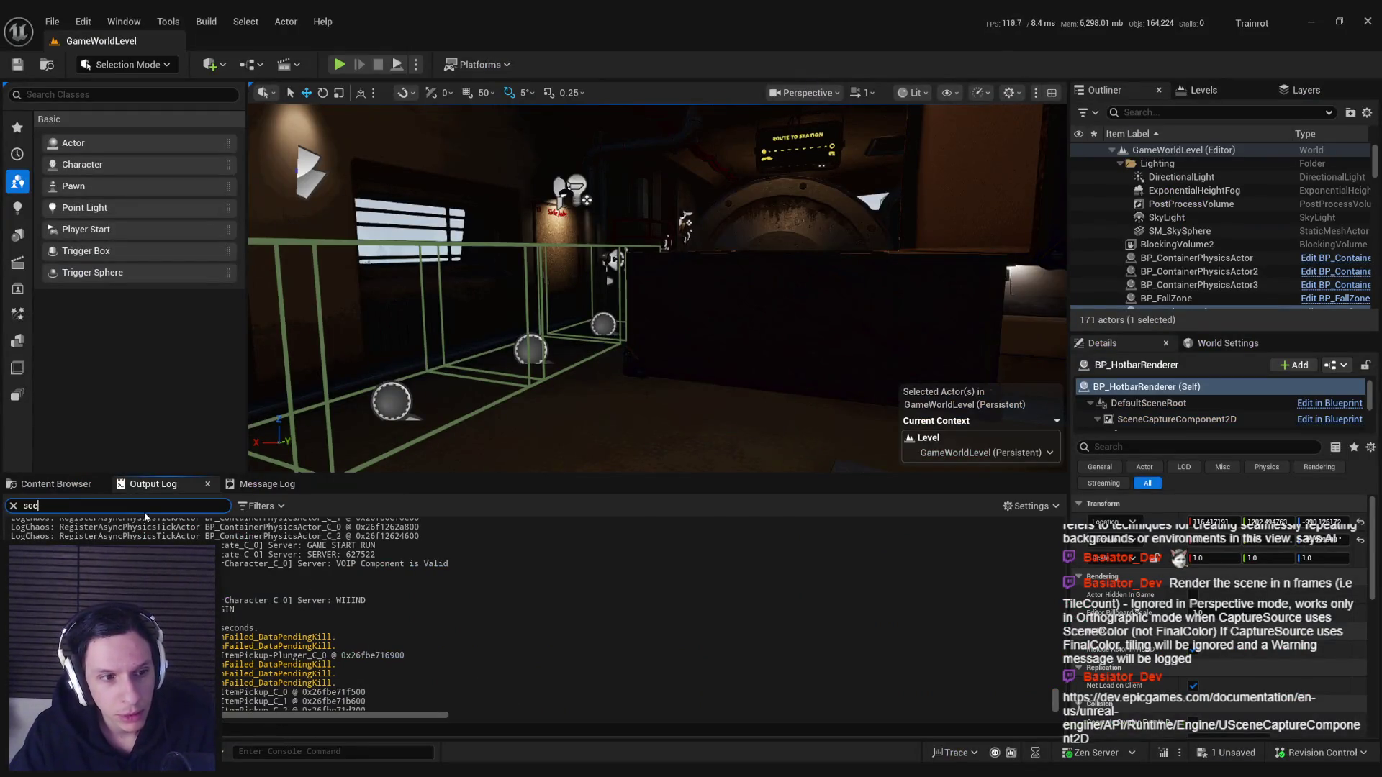
text(neca)
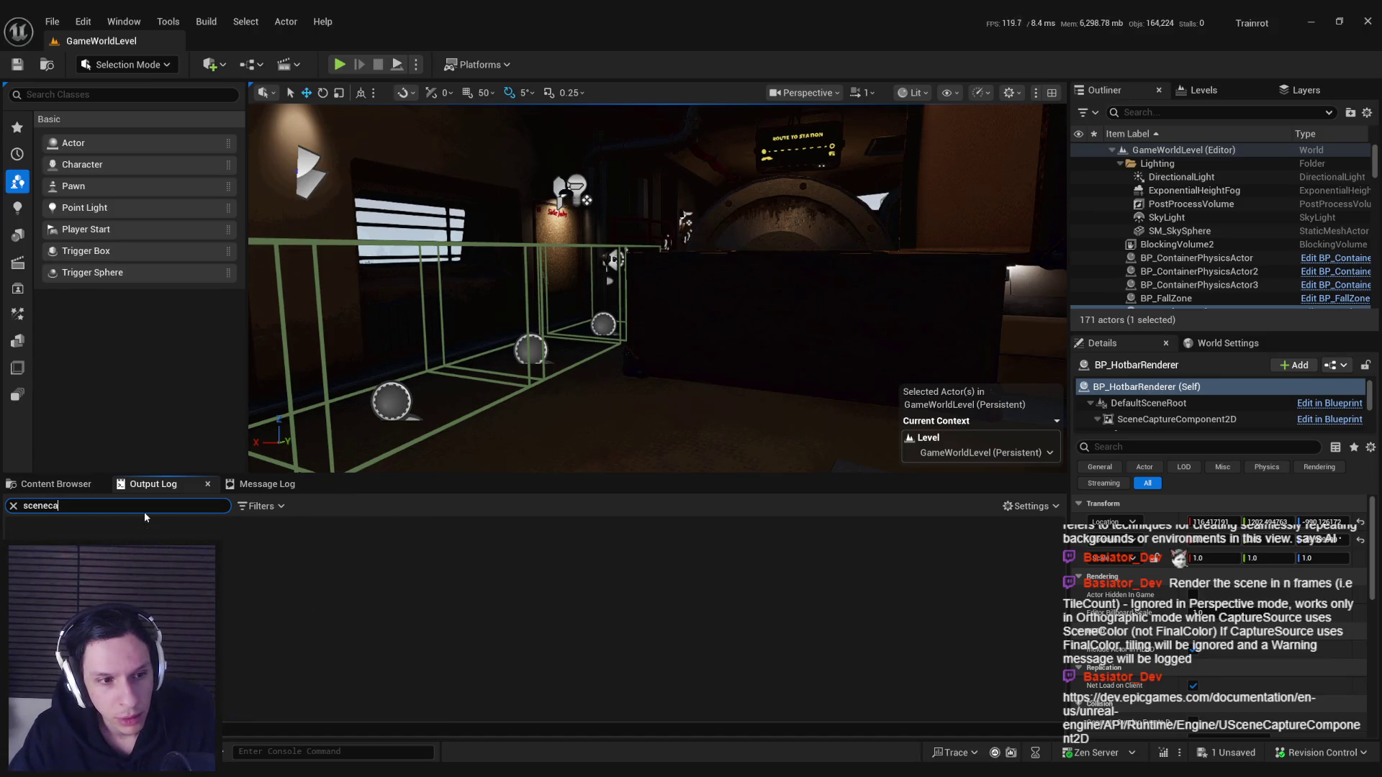
key(BackSpace)
key(BackSpace)
text(cap)
key(Escape)
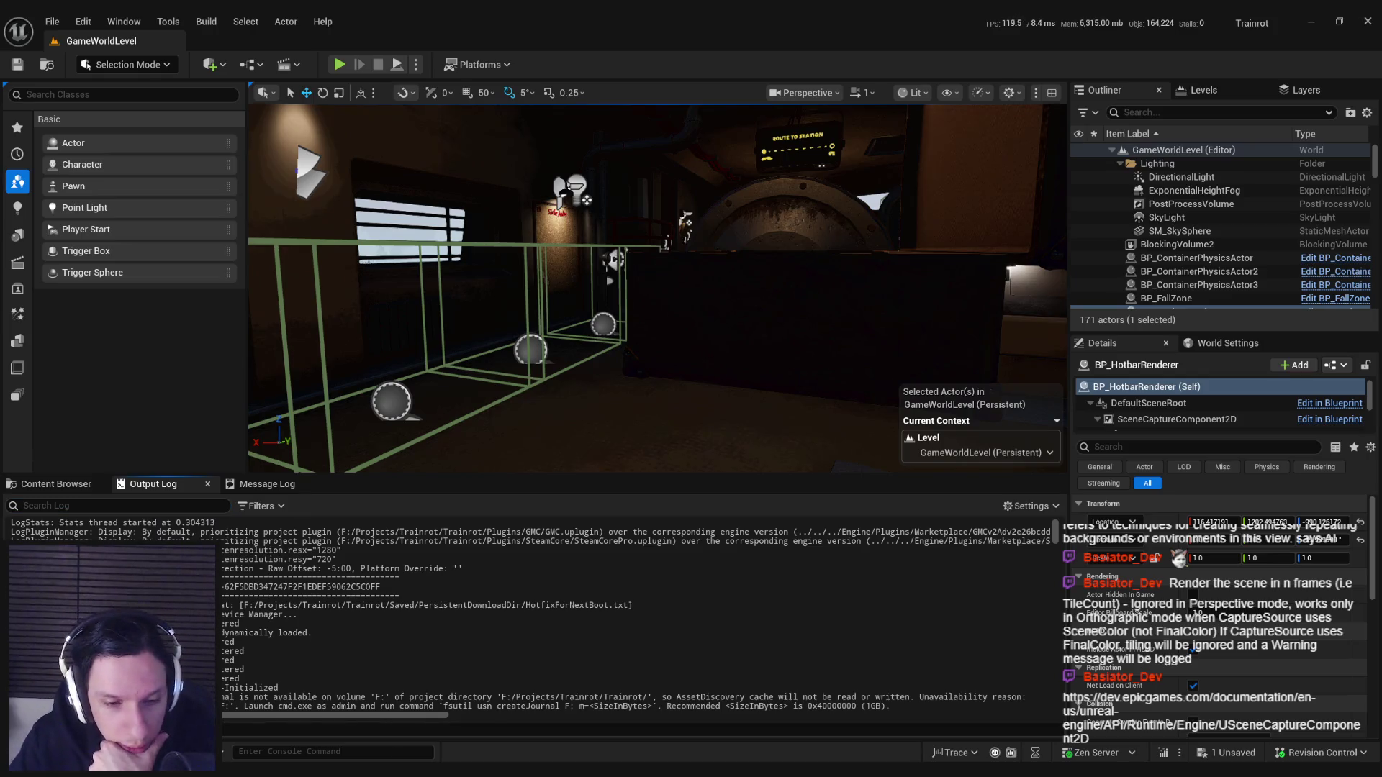
key(alt+Tab)
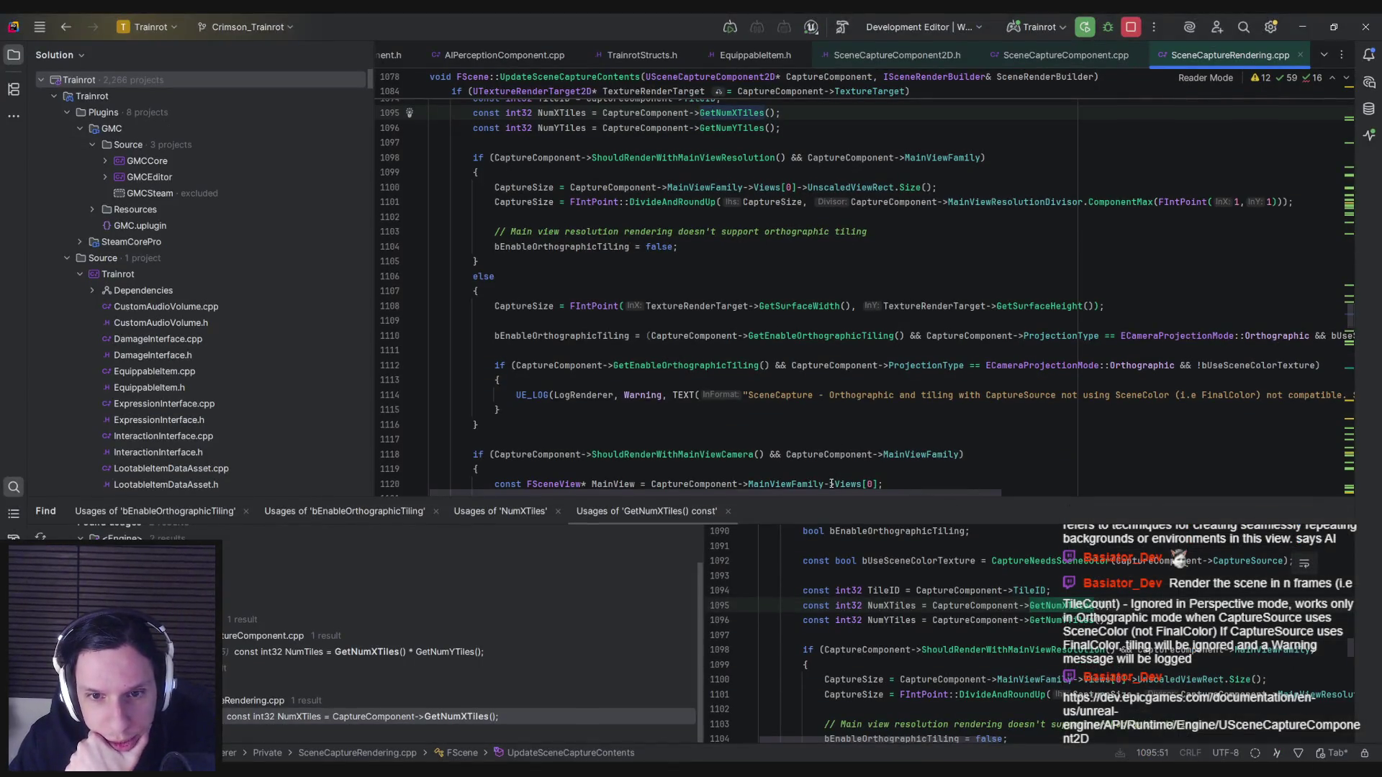
scroll(626, 400, down, 2)
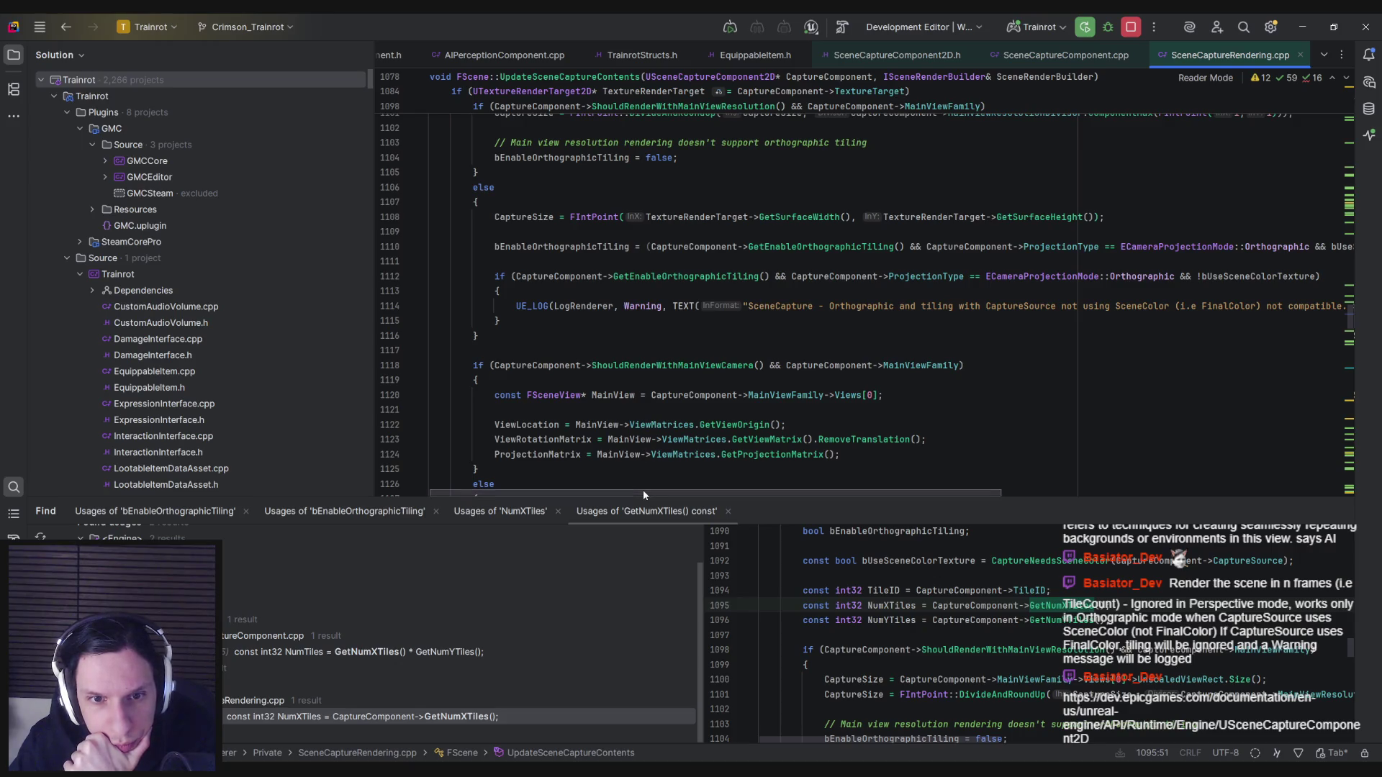
scroll(553, 400, down, 2)
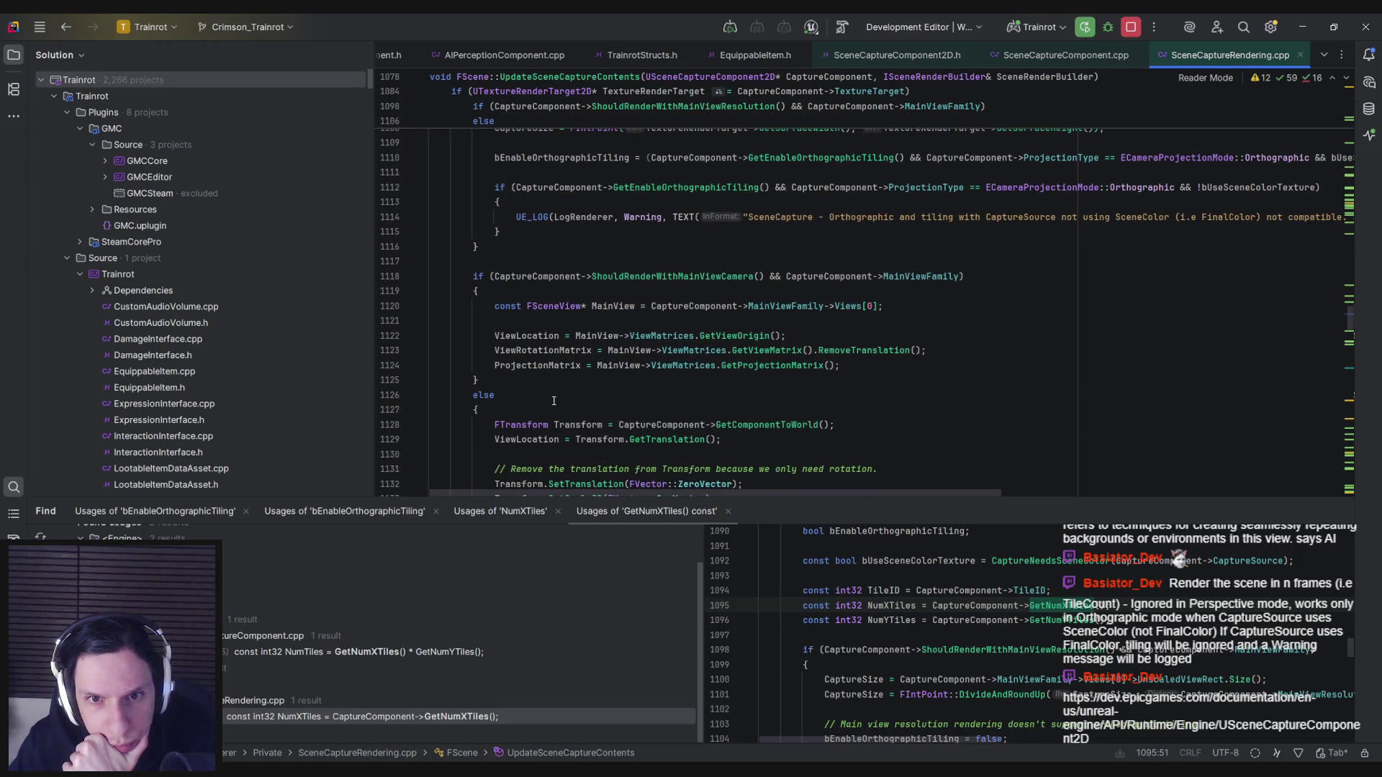
scroll(553, 400, down, 5)
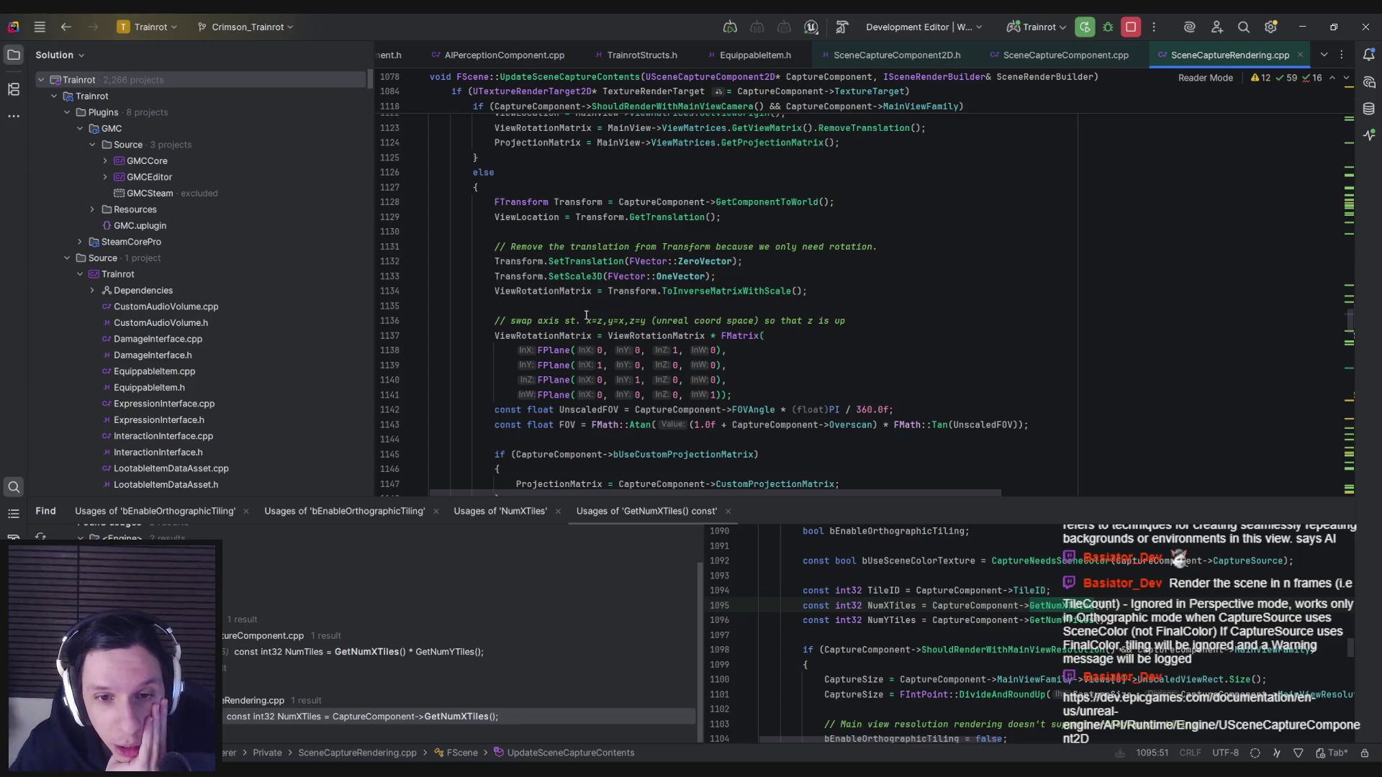
scroll(586, 316, down, 3)
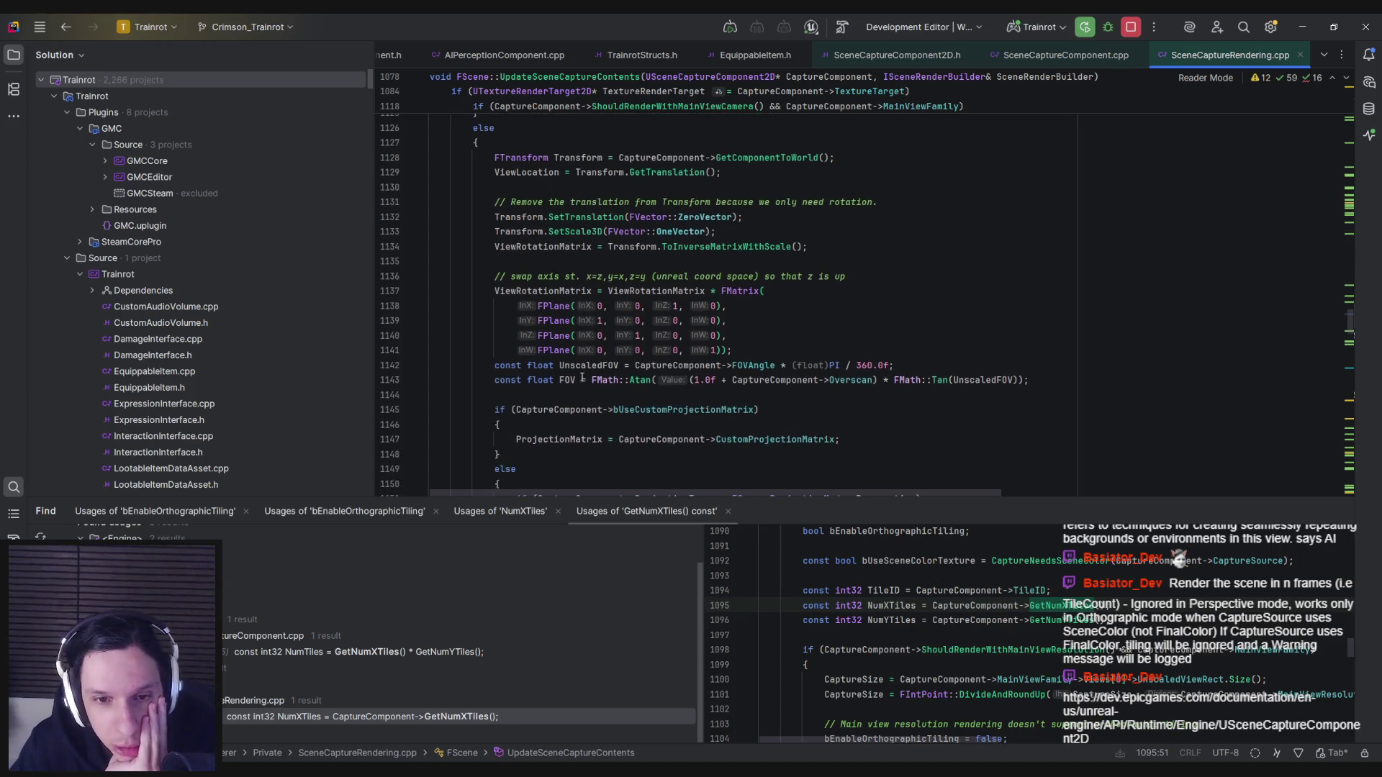
scroll(532, 382, down, 1)
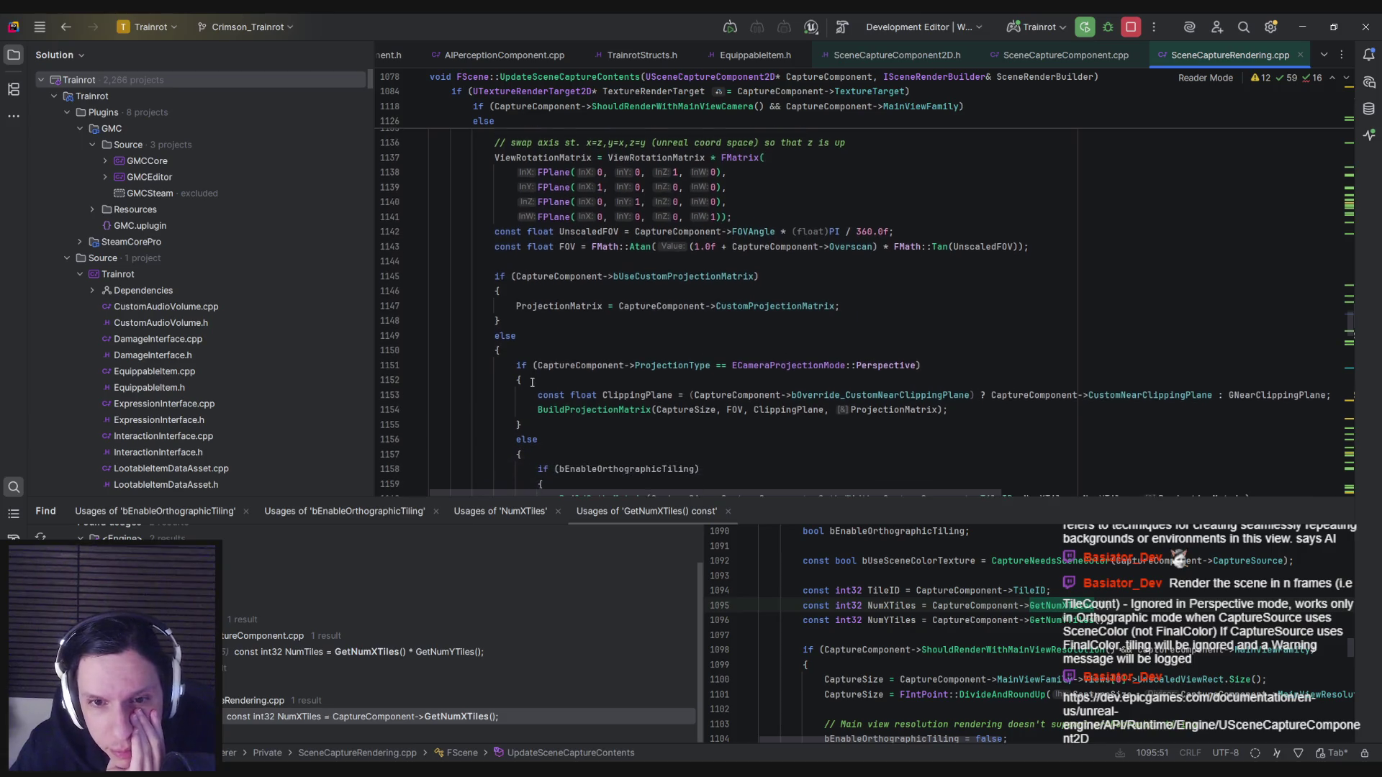
scroll(532, 382, down, 3)
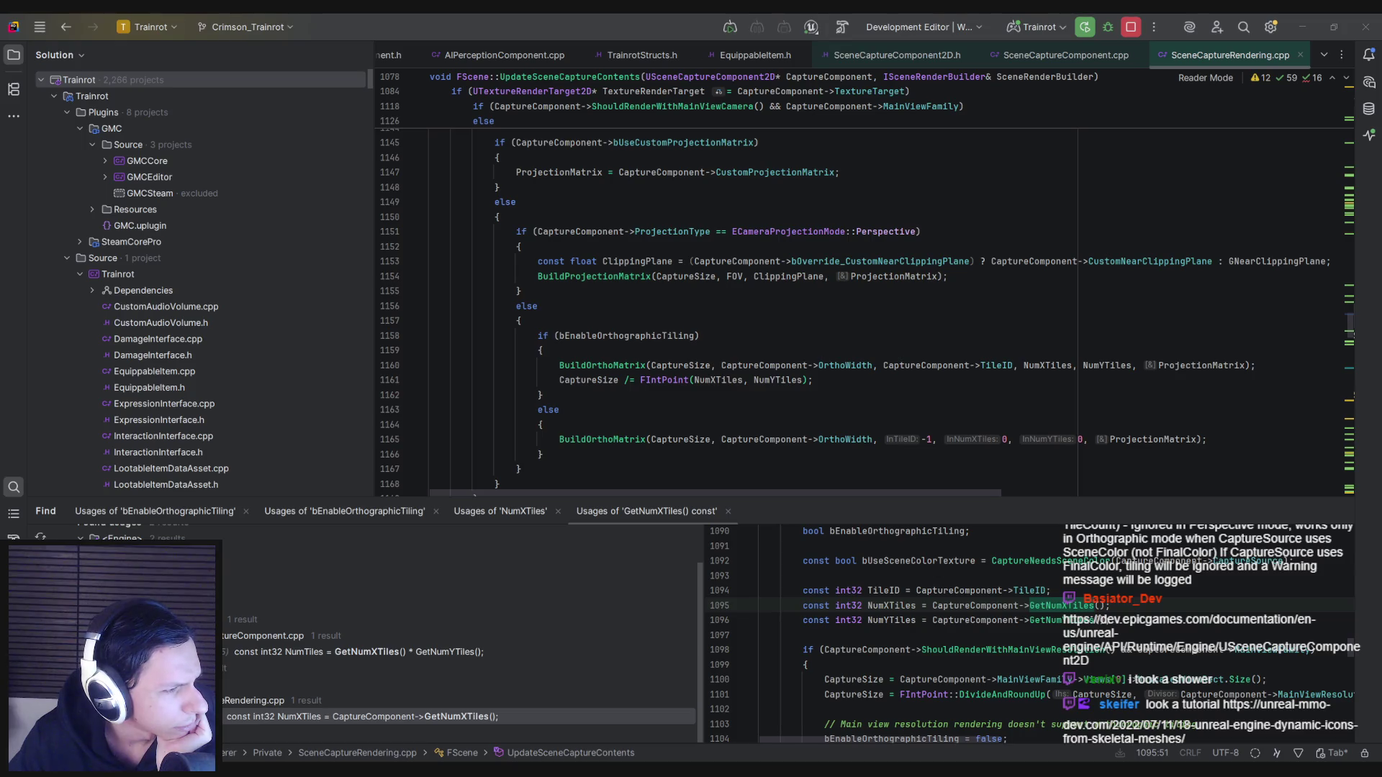
key(alt+Tab)
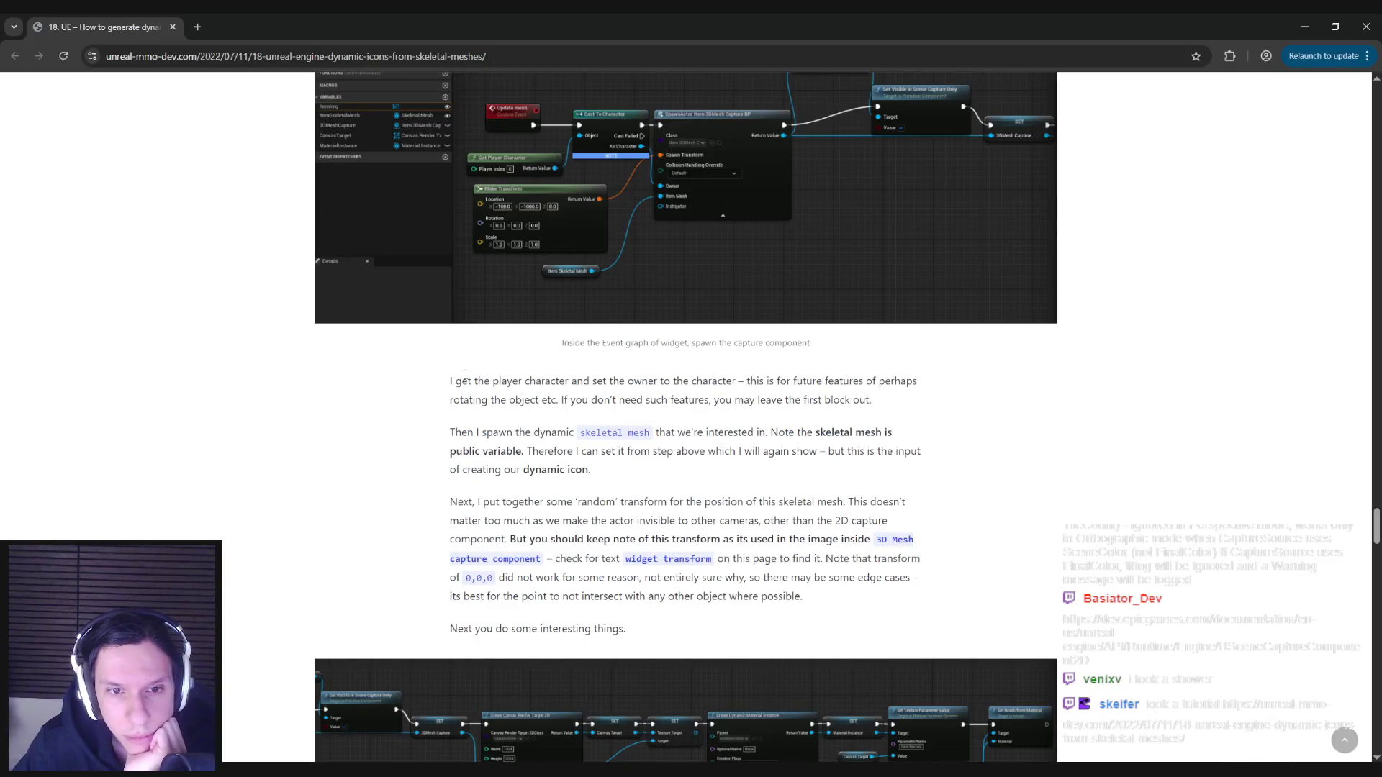
scroll(554, 360, down, 2)
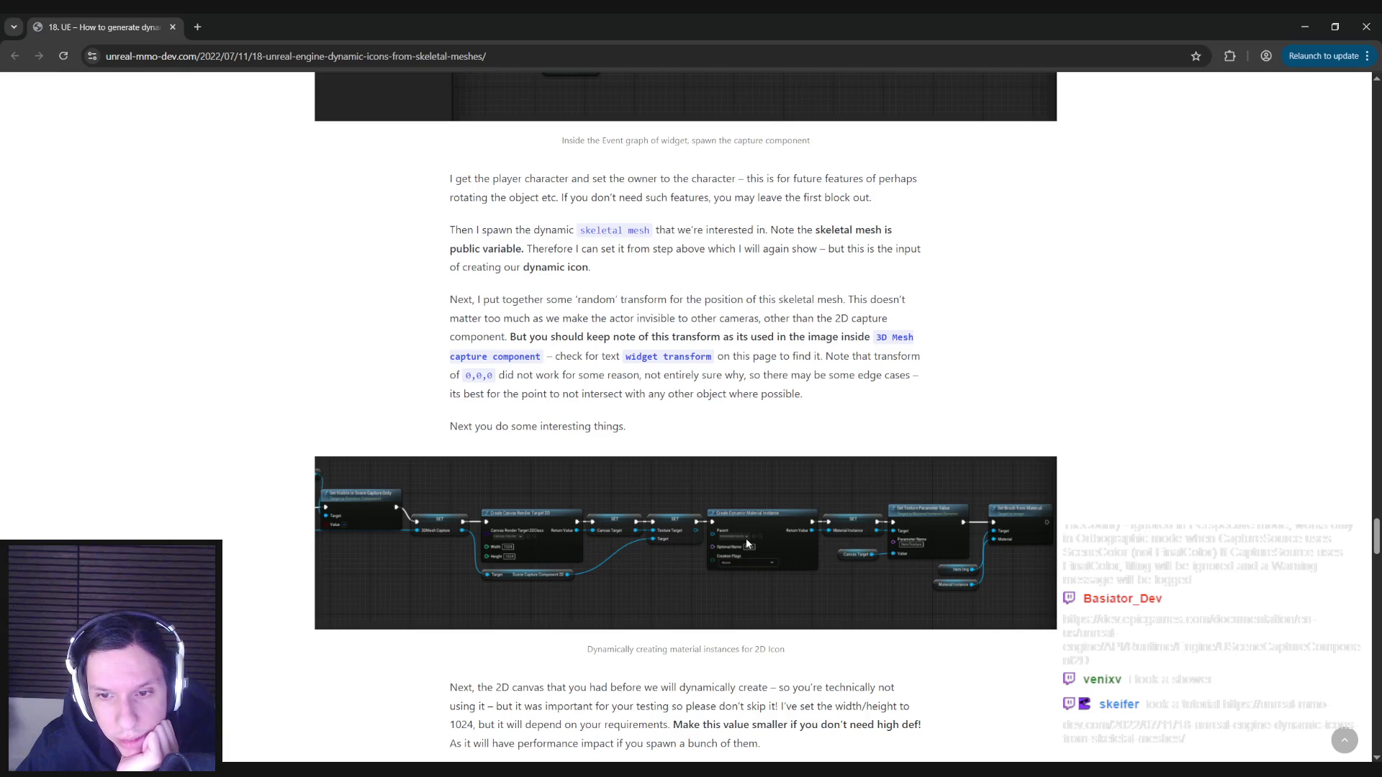
scroll(275, 382, down, 13)
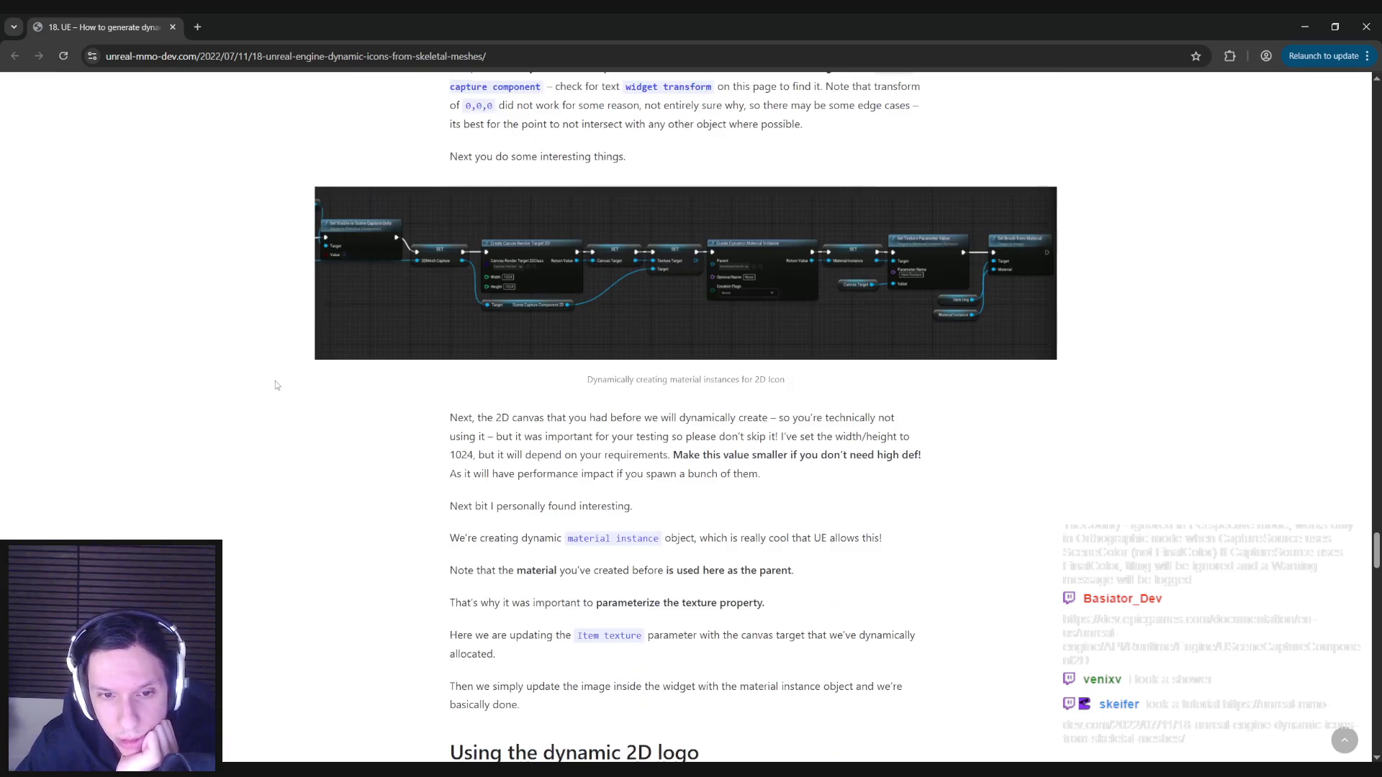
scroll(275, 384, down, 15)
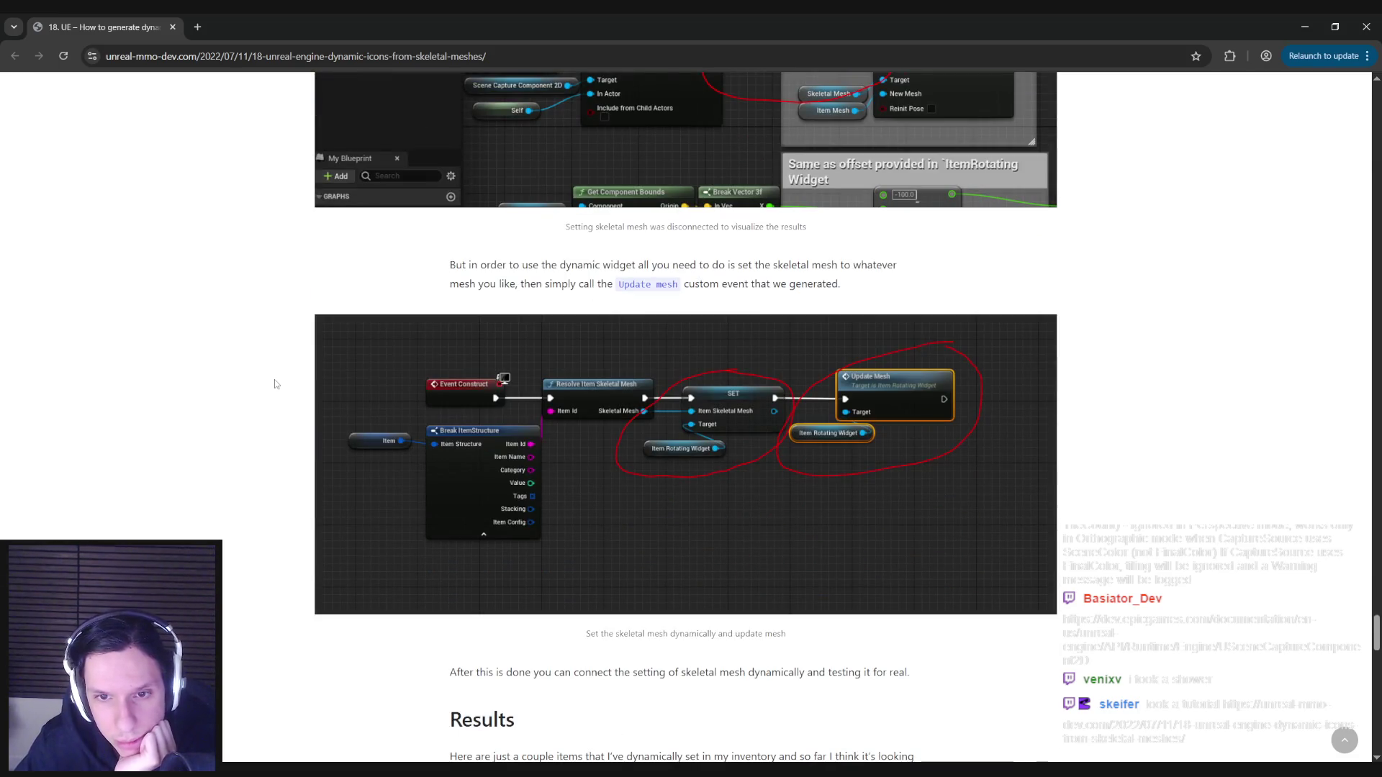
scroll(275, 385, down, 6)
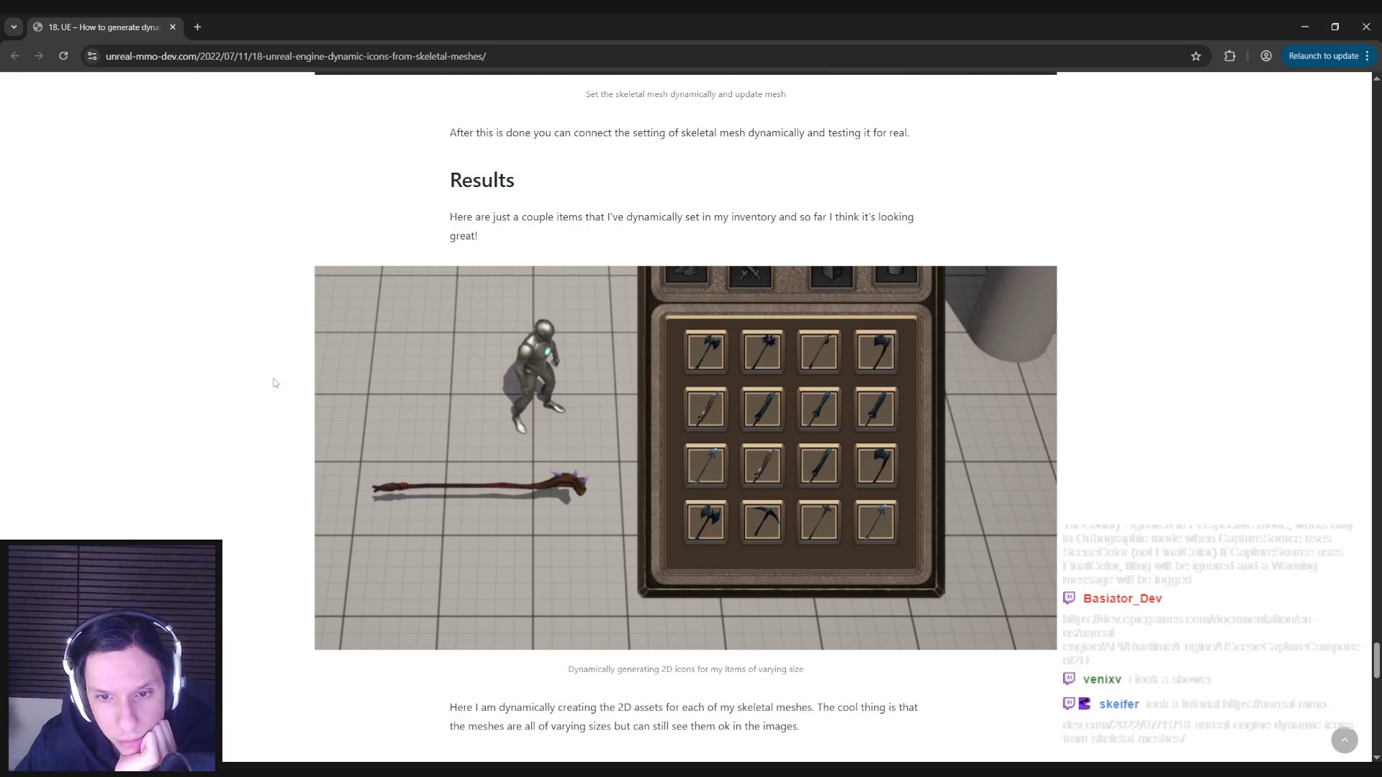
scroll(275, 384, down, 10)
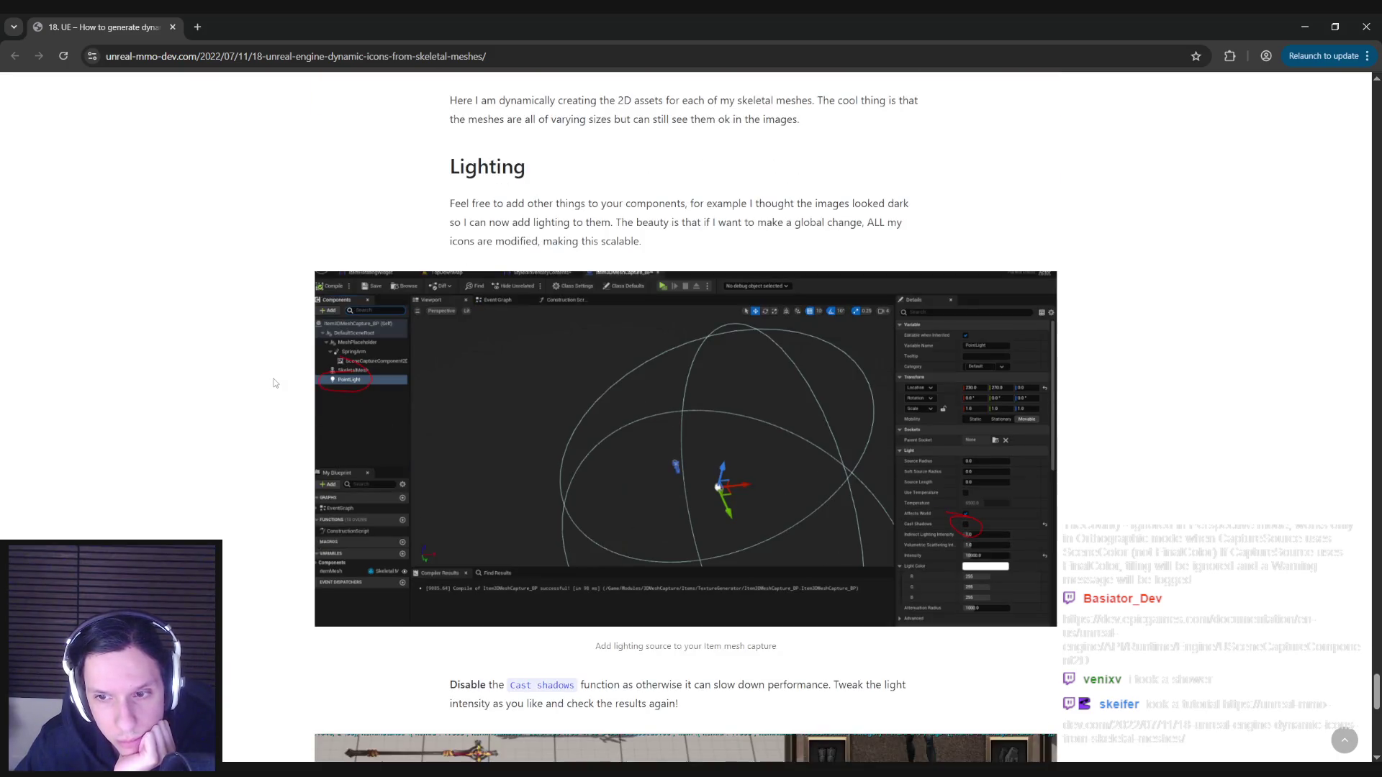
scroll(274, 383, down, 5)
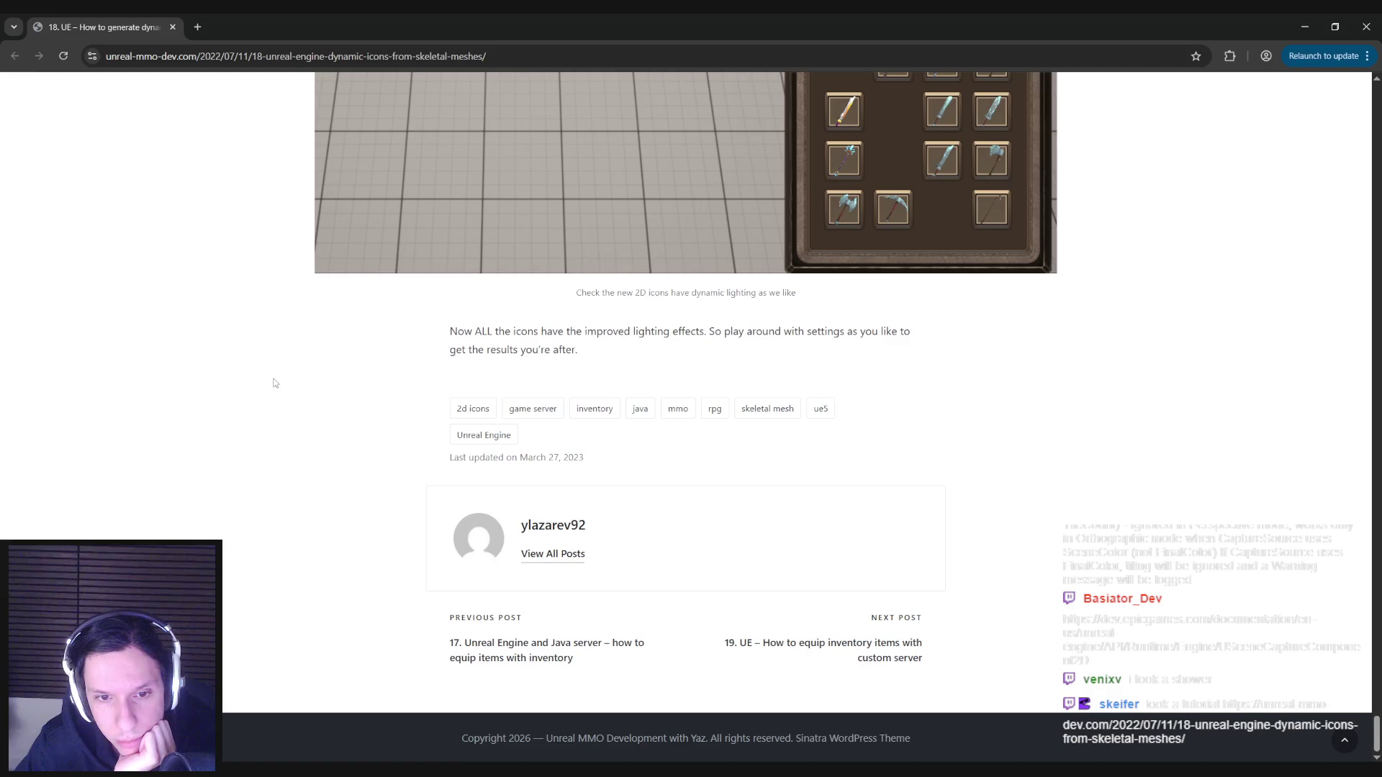
scroll(274, 383, up, 5)
middle_click(249, 453)
scroll(250, 454, up, 20)
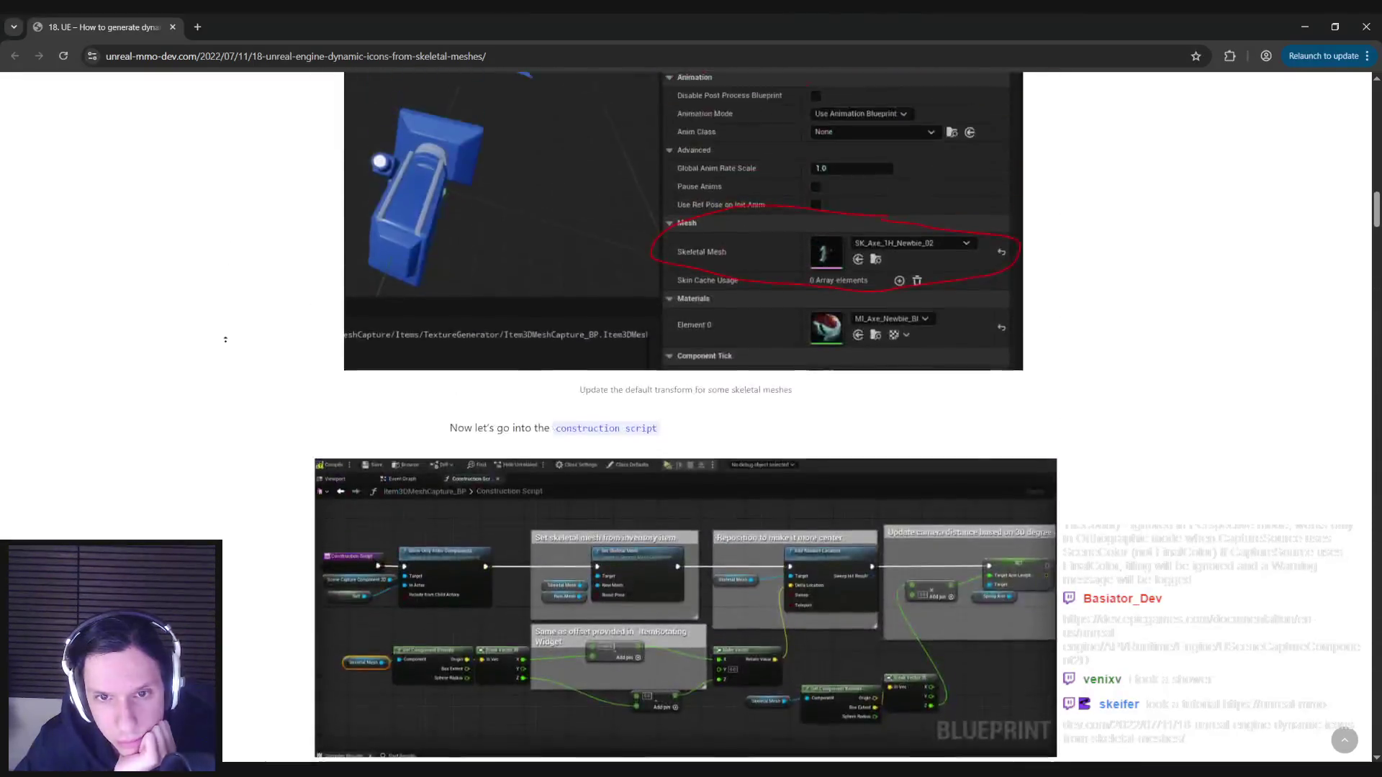
scroll(235, 375, up, 8)
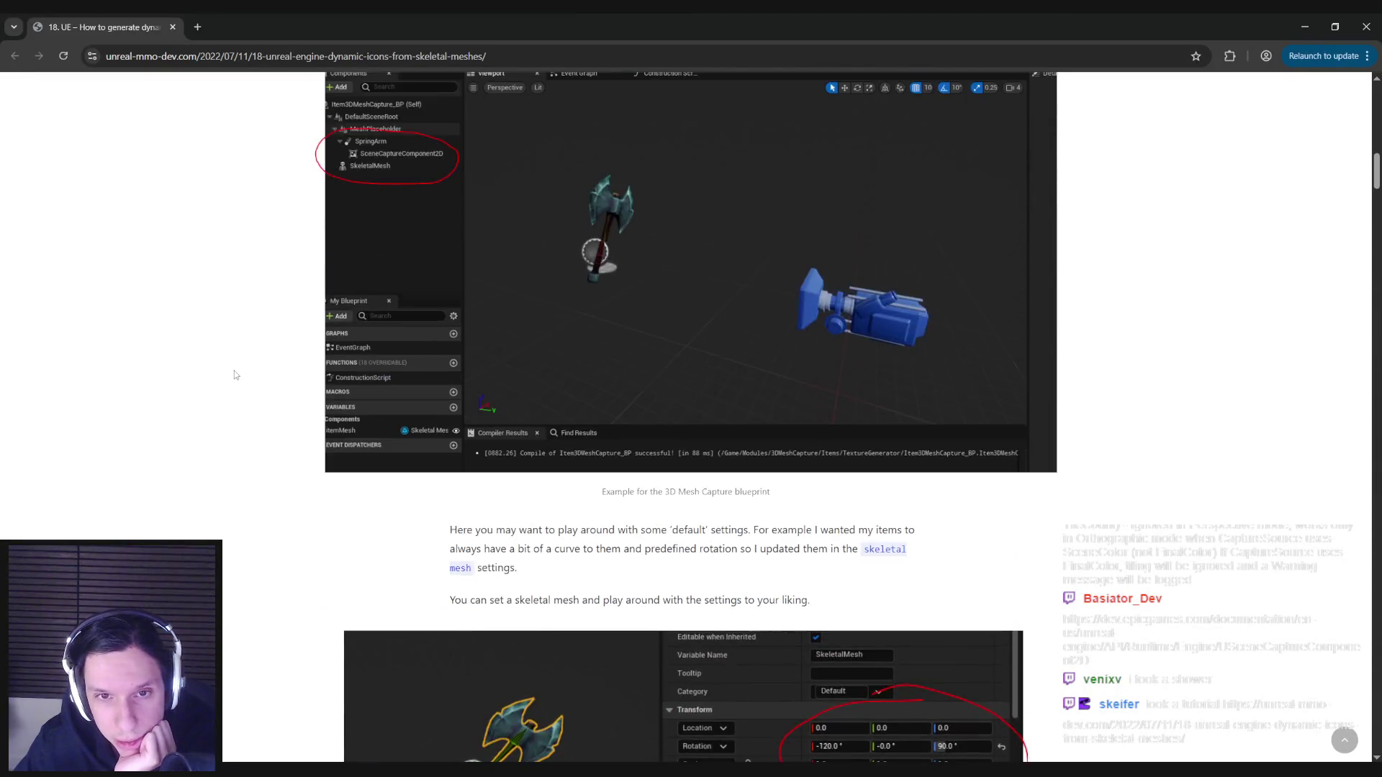
key(alt+Tab)
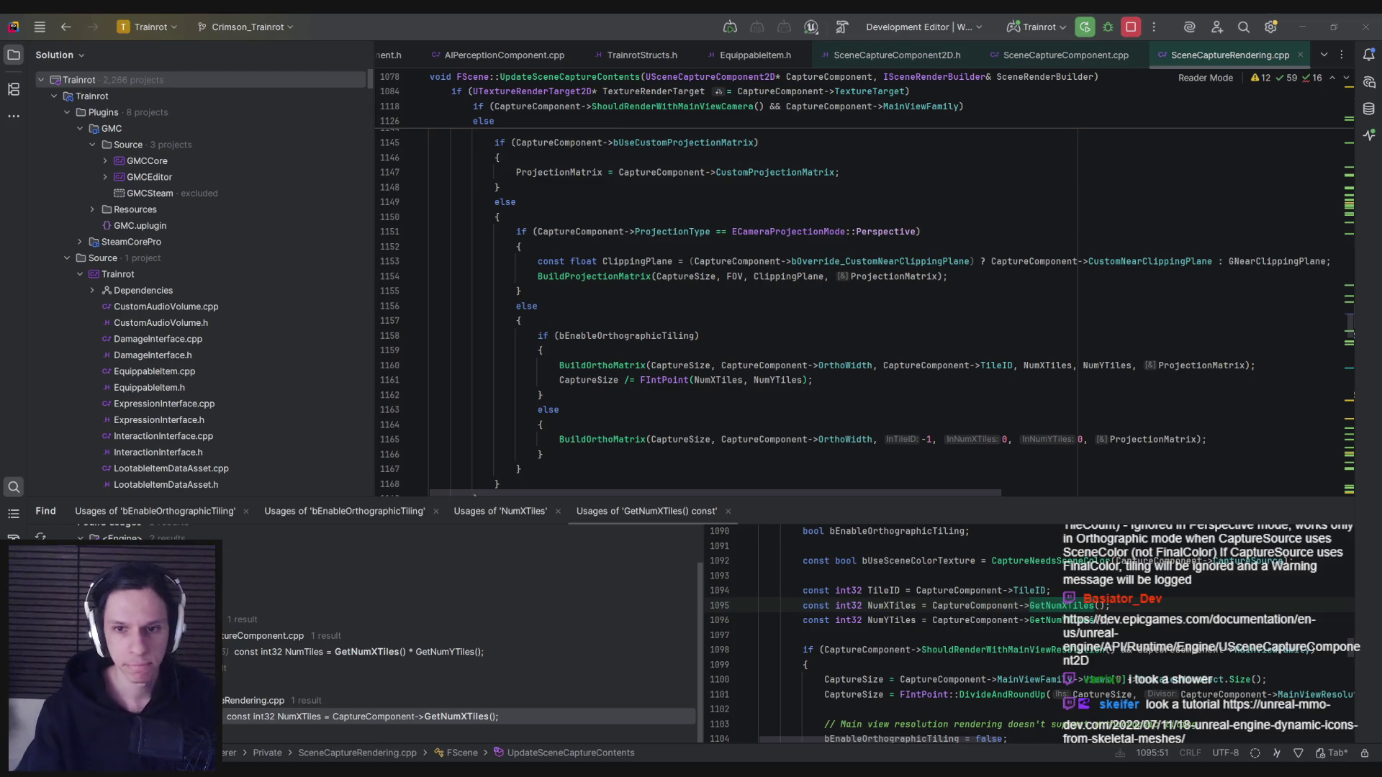
Jump to BuildOrthoMatrix's definition and read how it splits the capture into tiles.
click(697, 390)
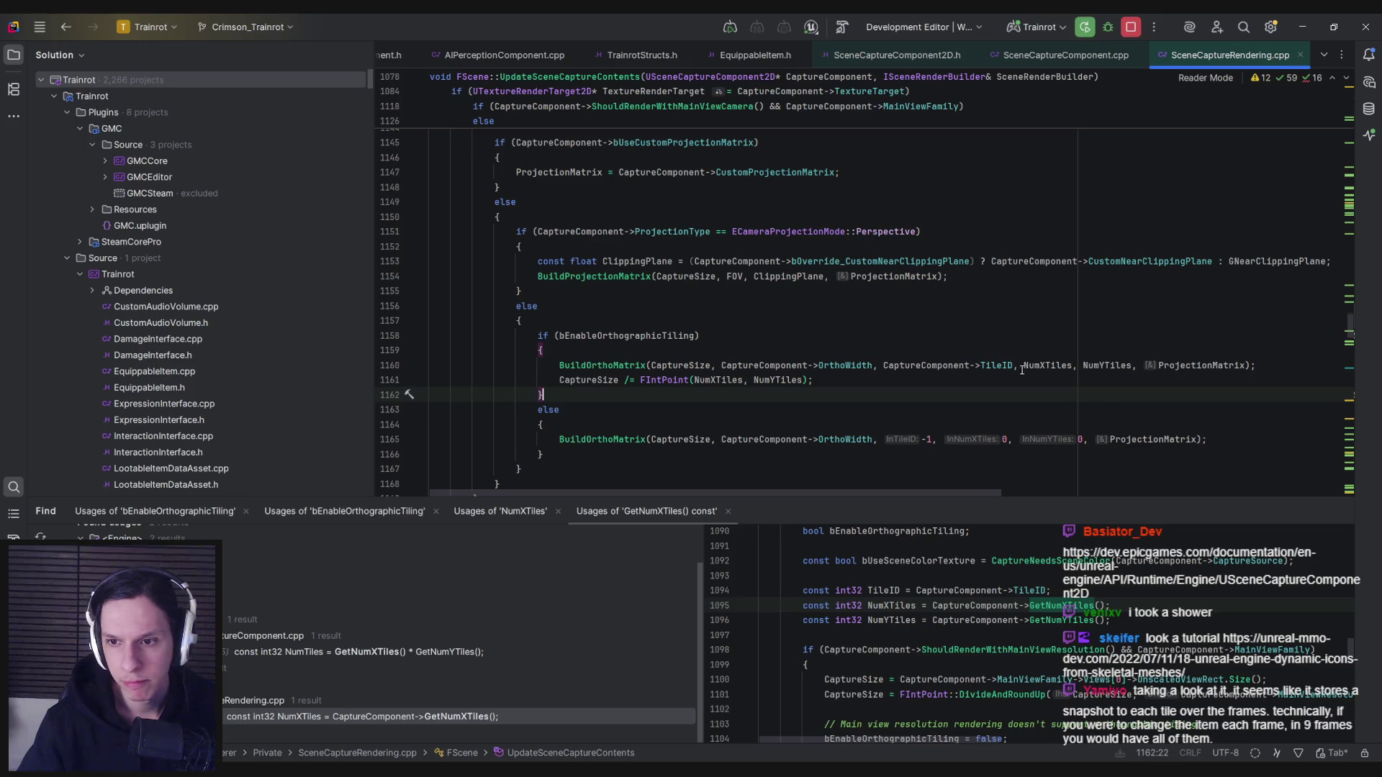
mouse_move(1055, 369)
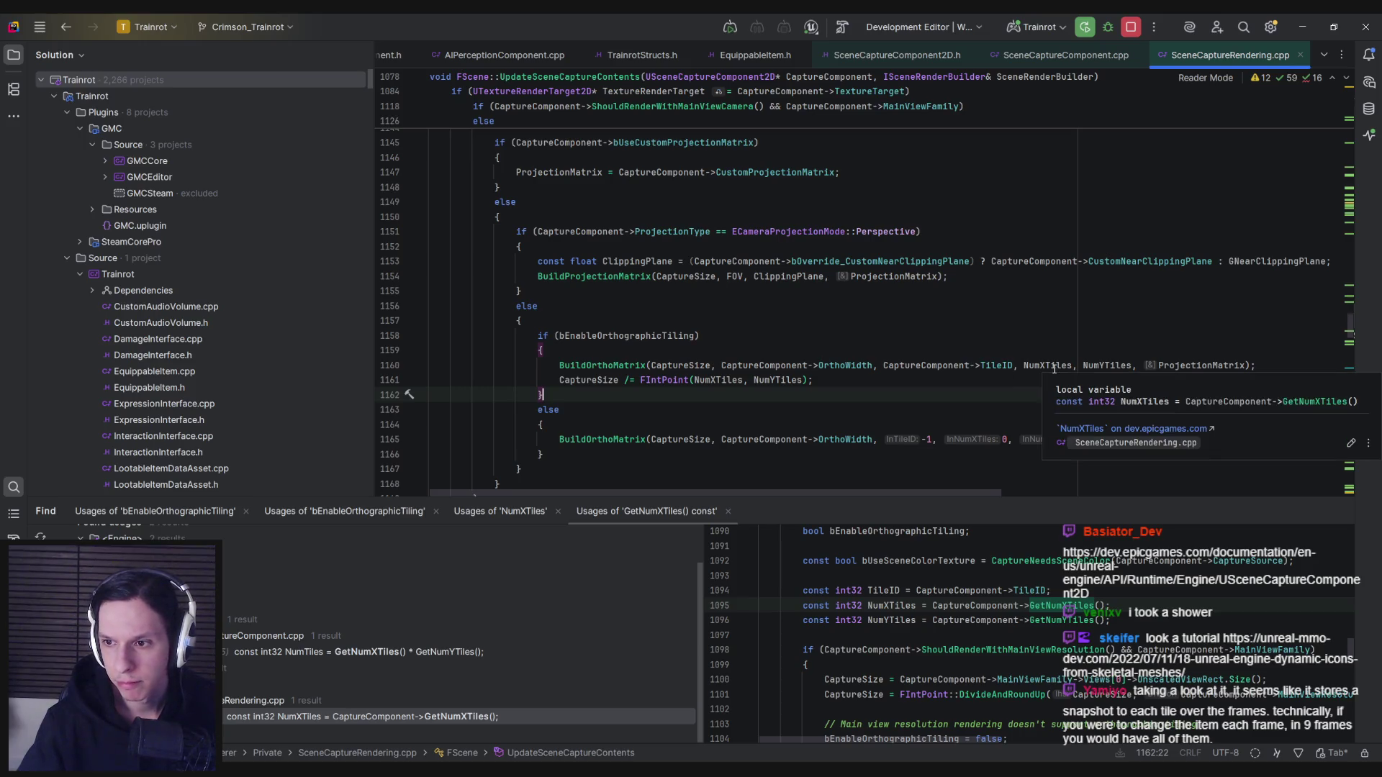
ctrl+click(601, 365)
scroll(581, 287, down, 1)
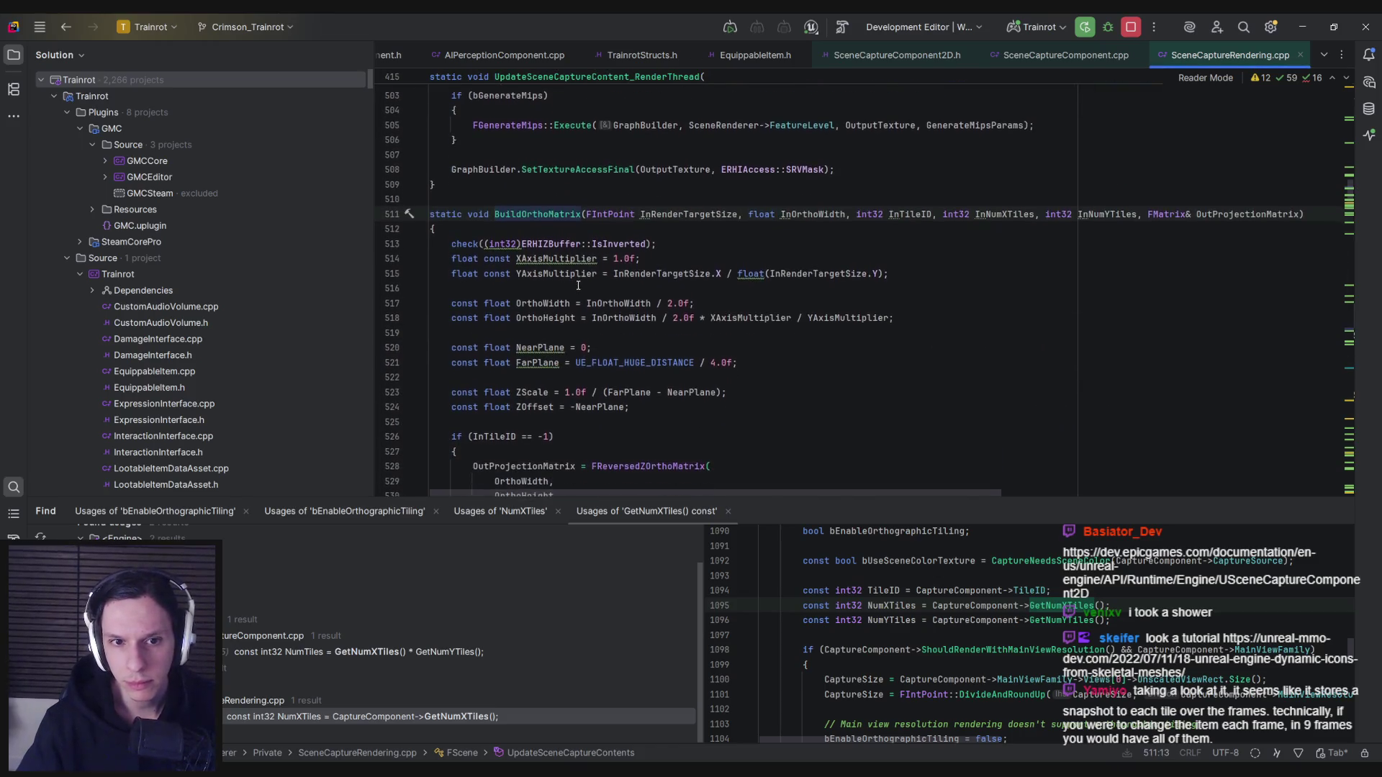
scroll(1001, 217, down, 1)
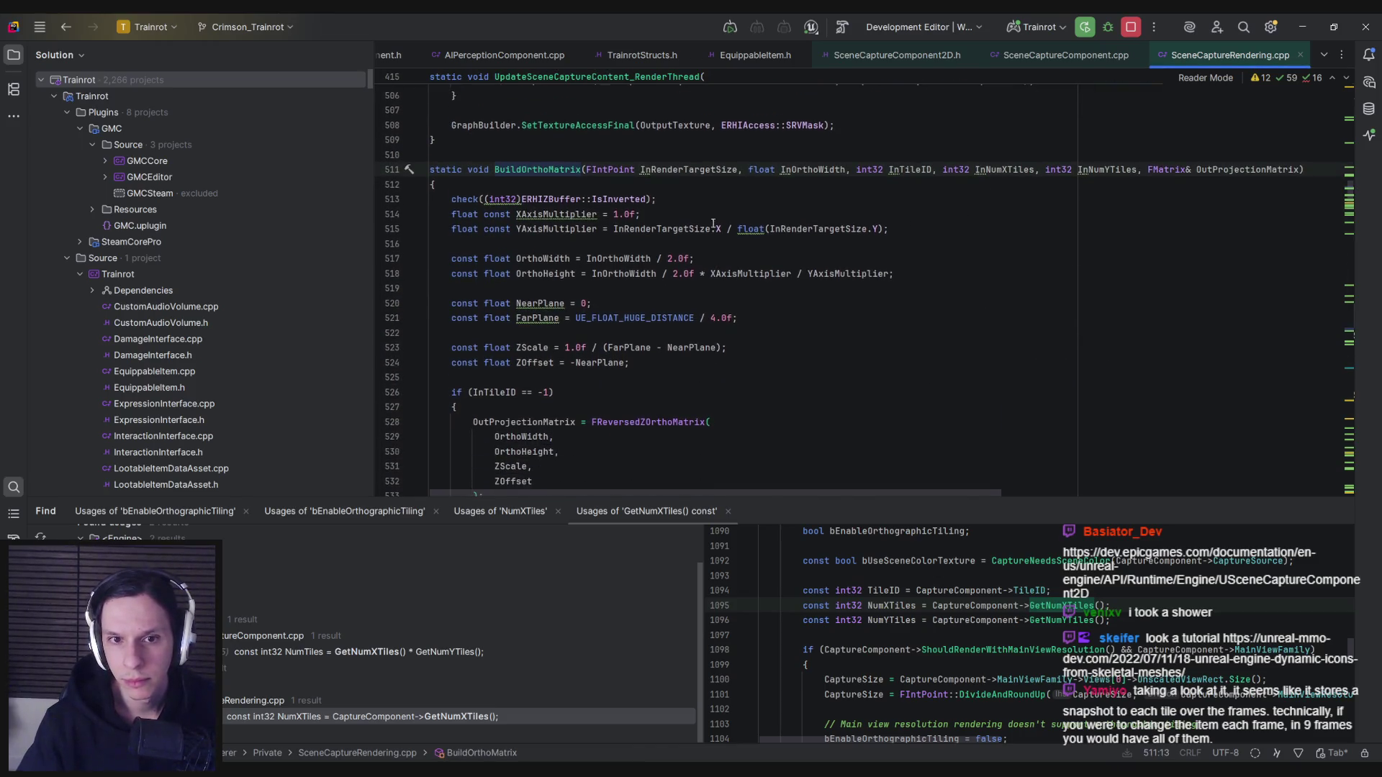
scroll(583, 282, down, 1)
scroll(583, 283, down, 2)
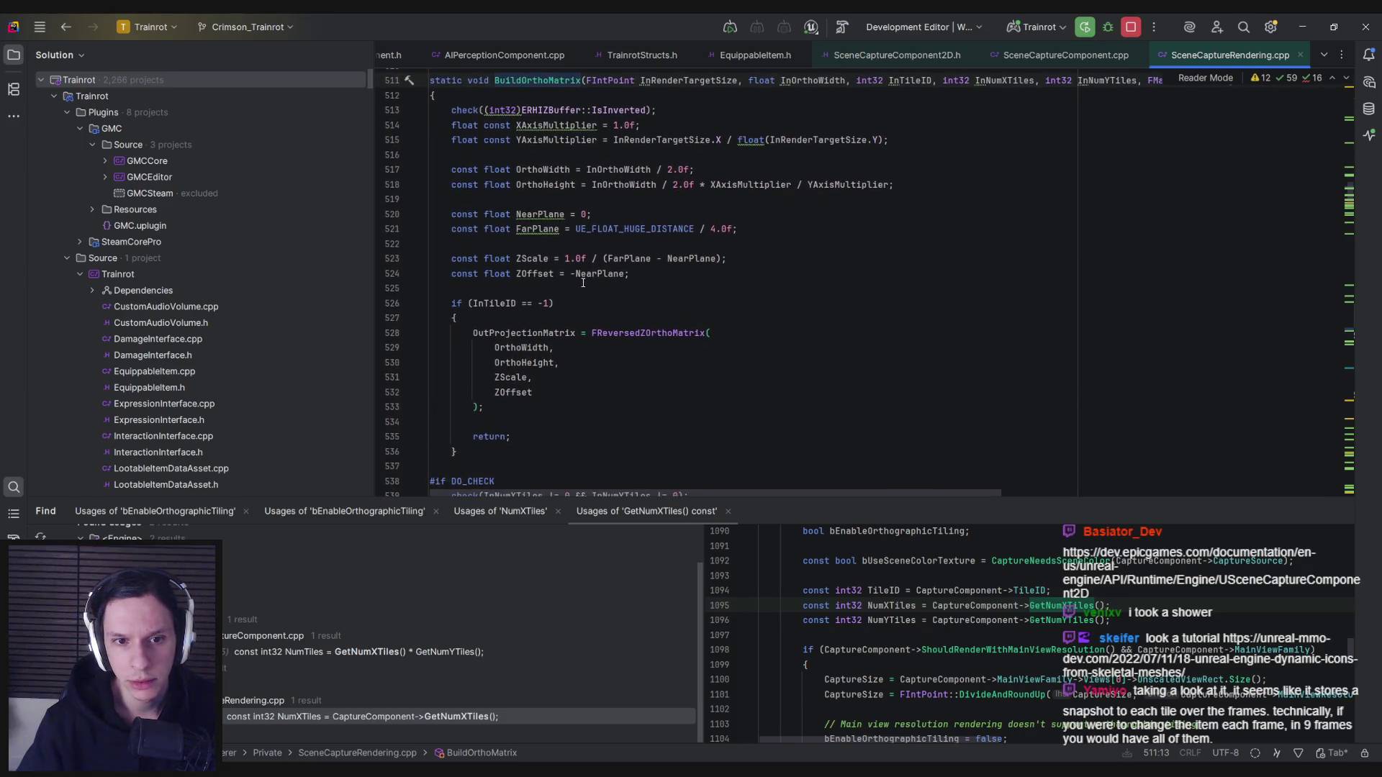
scroll(581, 274, down, 4)
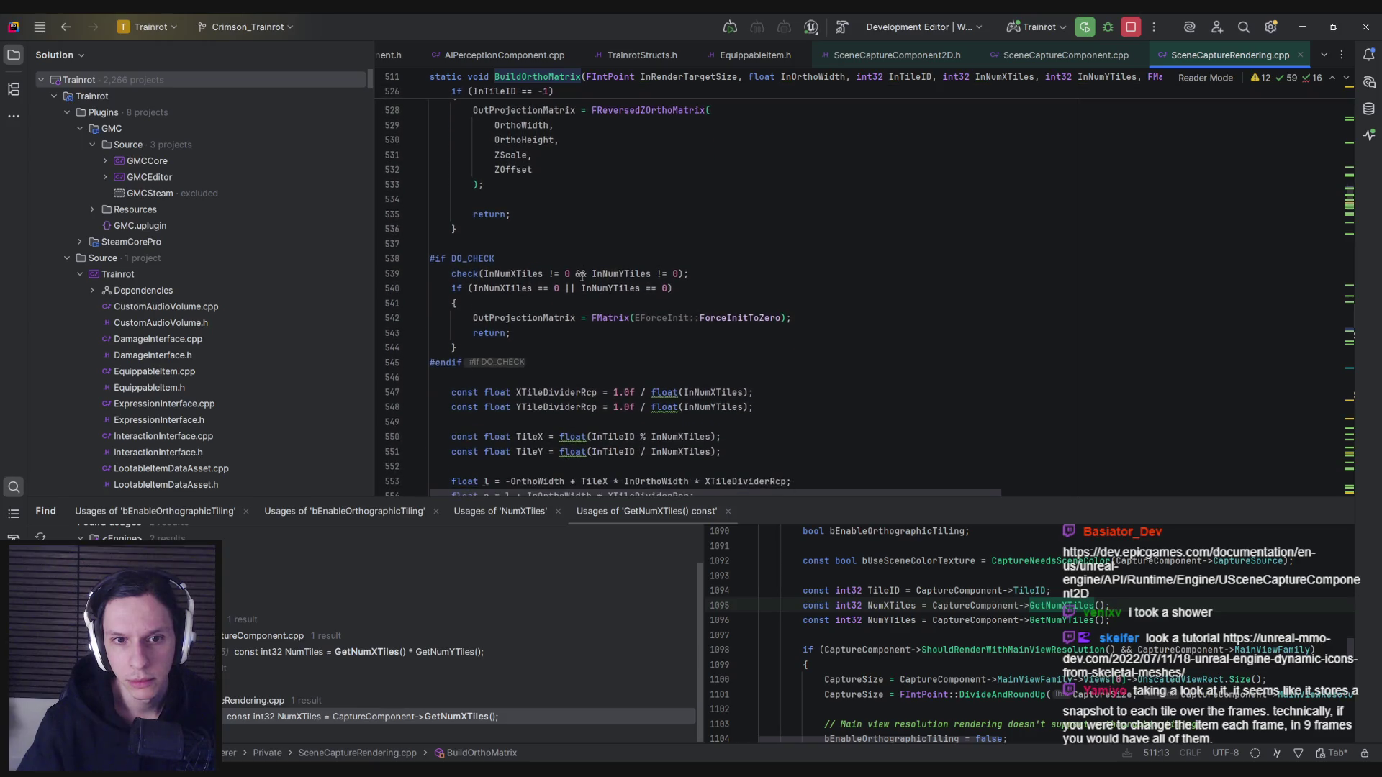
scroll(581, 275, down, 1)
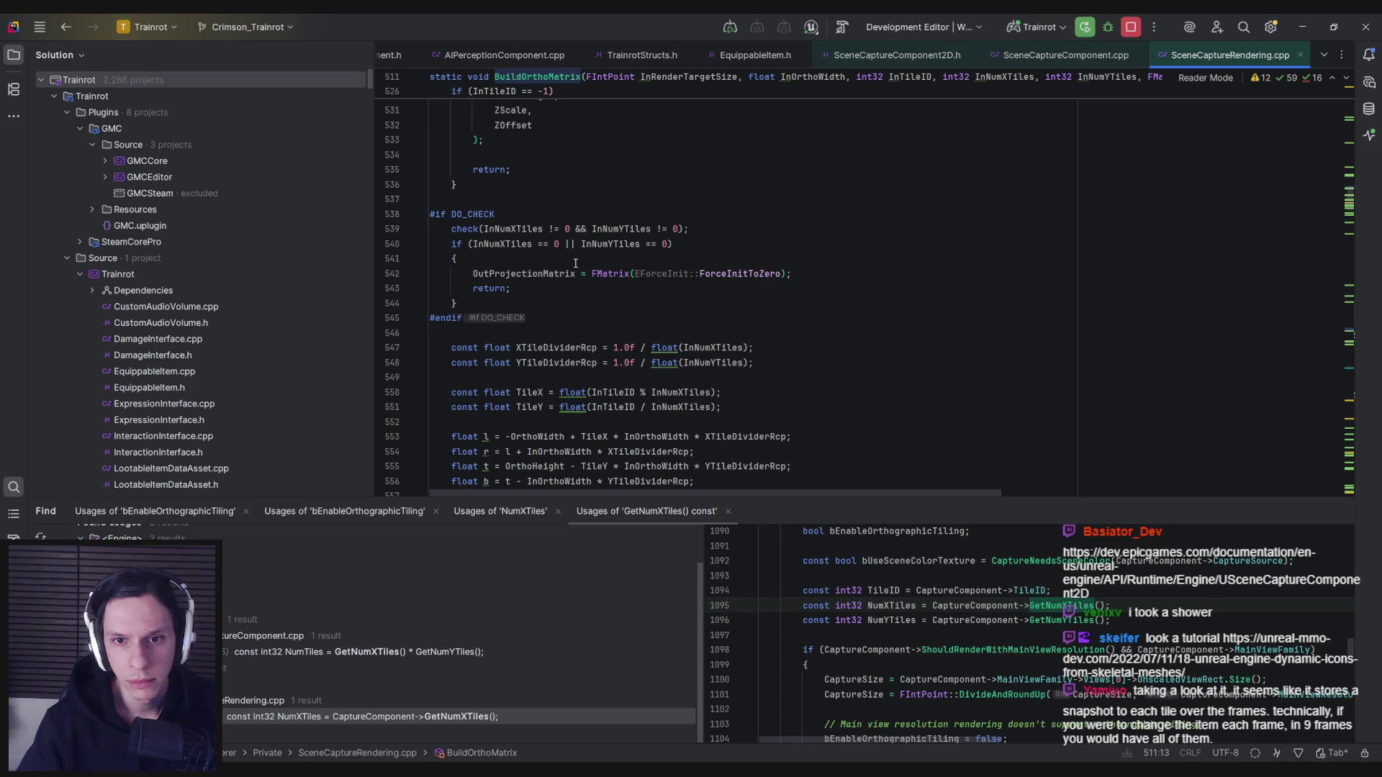
scroll(576, 263, down, 1)
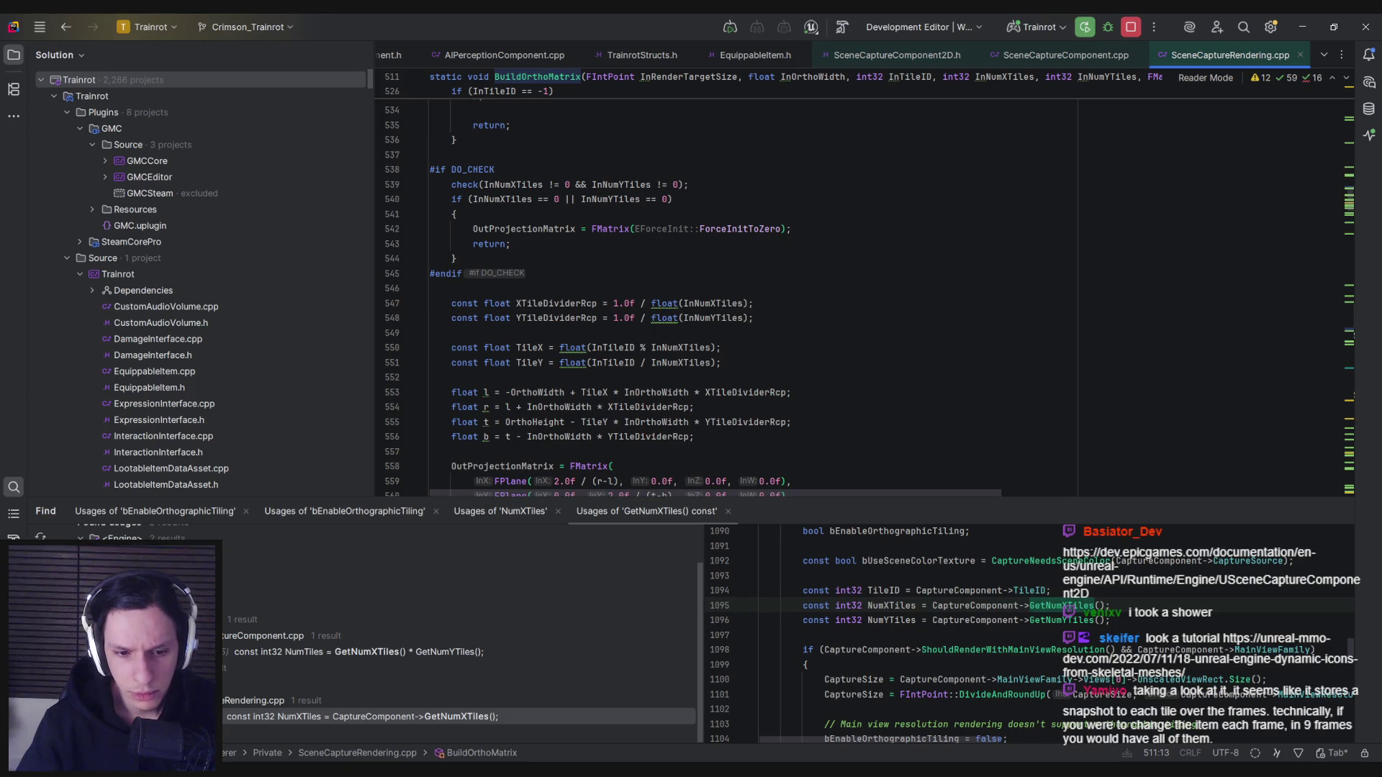
click(547, 740)
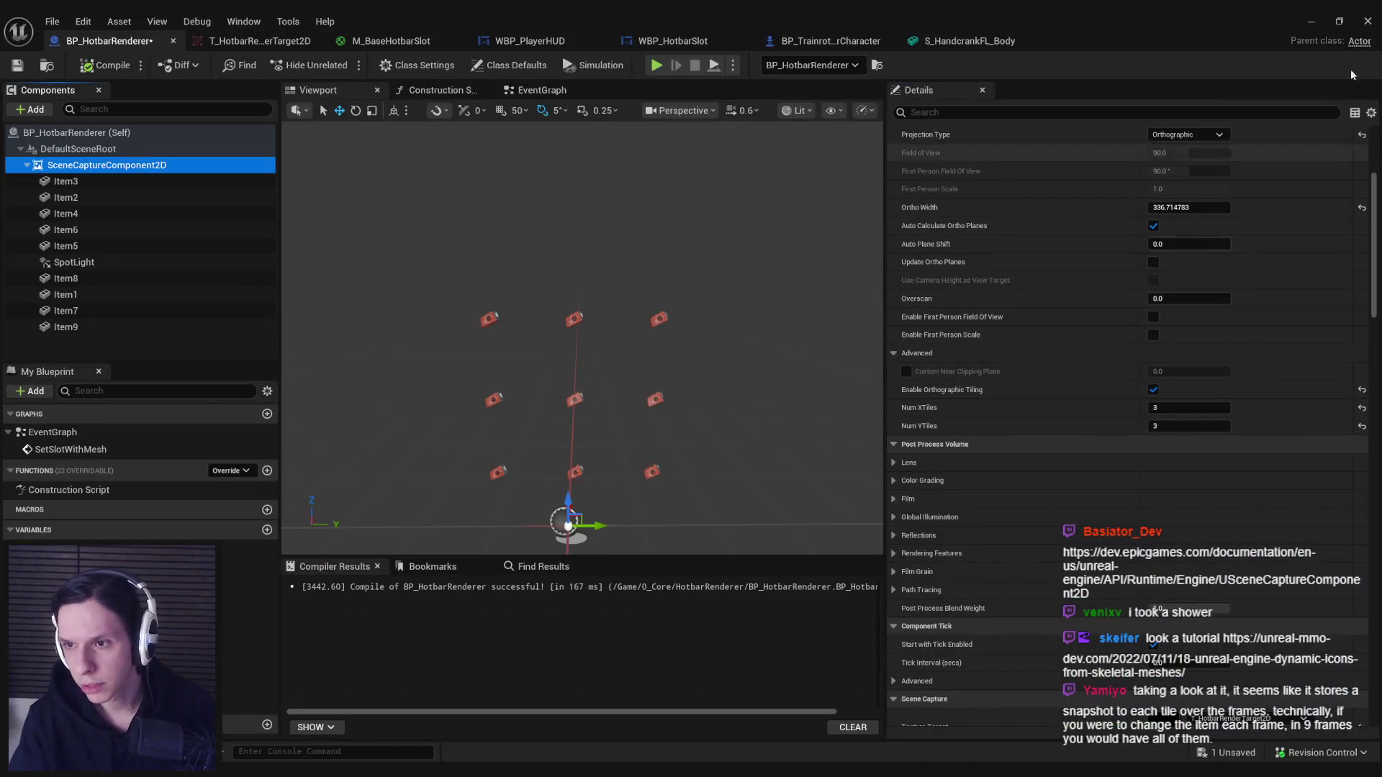
Run a quick play-in-editor test, release the held crate, and stop playing.
key(alt+p)
key(F11)
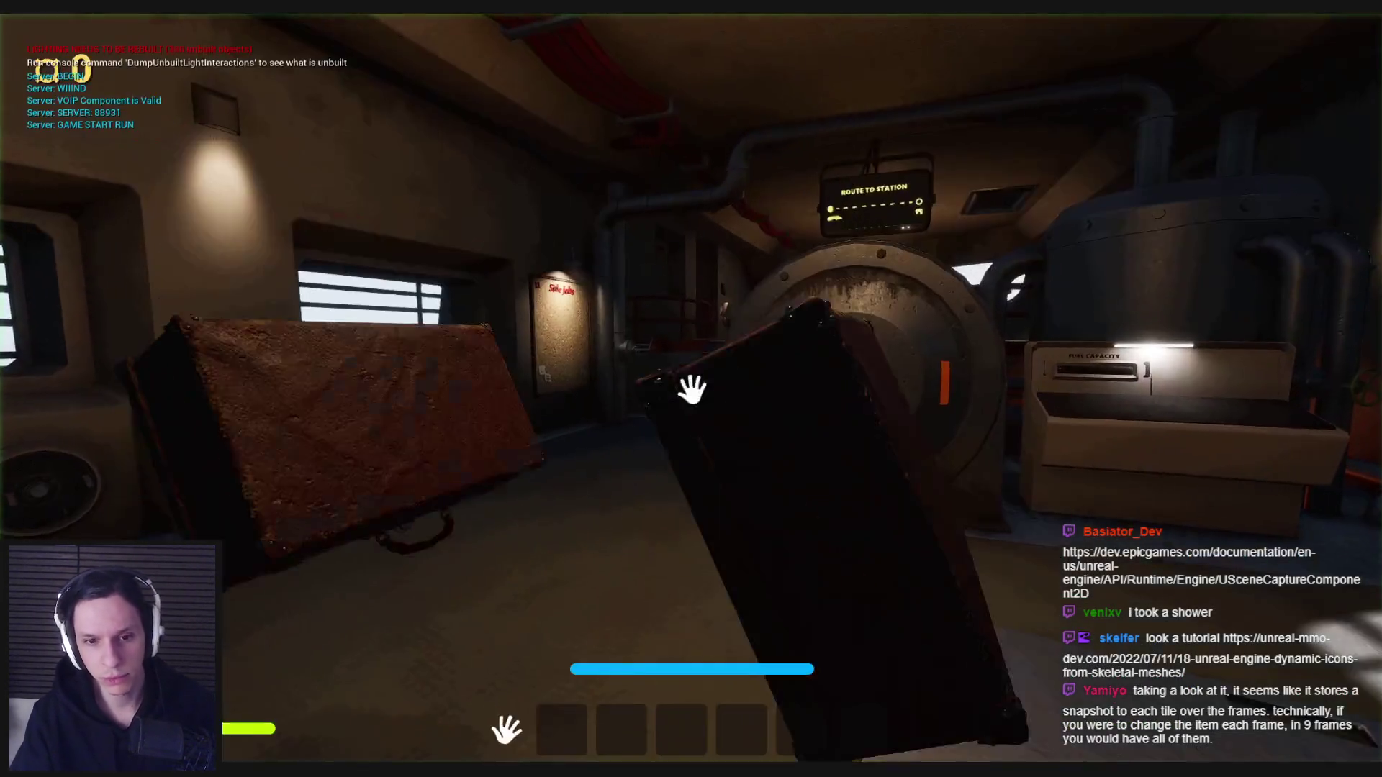
click(691, 390)
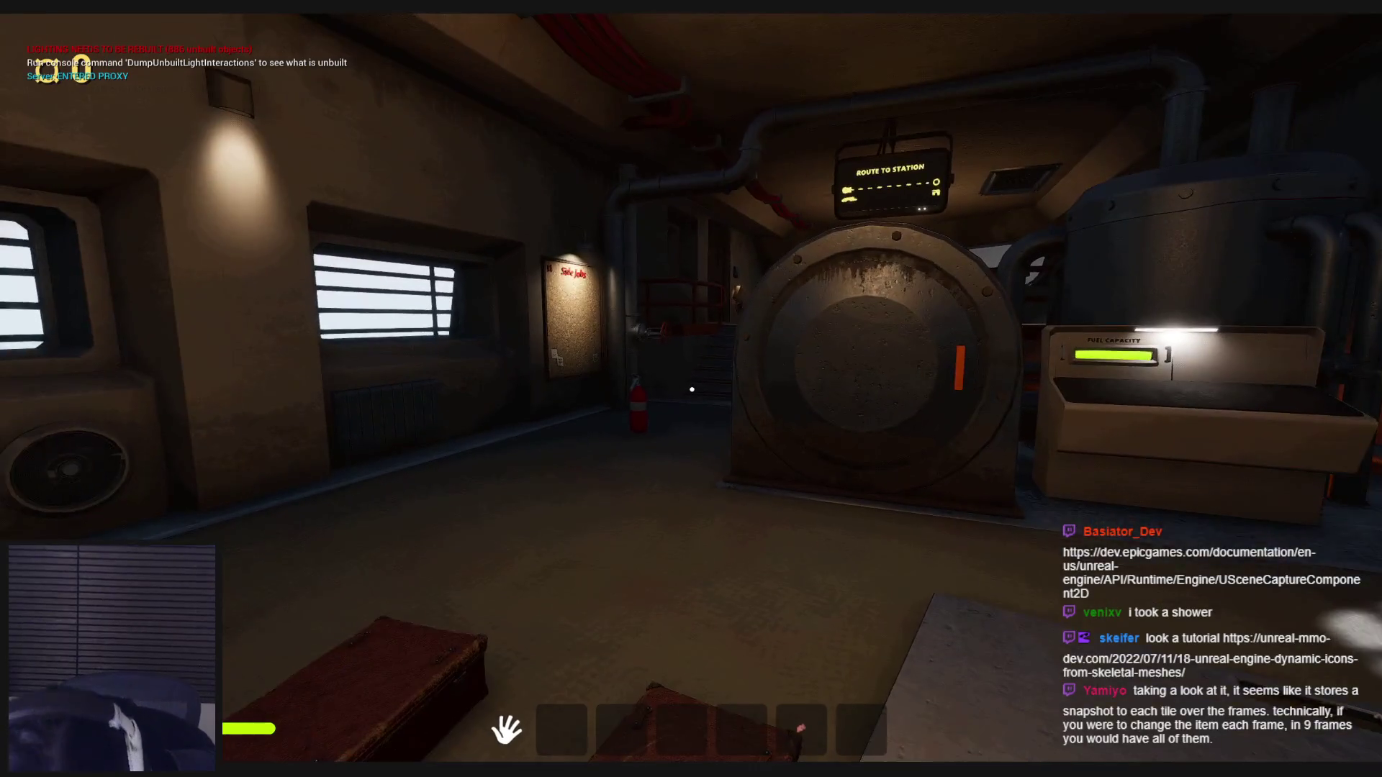
key(Escape)
Set the scene capture's Ortho Width to 100 in BP_HotbarRenderer.
mouse_move(452, 769)
click(521, 709)
click(1180, 207)
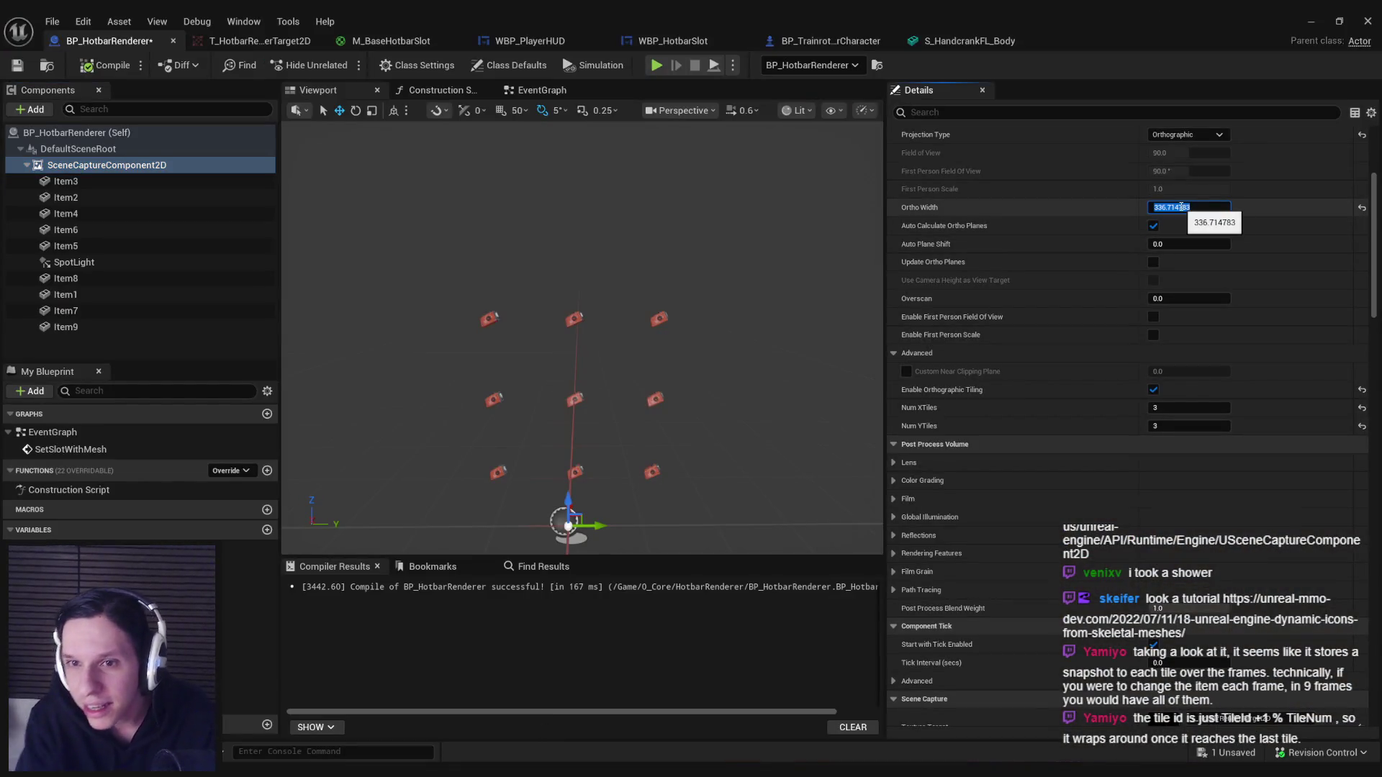
text(100)
key(Return)
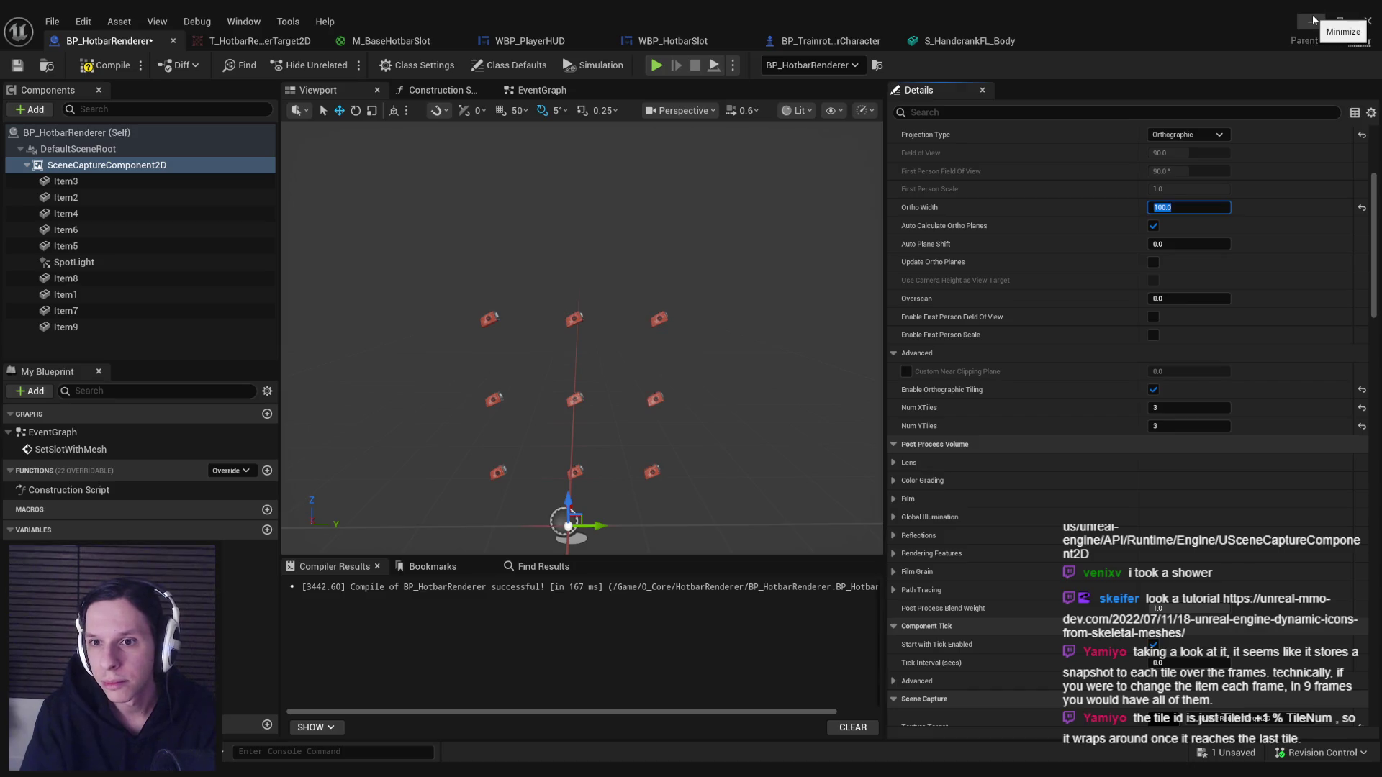
Replay, cycle the red item through hotbar slot 5, then equip, drop and re-pick the flashlight.
click(1312, 18)
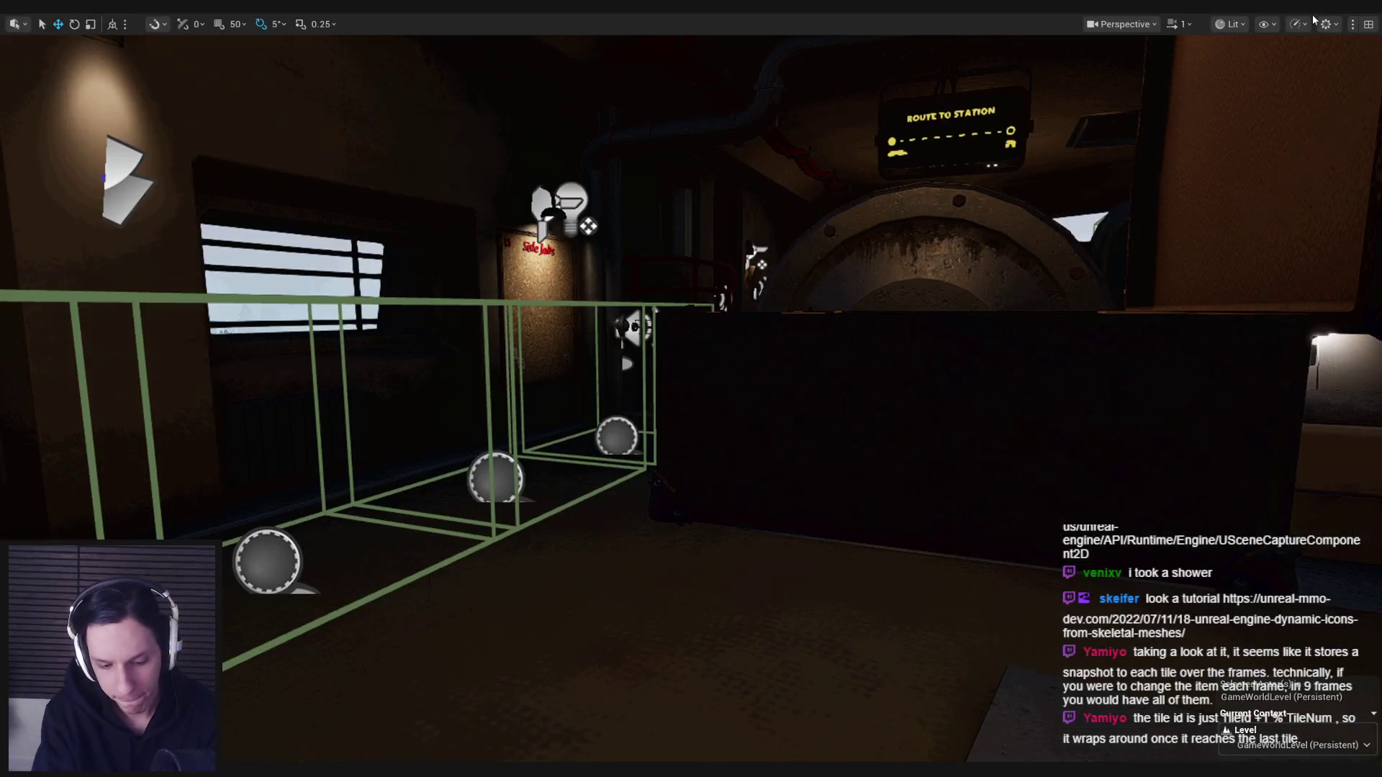
key(alt+p)
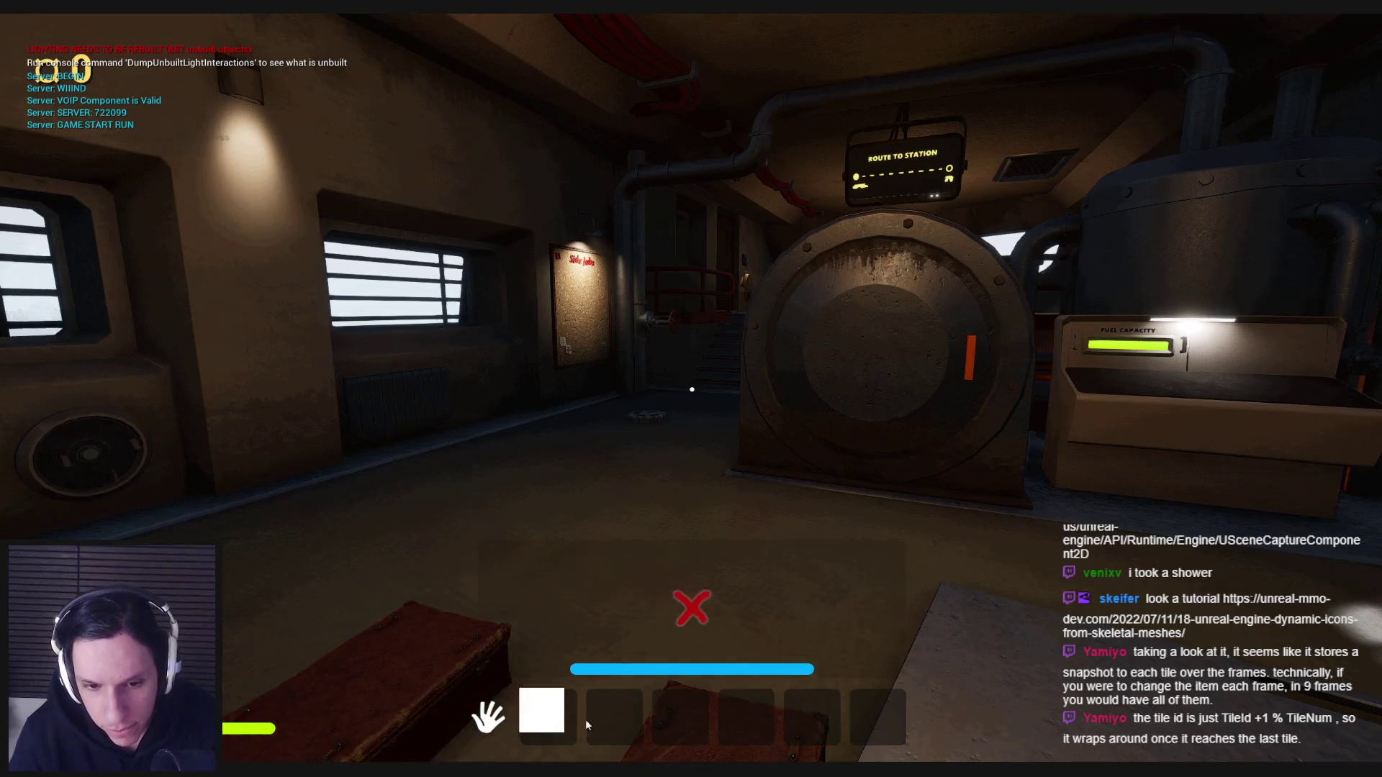
drag(547, 716, 811, 716)
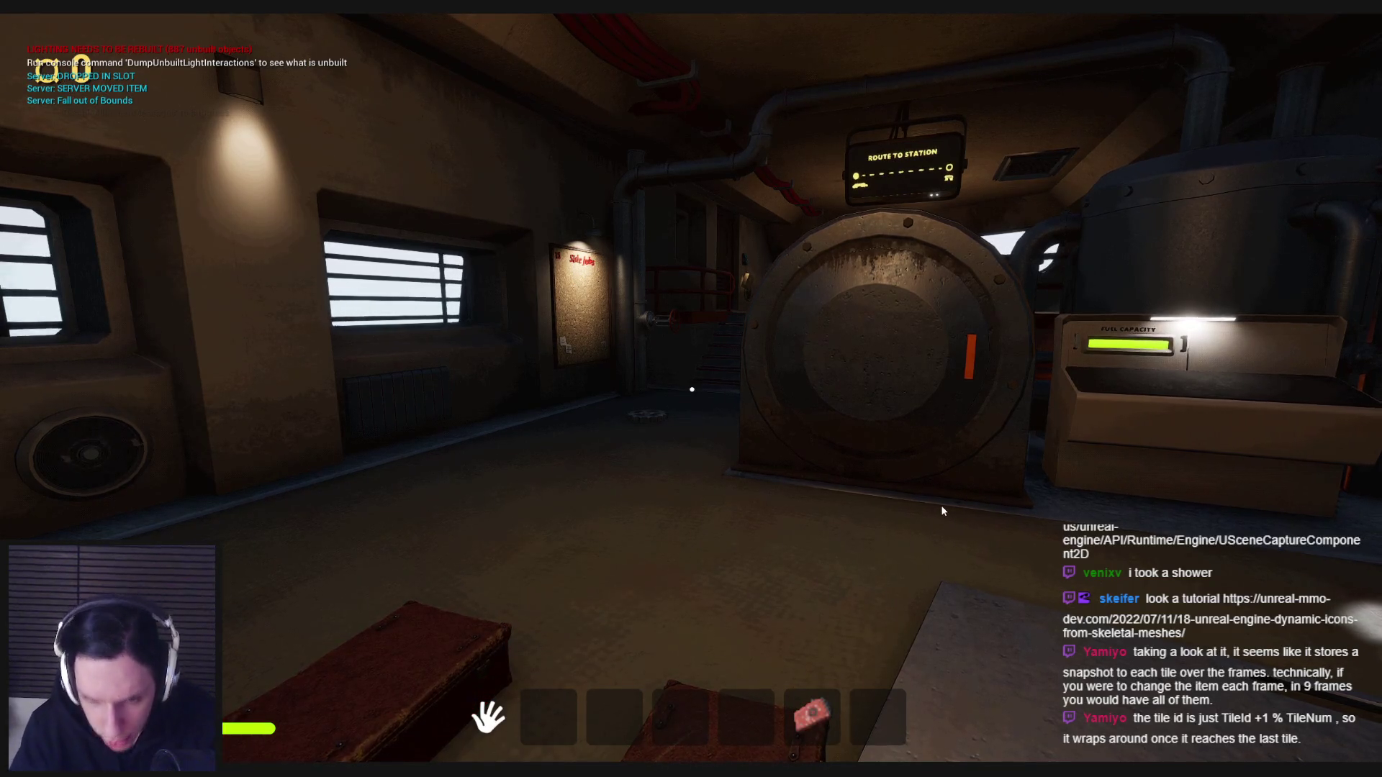
drag(810, 729, 807, 690)
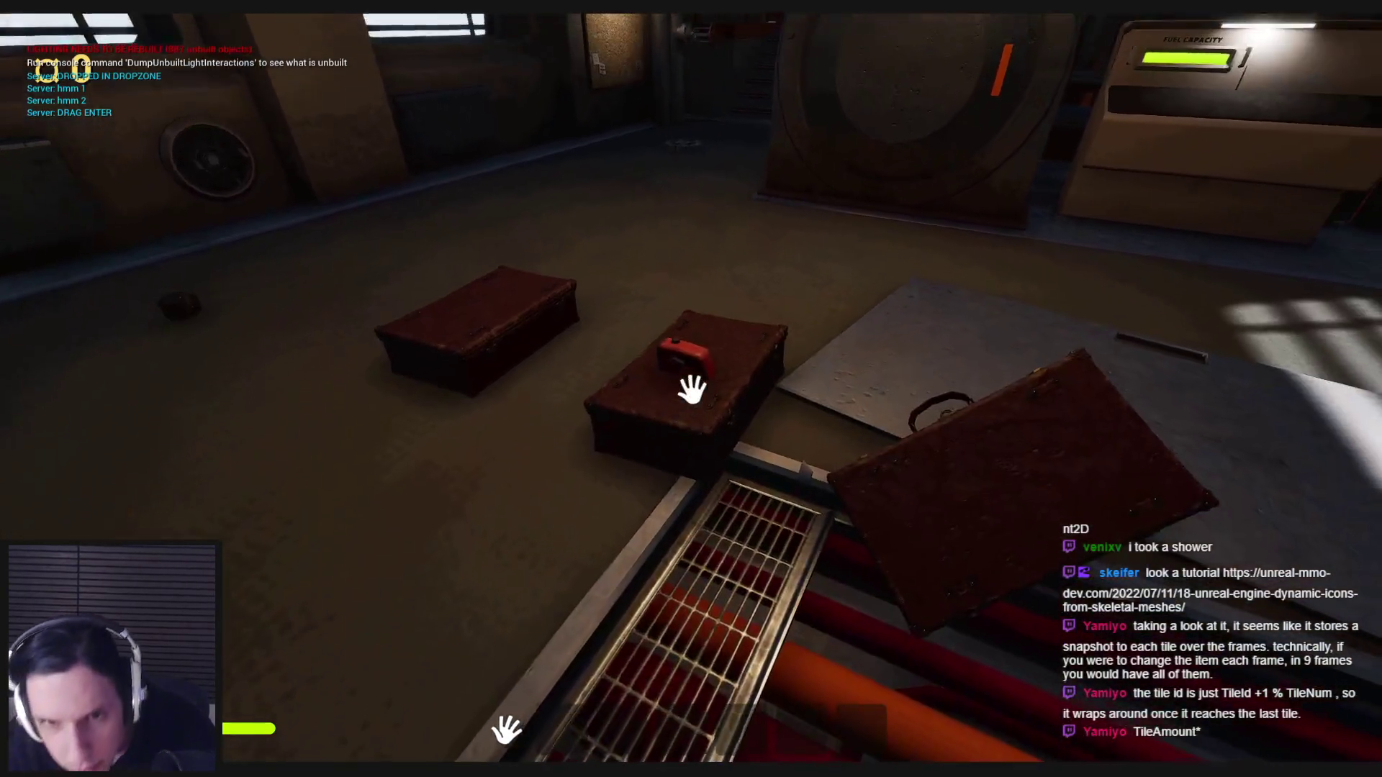
drag(684, 357, 811, 716)
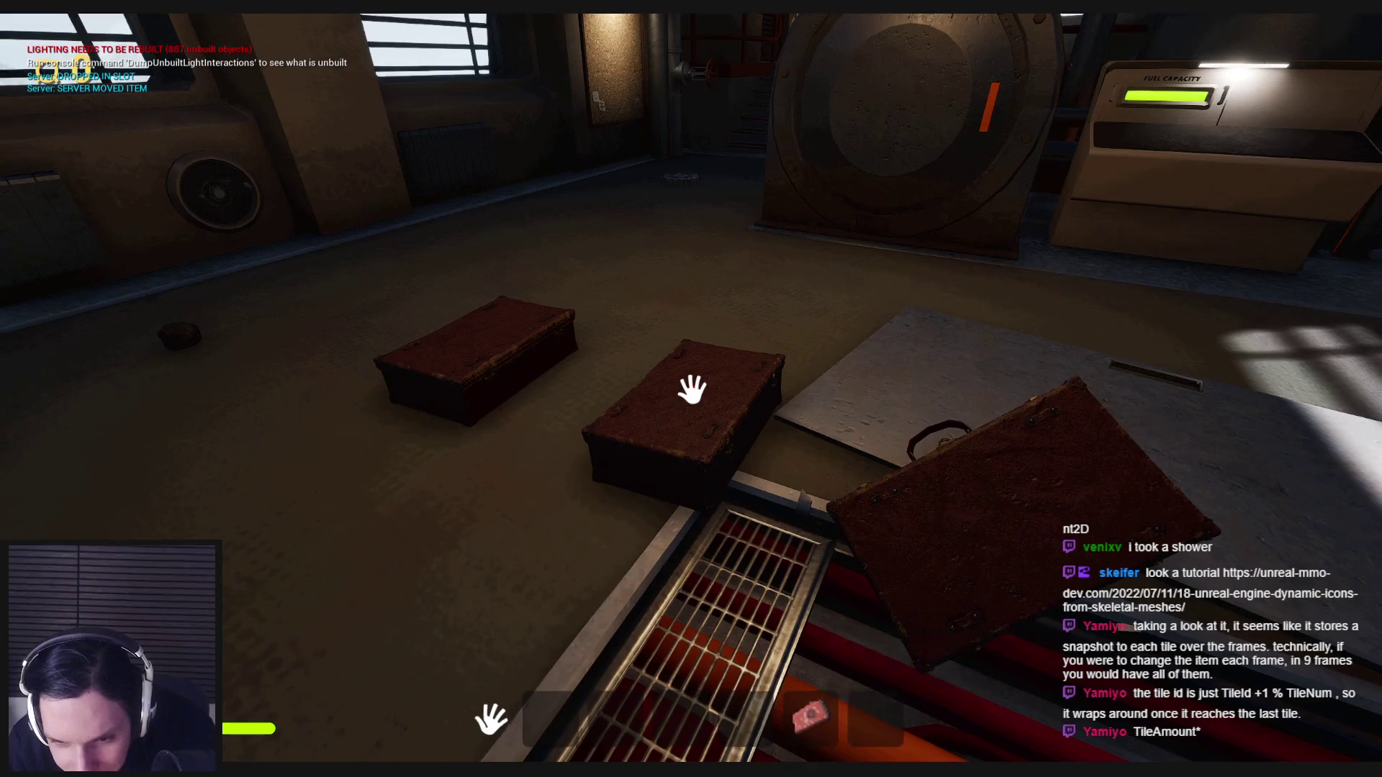
key(5)
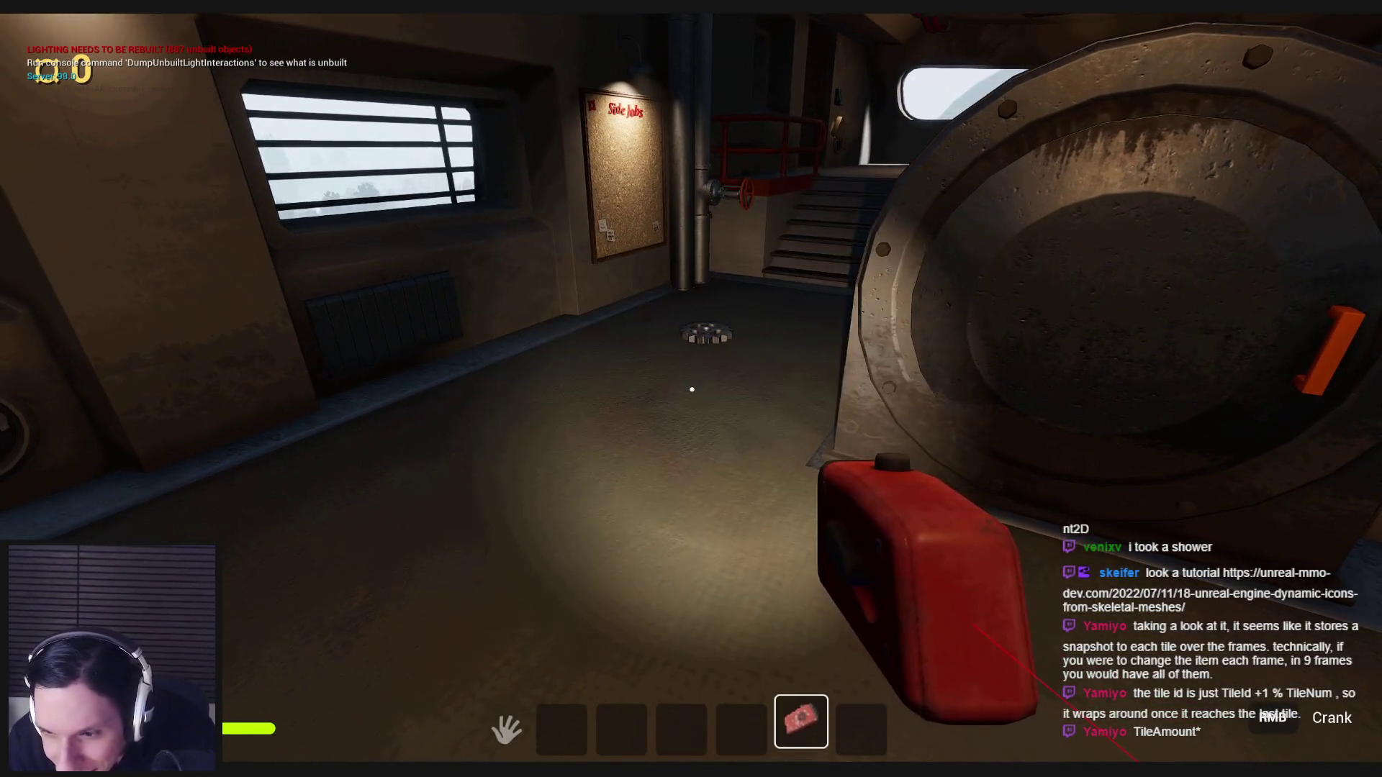
key(g)
key(e)
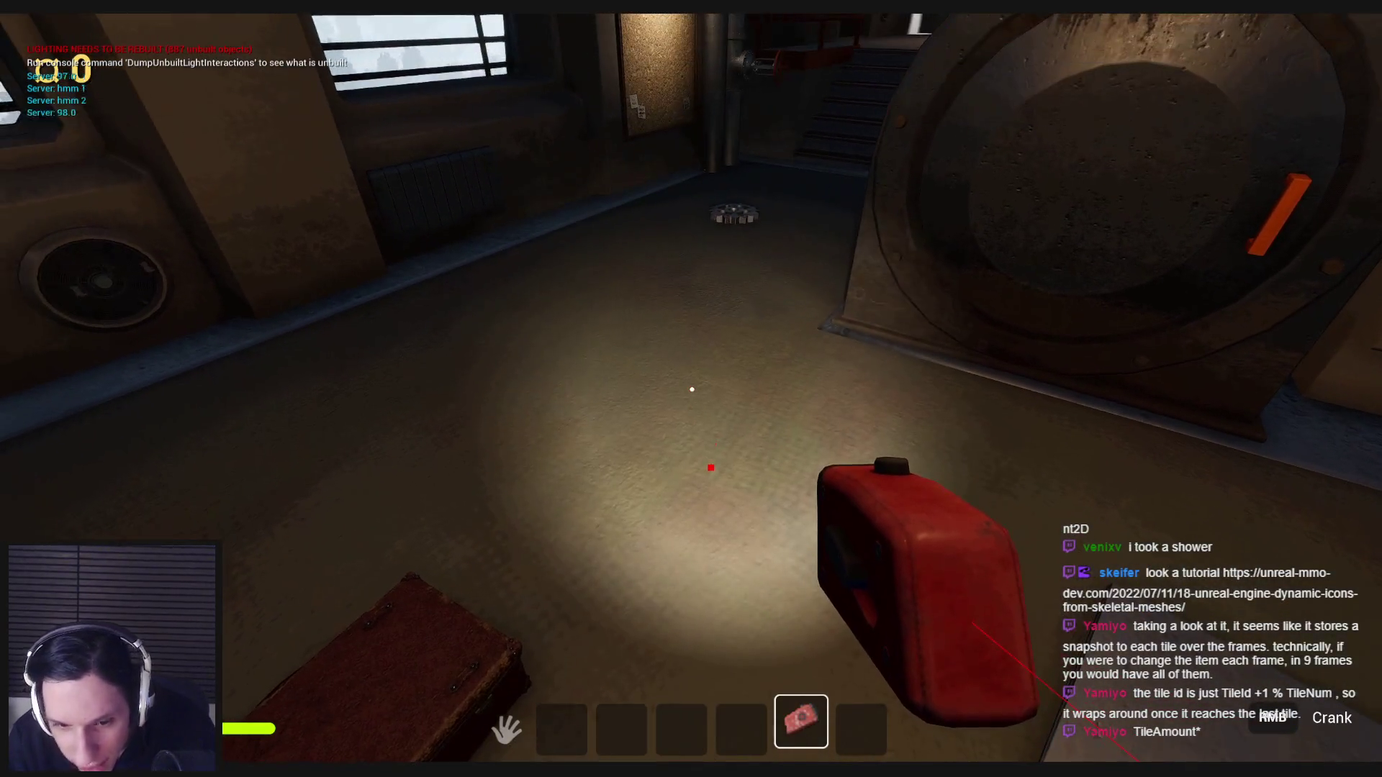
key(Escape)
scroll(1017, 391, up, 5)
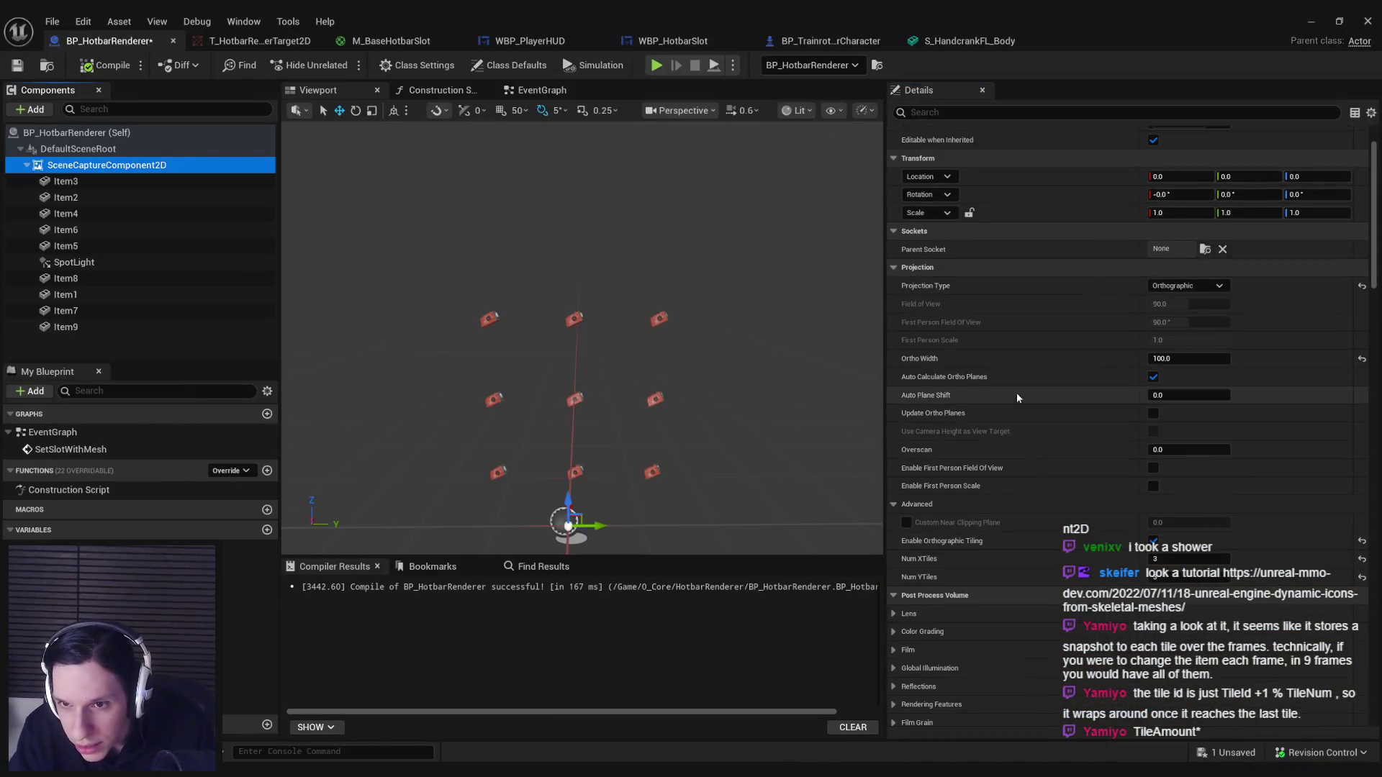
Check the T_HotbarRenderTarget2D preview, then return to BP_HotbarRenderer.
scroll(1011, 428, down, 3)
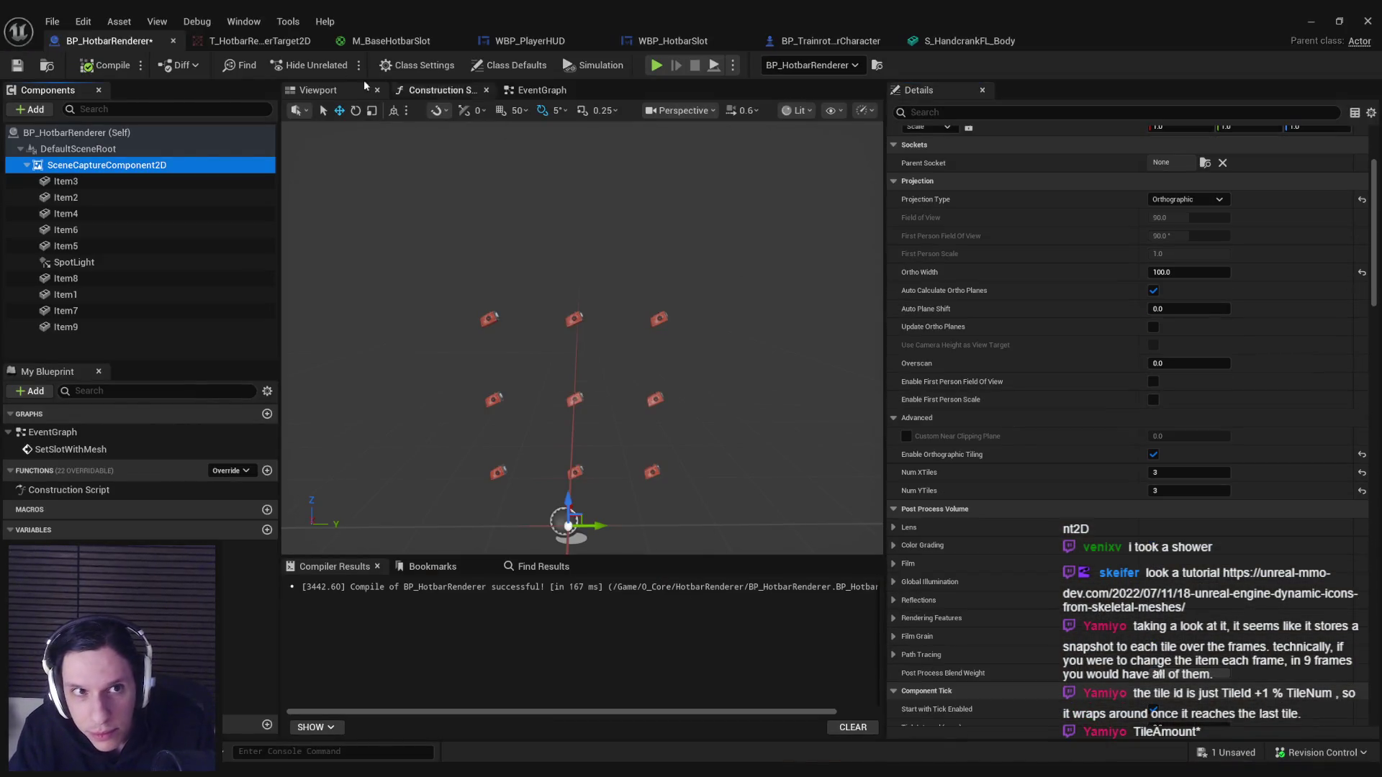
click(259, 41)
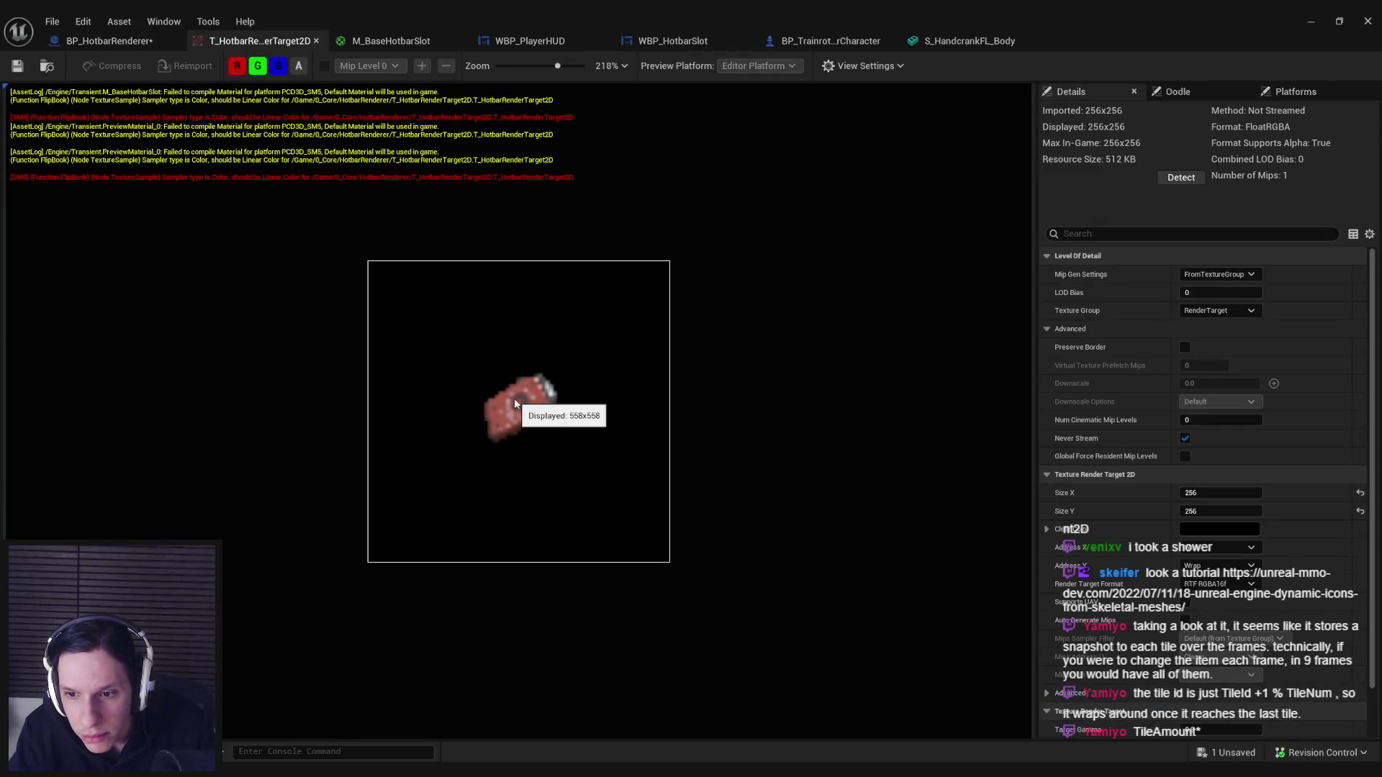
click(113, 41)
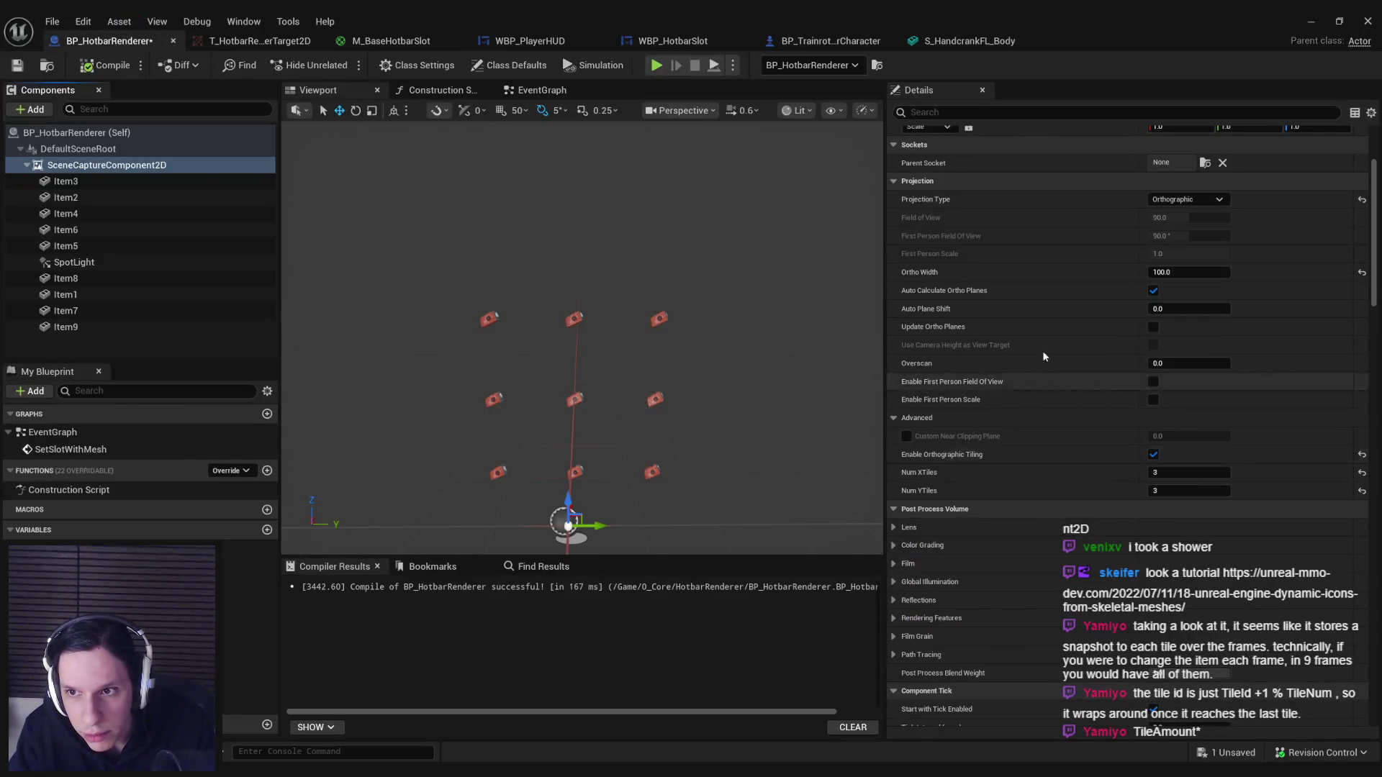
Disable Enable Orthographic Tiling on the scene capture, save the blueprint, and switch to Rider.
click(1153, 454)
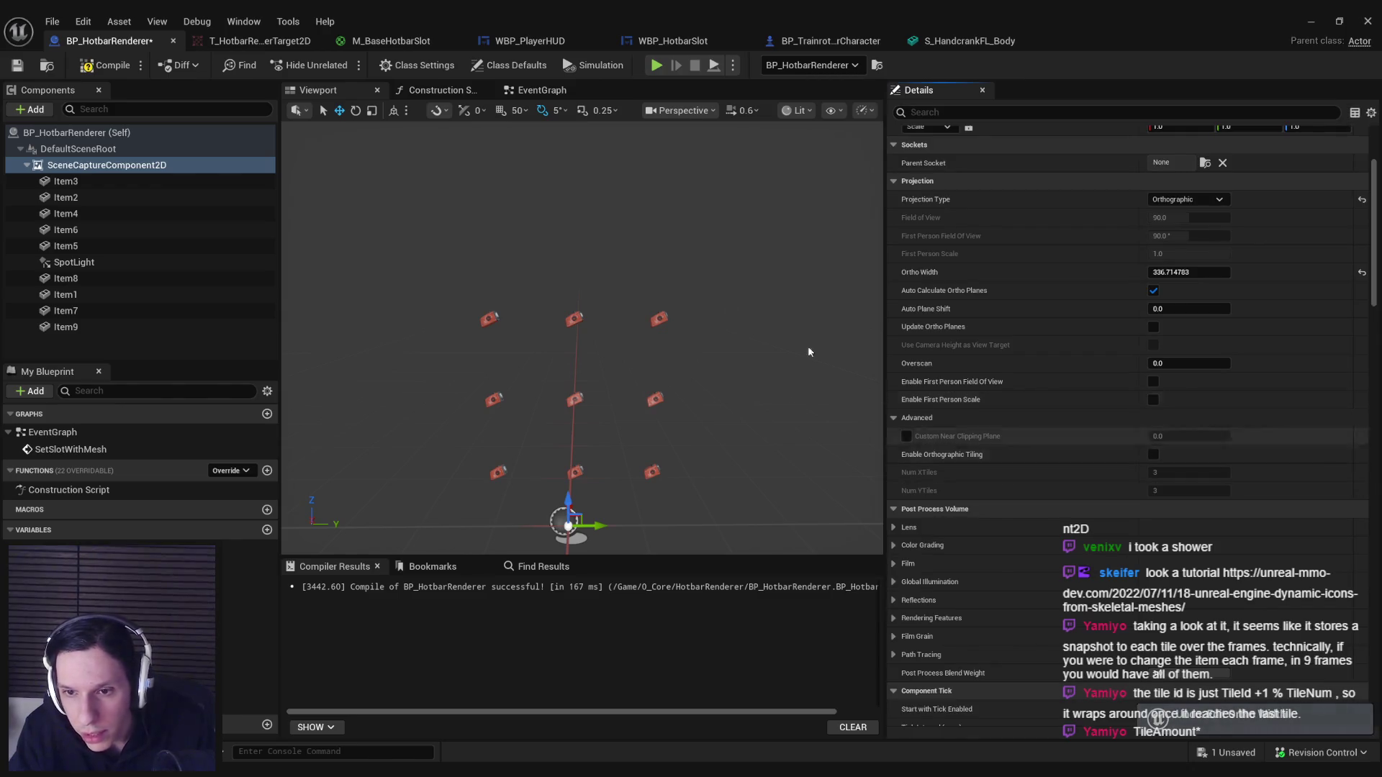
key(ctrl+s)
click(489, 319)
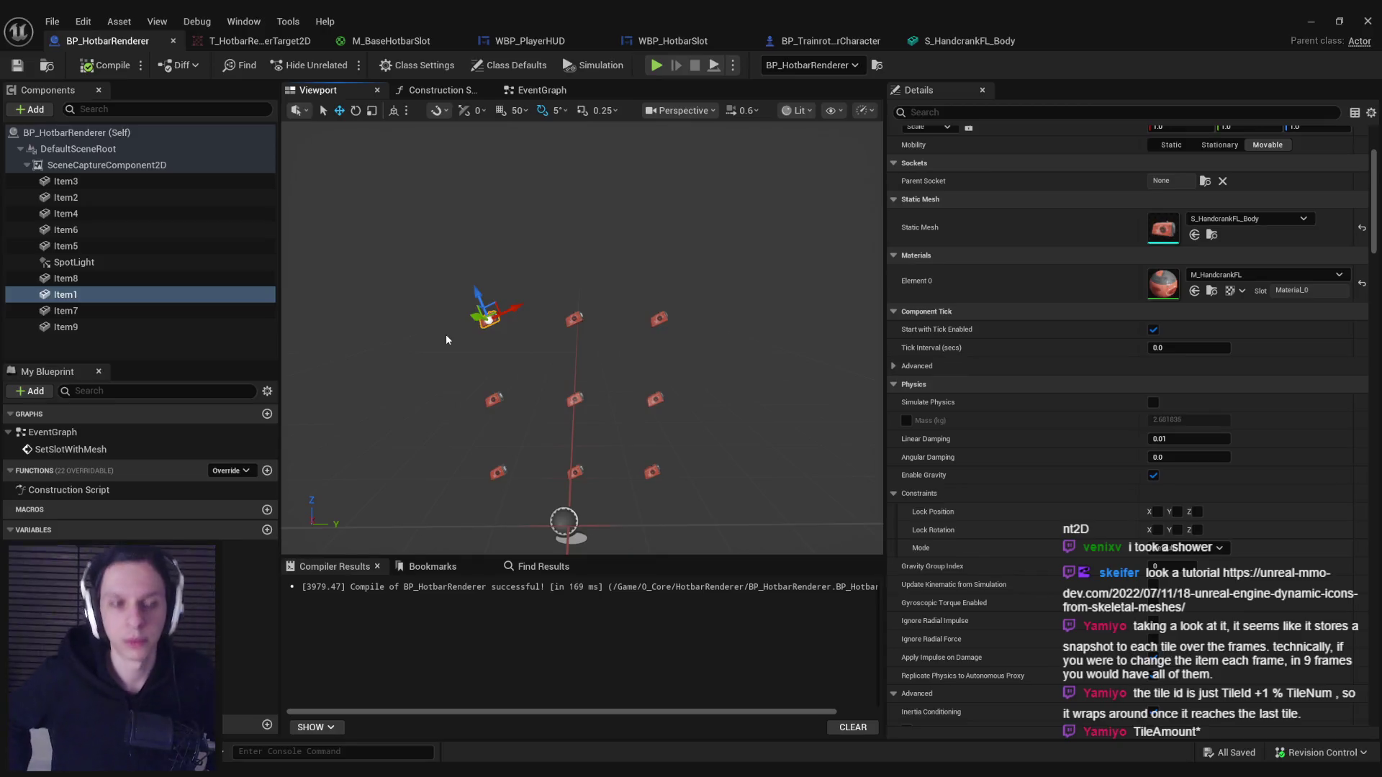
key(alt+Tab)
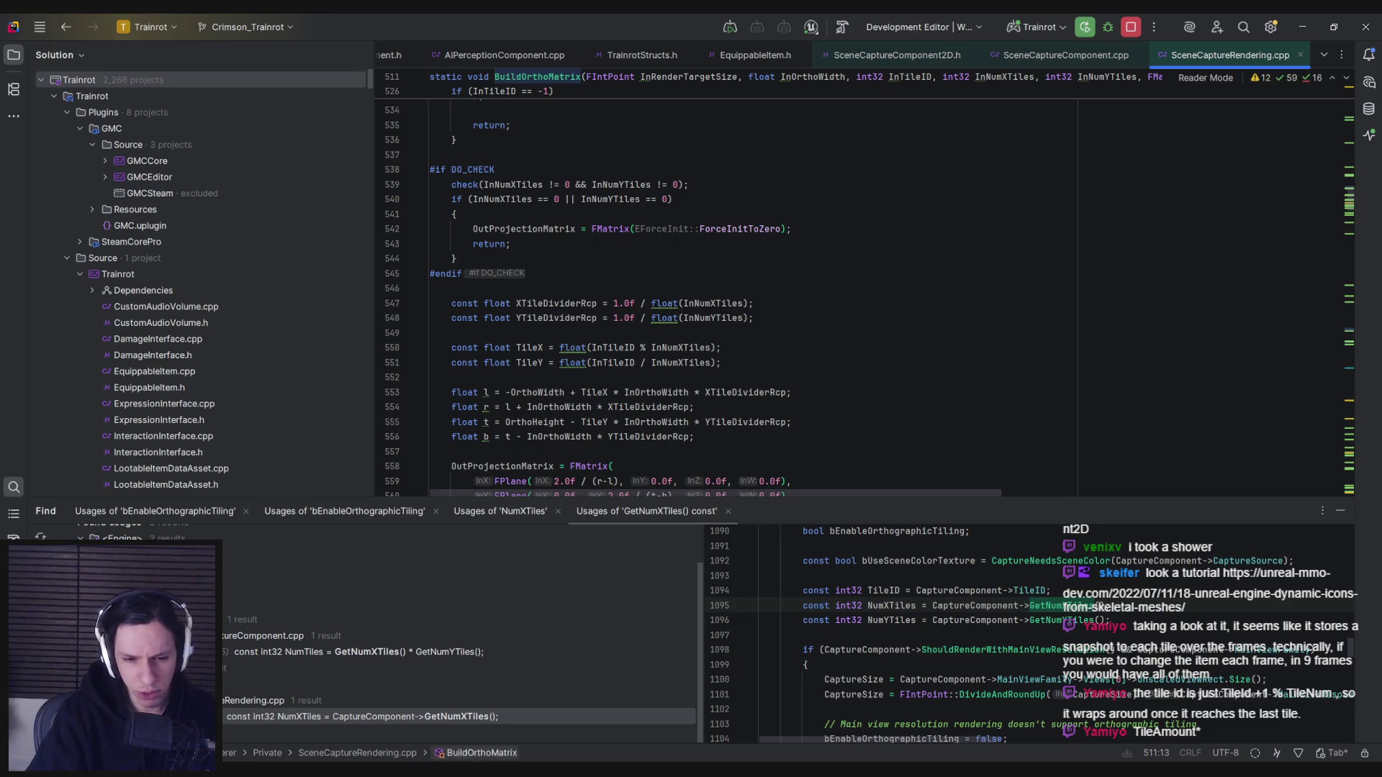
Return to the Unreal editor from Rider after reviewing BuildOrthoMatrix.
click(517, 731)
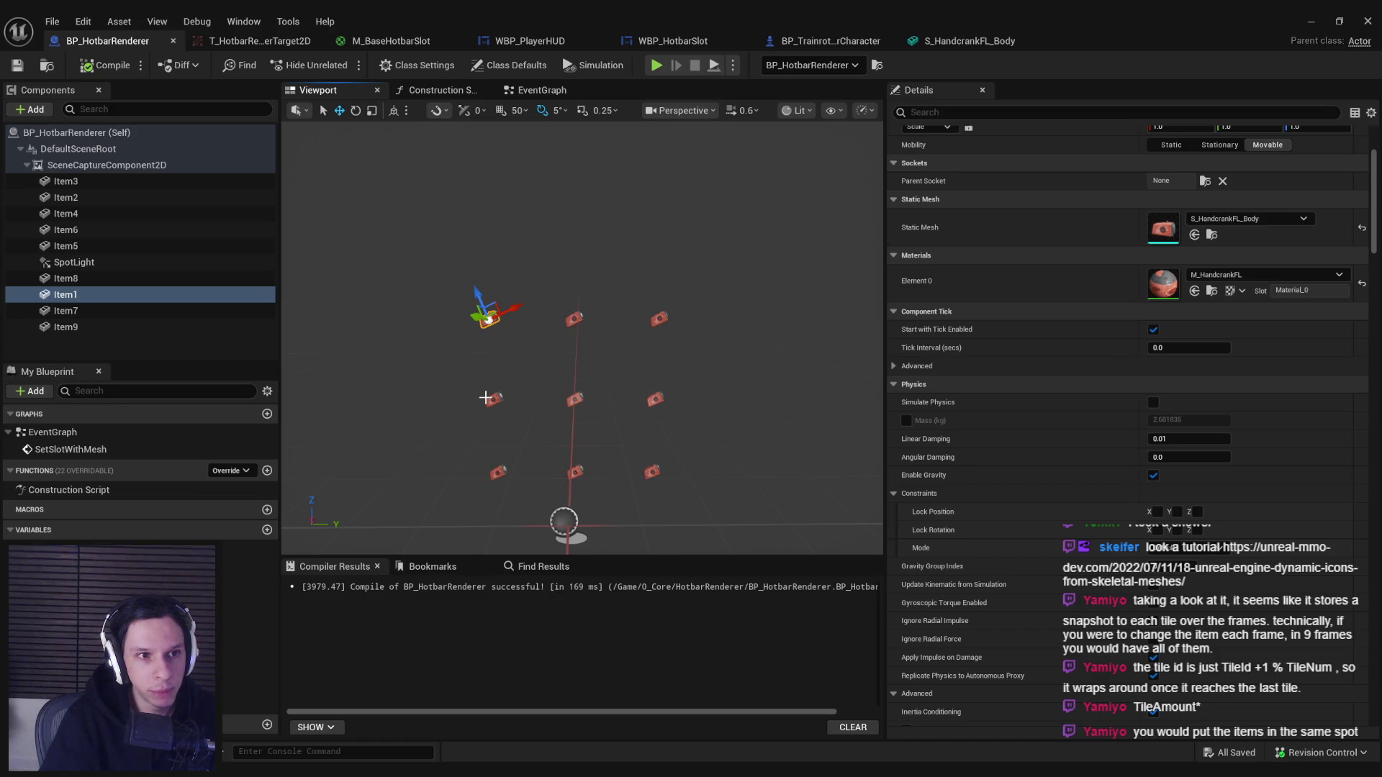
Select SceneCaptureComponent2D and read the Enable Orthographic Tiling tooltip in Details.
click(85, 165)
scroll(1060, 459, down, 10)
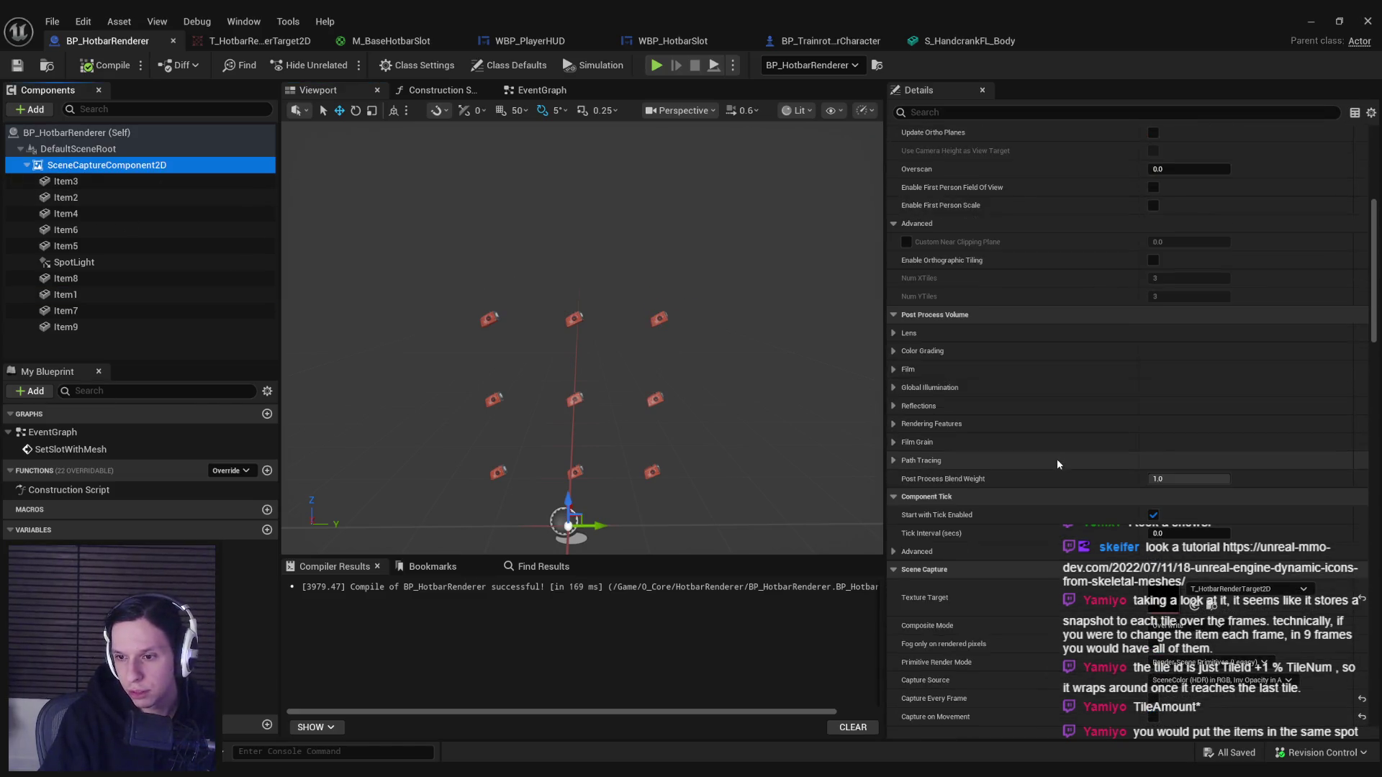
mouse_move(1375, 304)
mouse_down()
mouse_move(1372, 498)
mouse_move(1361, 408)
mouse_up()
scroll(1362, 409, up, 15)
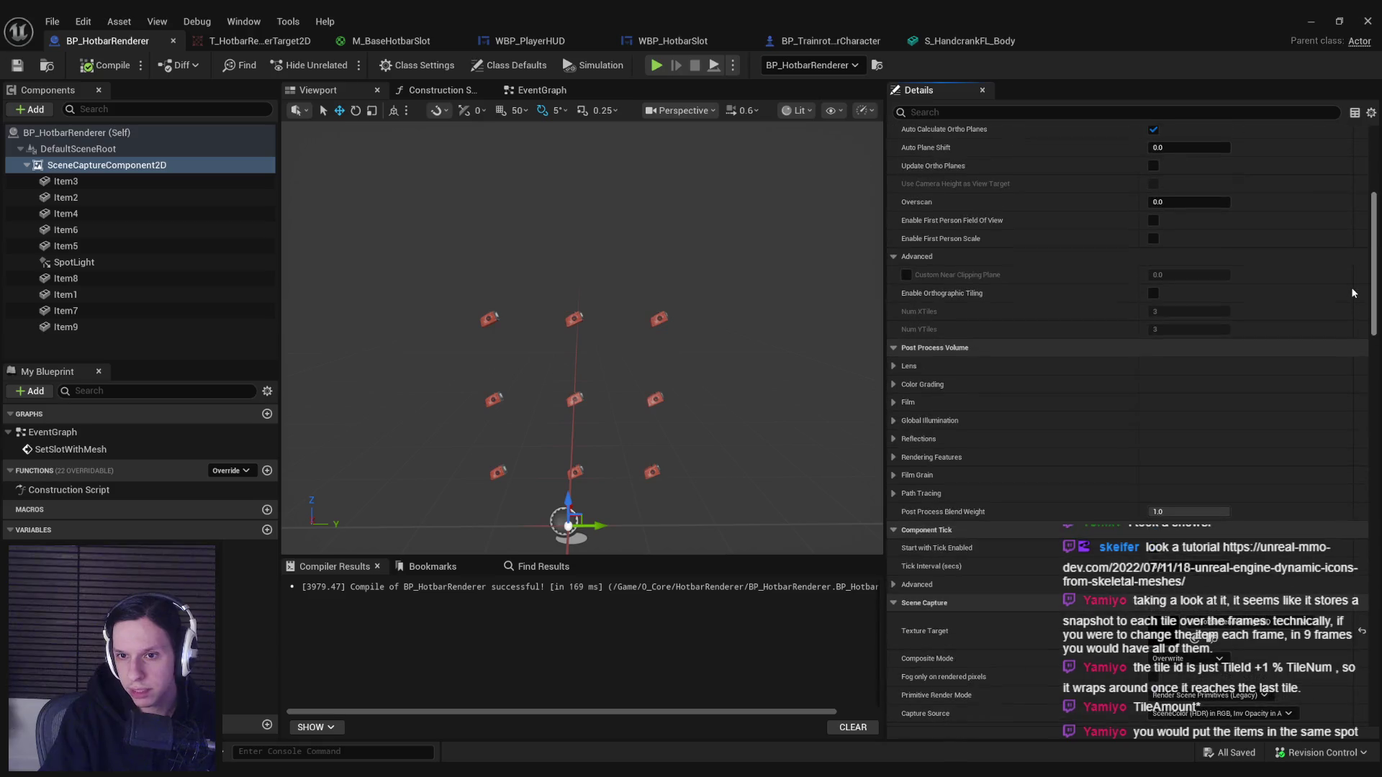
mouse_move(944, 428)
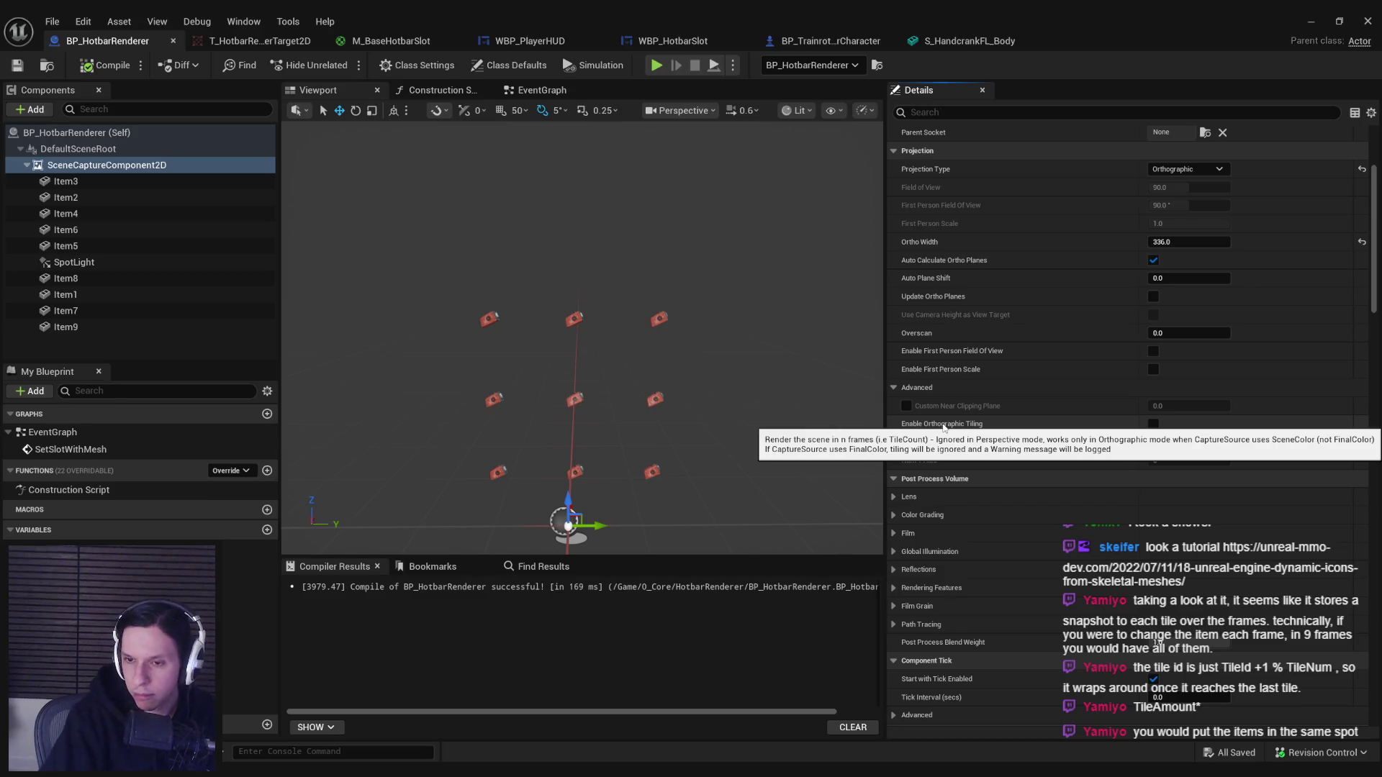
drag(1374, 313, 1342, 741)
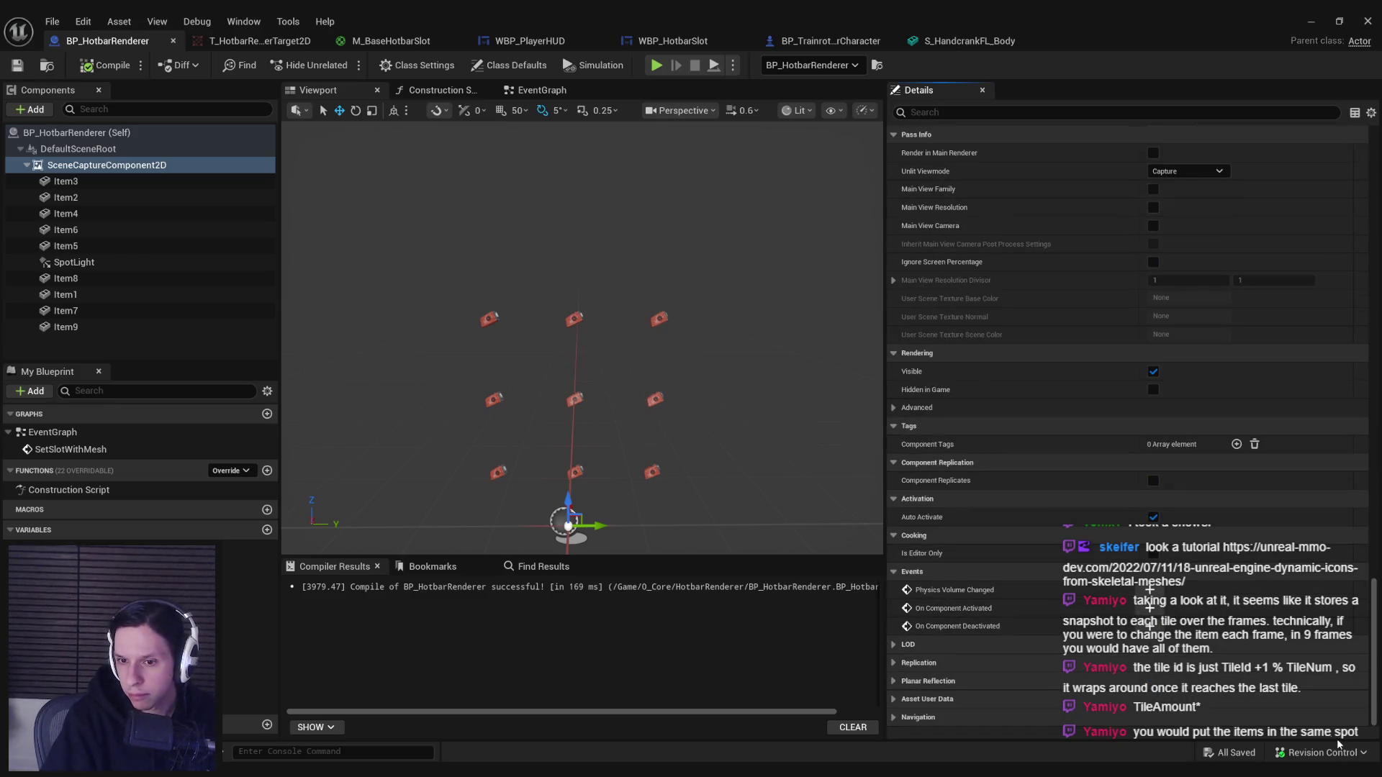
Add a SceneCaptureComponent2D reference to the EventGraph and search its actions for 'frame' and 'assign'.
click(541, 90)
mouse_move(106, 165)
mouse_down()
mouse_move(493, 497)
mouse_move(483, 518)
mouse_up()
drag(588, 522, 659, 512)
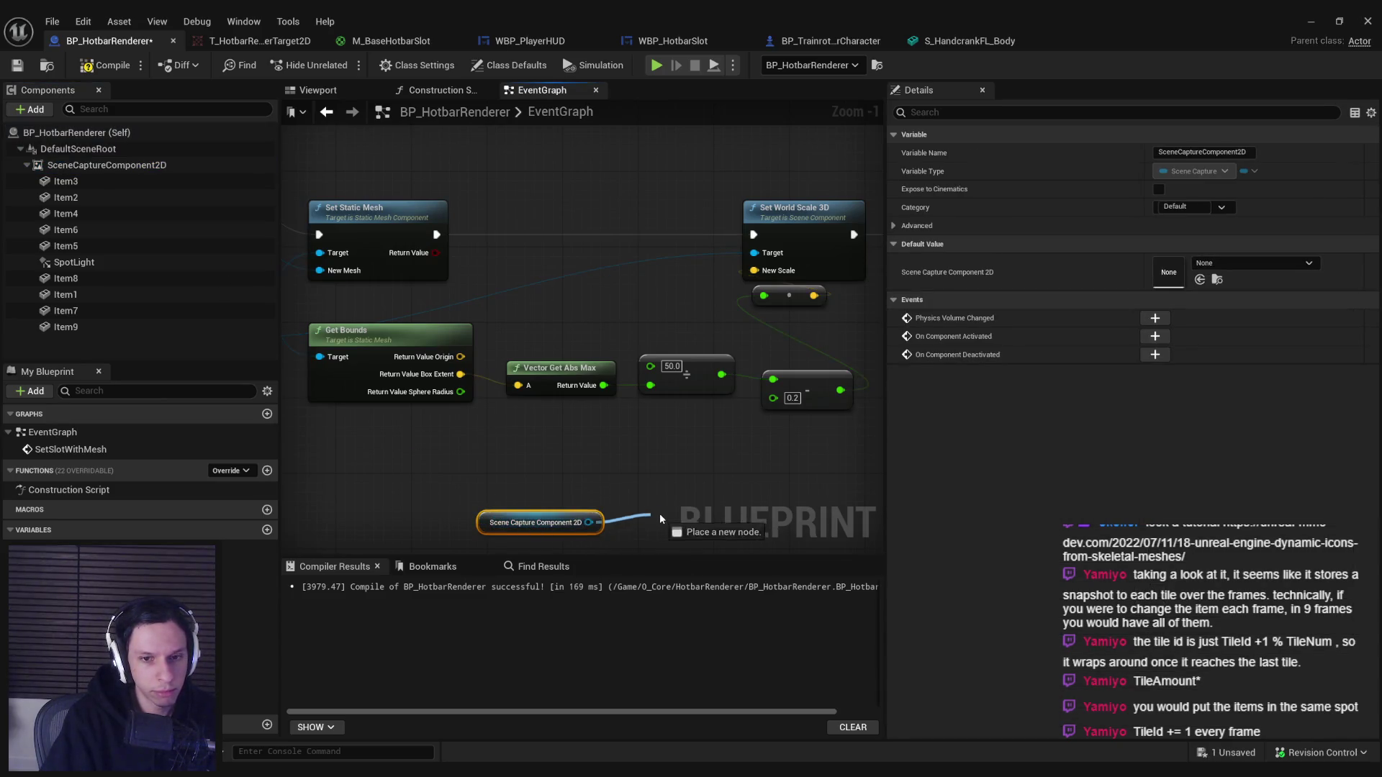
text(frame)
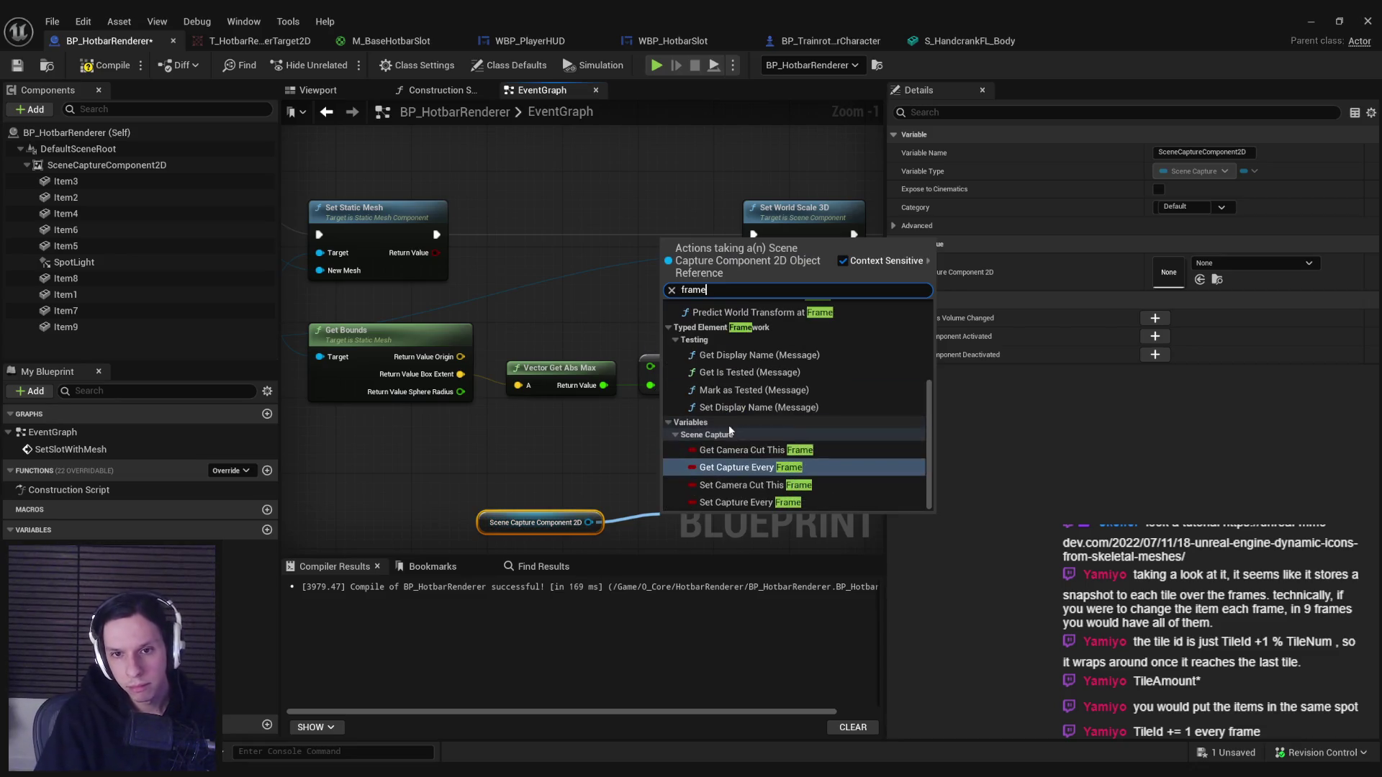
scroll(804, 444, down, 2)
scroll(799, 450, up, 2)
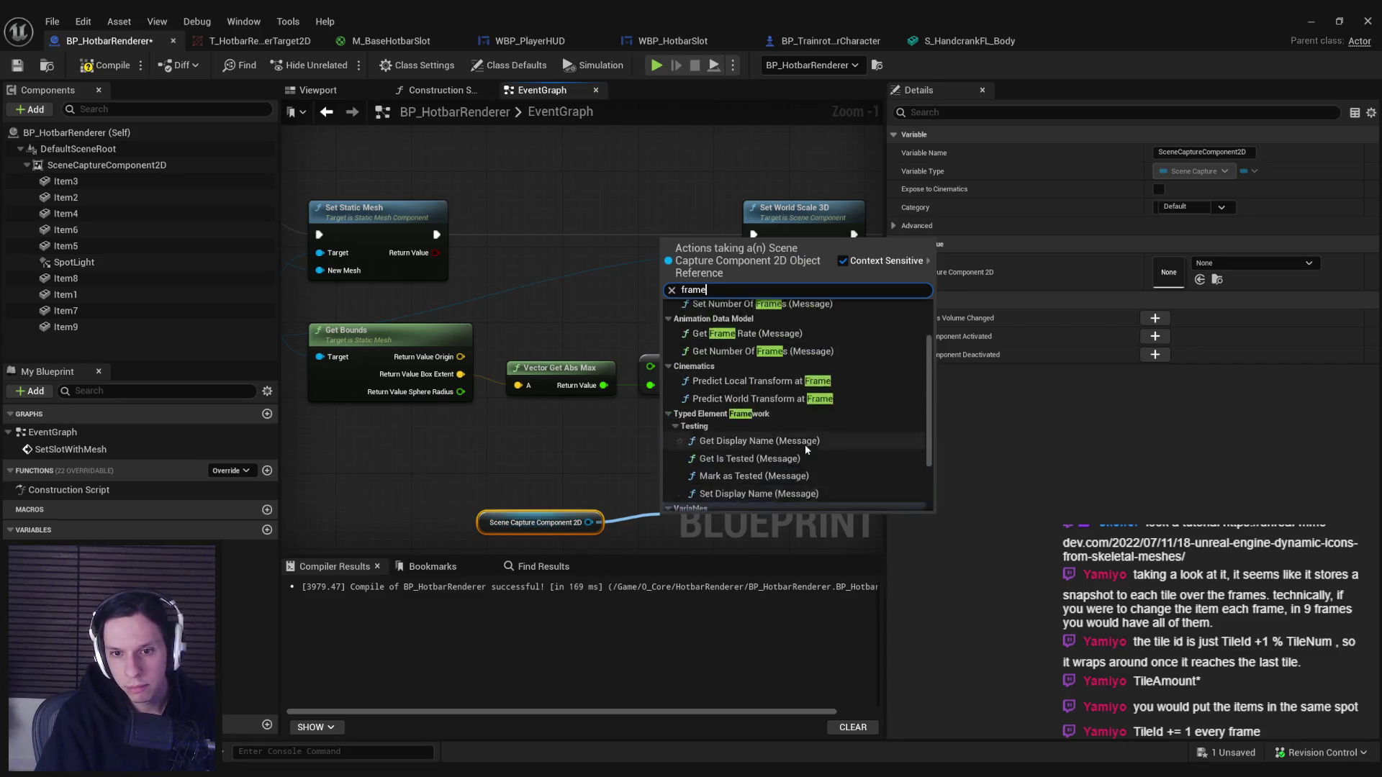
scroll(777, 451, down, 2)
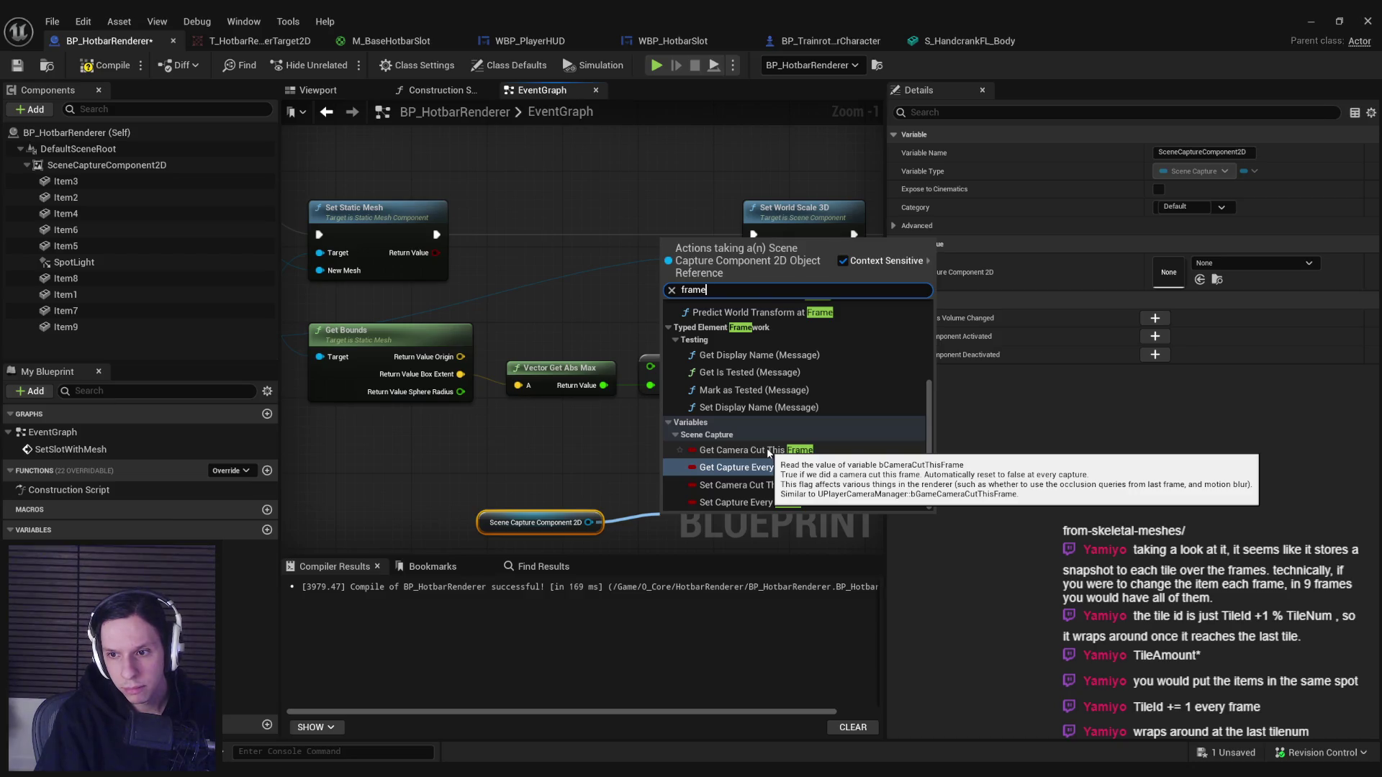
scroll(767, 447, up, 2)
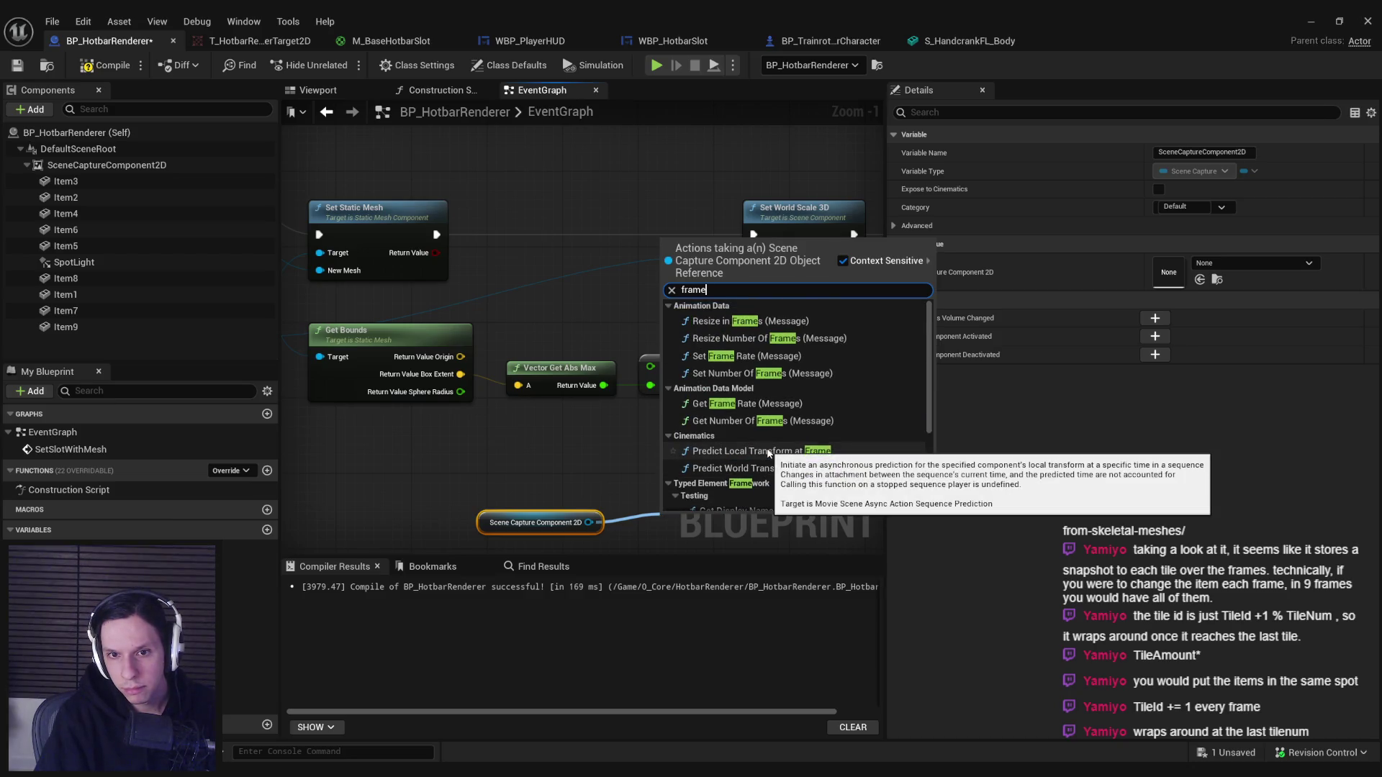
scroll(767, 448, down, 4)
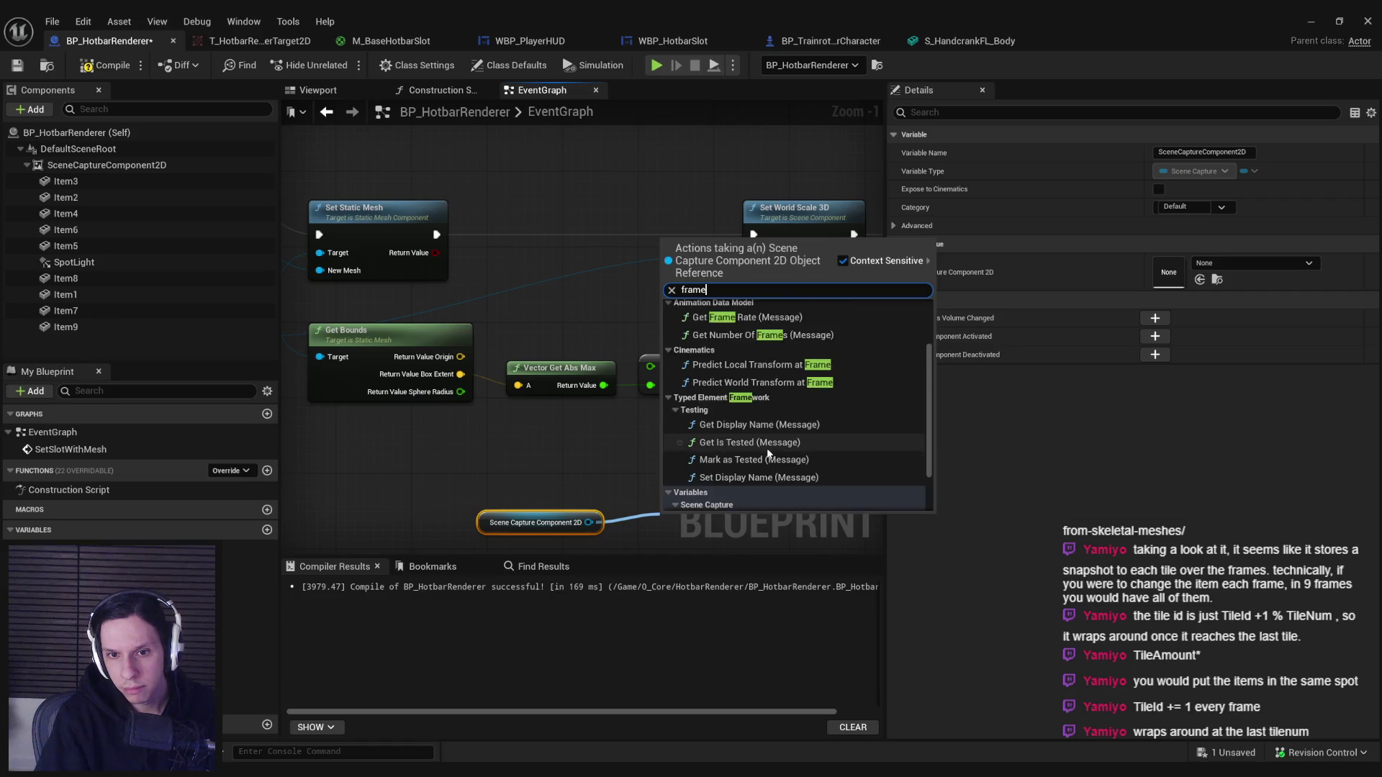
key(ctrl+a)
text(assign)
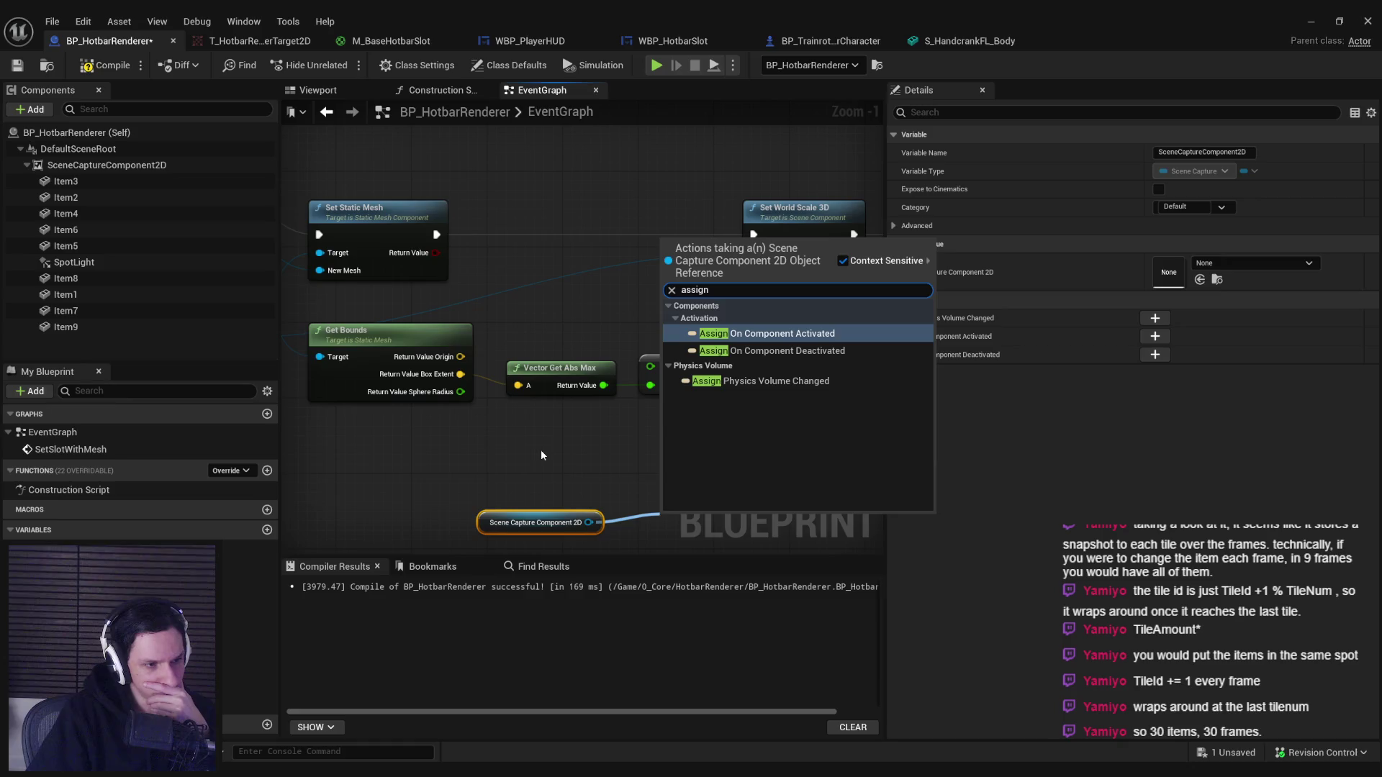
click(542, 453)
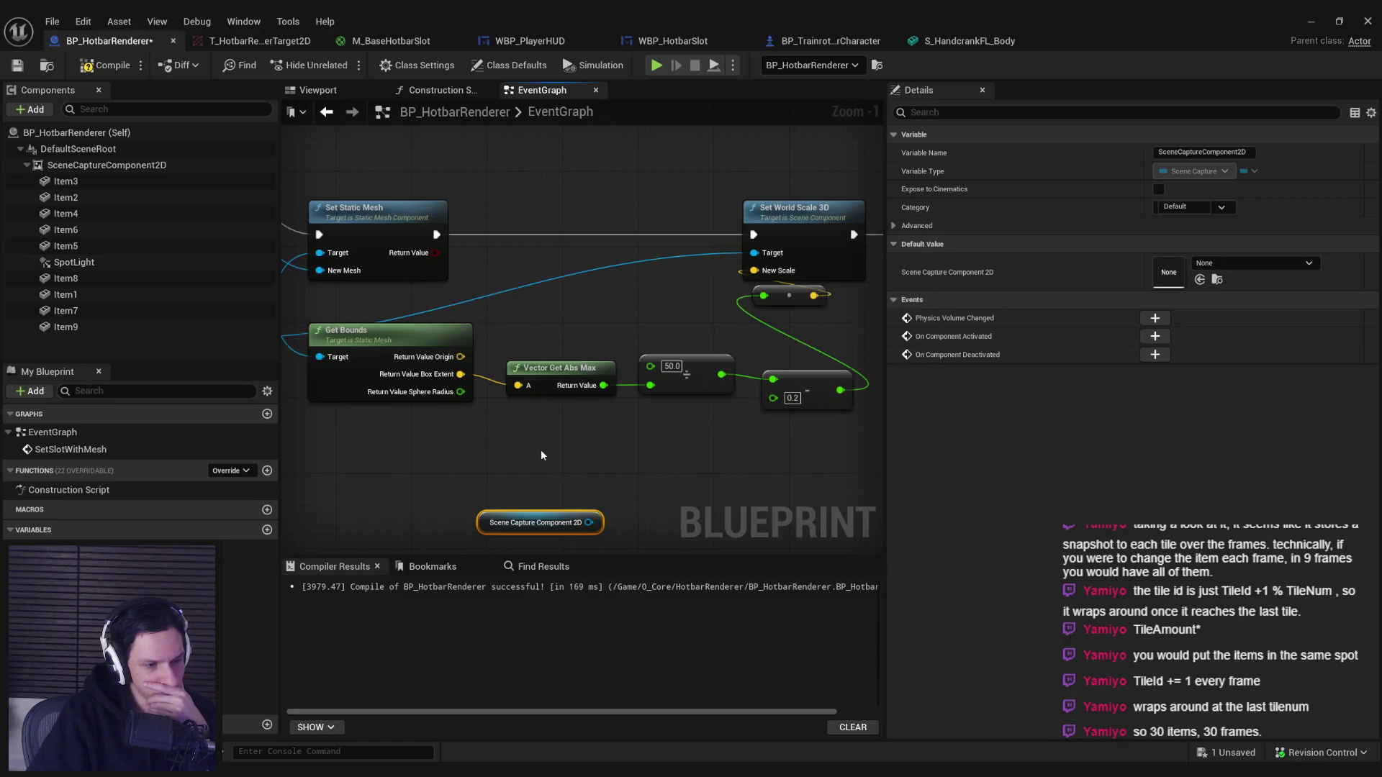
Select SceneCaptureComponent2D and review its properties in Details.
click(107, 165)
drag(1369, 242, 1370, 296)
mouse_move(949, 352)
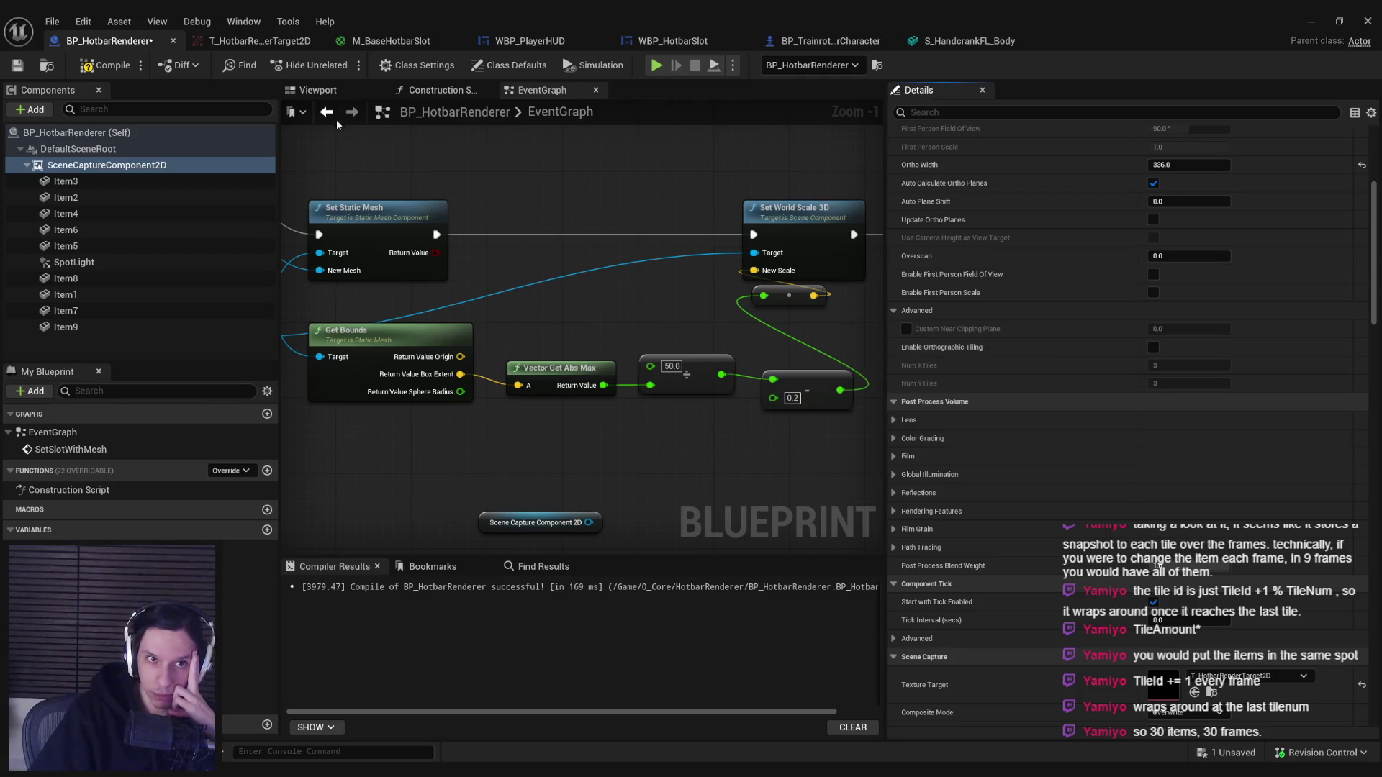
Inspect Item5's transform in the Viewport, then minimise the editor and start playing.
click(318, 90)
click(576, 398)
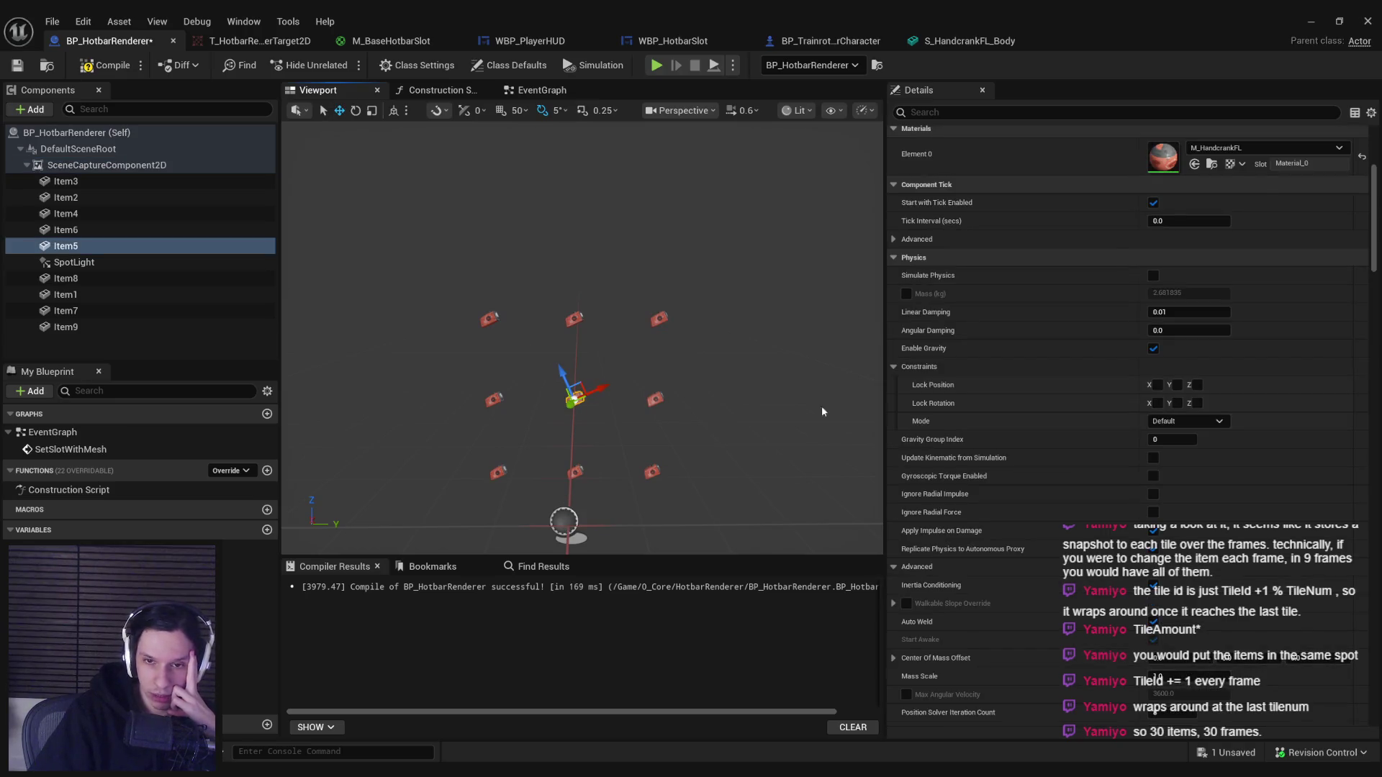
scroll(956, 411, up, 5)
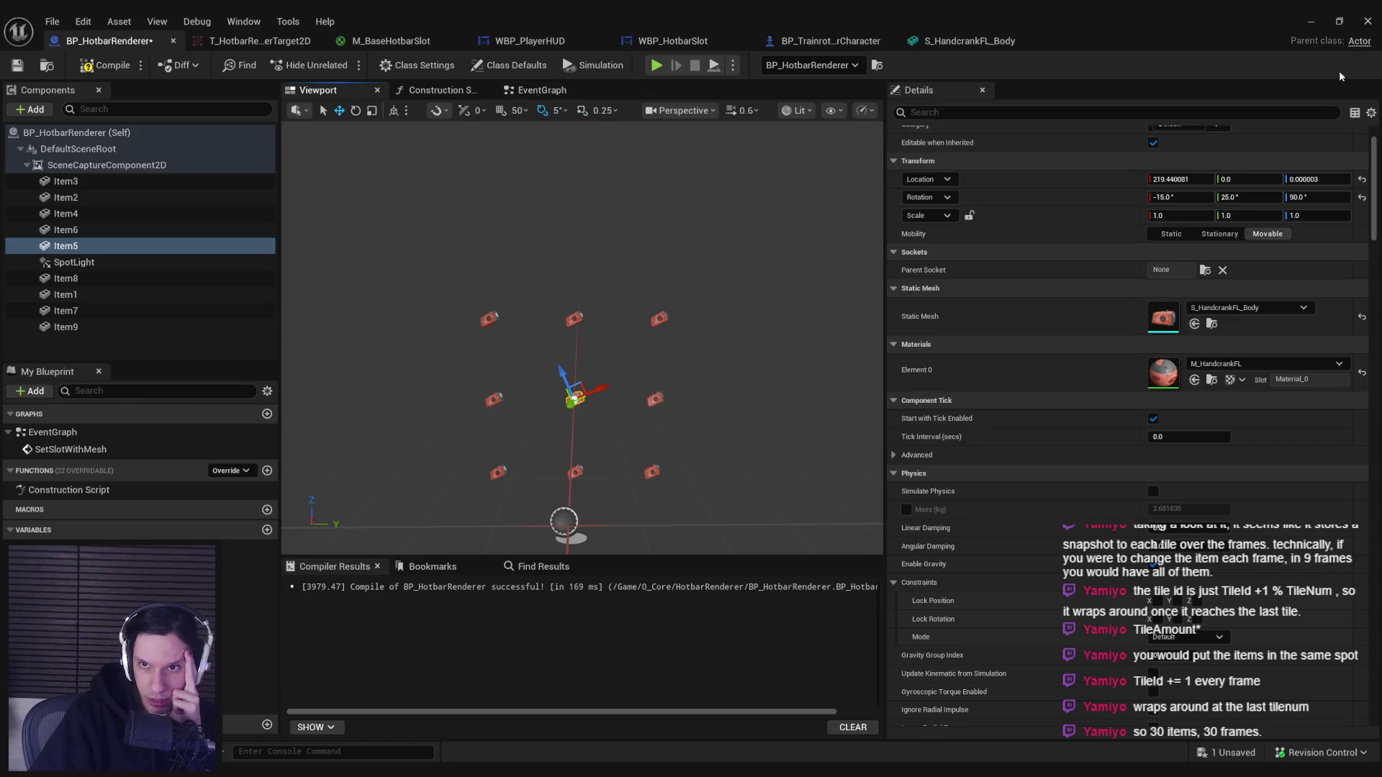
click(1311, 21)
key(alt+p)
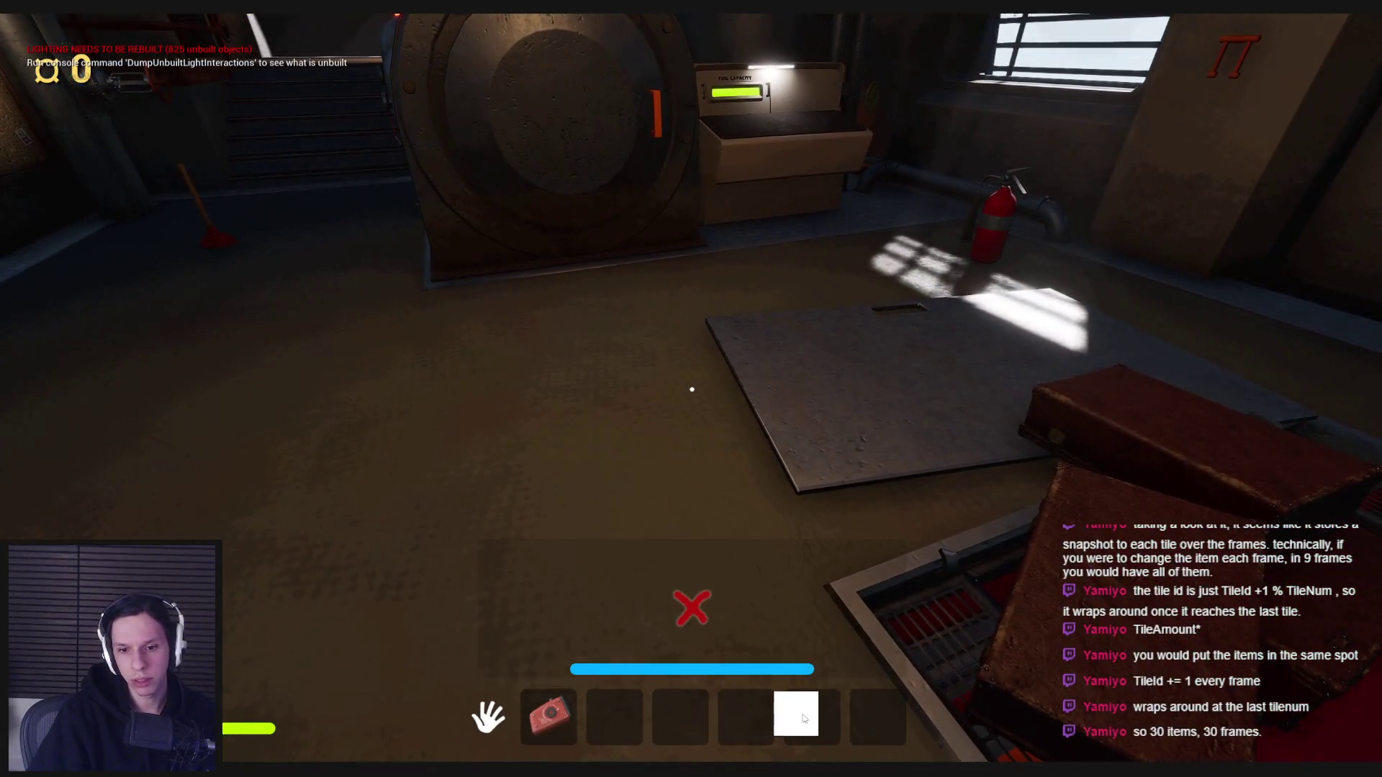
Move the flashlight into hotbar slot 6, equip it, and end the play session.
drag(804, 719, 806, 718)
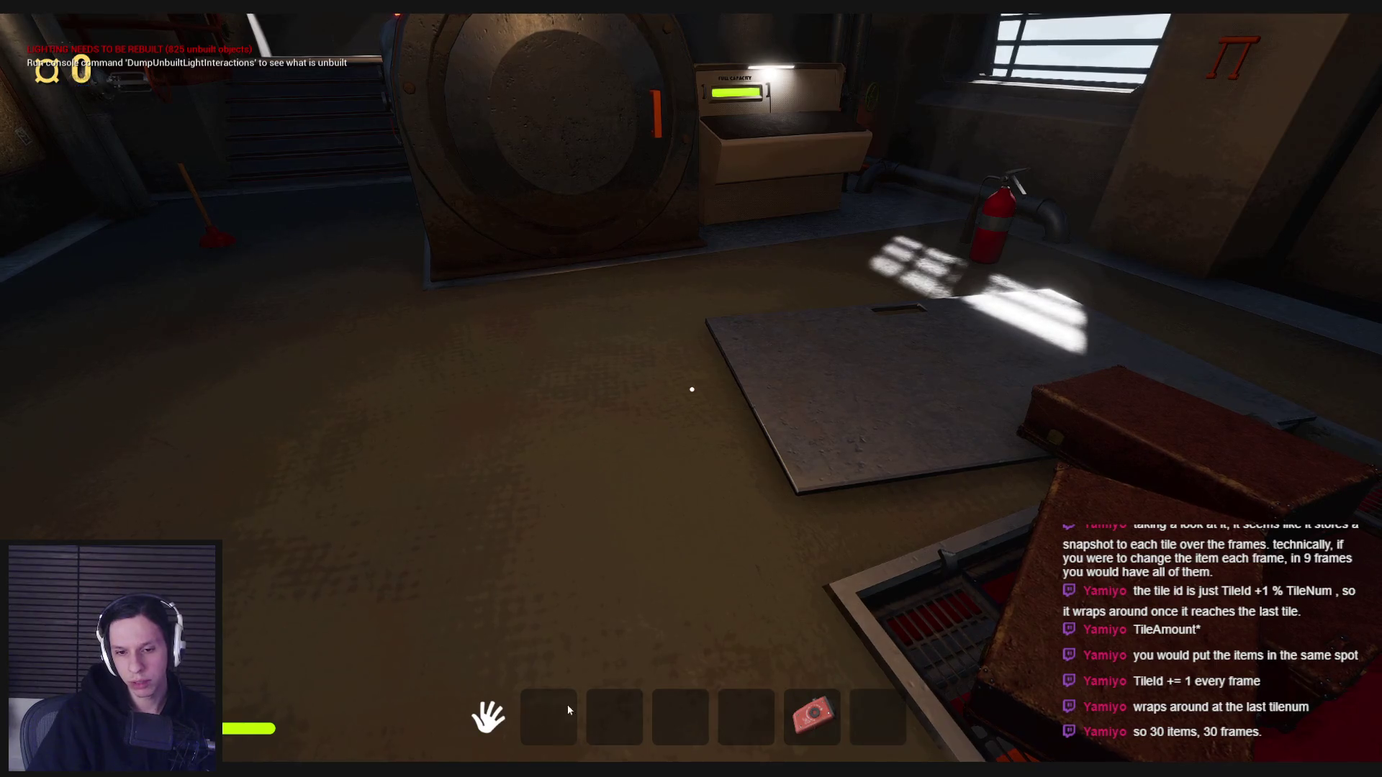
key(Tab)
key(6)
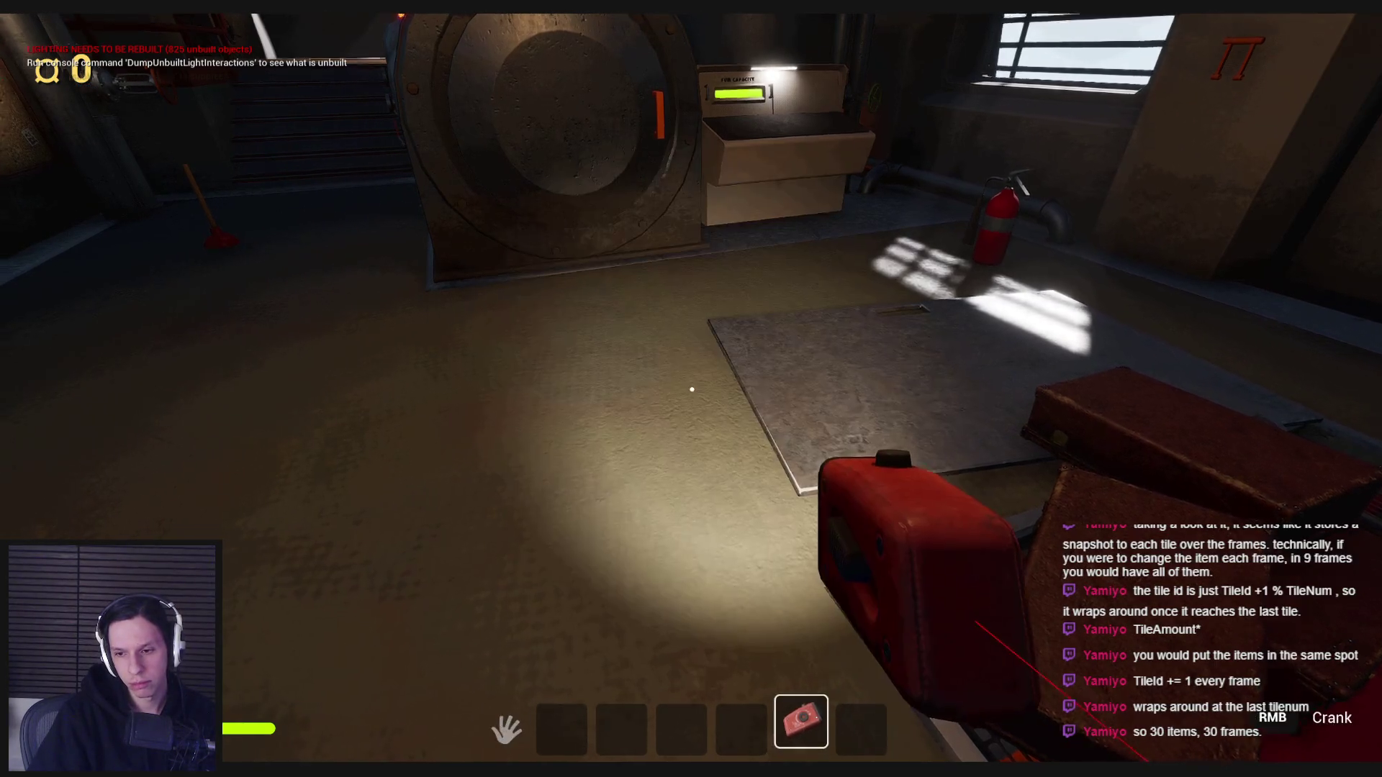
key(F8)
key(Escape)
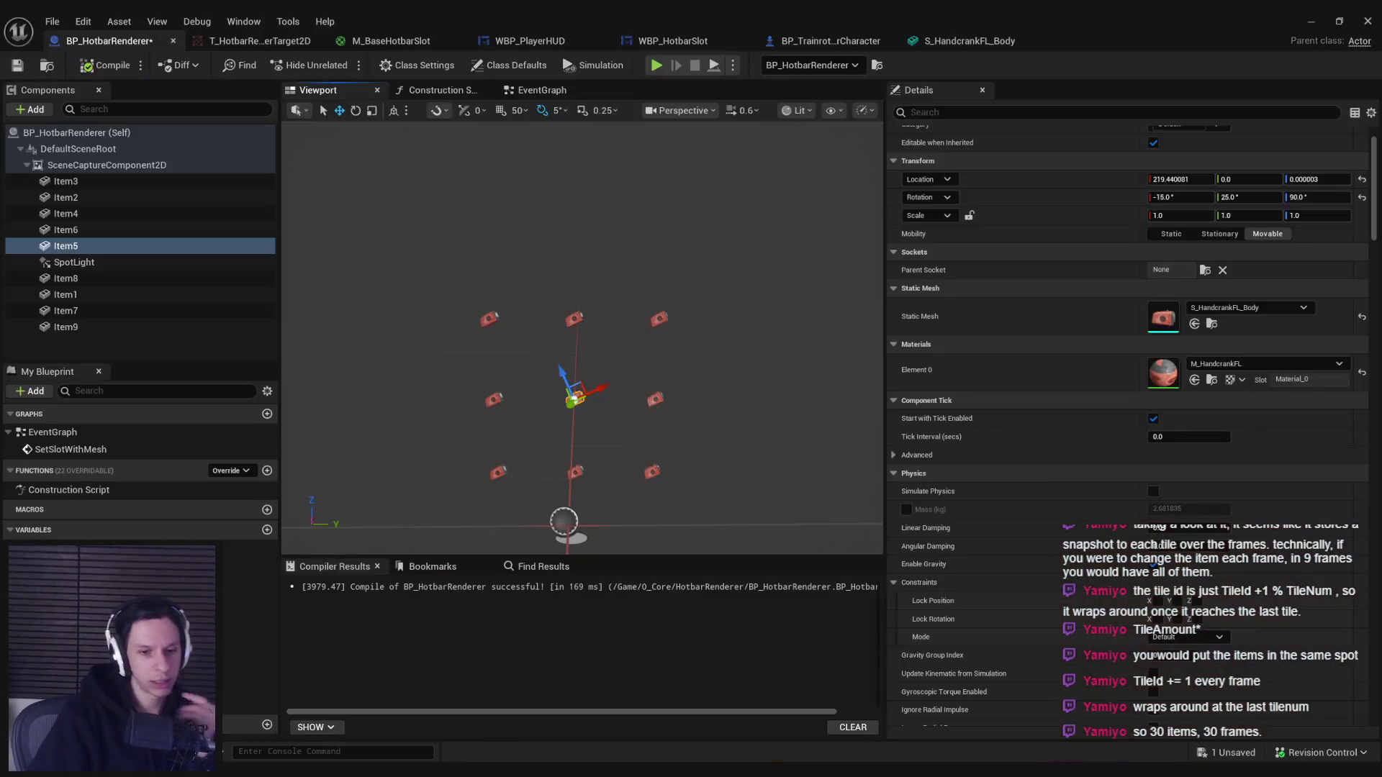
key(alt+Tab)
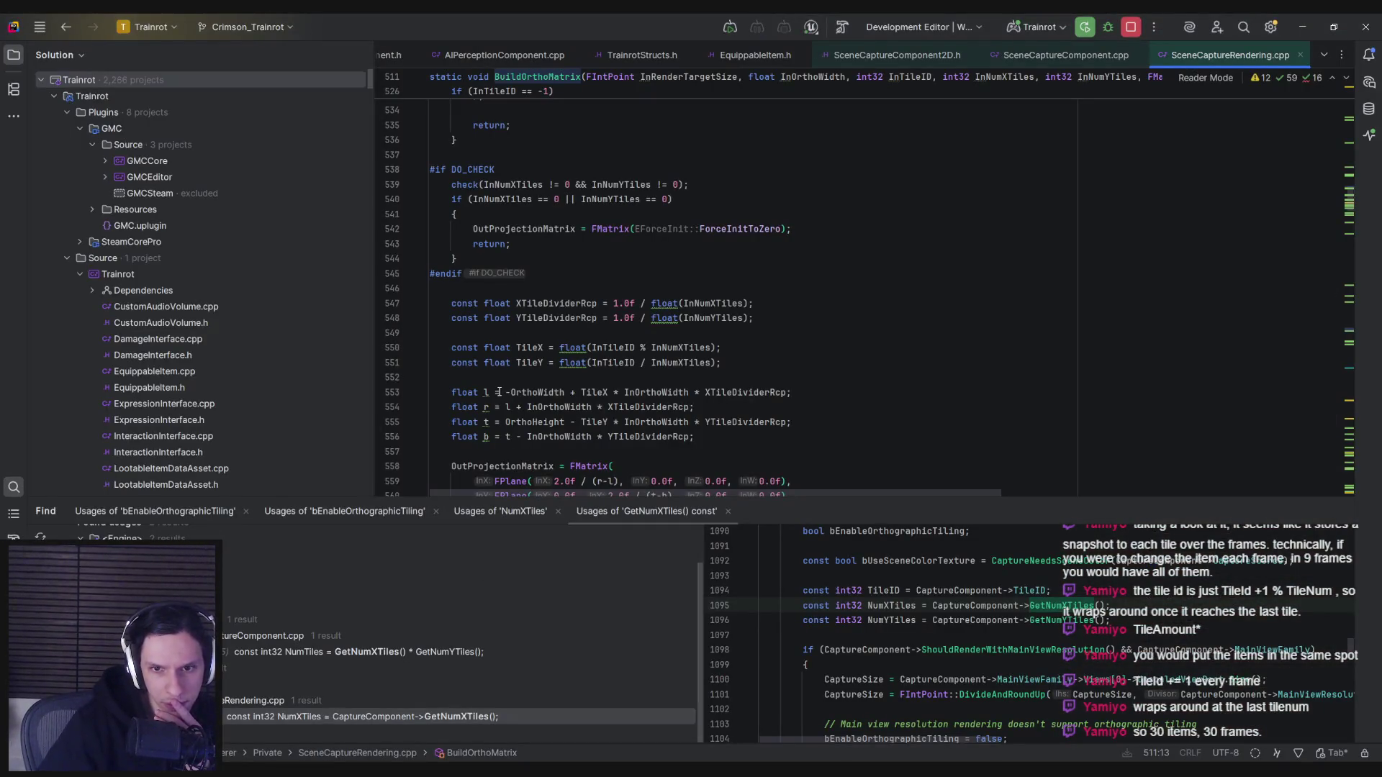
Scroll SceneCaptureRendering.cpp past BuildProjectionMatrix and back up to BuildOrthoMatrix.
scroll(498, 393, up, 1)
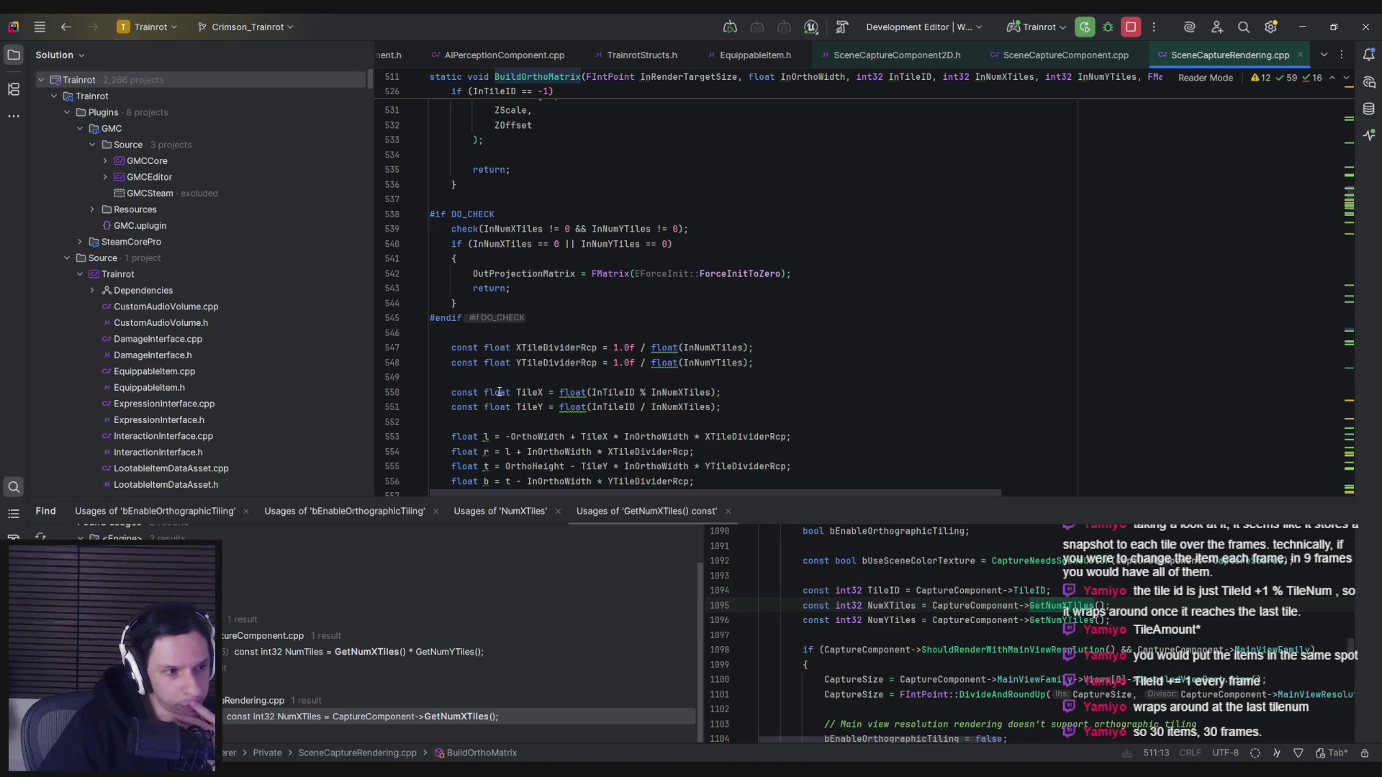
scroll(504, 432, down, 4)
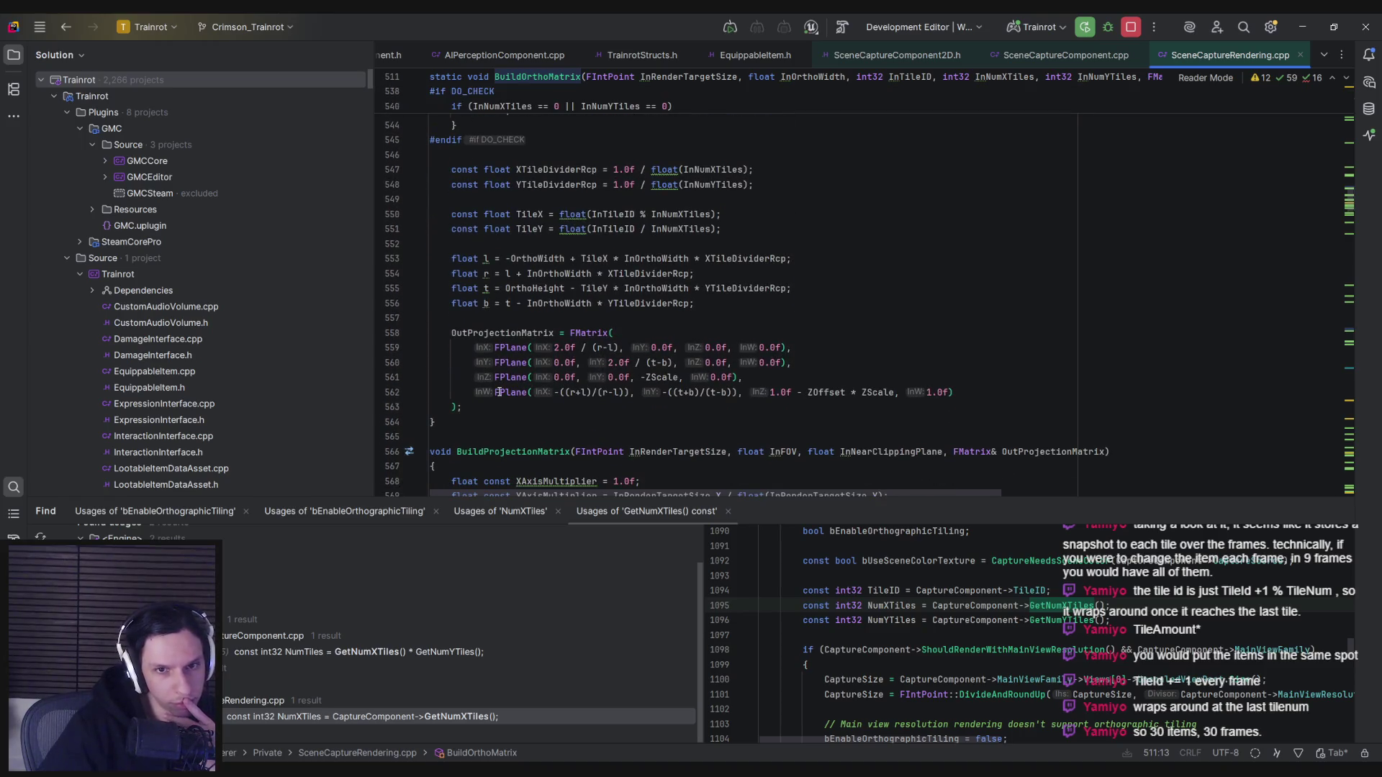
scroll(504, 432, down, 3)
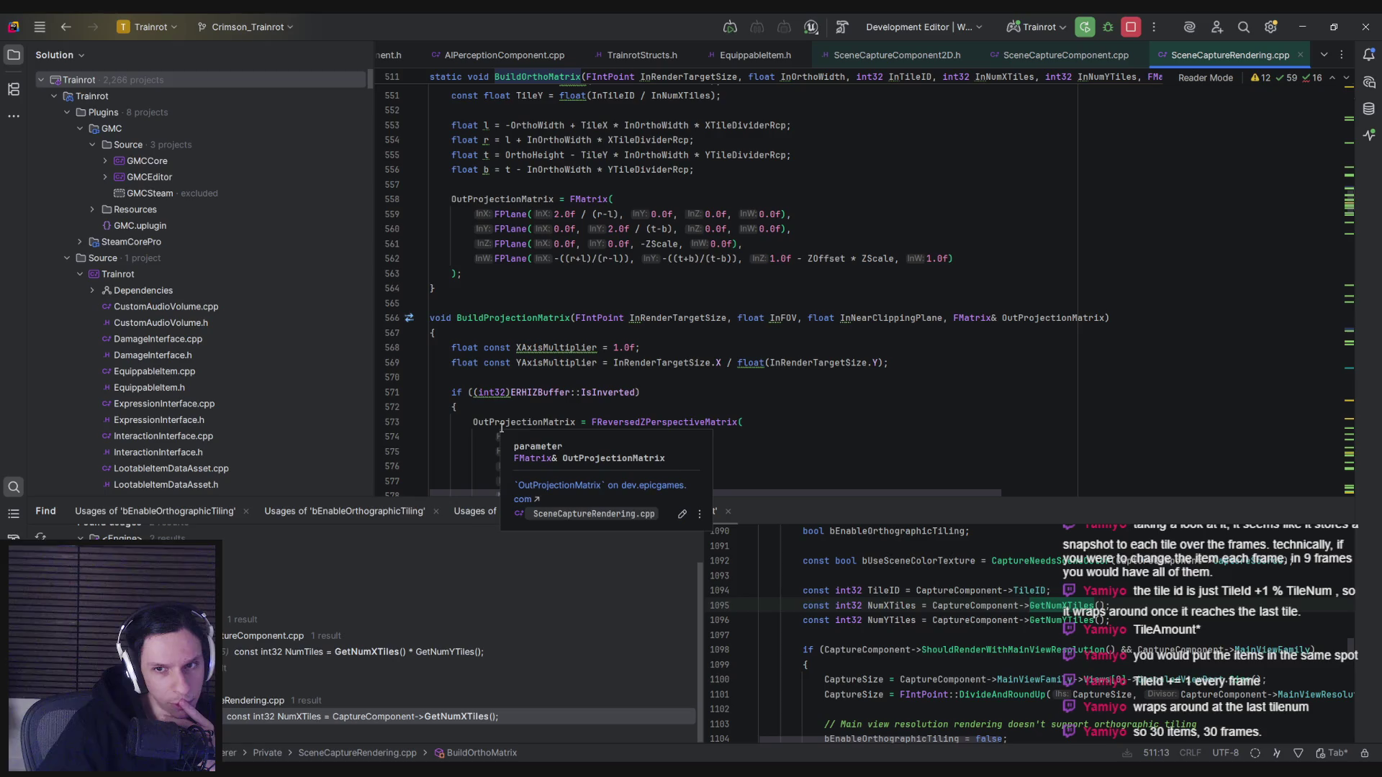
scroll(502, 429, down, 6)
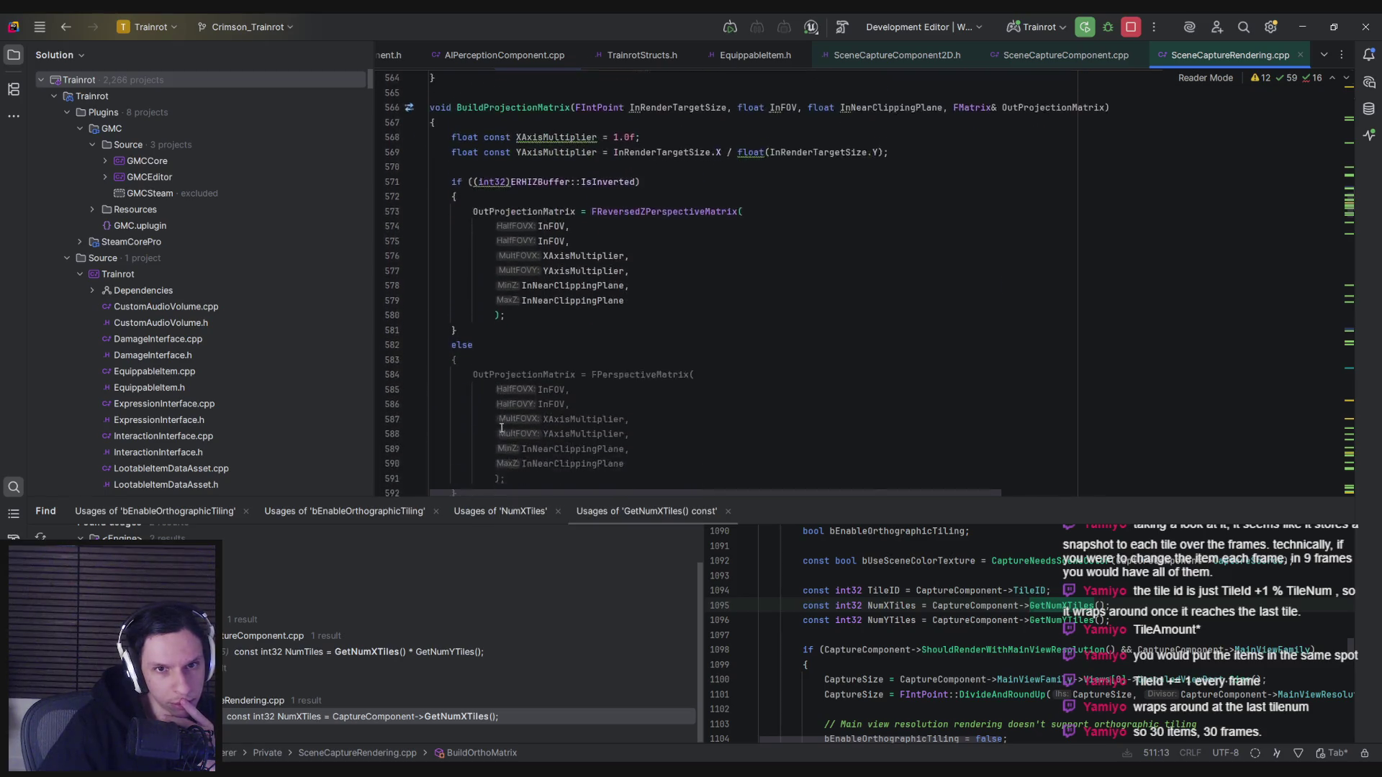
scroll(502, 429, down, 4)
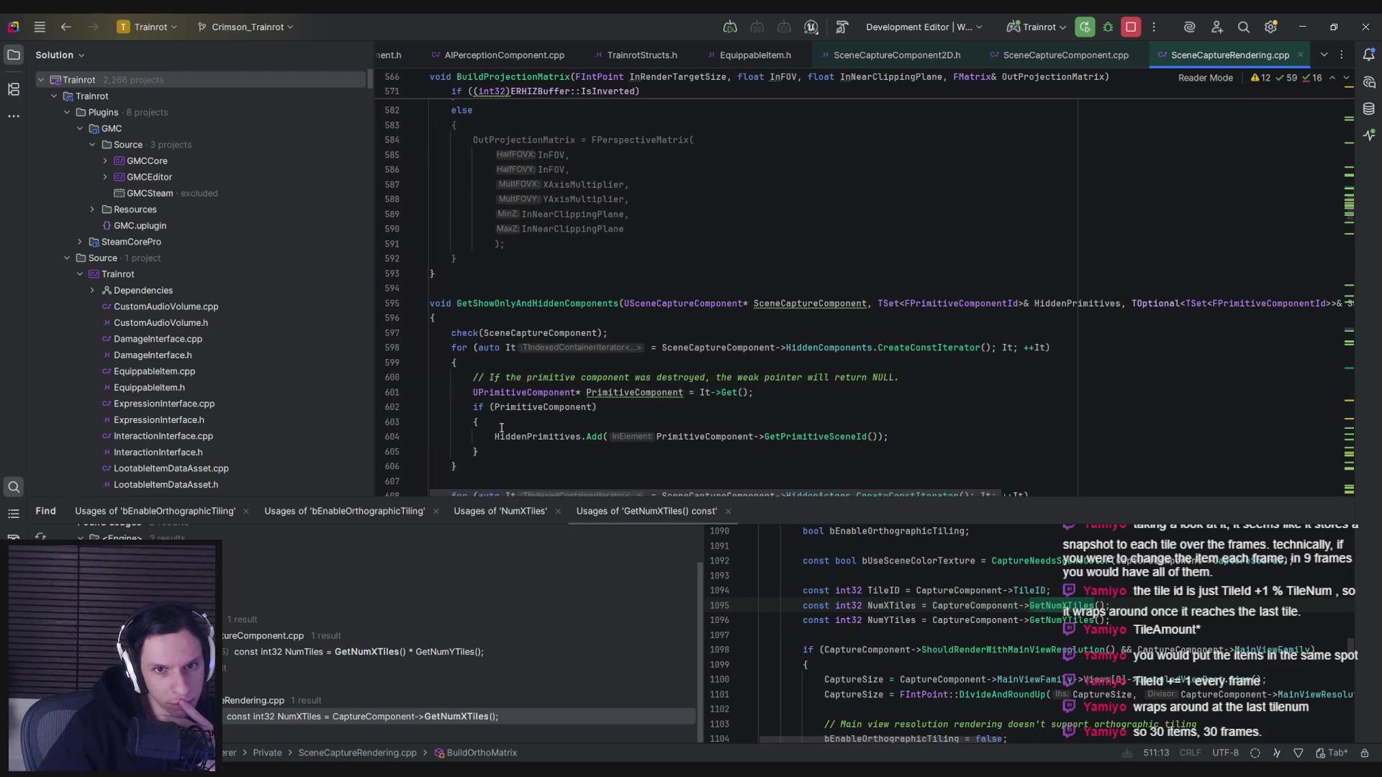
scroll(502, 429, up, 11)
scroll(502, 429, up, 13)
scroll(502, 429, up, 5)
Save the blueprint, shift the Capture Scene nodes right in the EventGraph, and compile.
click(1302, 27)
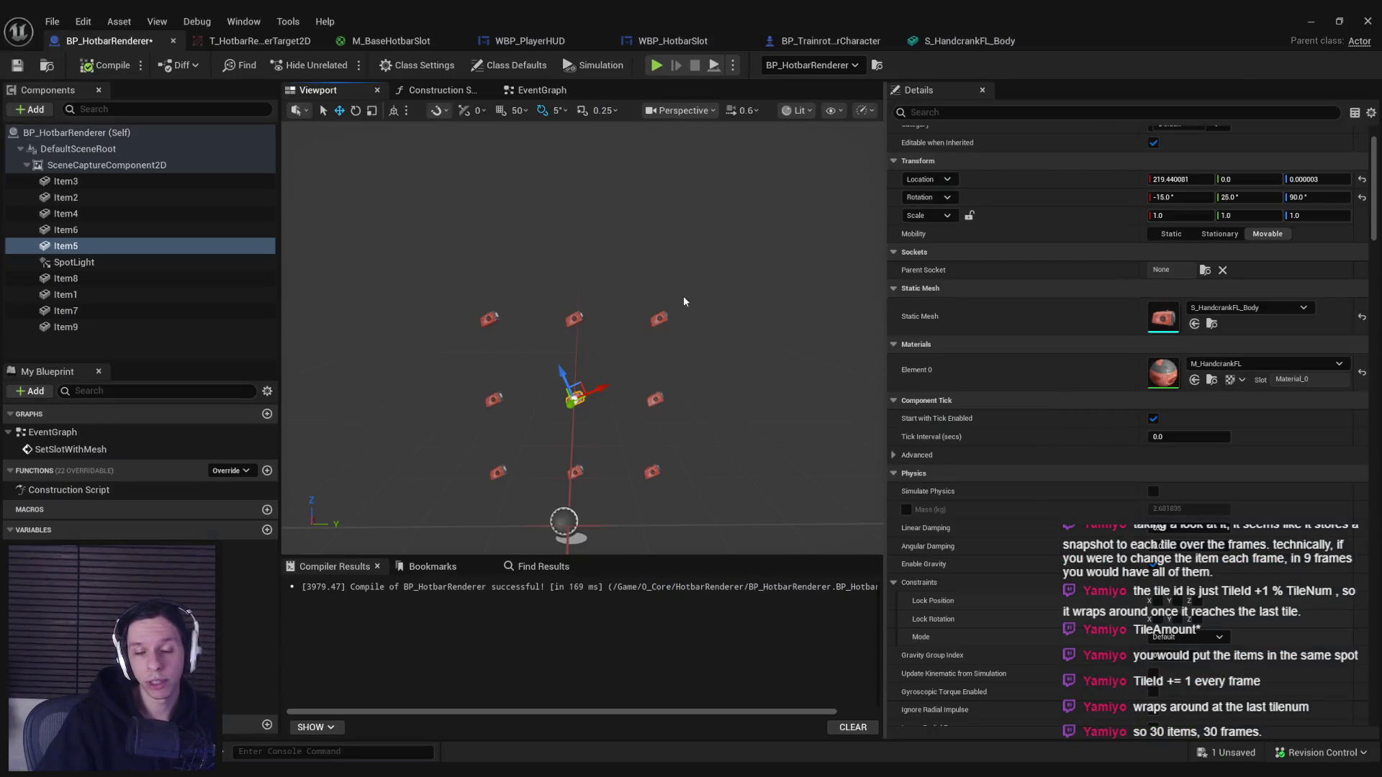
drag(668, 296, 614, 414)
key(ctrl+s)
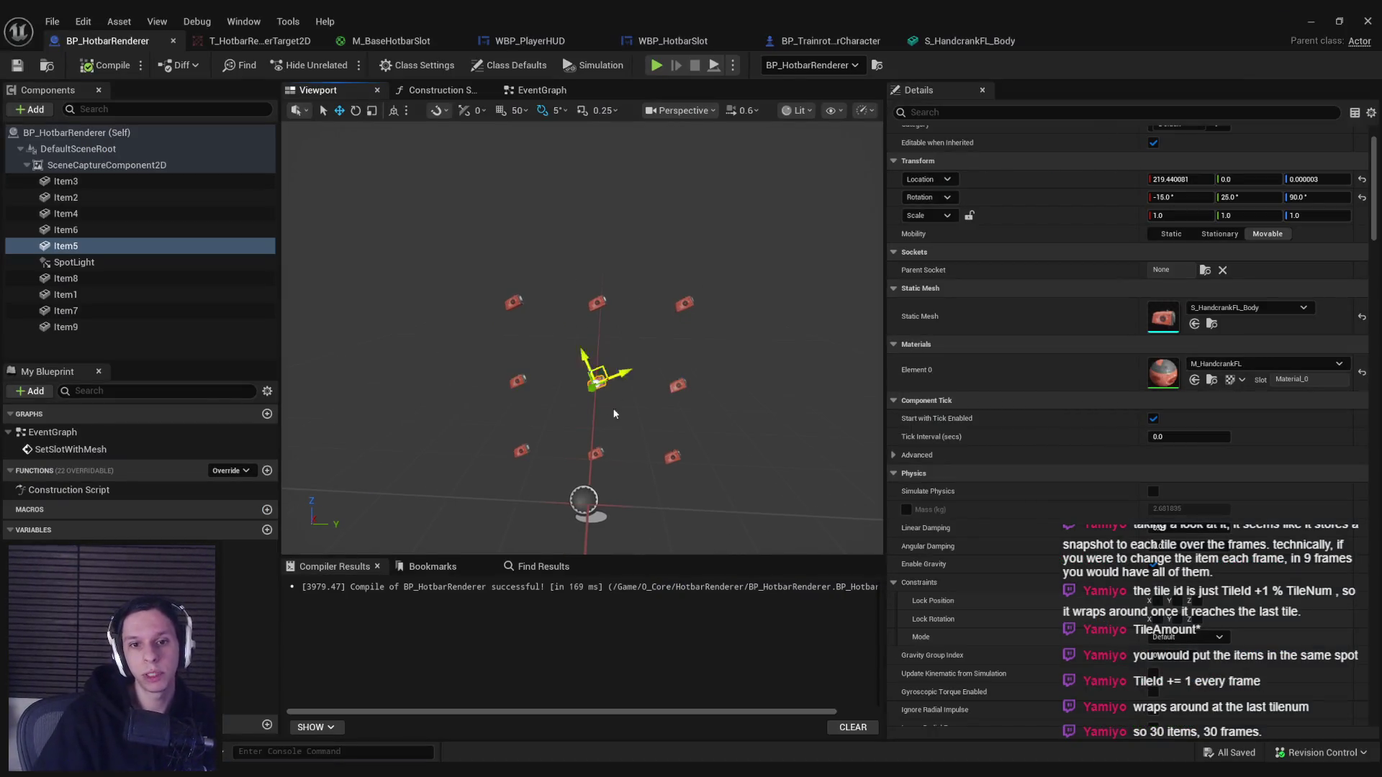
click(542, 90)
mouse_move(572, 317)
mouse_down()
mouse_move(565, 333)
mouse_move(467, 342)
mouse_up()
scroll(641, 275, up, 1)
drag(642, 275, 766, 356)
scroll(575, 348, up, 1)
drag(584, 316, 780, 320)
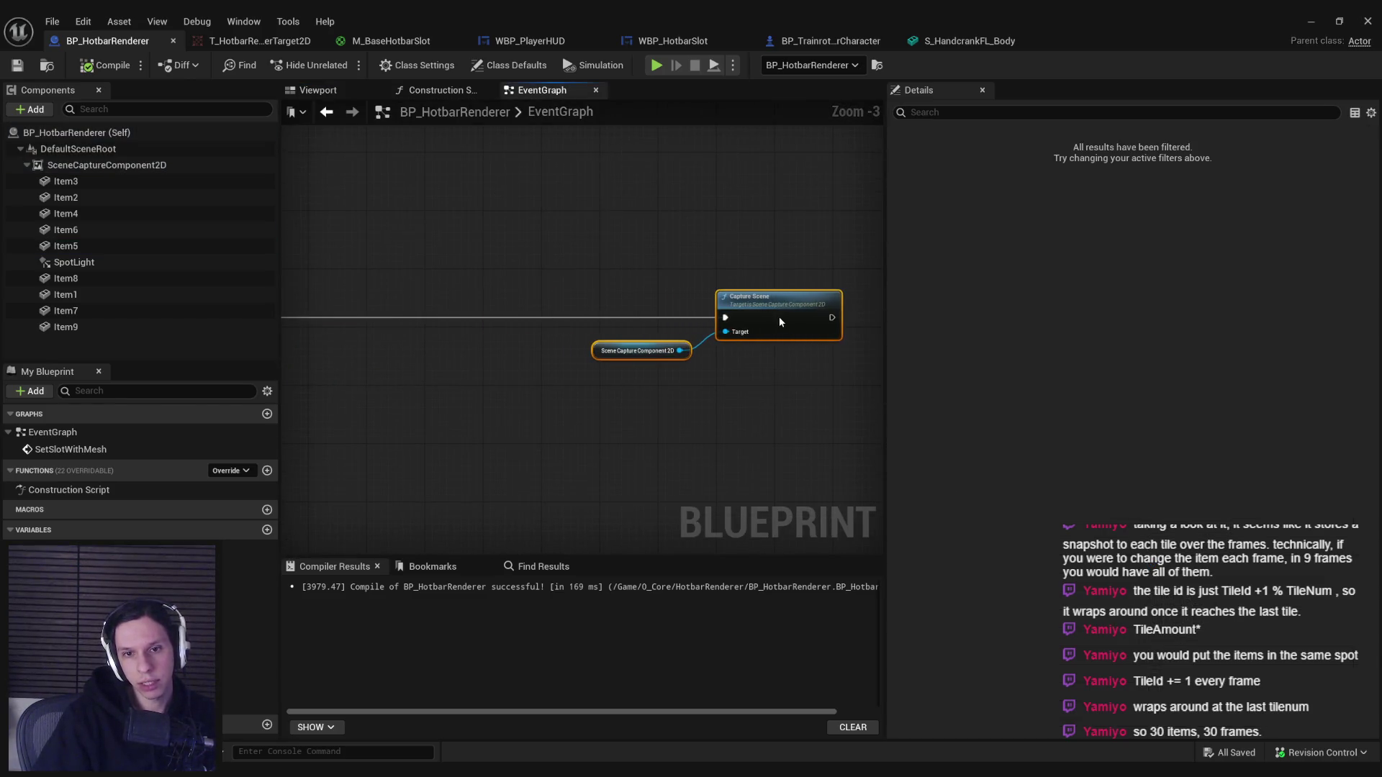
drag(590, 403, 878, 403)
click(84, 68)
drag(406, 293, 522, 273)
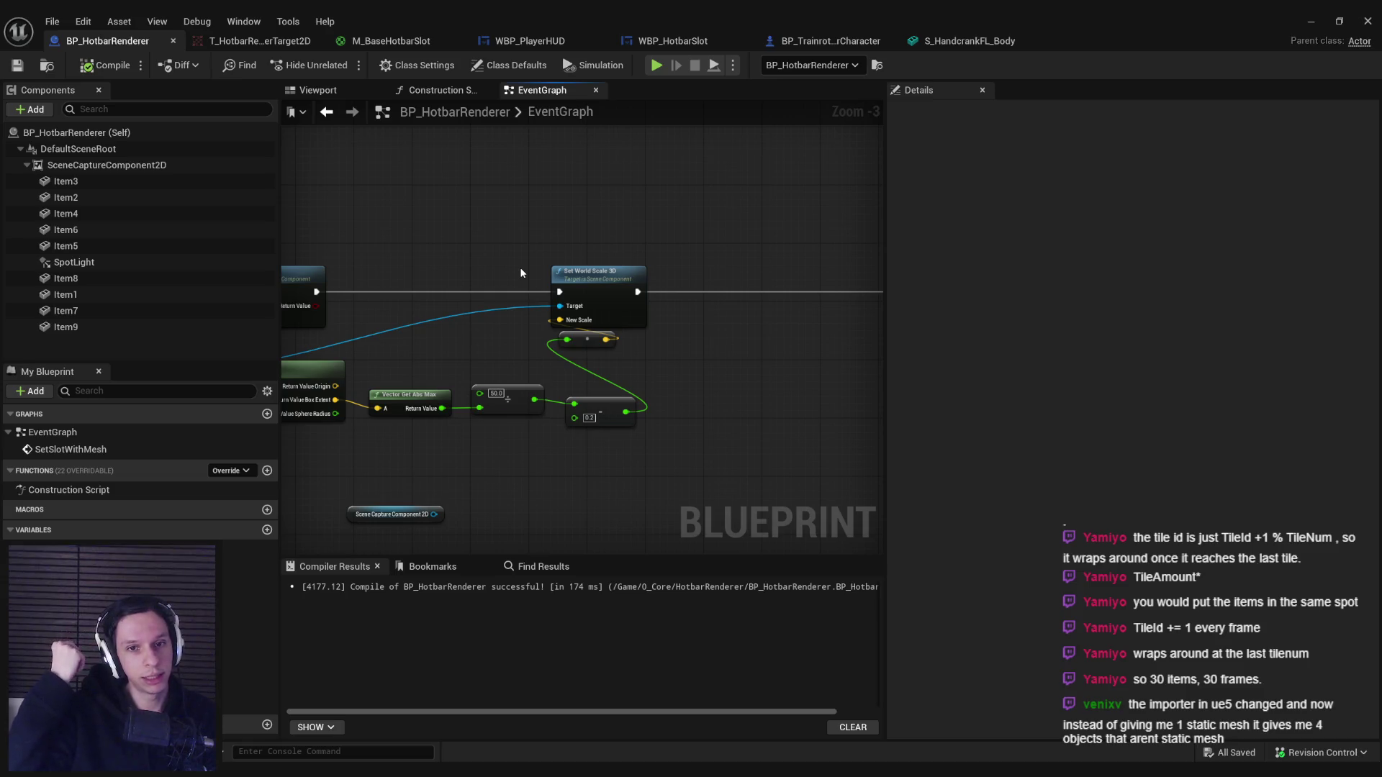
Uncheck Start with Tick Enabled in Class Defaults, then recompile and save.
click(500, 62)
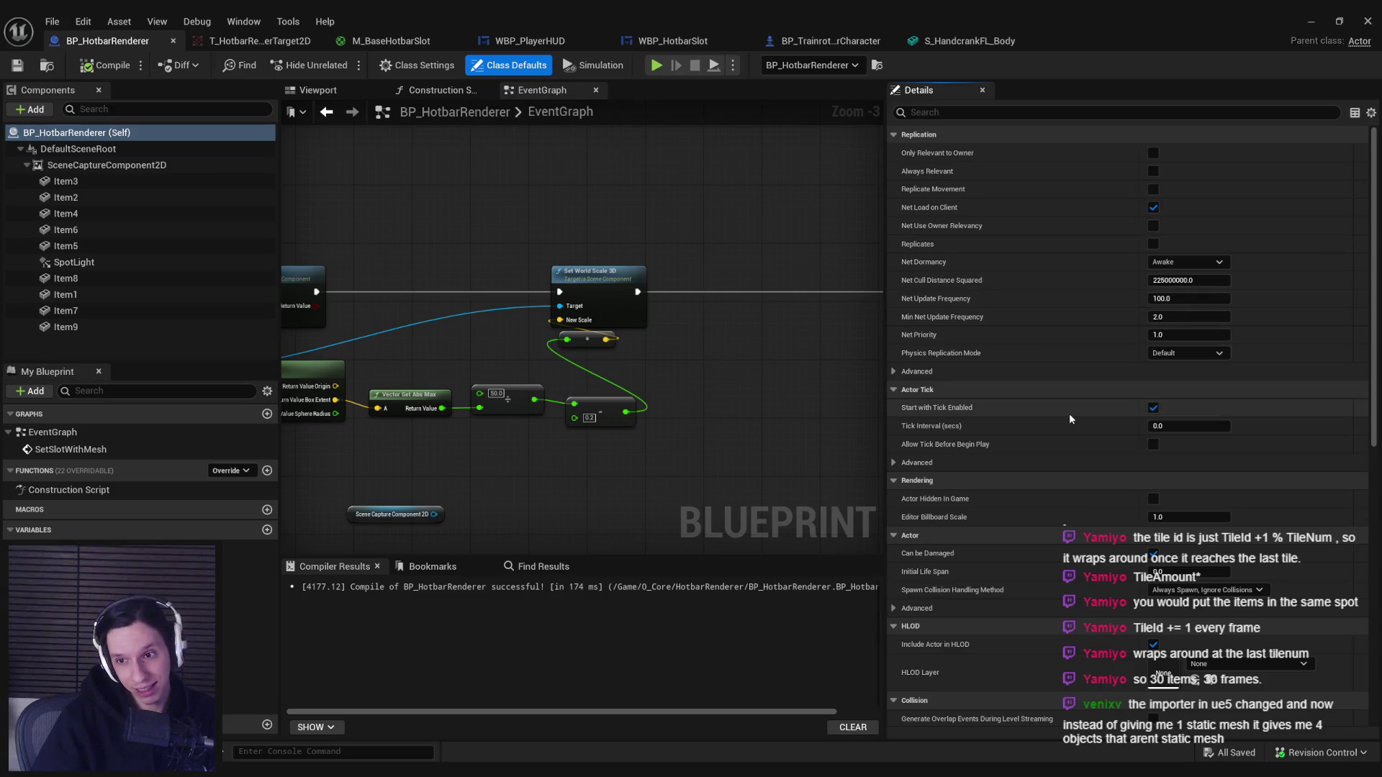
click(1153, 408)
click(96, 66)
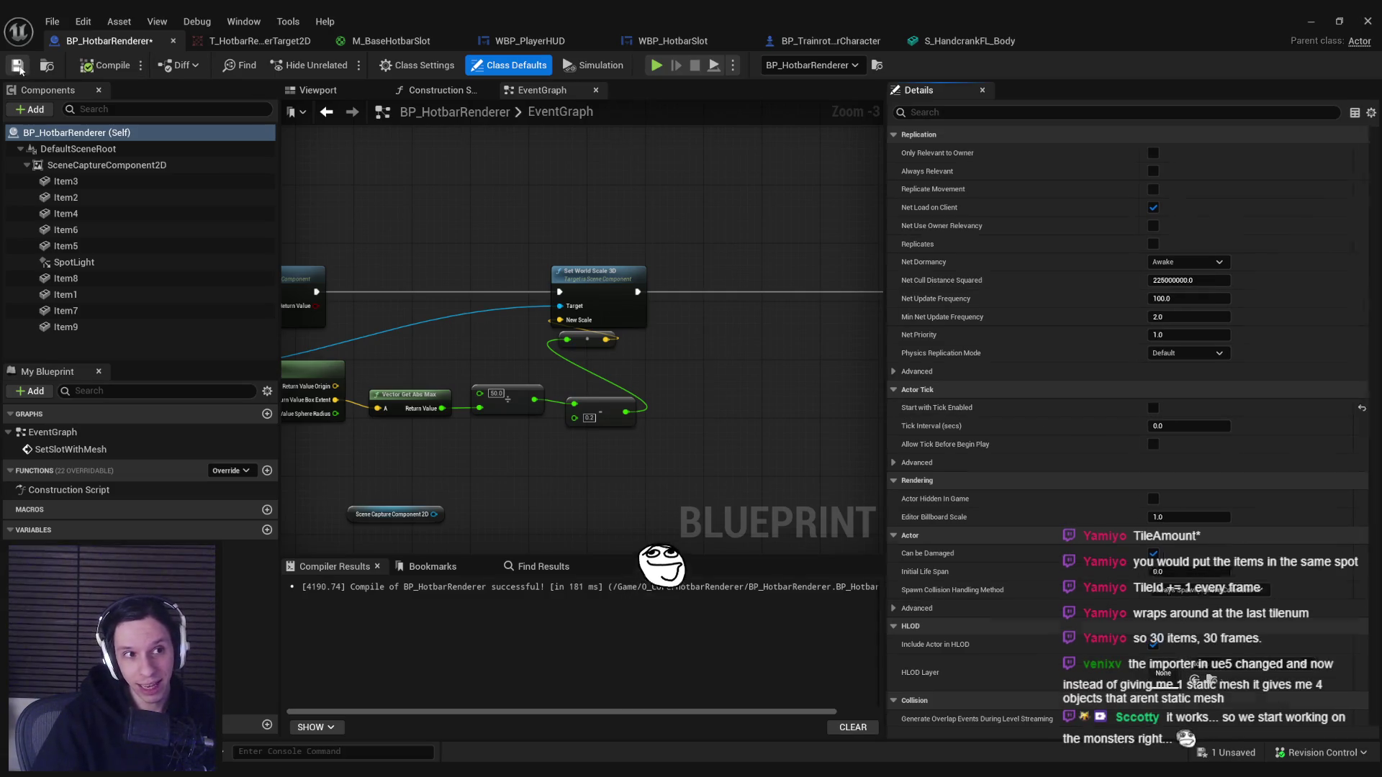
drag(412, 198, 483, 190)
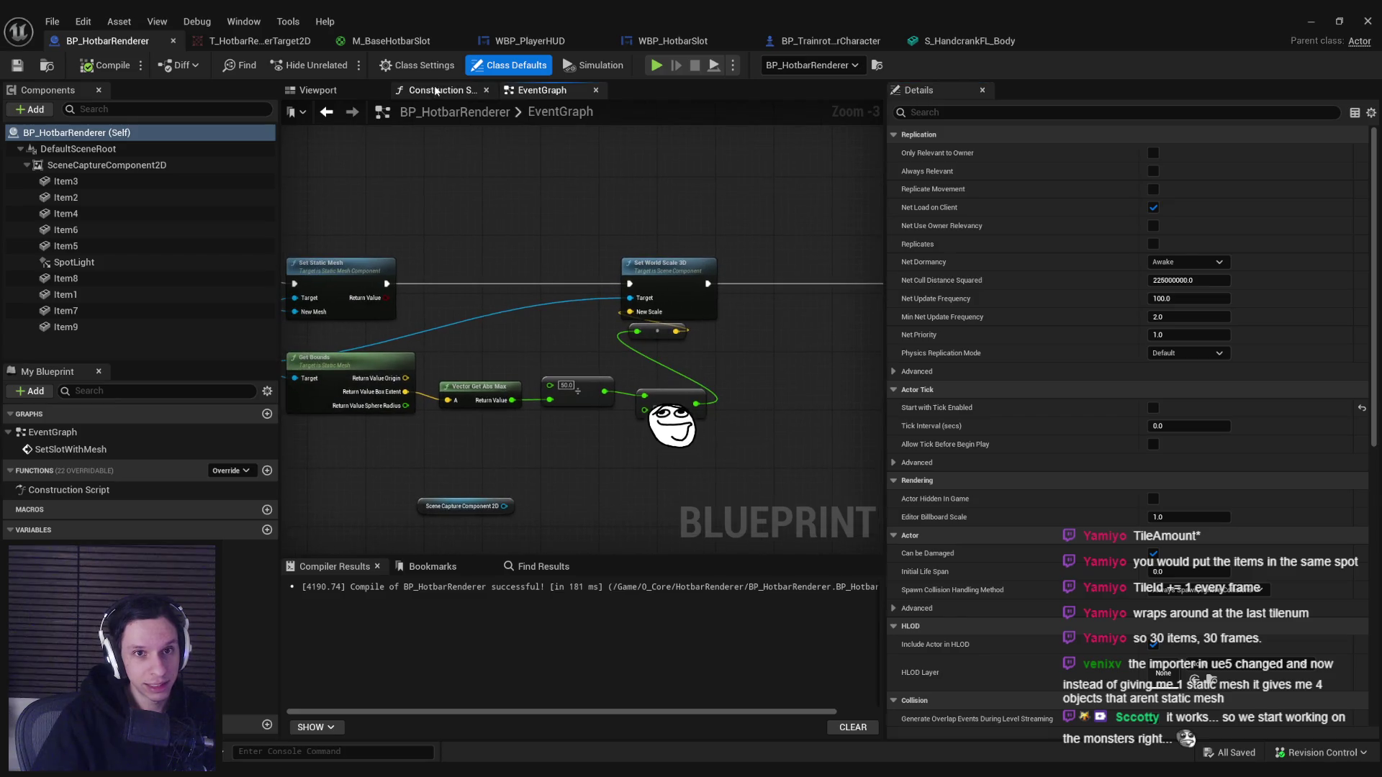
Inspect the locations of Item3, Item4 and Item2.
click(318, 90)
click(542, 90)
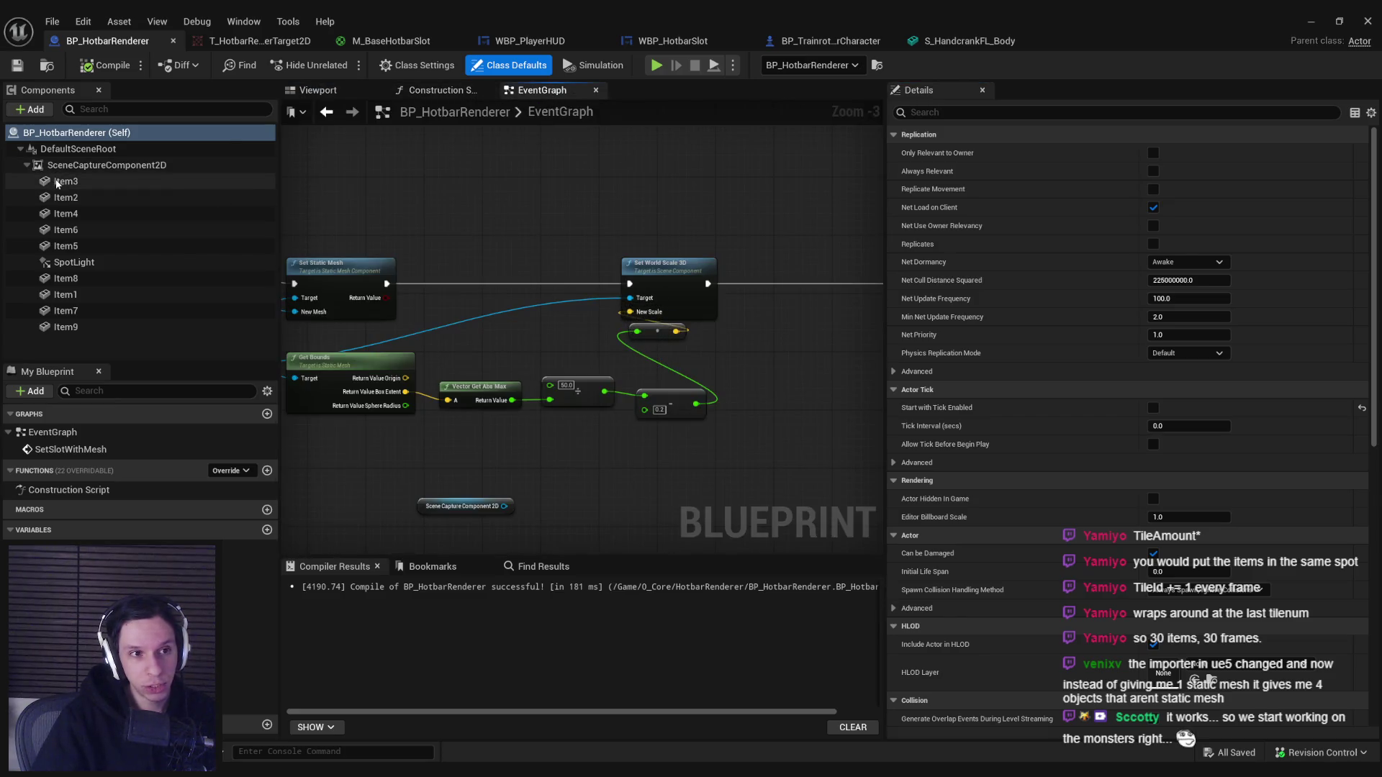
click(159, 182)
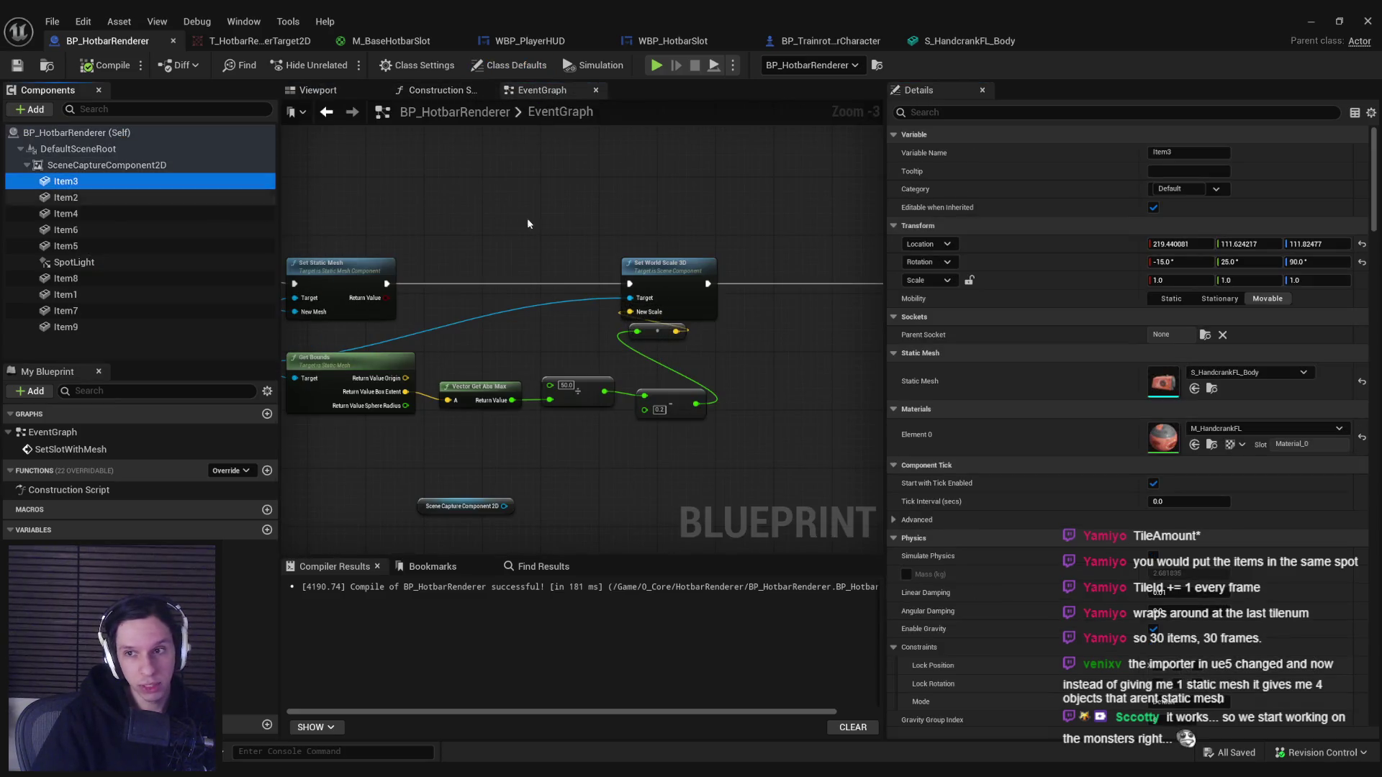
click(133, 209)
click(134, 202)
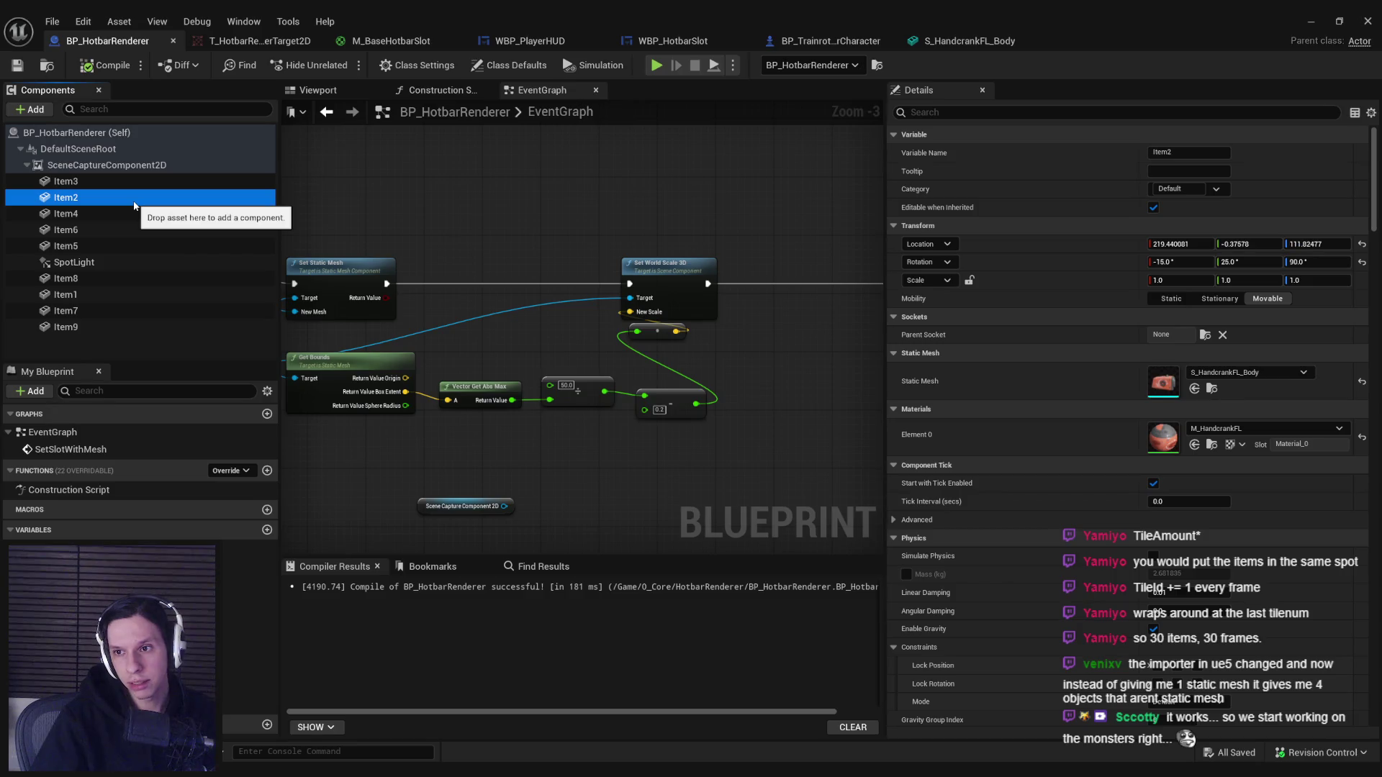
click(317, 90)
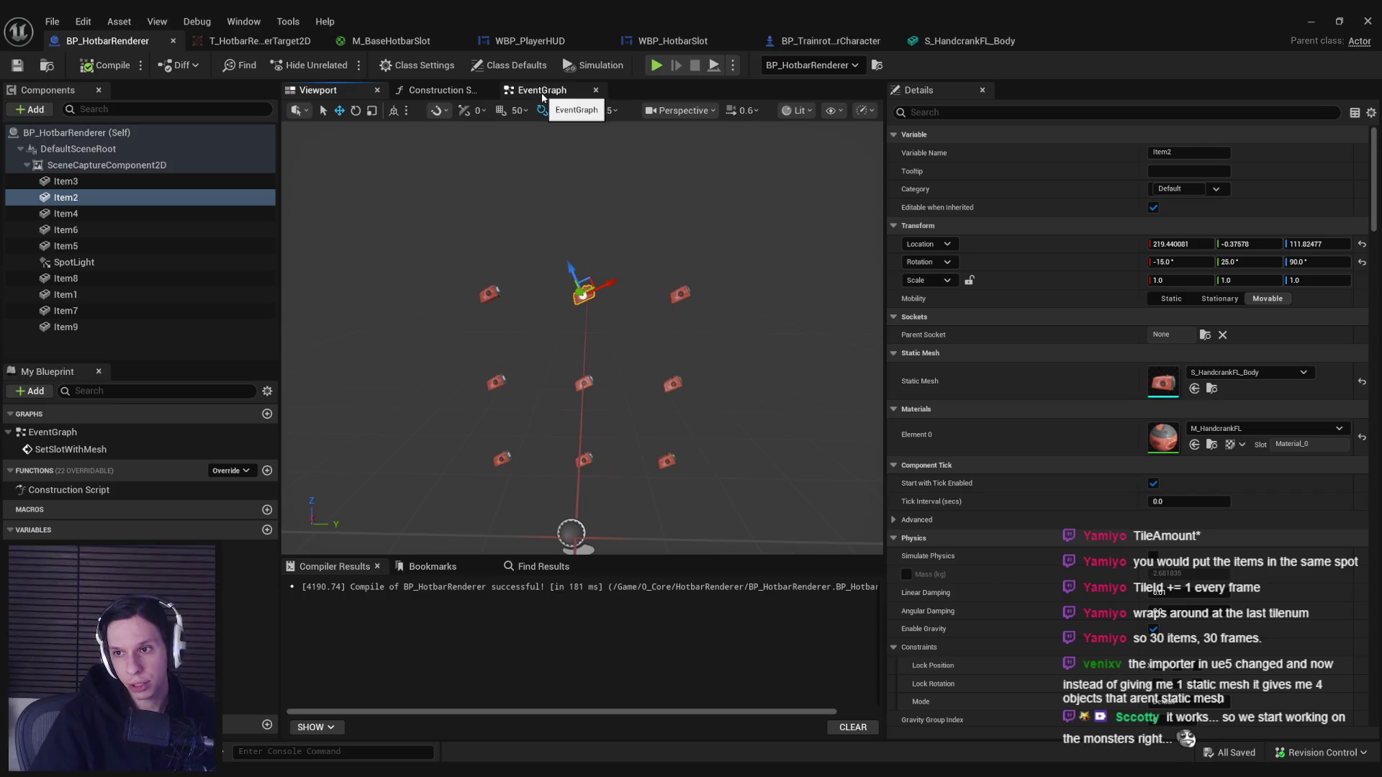
Set Location Y to 0 for the centre column: Item2, Item5 and Item8.
click(681, 294)
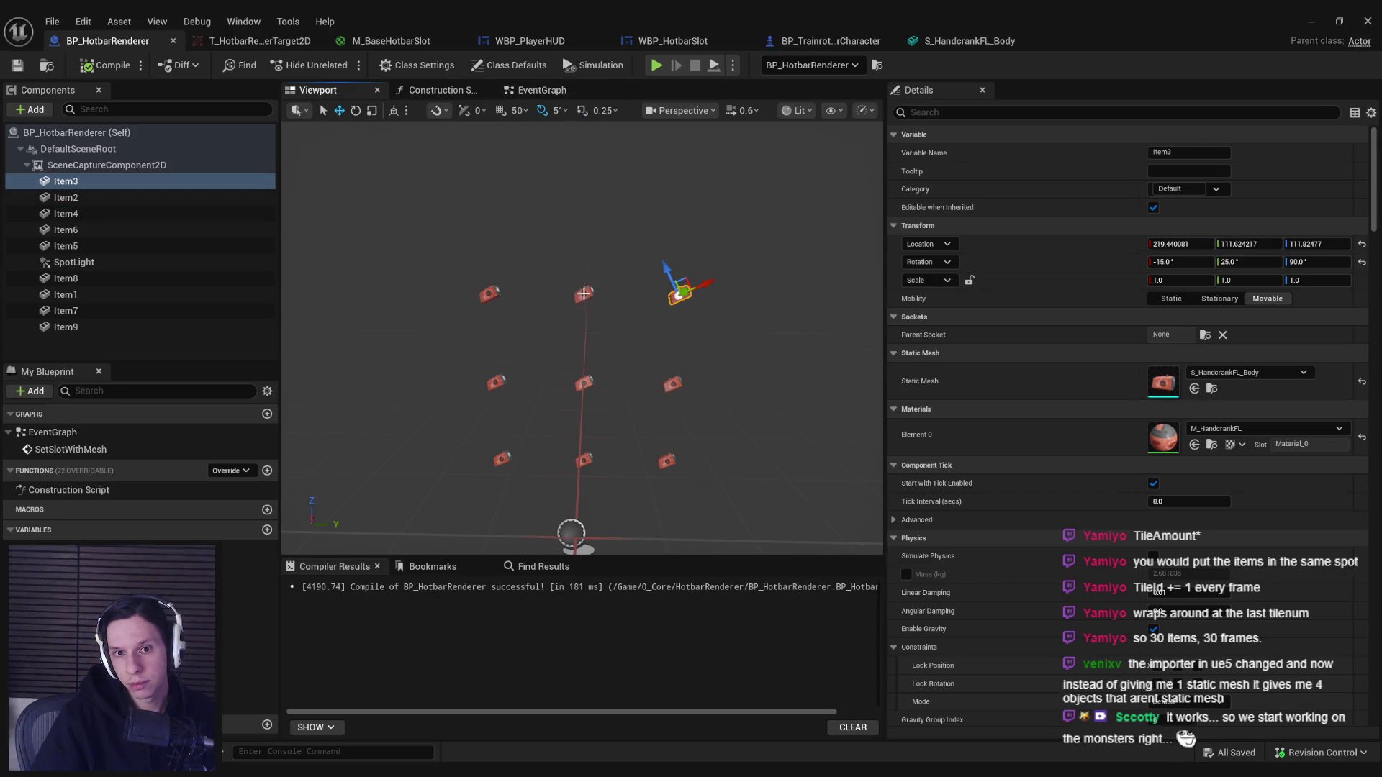
click(584, 294)
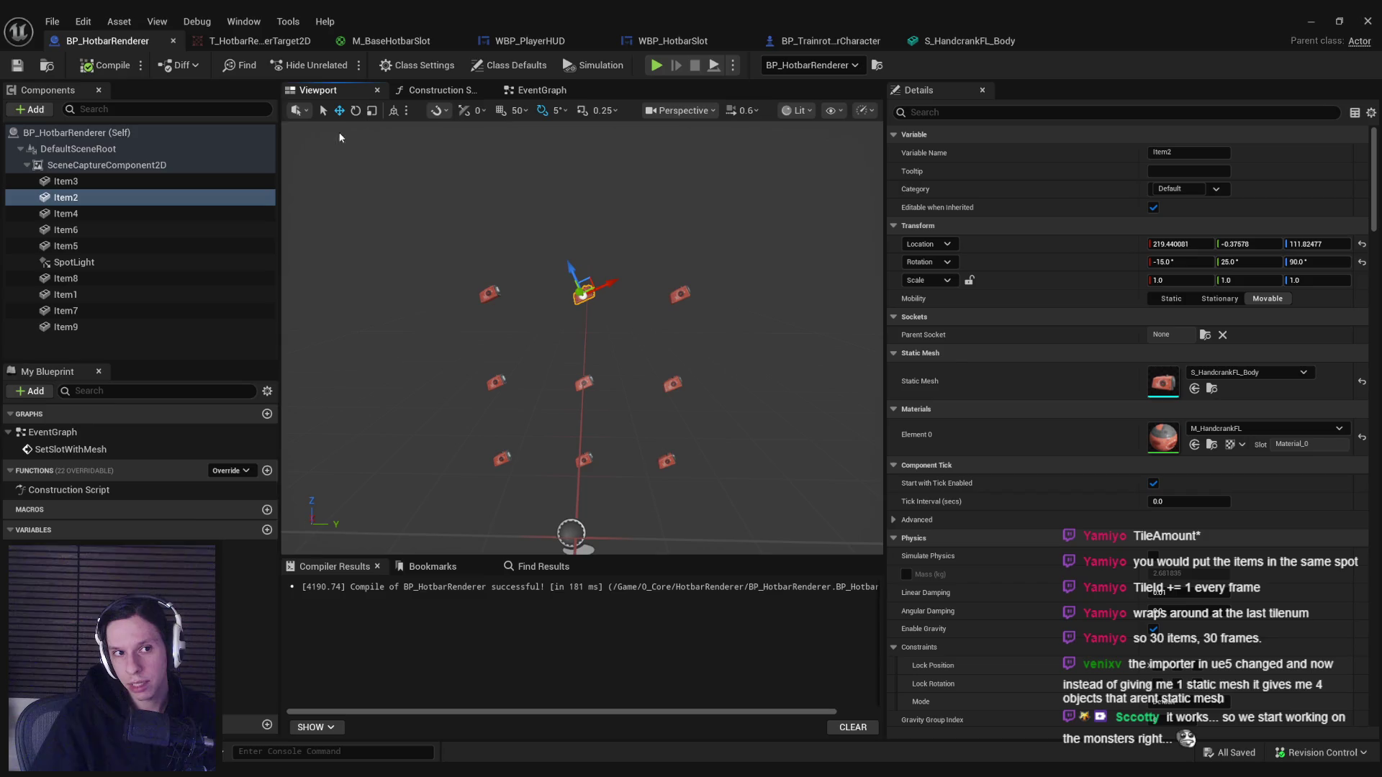
click(489, 294)
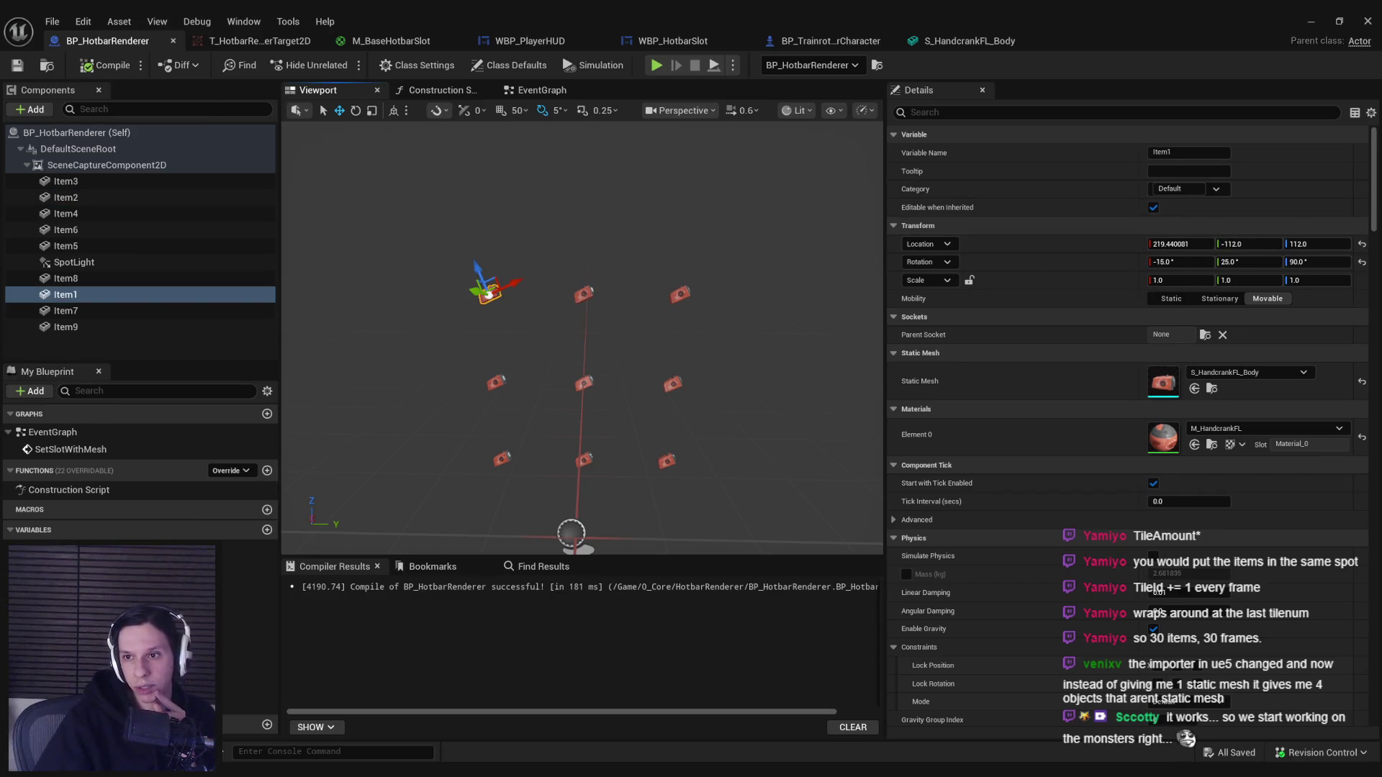
click(585, 295)
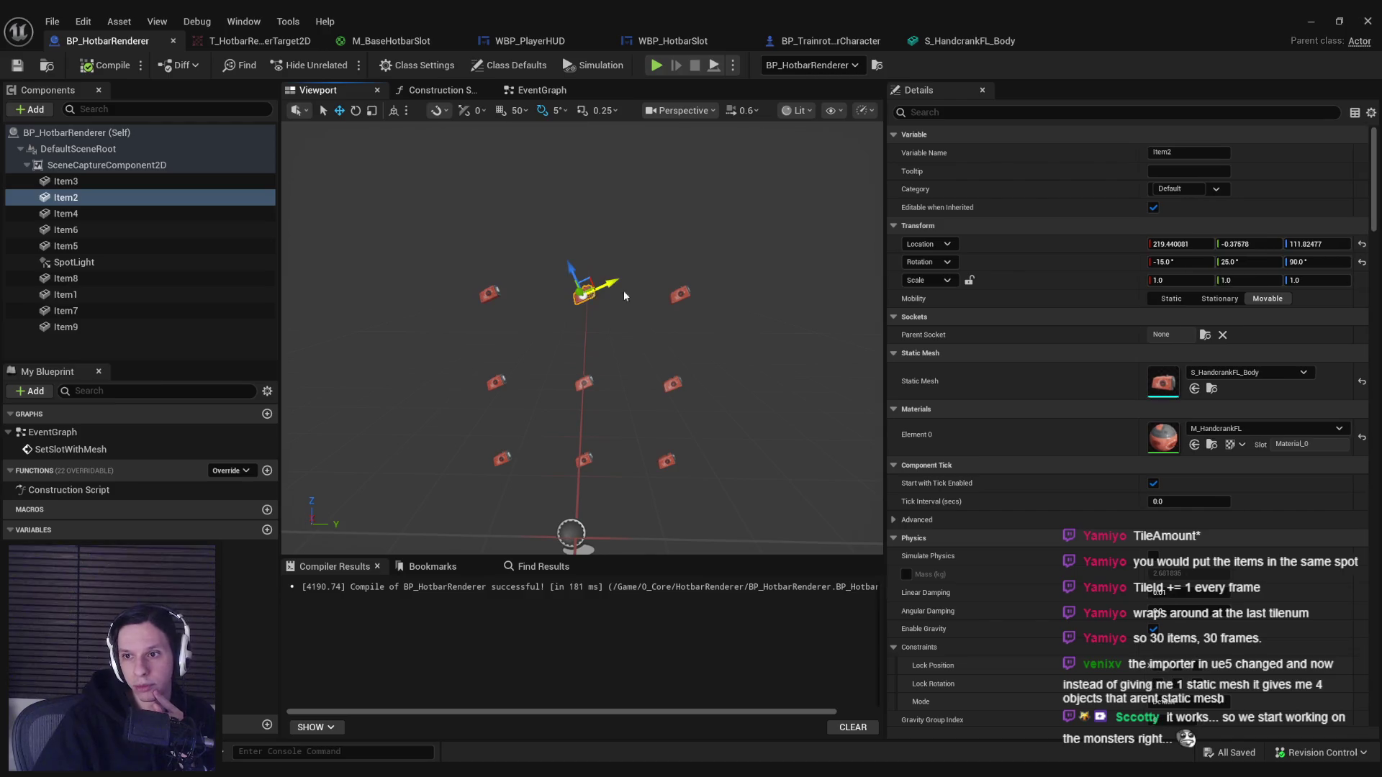
ctrl+click(585, 386)
ctrl+click(584, 459)
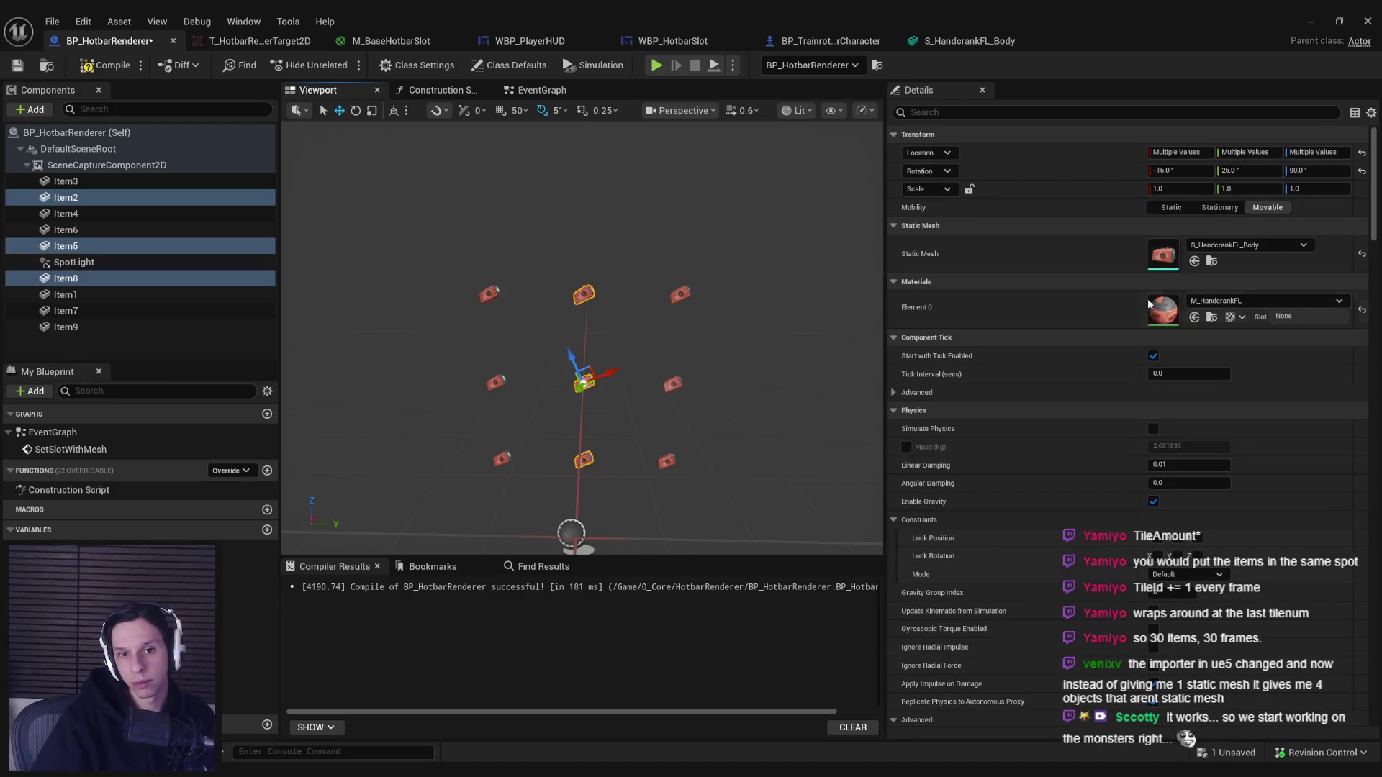
text(0)
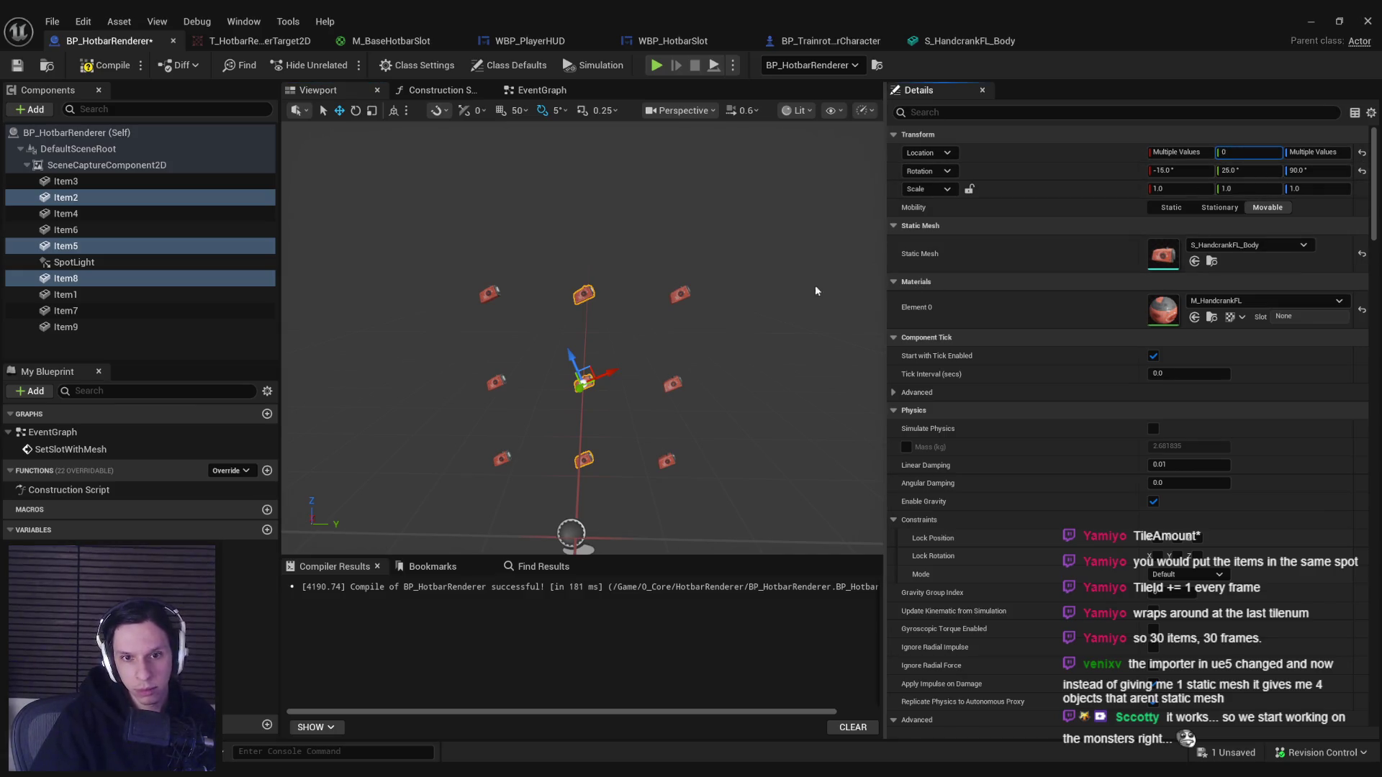
key(Return)
Try setting the right column's Z to 0, then undo it after the meshes stack.
click(679, 295)
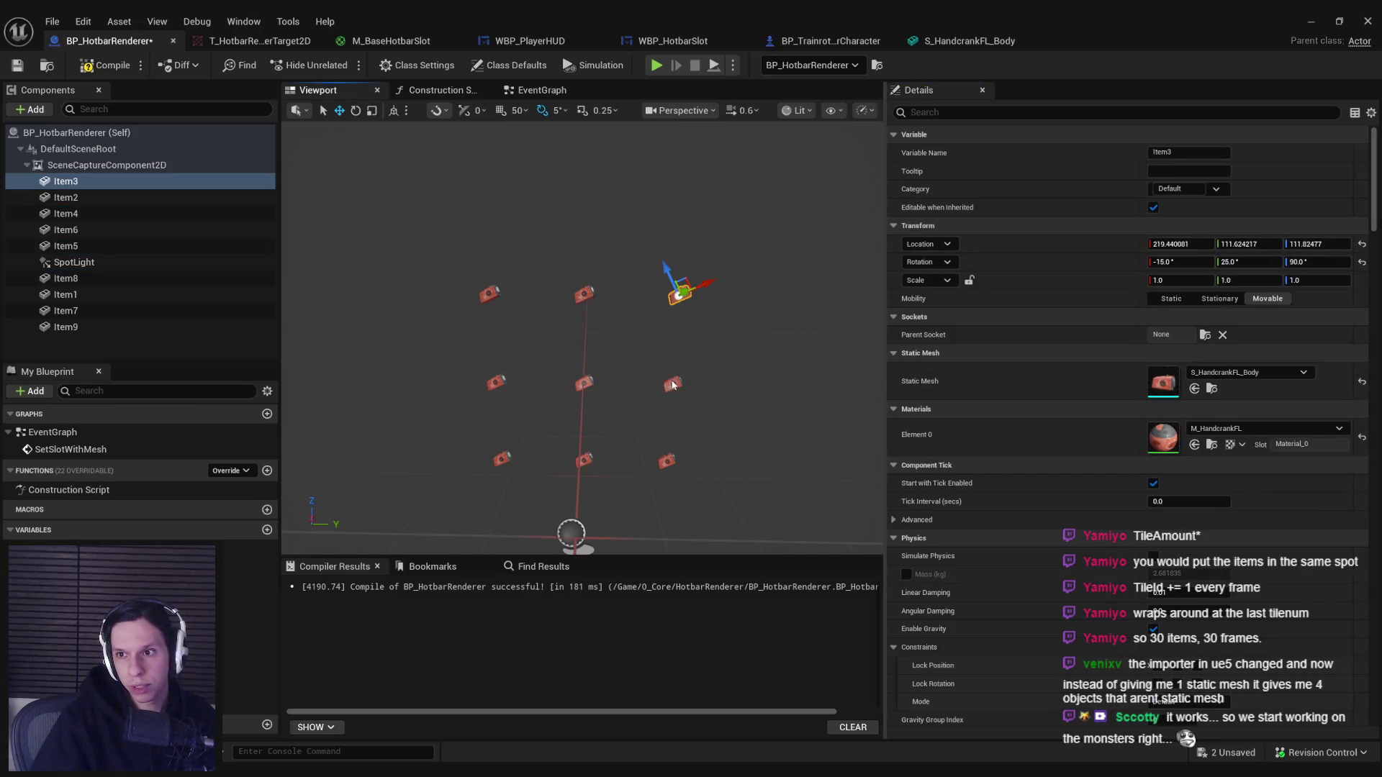
ctrl+click(672, 383)
ctrl+click(667, 460)
click(1319, 152)
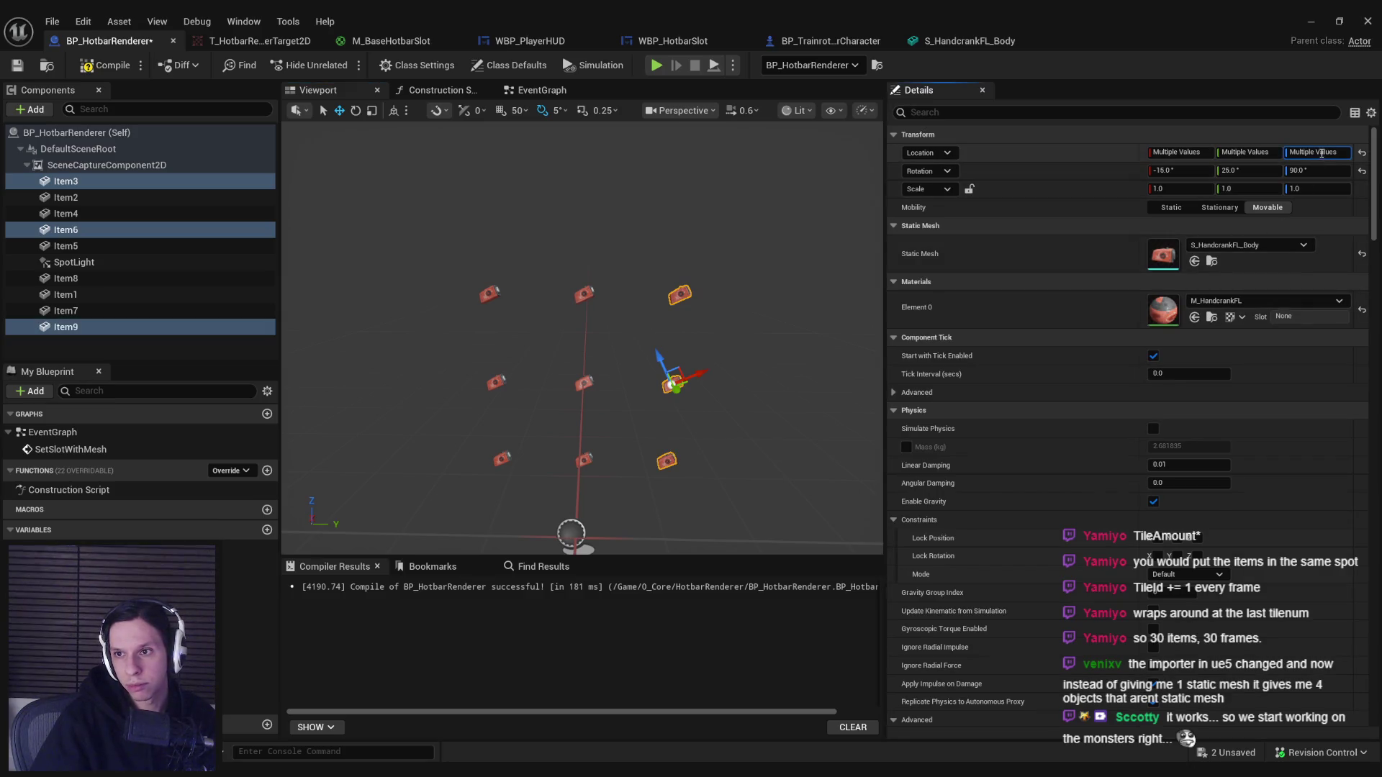
text(0)
key(Return)
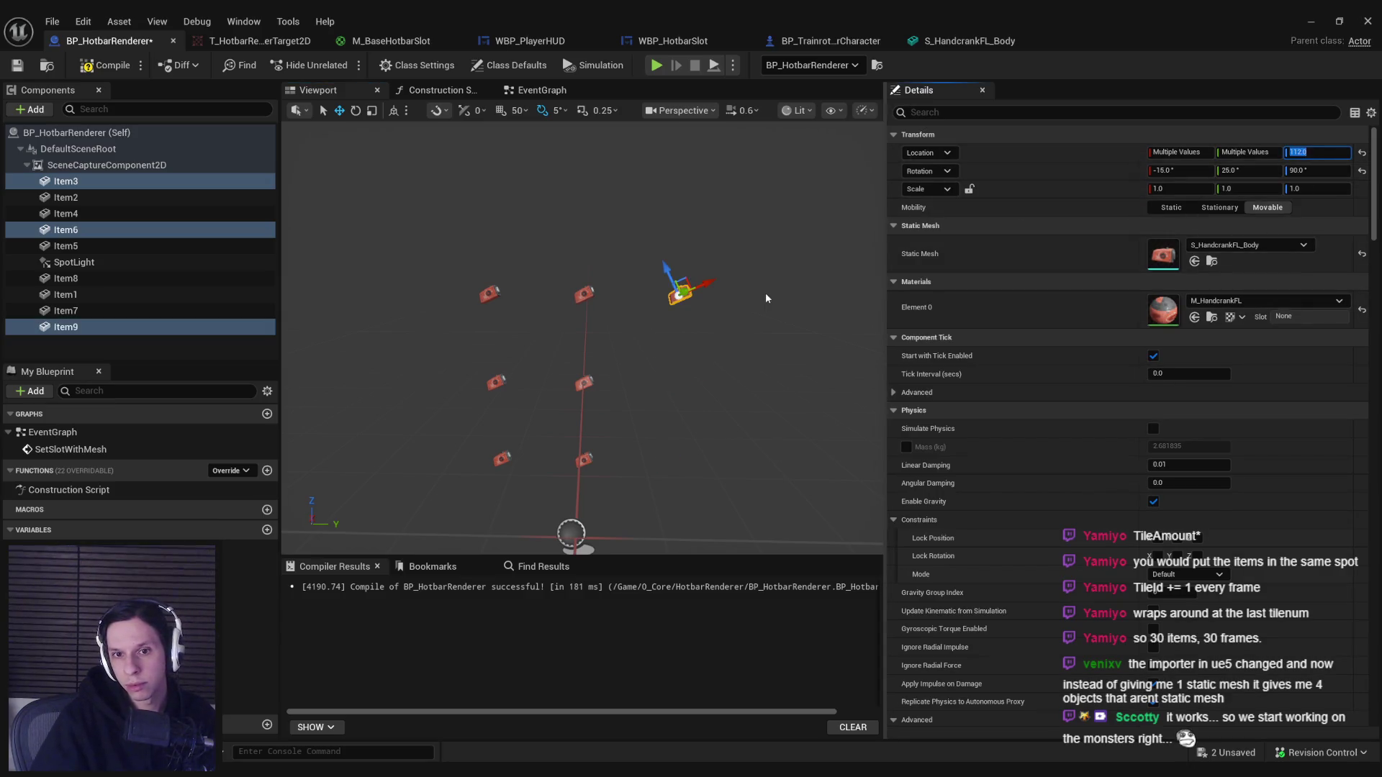
key(ctrl+z)
Set the Z location of Item3 and Item2 to 112.
click(691, 298)
click(1319, 243)
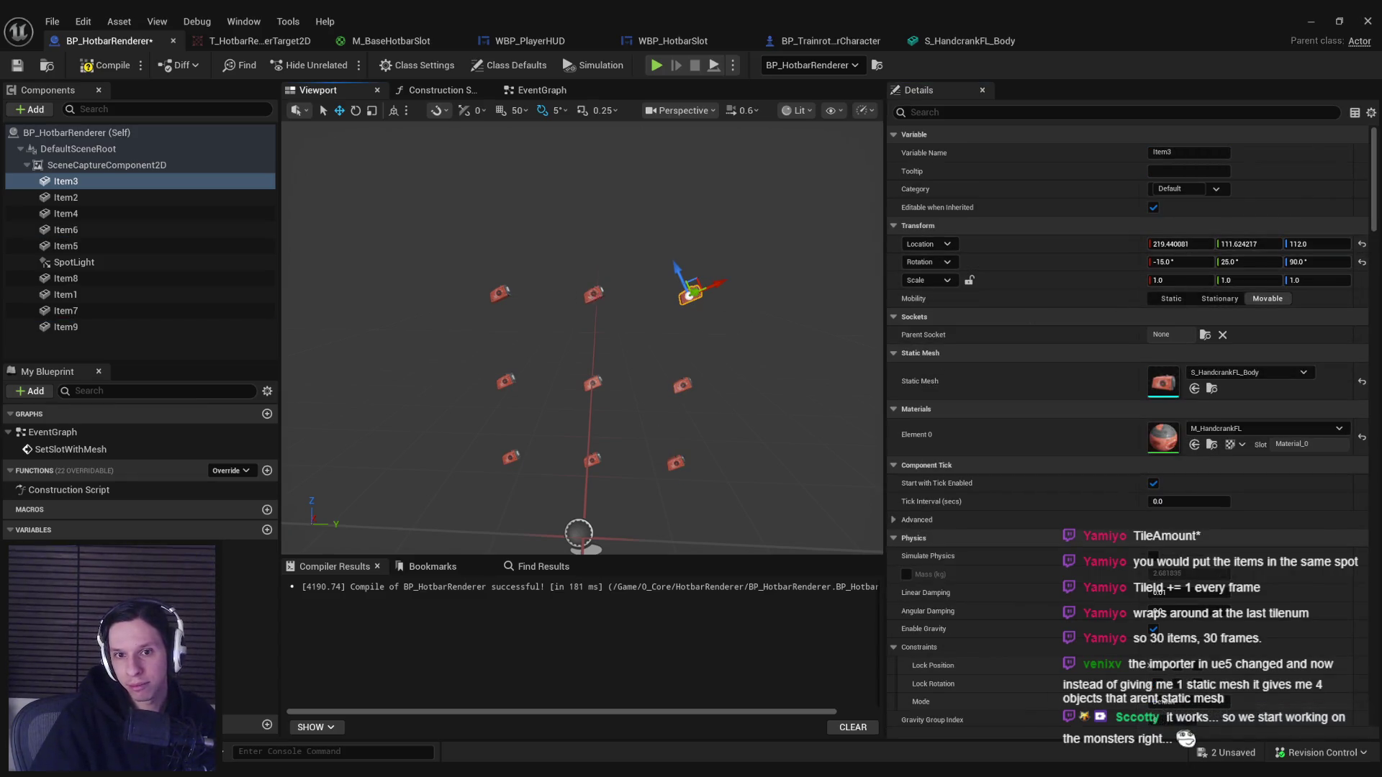
click(592, 293)
click(1331, 244)
text(112)
key(Return)
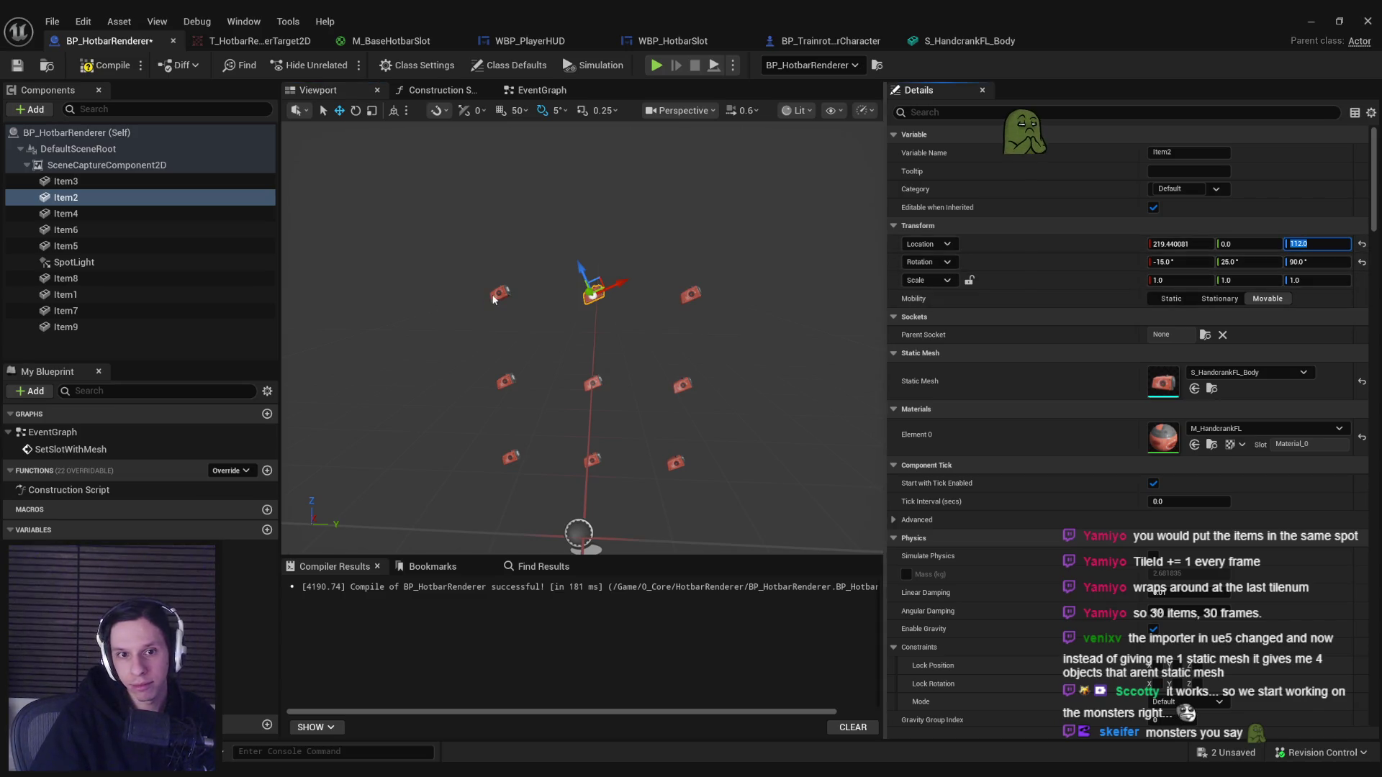
click(501, 296)
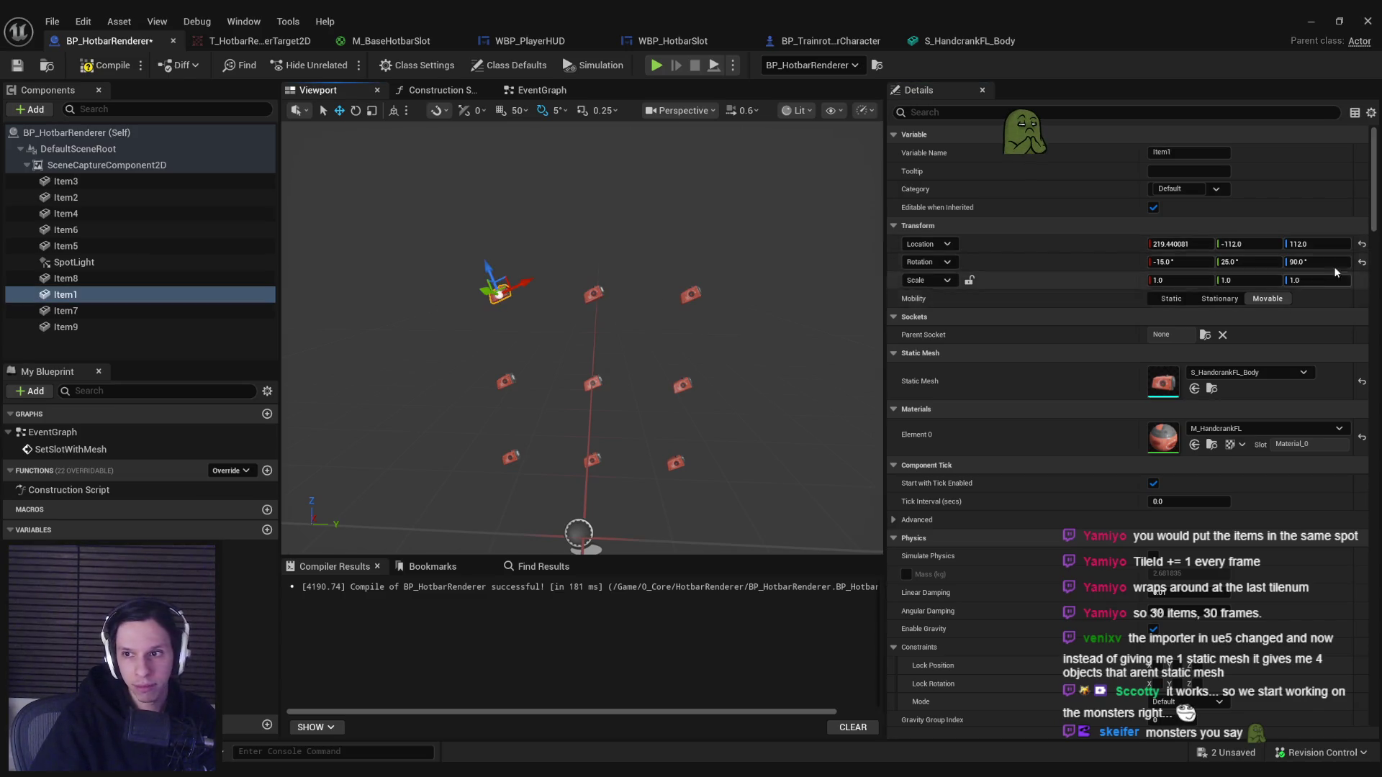
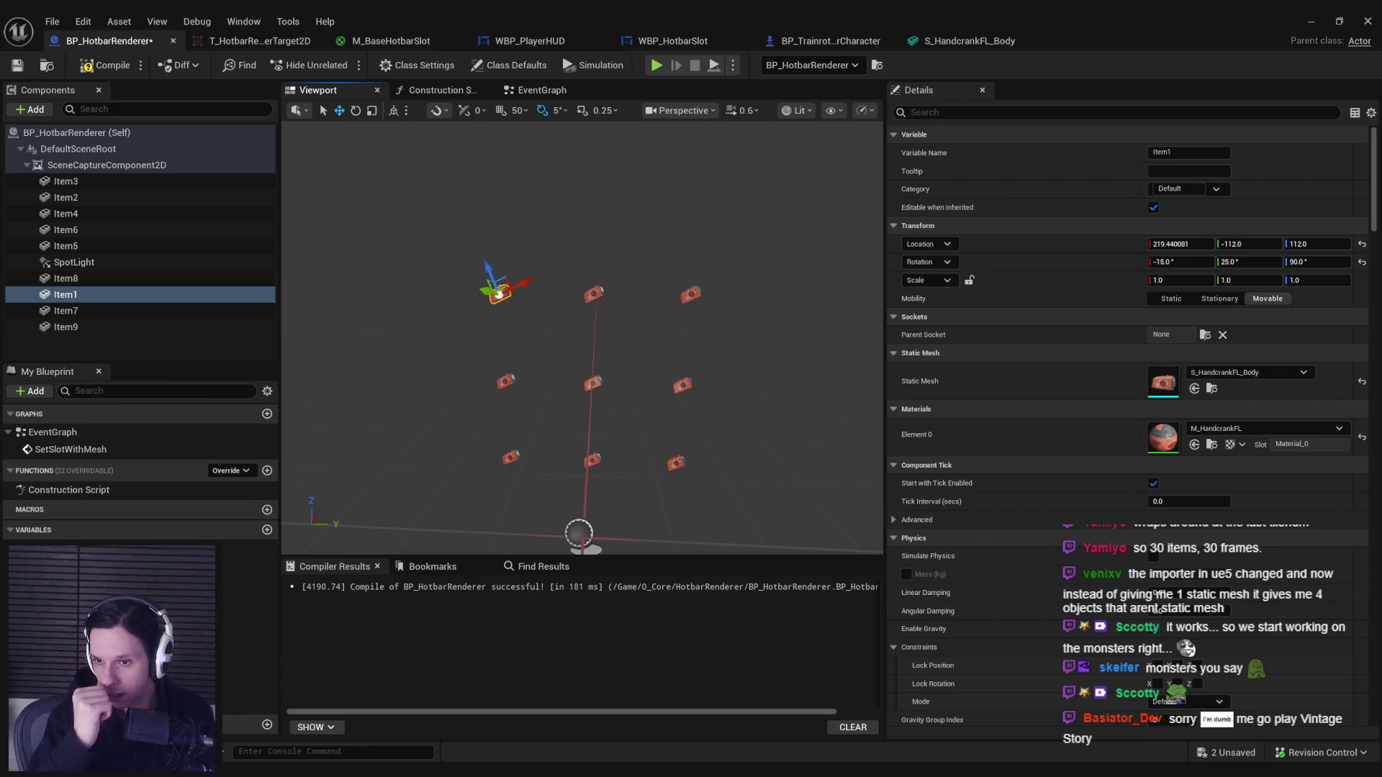
Set Static Mesh to None on Item1–Item9, compile BP_HotbarRenderer, and return to the level.
click(78, 184)
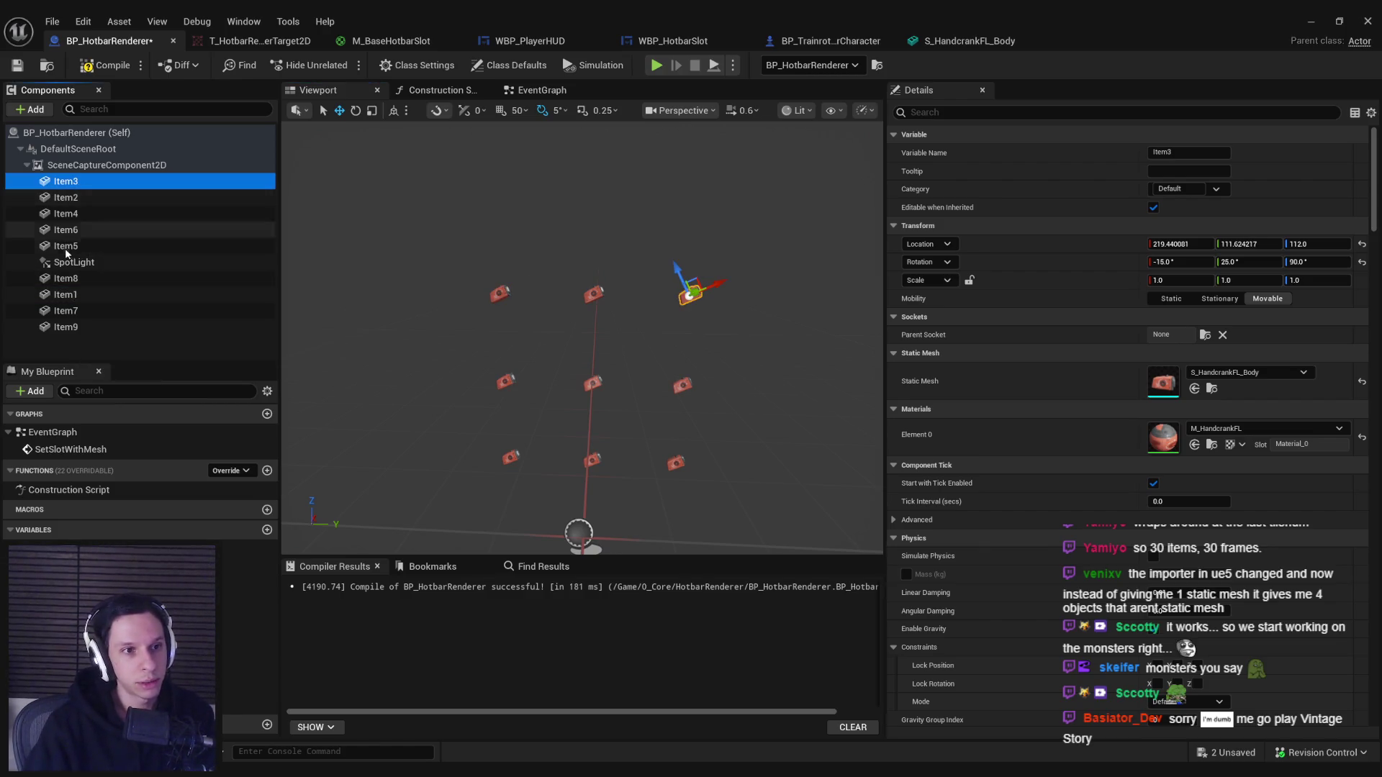
shift+click(65, 249)
ctrl+click(68, 279)
ctrl+click(72, 310)
ctrl+click(64, 294)
ctrl+click(65, 327)
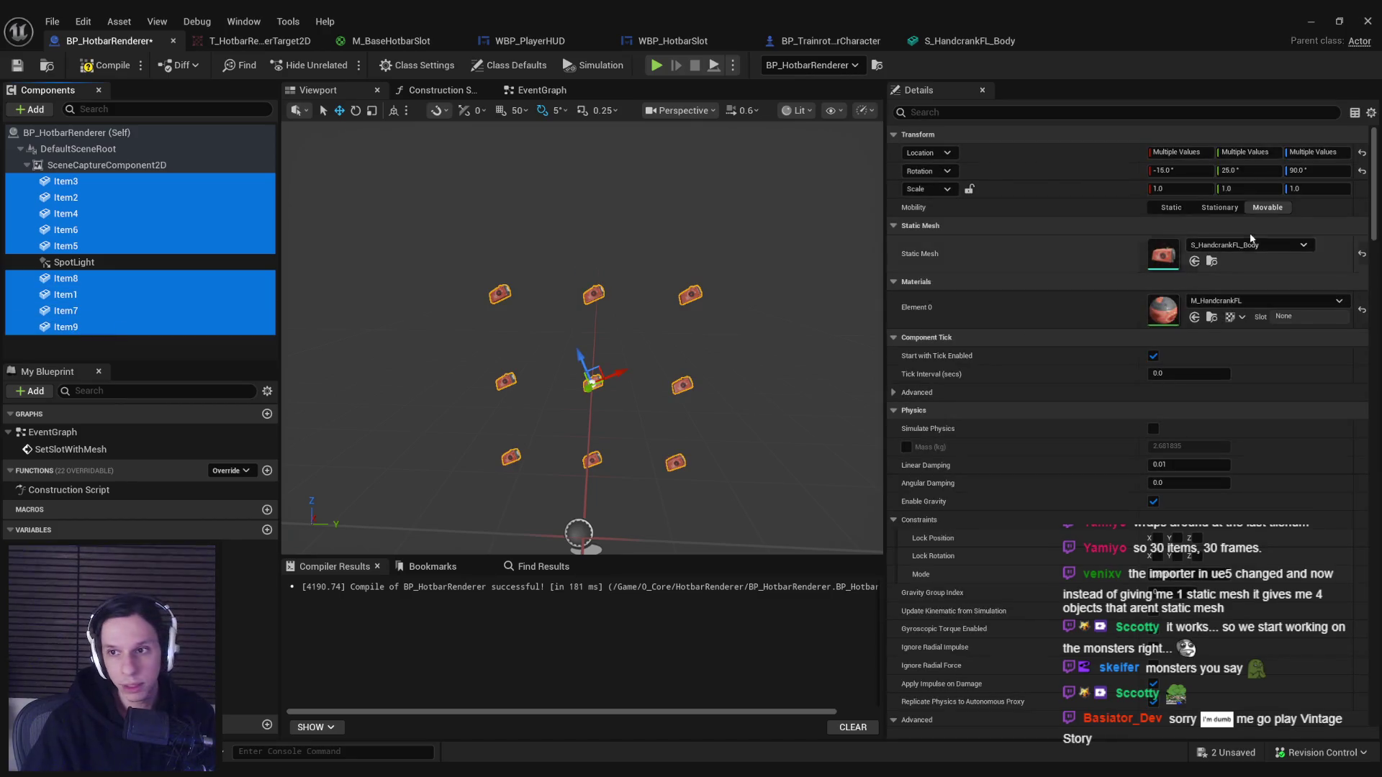
click(1268, 244)
click(1208, 332)
click(106, 65)
click(1310, 20)
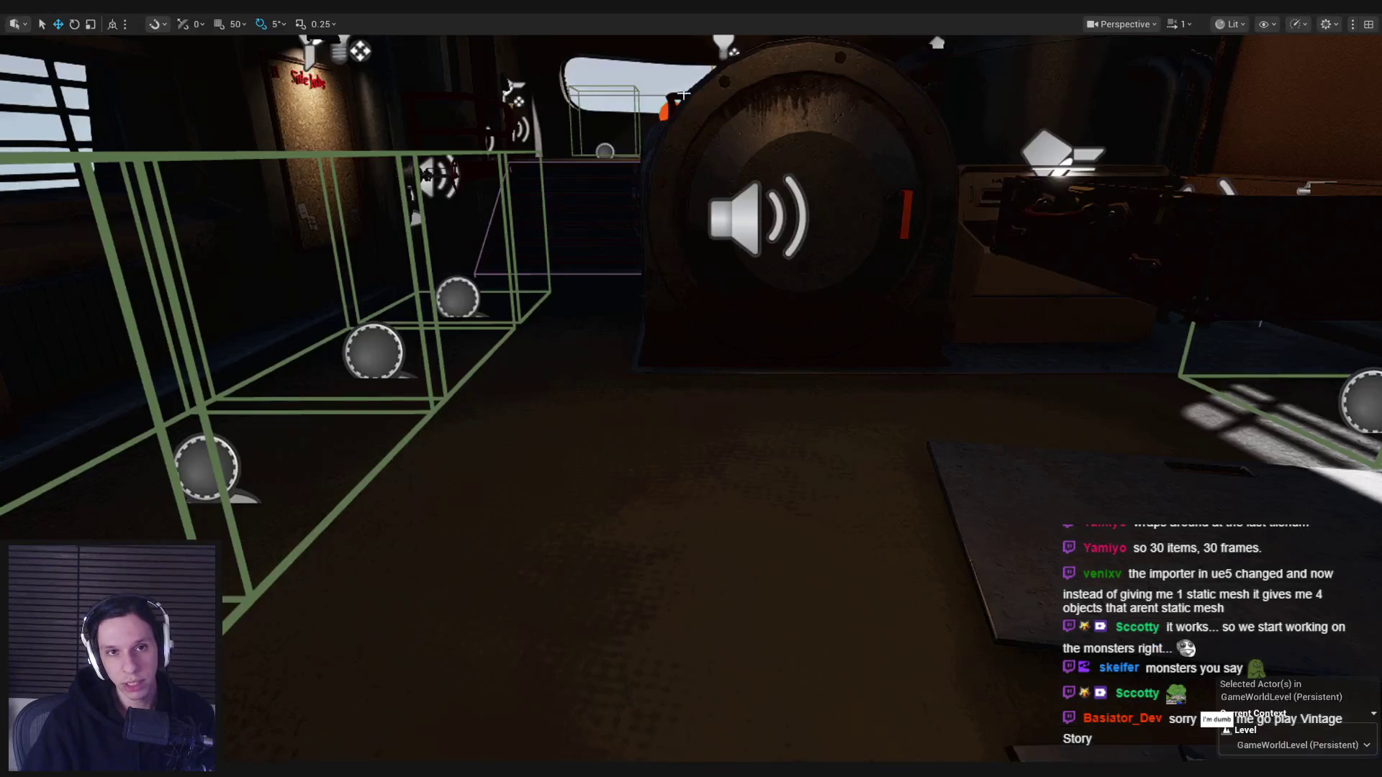
Start a play test, pick up the tape roll, equip it from slot 3, drop it and retrieve it.
key(alt+p)
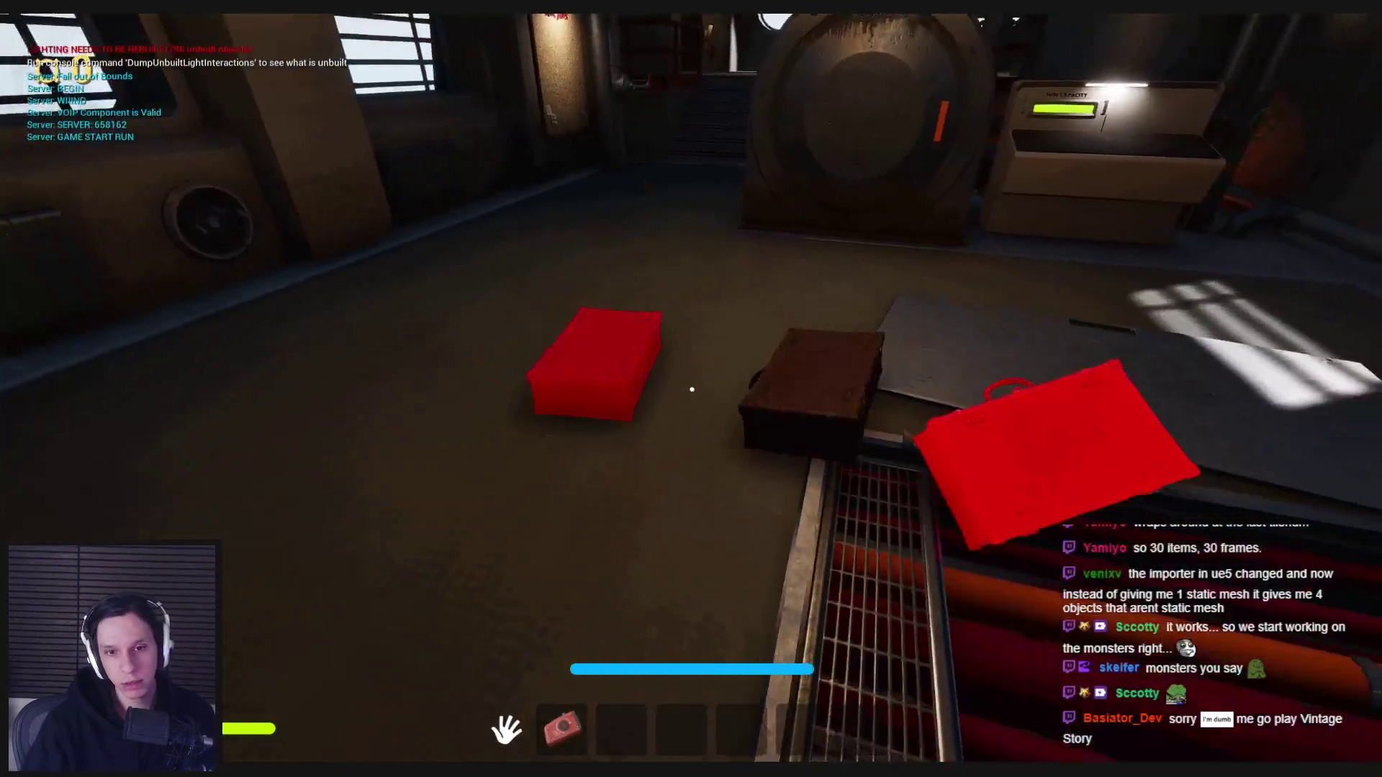
key(w)
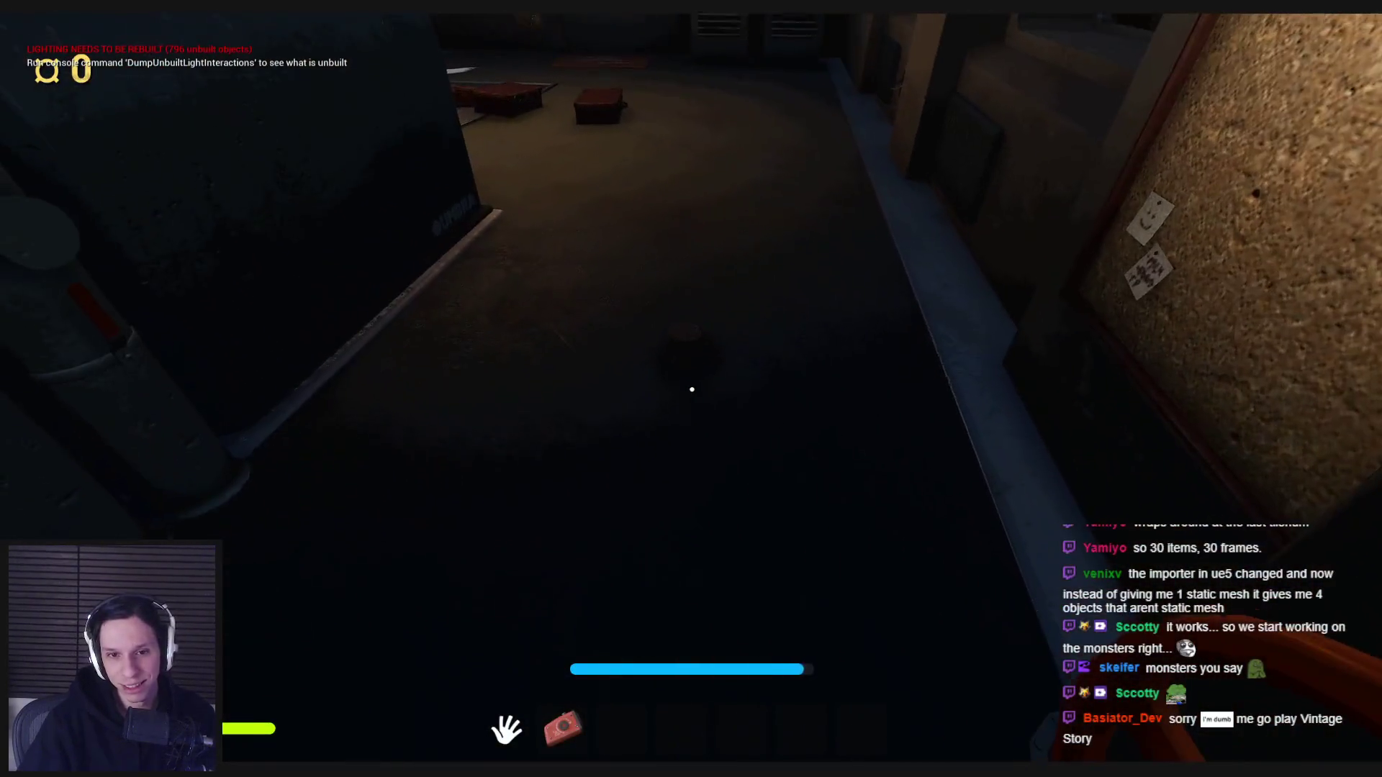
key(e)
key(w)
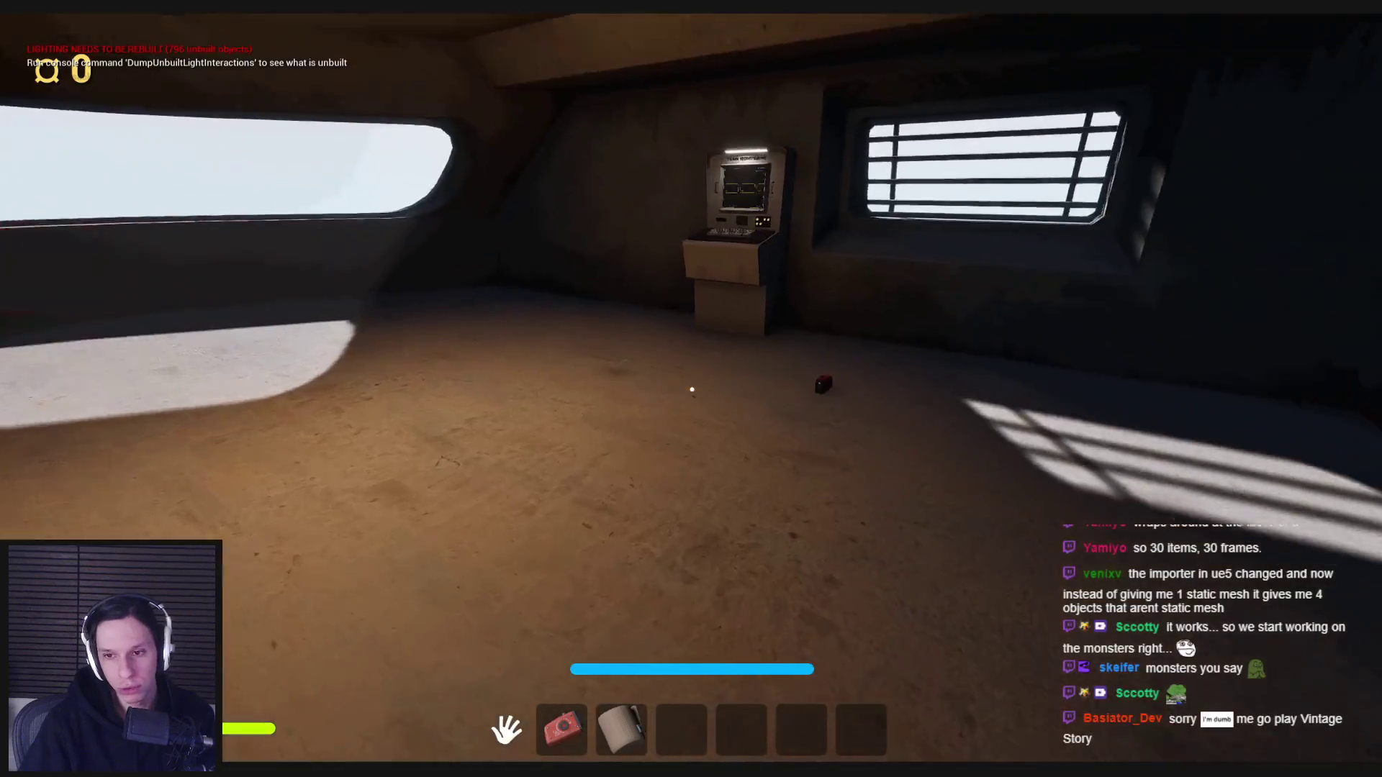
key(3)
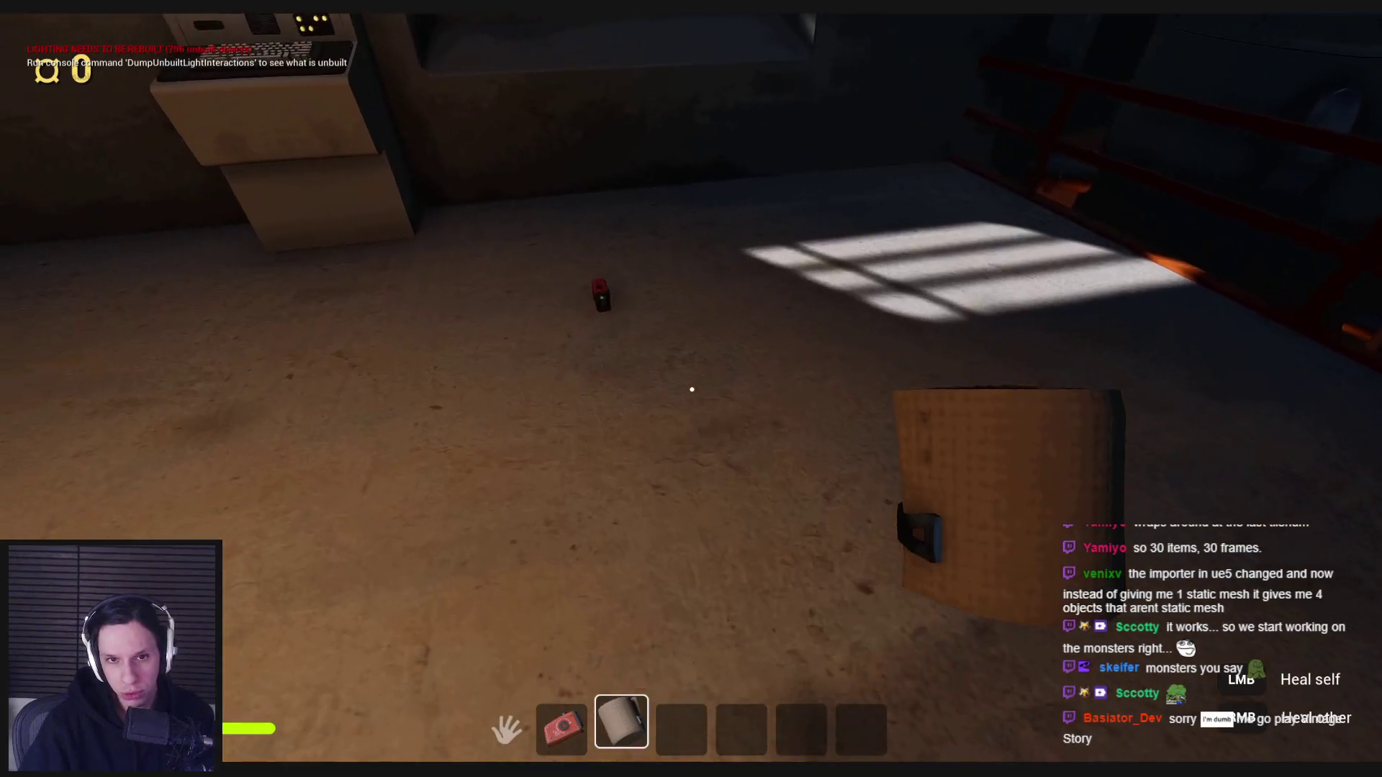
key(g)
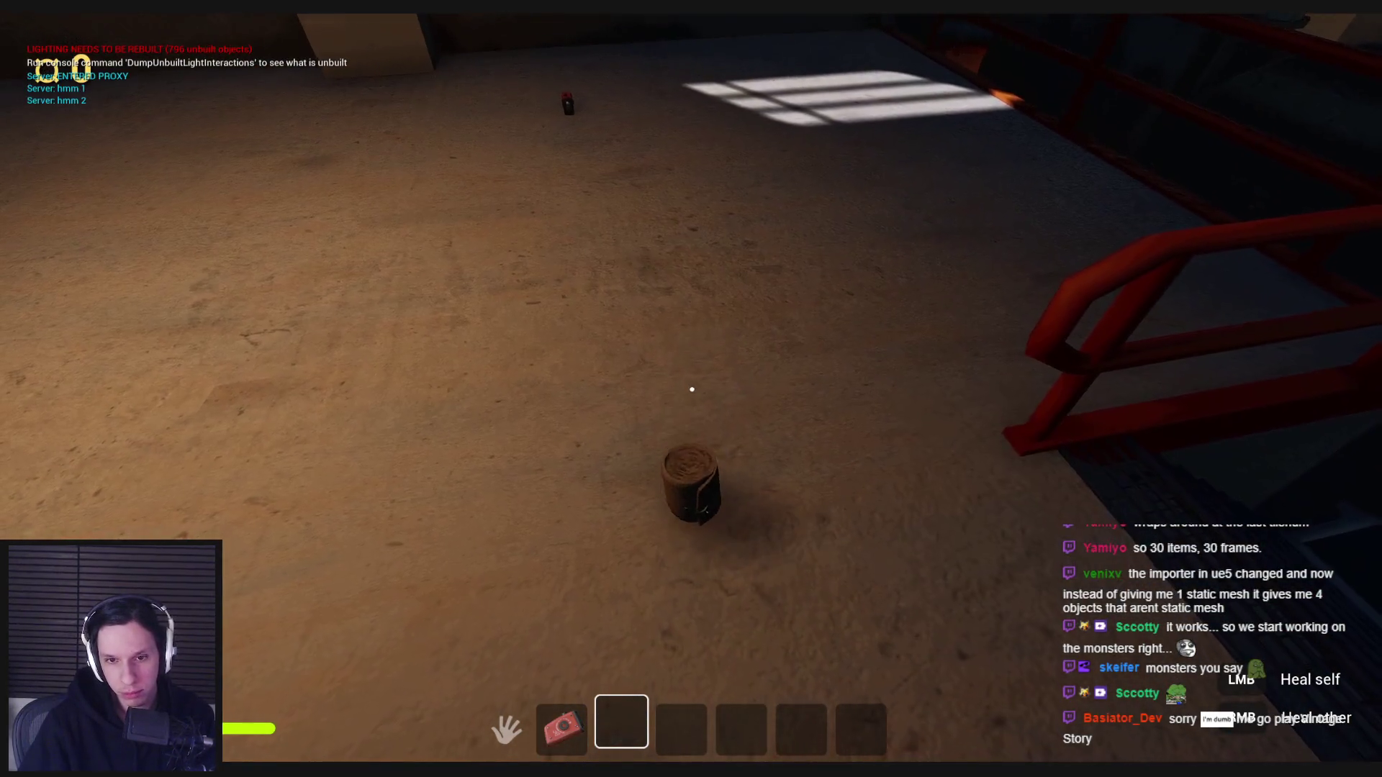
key(e)
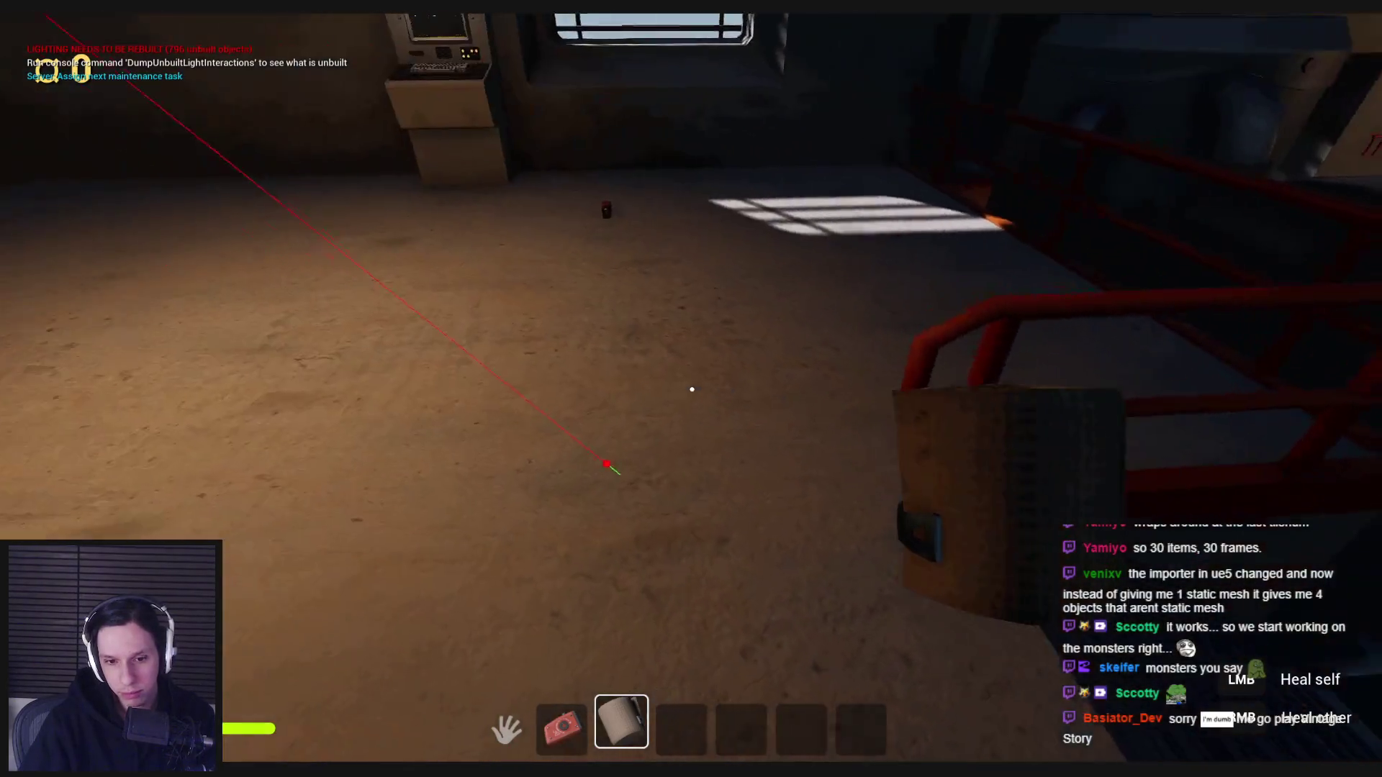
Move the Bandage from hotbar slot 3 to slot 5, then pick up the rubber duck into slot 4.
key(Tab)
mouse_move(614, 709)
mouse_down()
mouse_move(871, 724)
mouse_move(619, 723)
mouse_move(691, 608)
mouse_move(747, 719)
mouse_move(840, 723)
mouse_move(614, 716)
mouse_move(693, 716)
mouse_up()
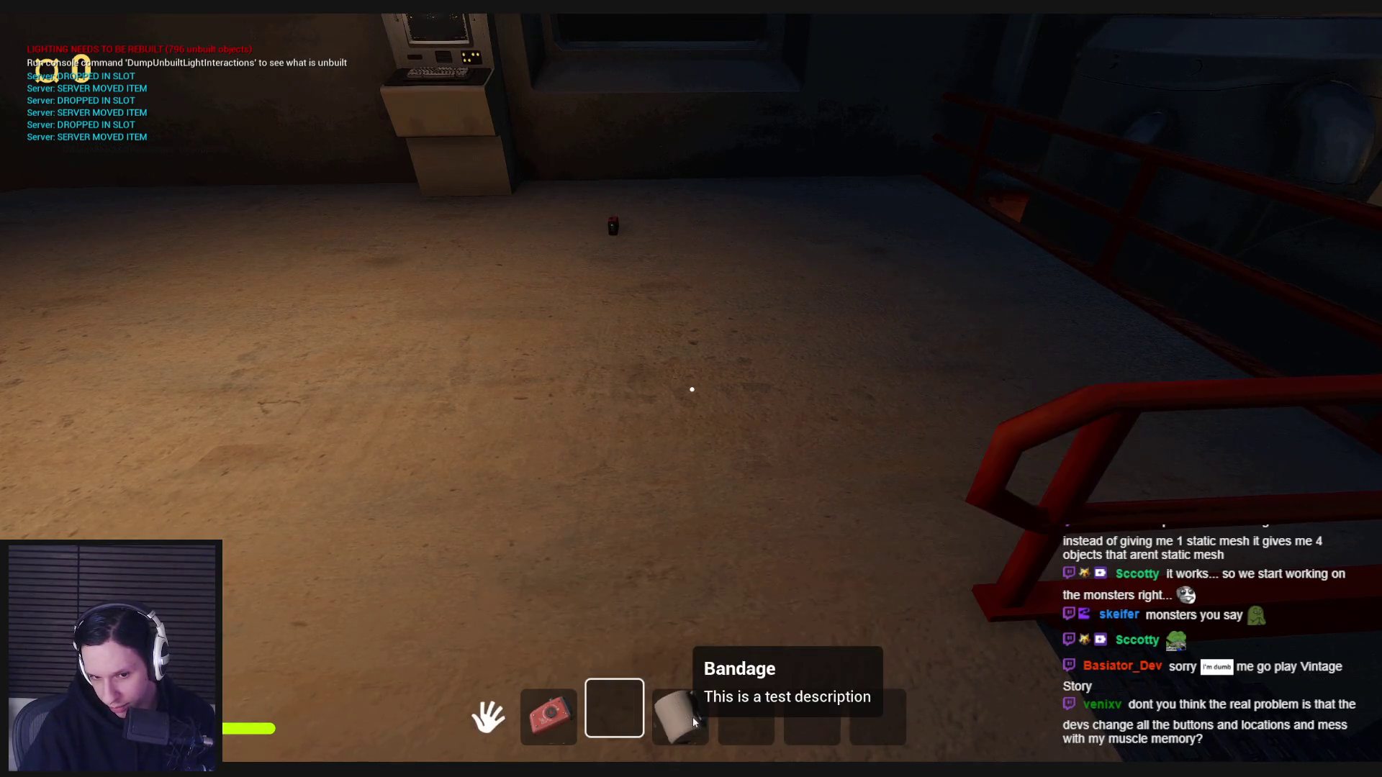
key(4)
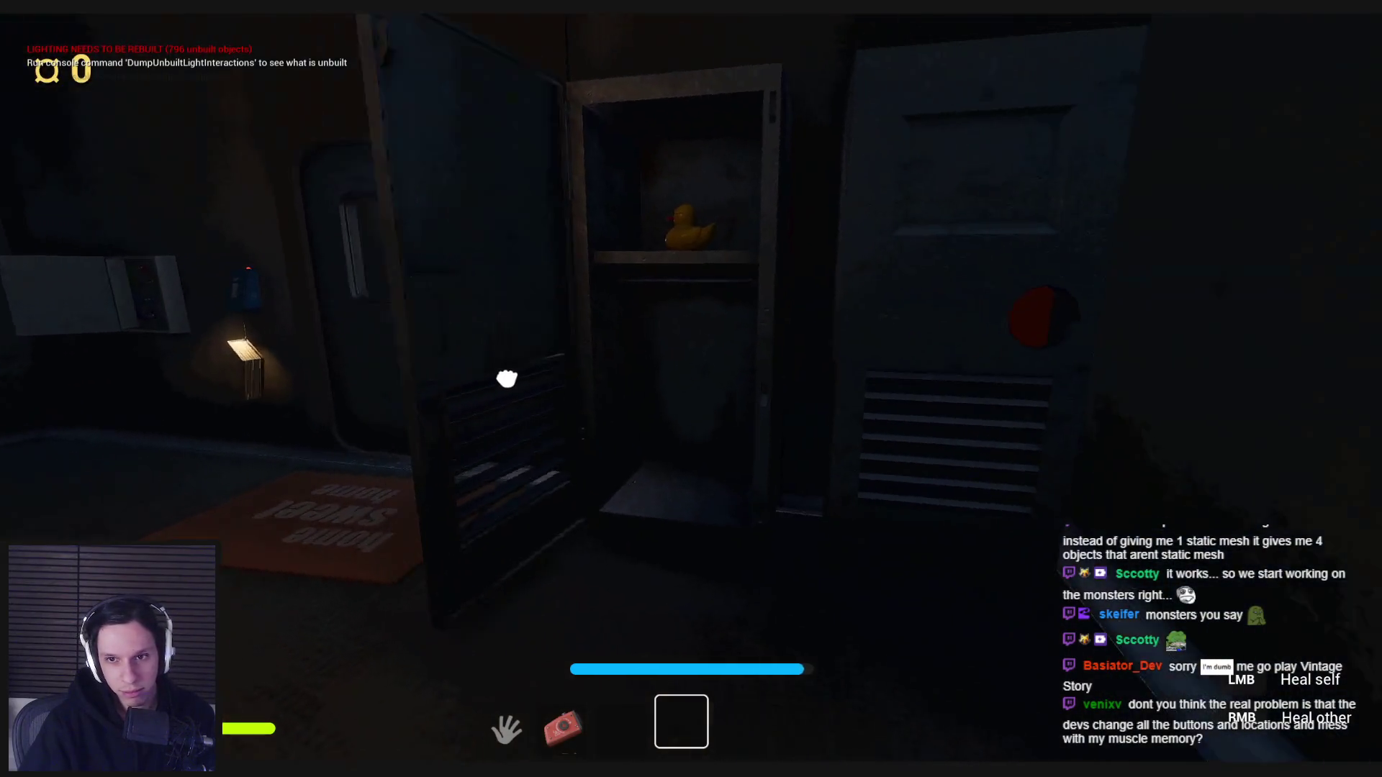
key(e)
key(e)
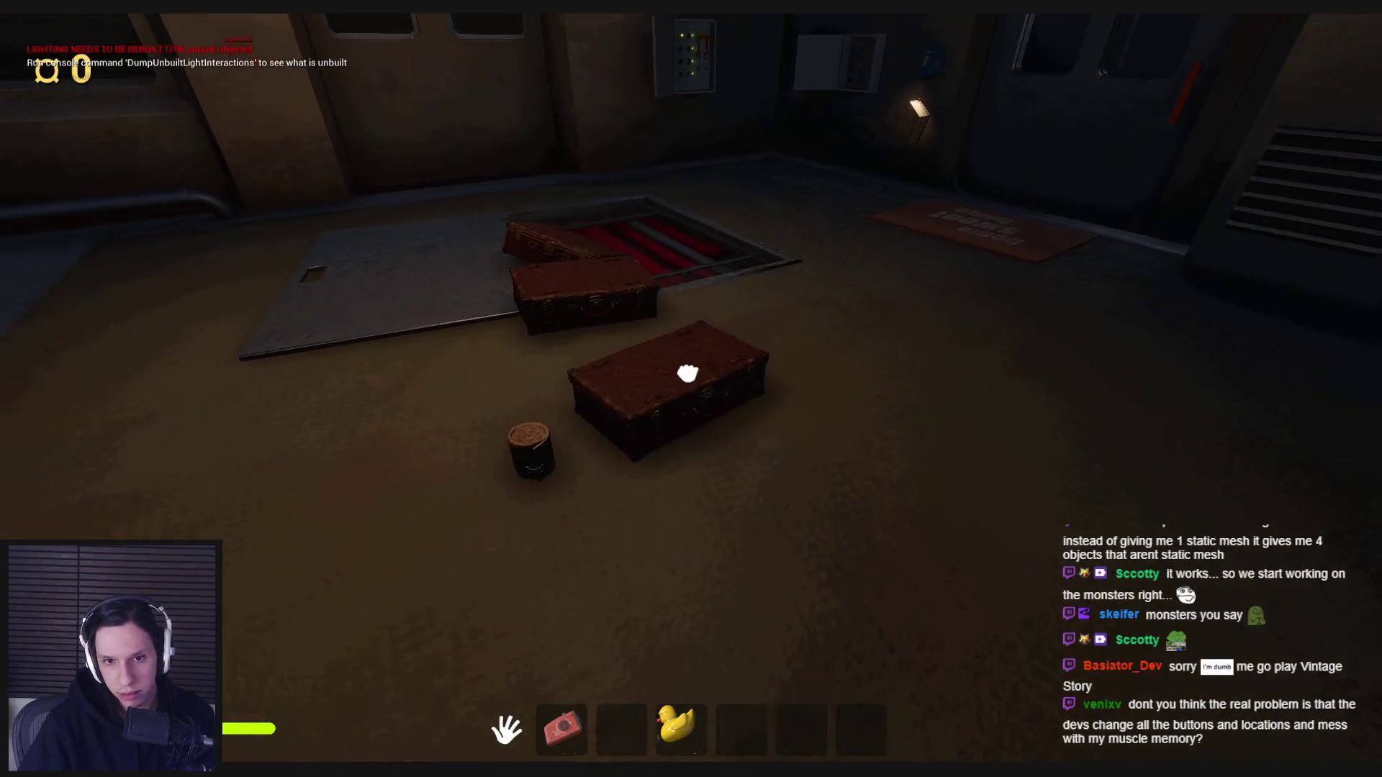
Grab and release crates, lift the suitcase from the hatch, then stop the play test.
key(e)
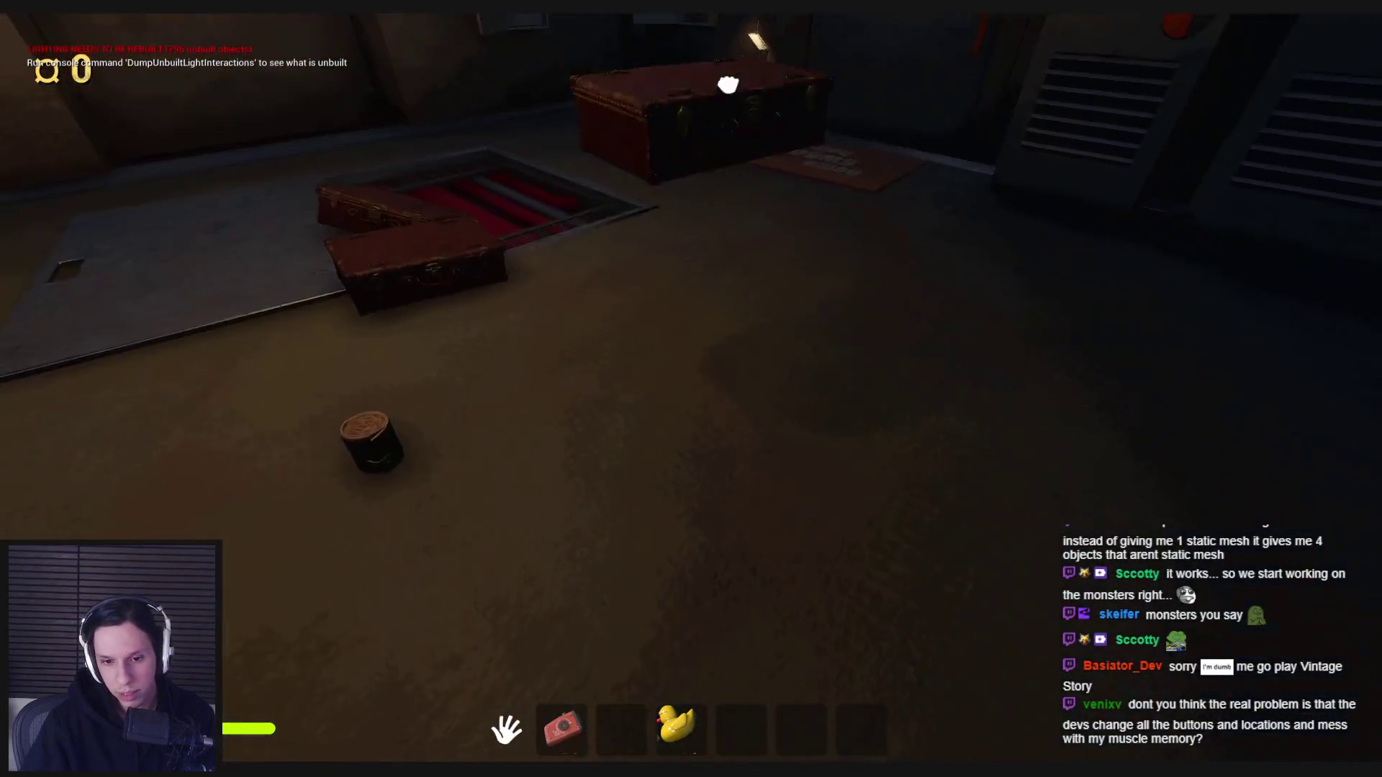
click(692, 390)
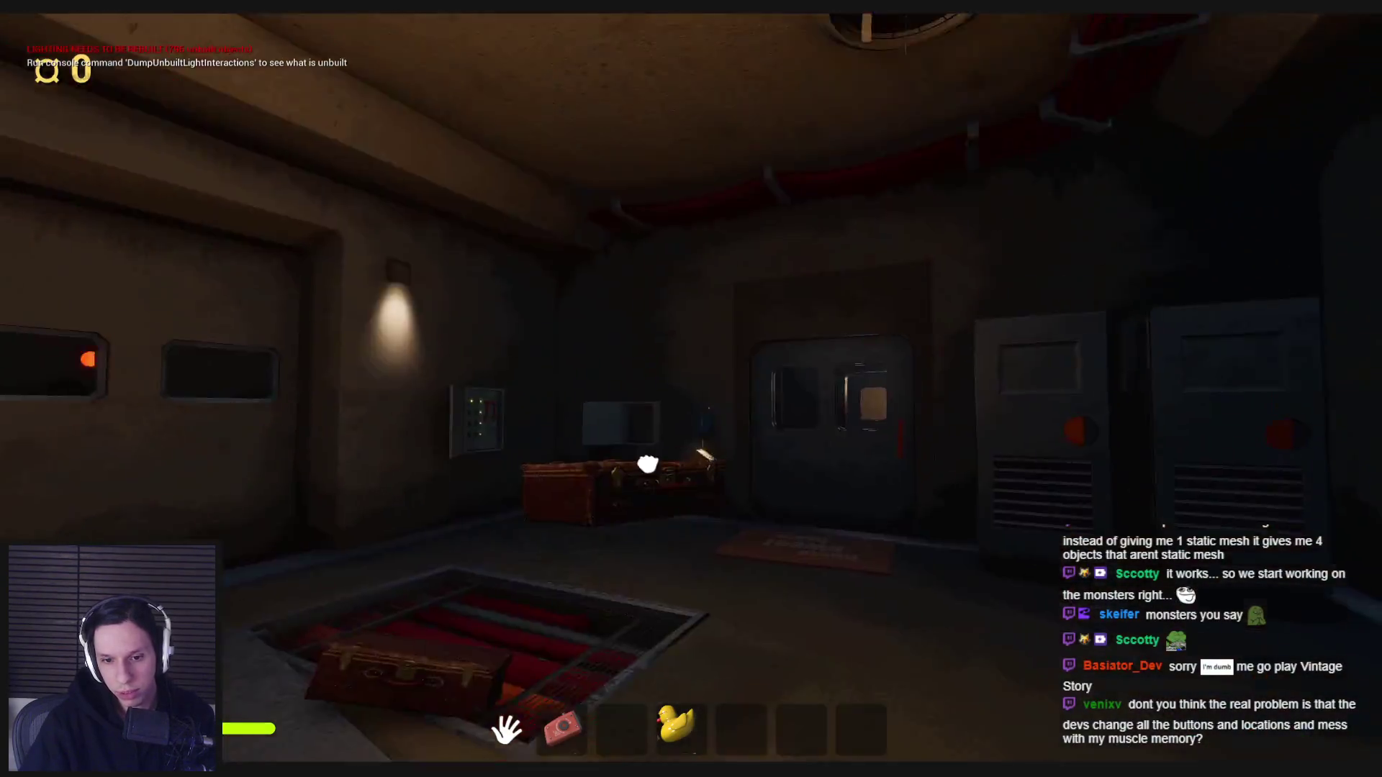
key(e)
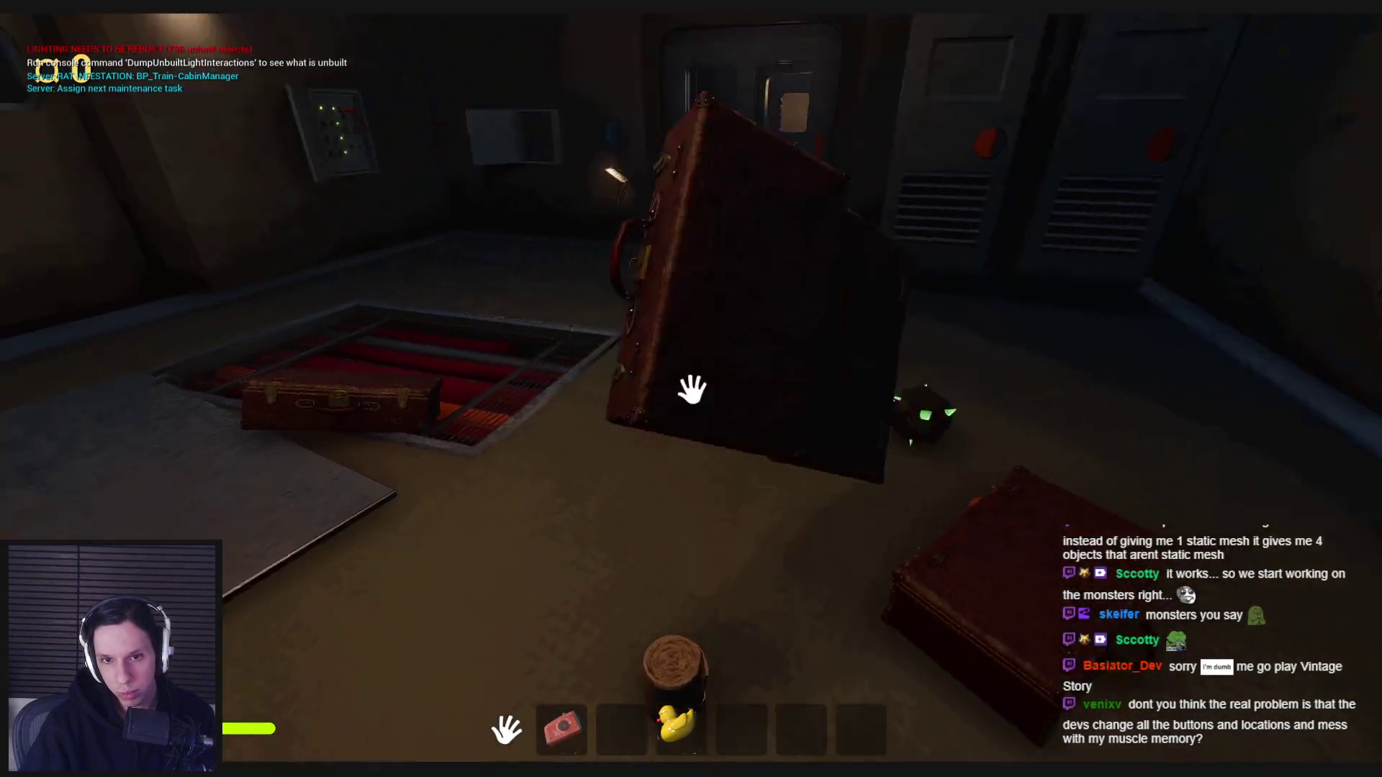
click(692, 389)
click(692, 389)
click(691, 389)
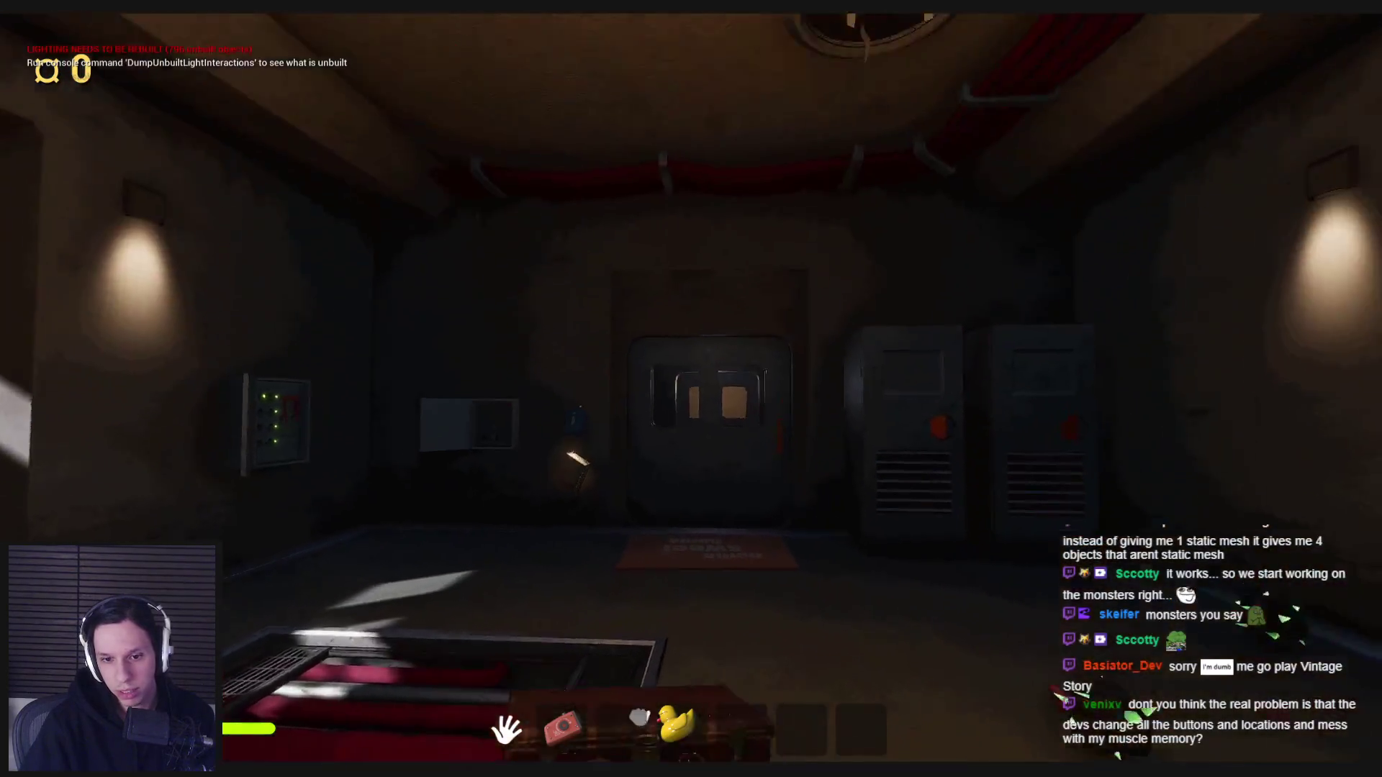
key(Escape)
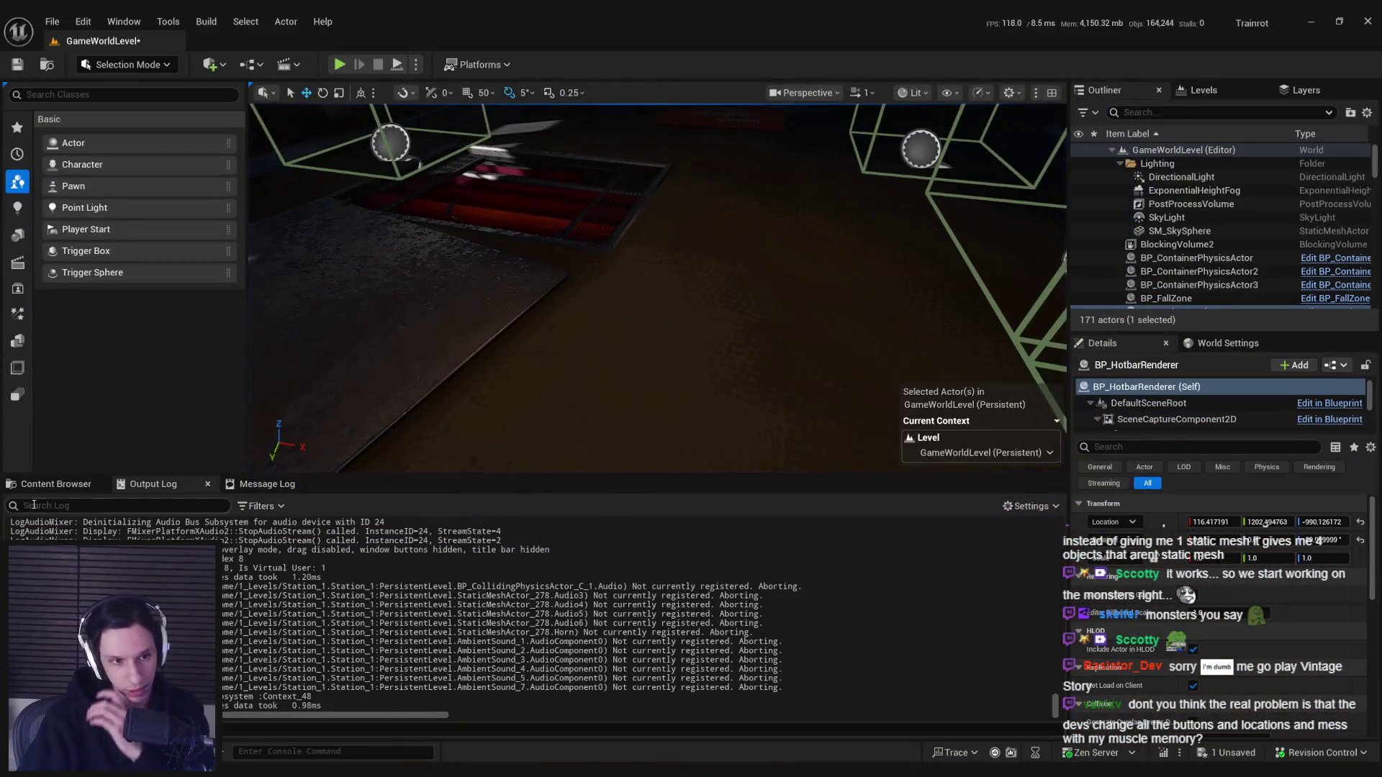
In the Content Browser, go up to the Content folder and search for the duck assets.
click(41, 490)
click(711, 508)
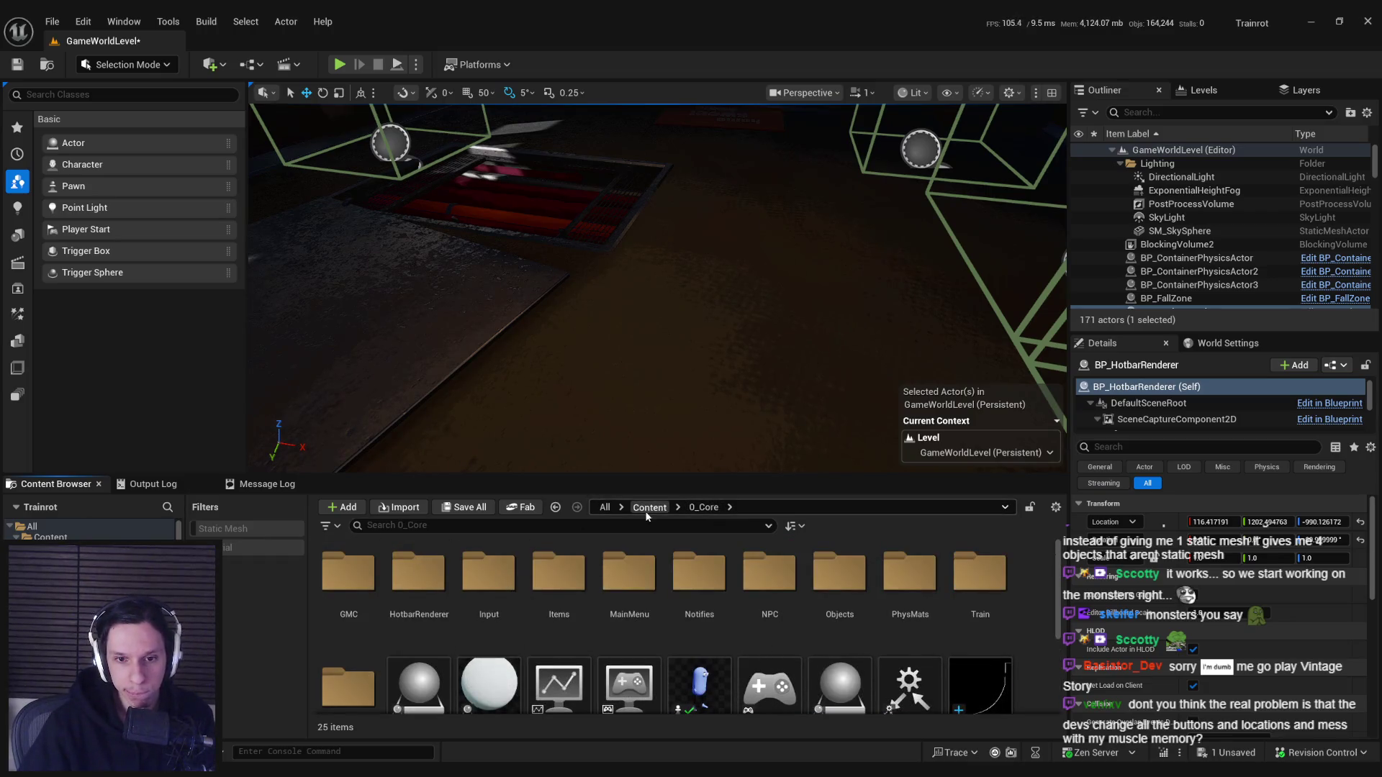
click(649, 506)
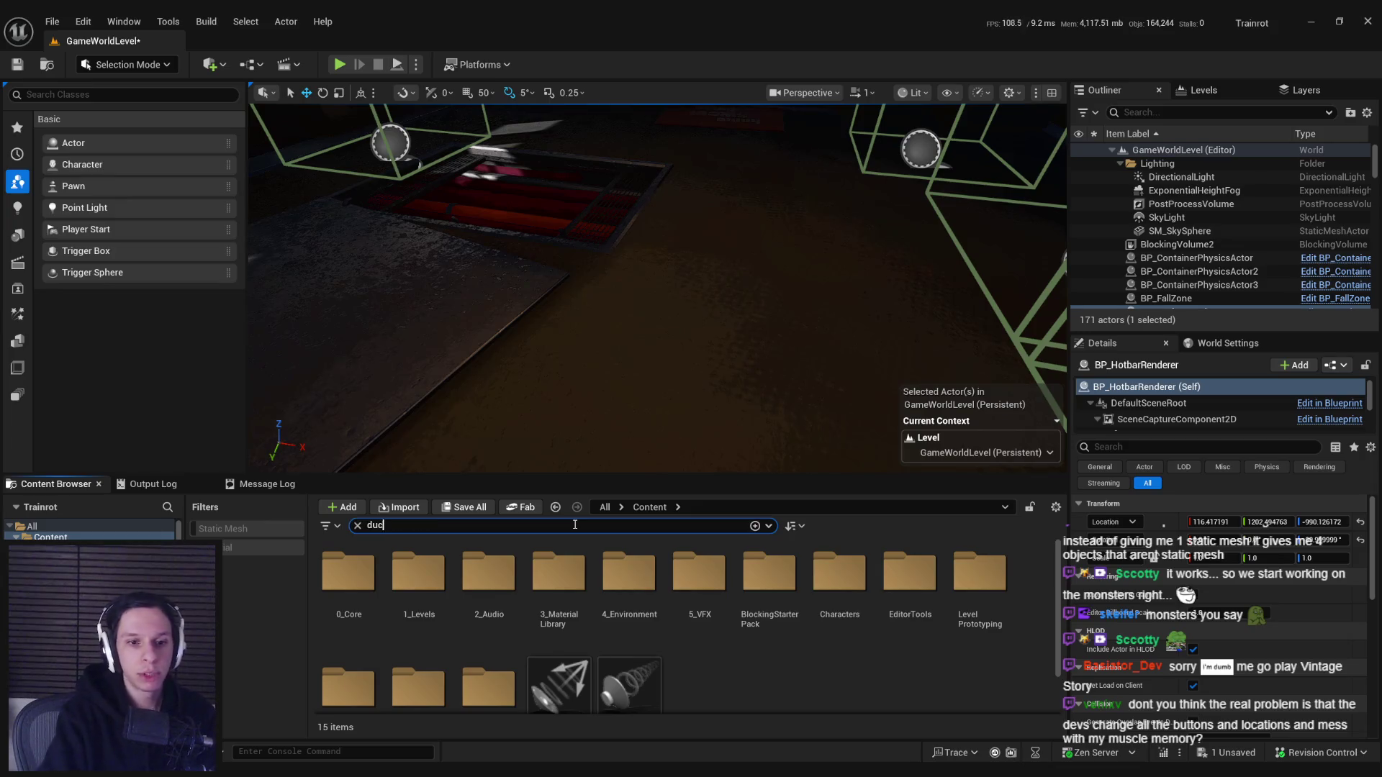
text(k)
Inspect the S_RubberDuck mesh, then drag it into the level viewport.
double_click(497, 580)
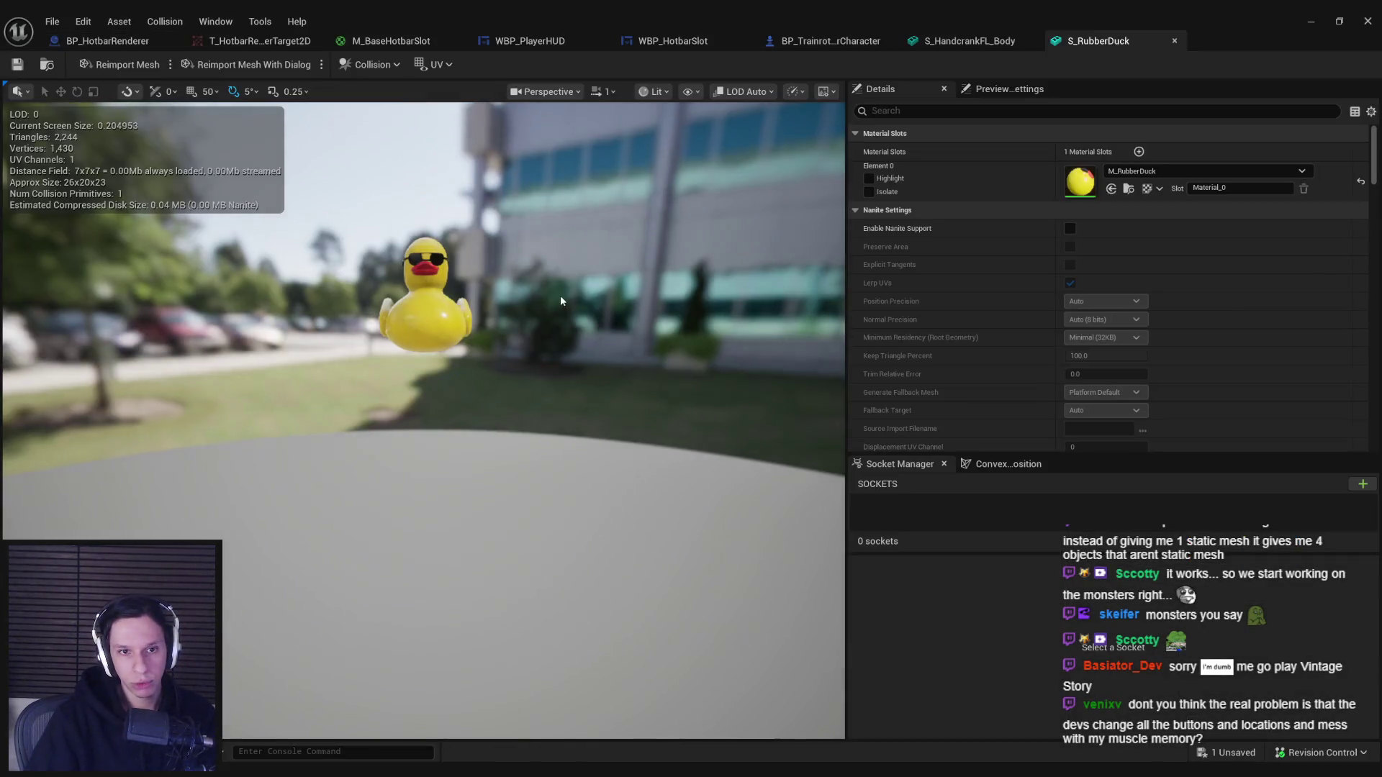
drag(560, 297, 425, 364)
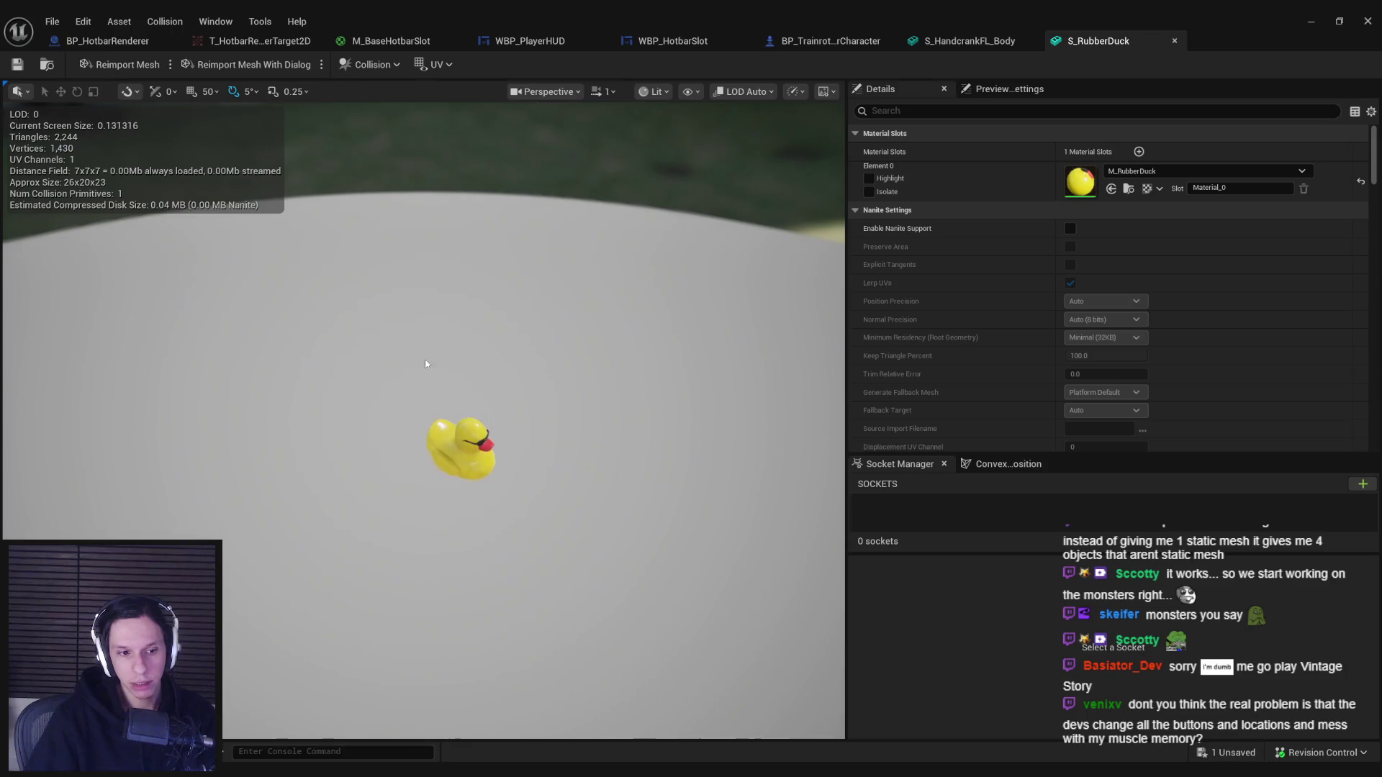
click(1309, 20)
drag(683, 331, 746, 267)
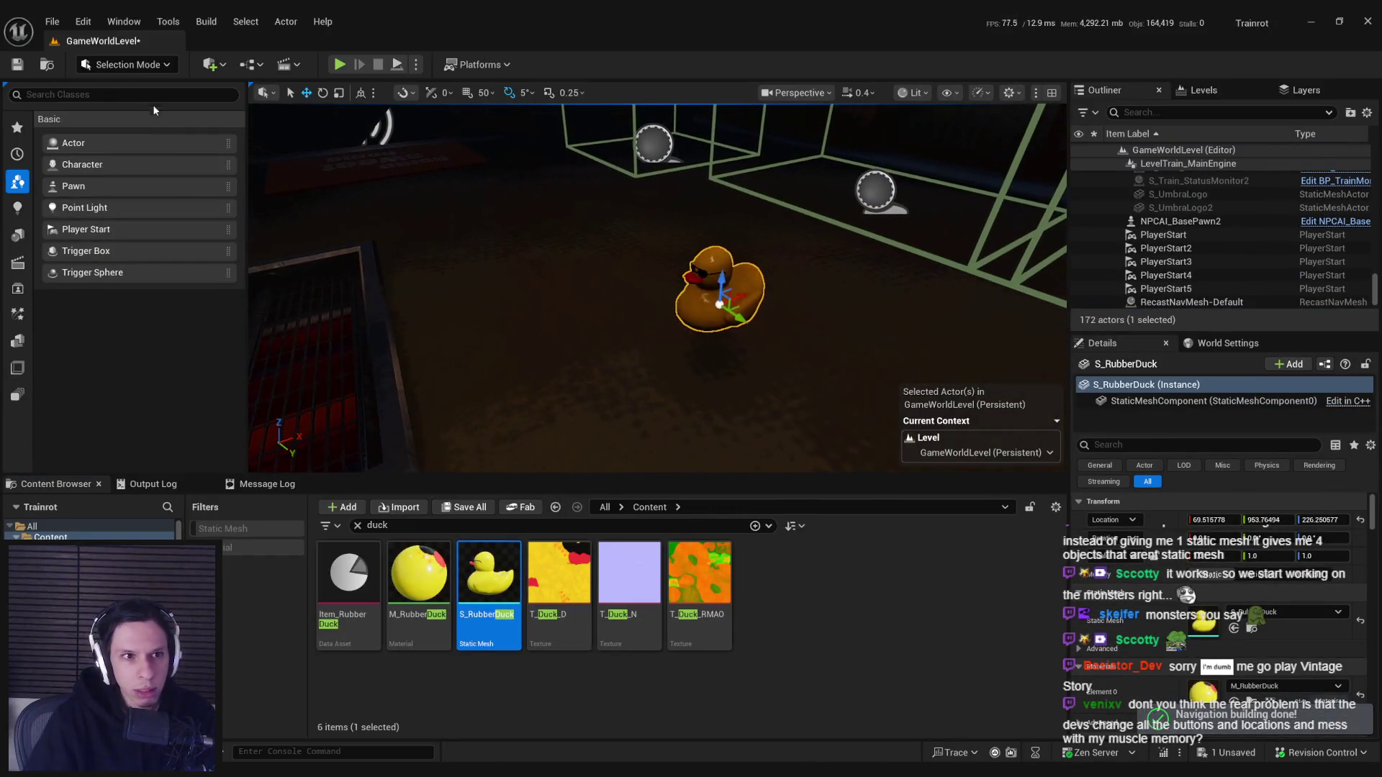
Switch the editor to Modeling Mode and show its transform tools.
click(126, 64)
click(128, 147)
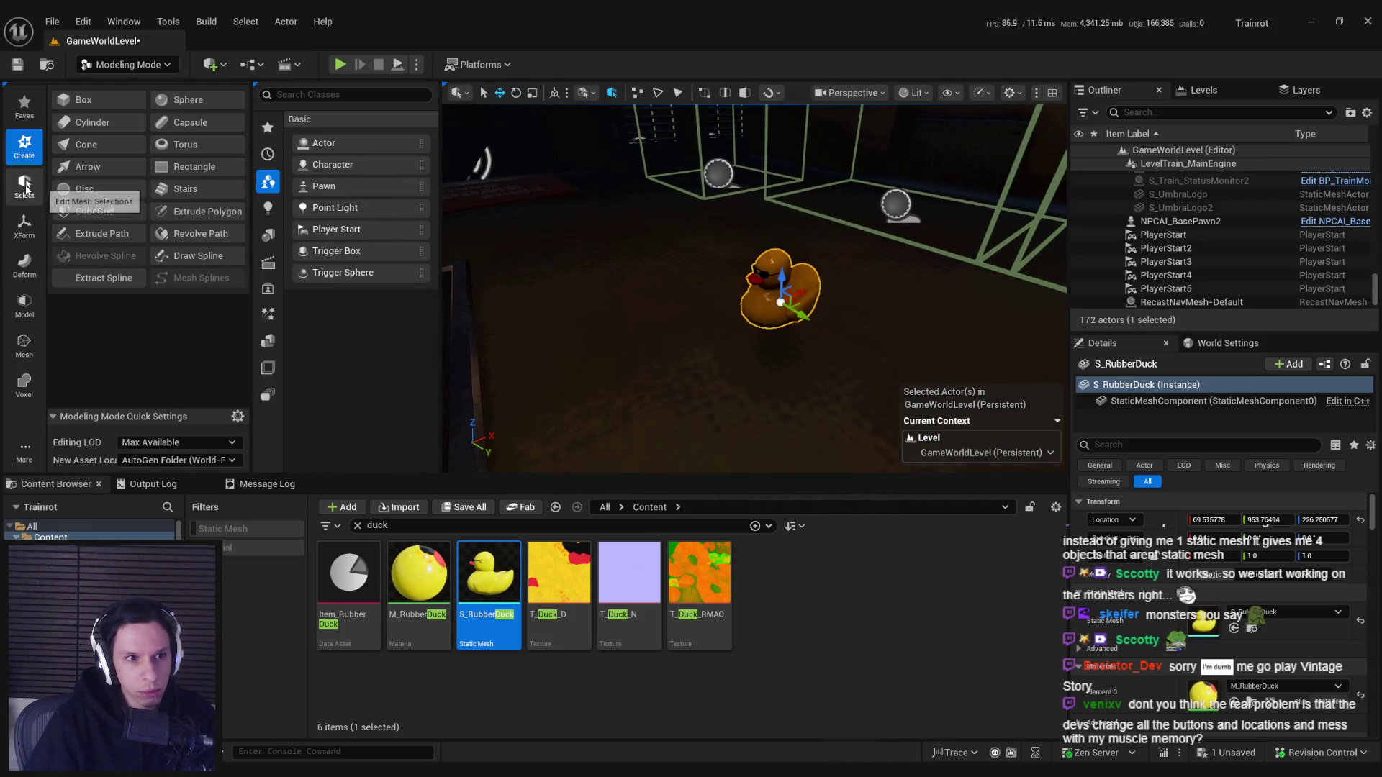
click(26, 186)
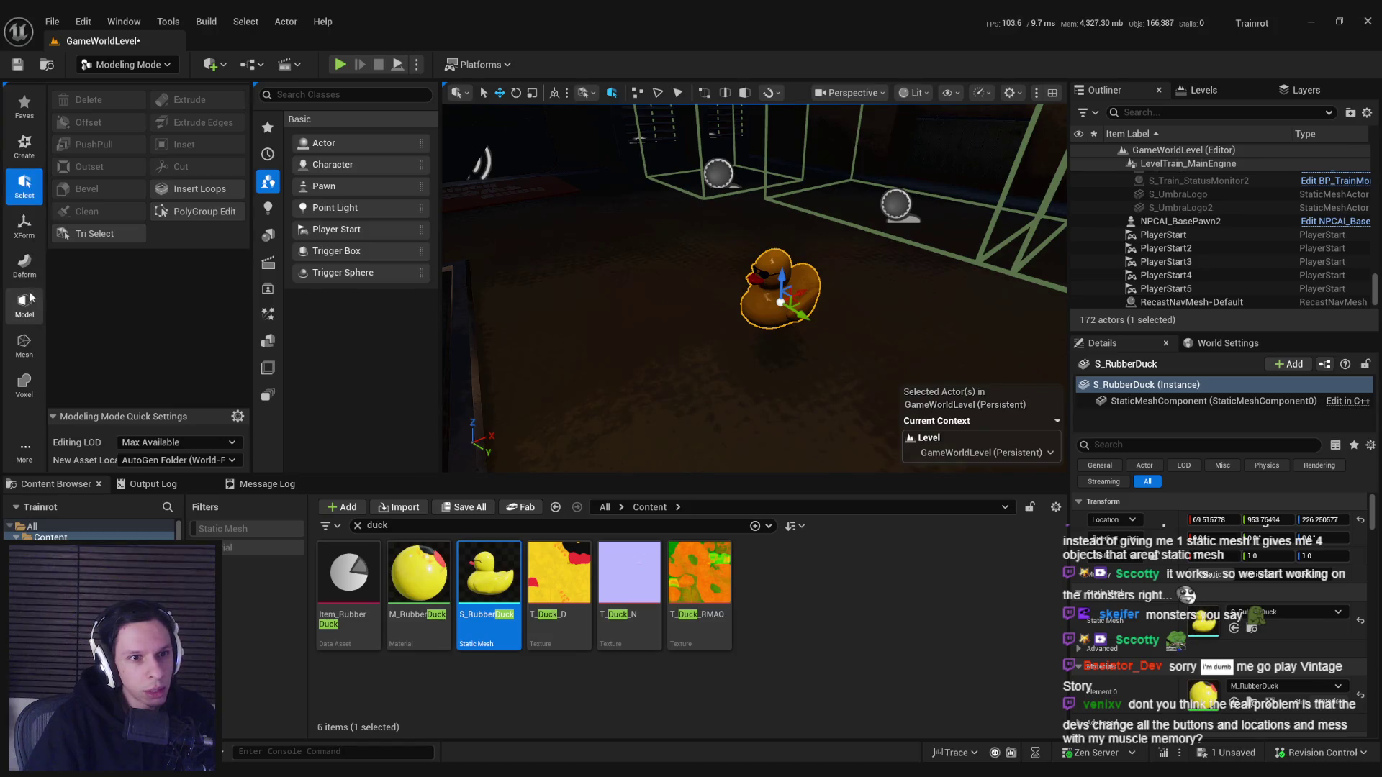
click(23, 230)
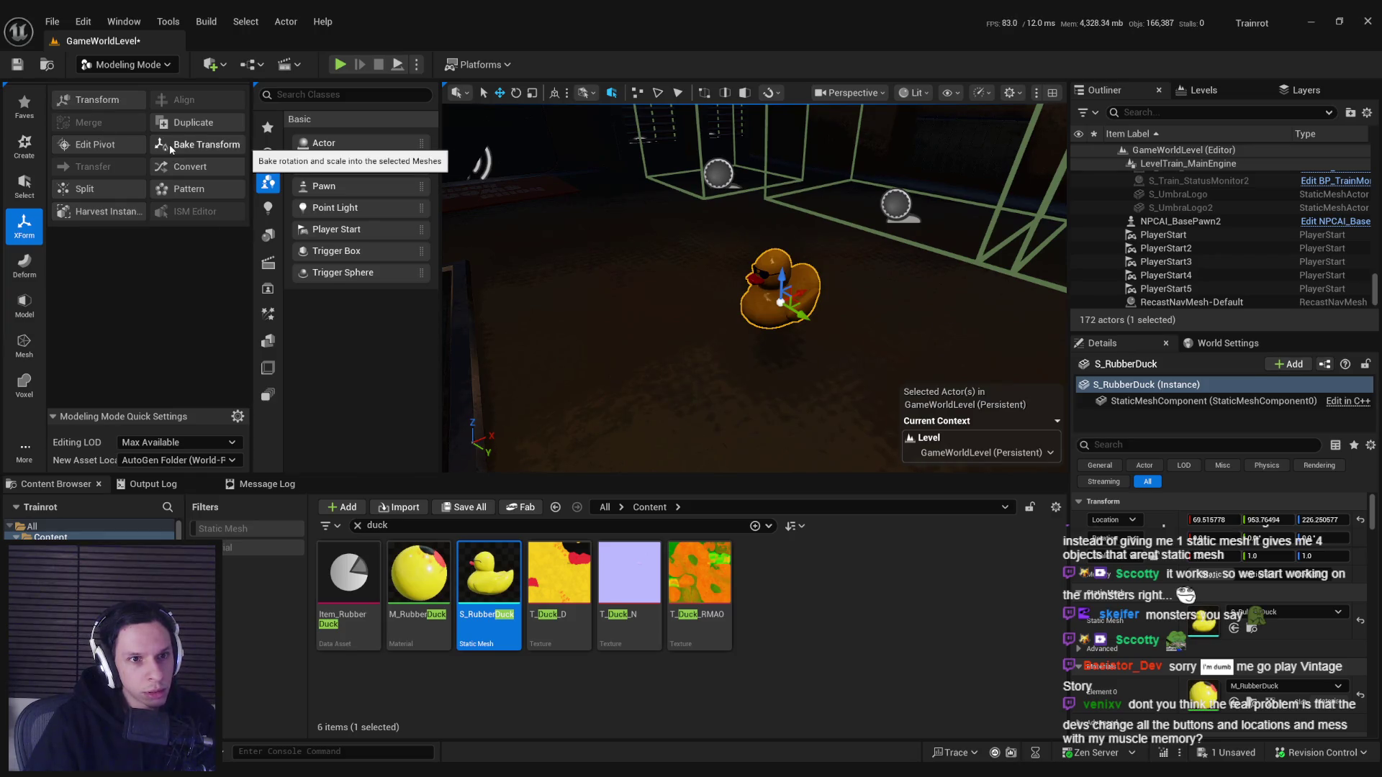
Rotate the duck 180° around Z with the Transform tool and complete the edit.
click(106, 101)
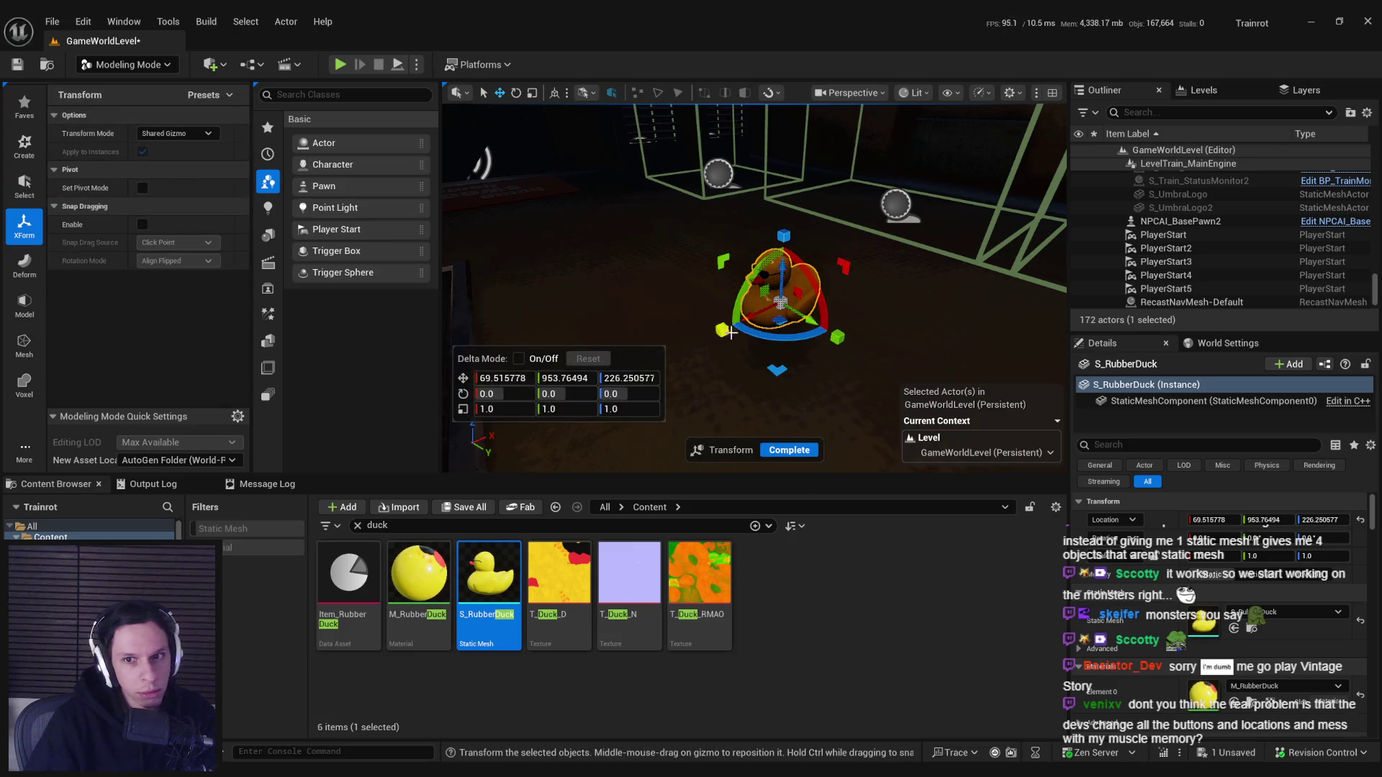
drag(776, 339, 705, 339)
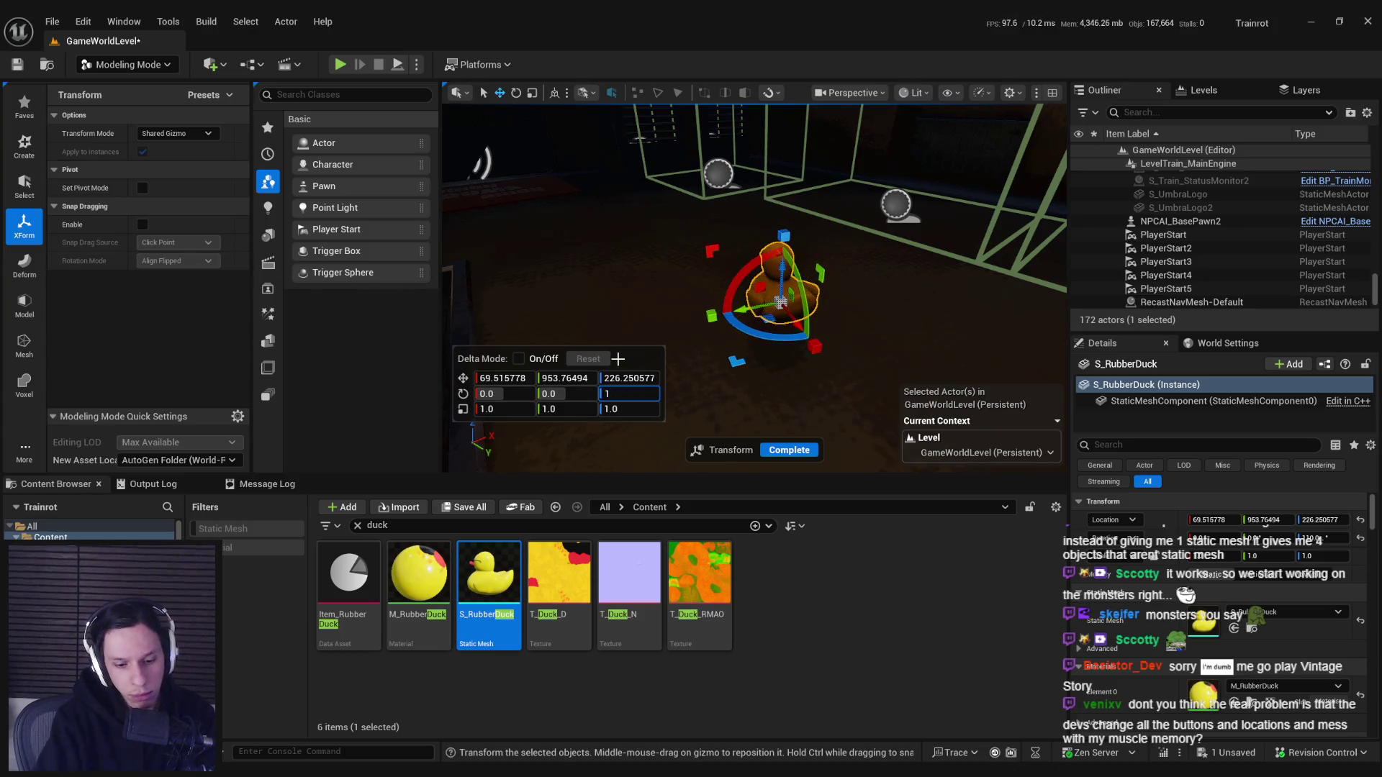
text(80)
key(Return)
click(788, 452)
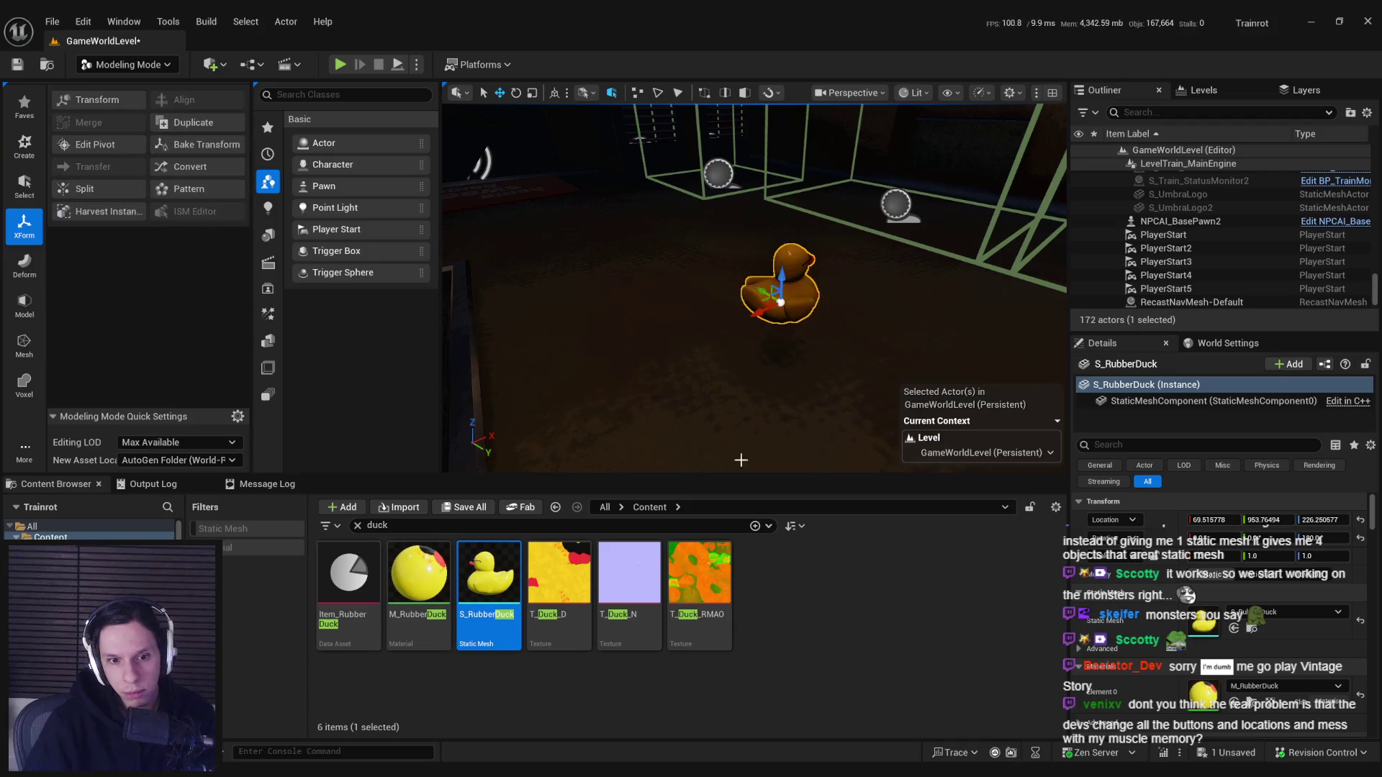
Open the S_RubberDuck mesh asset briefly, then close its editor.
double_click(488, 584)
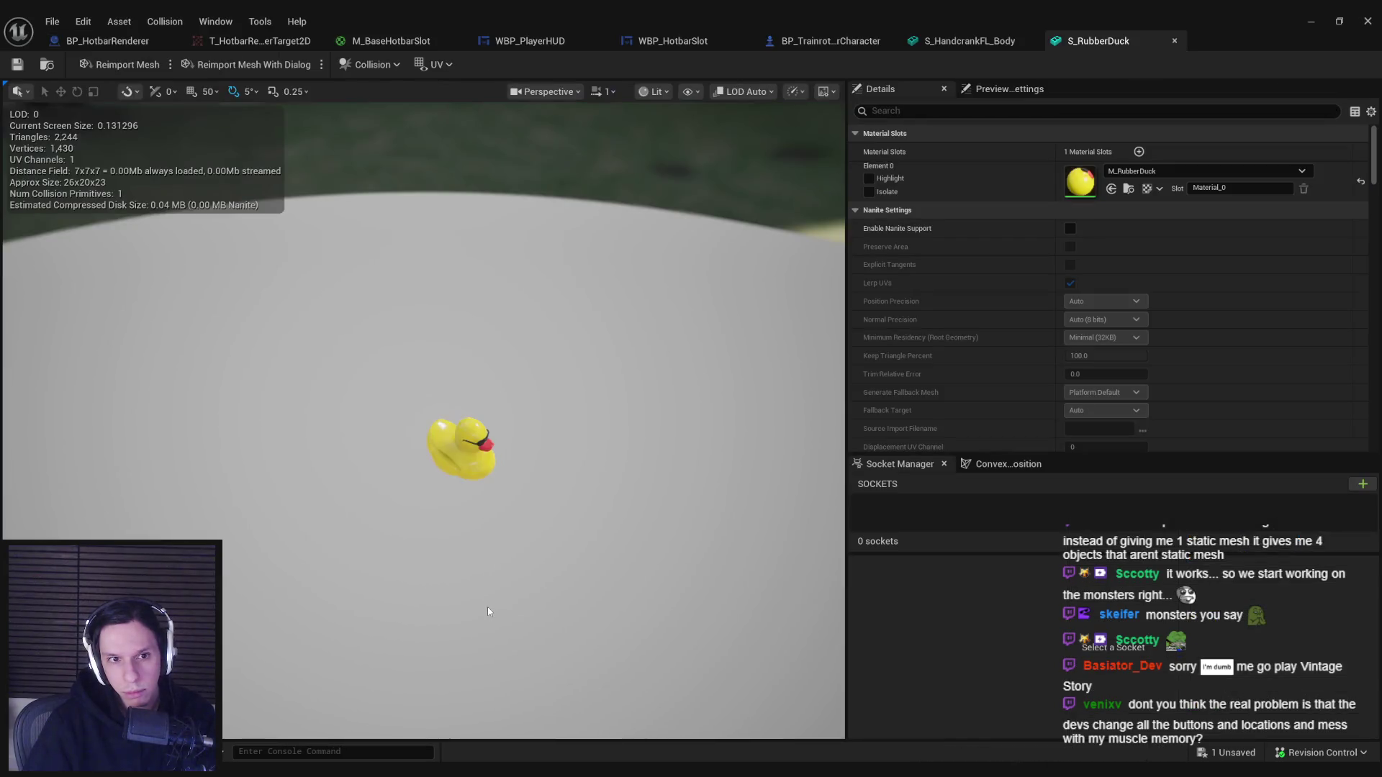
click(1175, 41)
click(1294, 22)
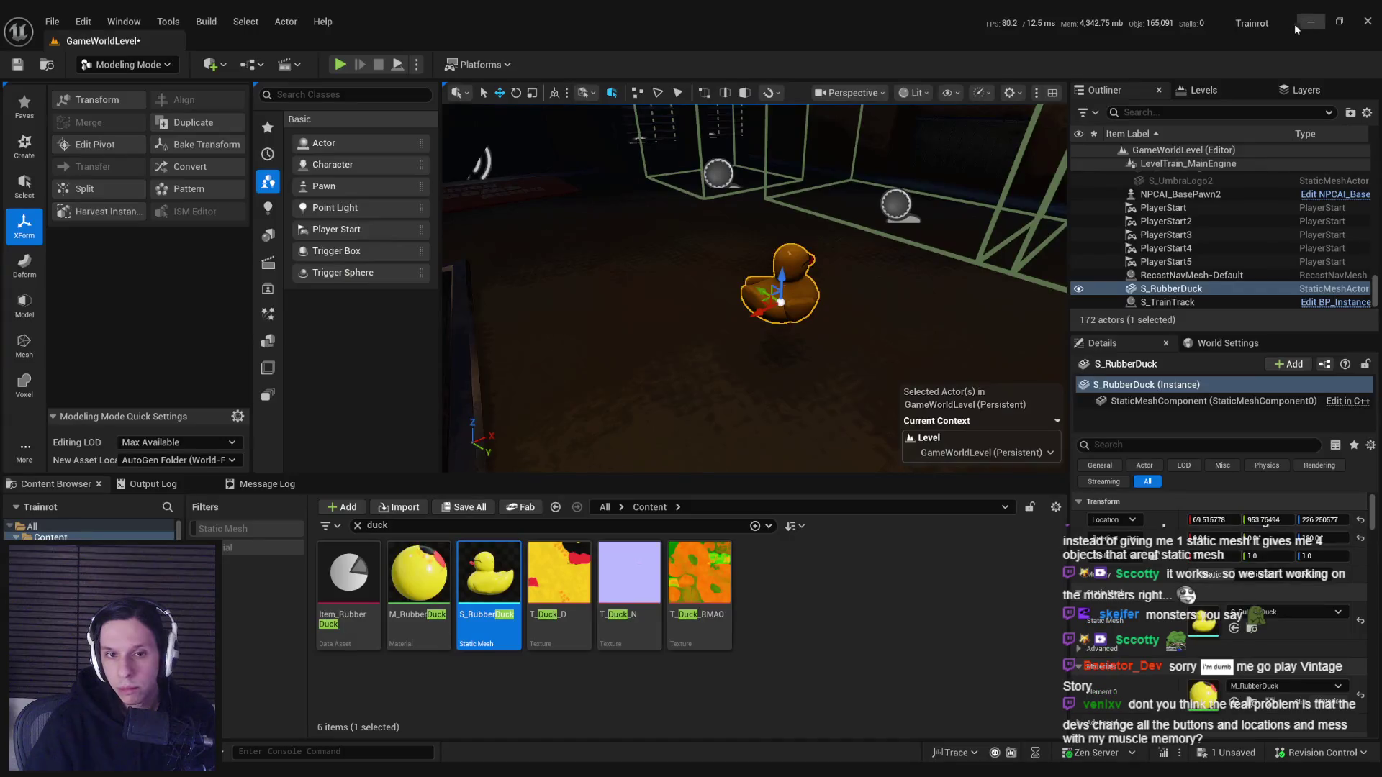
Retry the duck transform with snapping on, undoing the accidental scale changes.
click(94, 99)
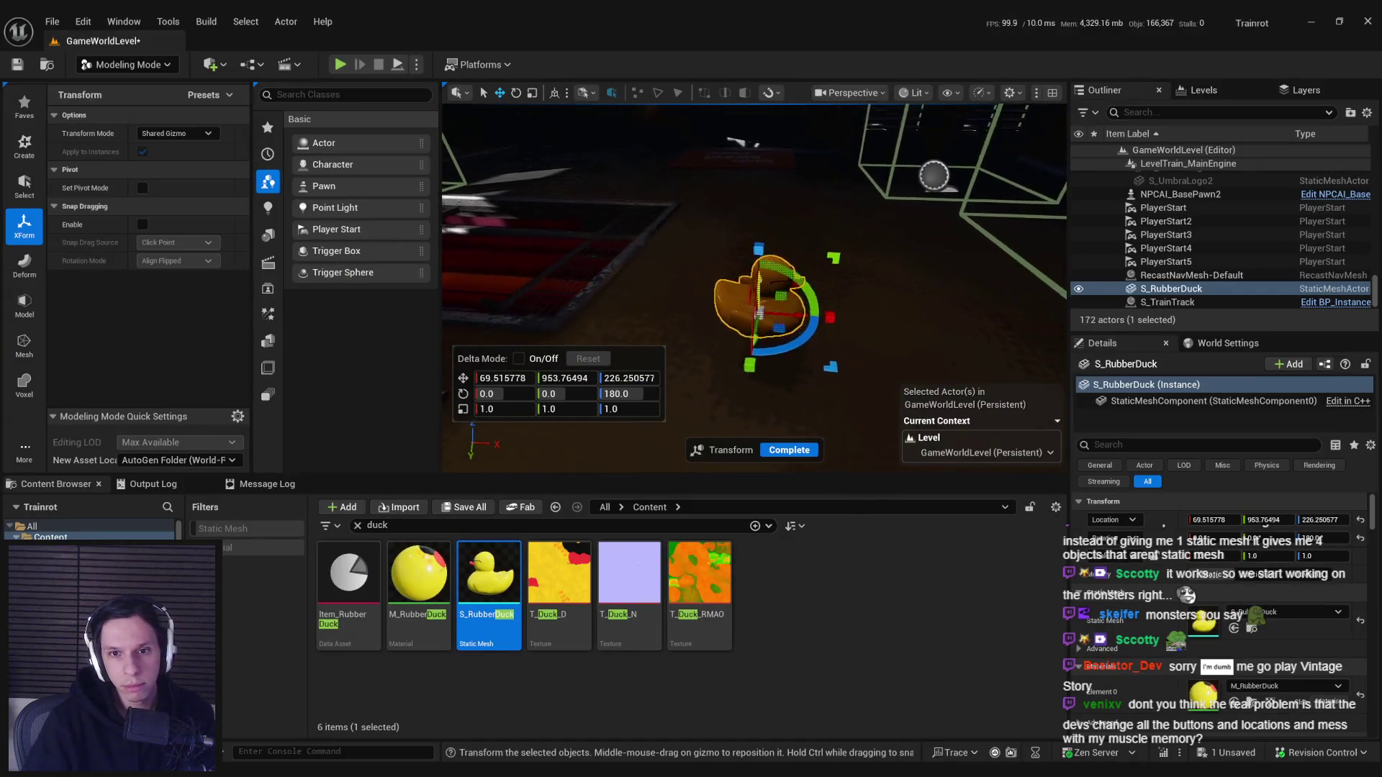
mouse_move(867, 250)
mouse_down()
mouse_move(882, 241)
mouse_move(845, 245)
mouse_up()
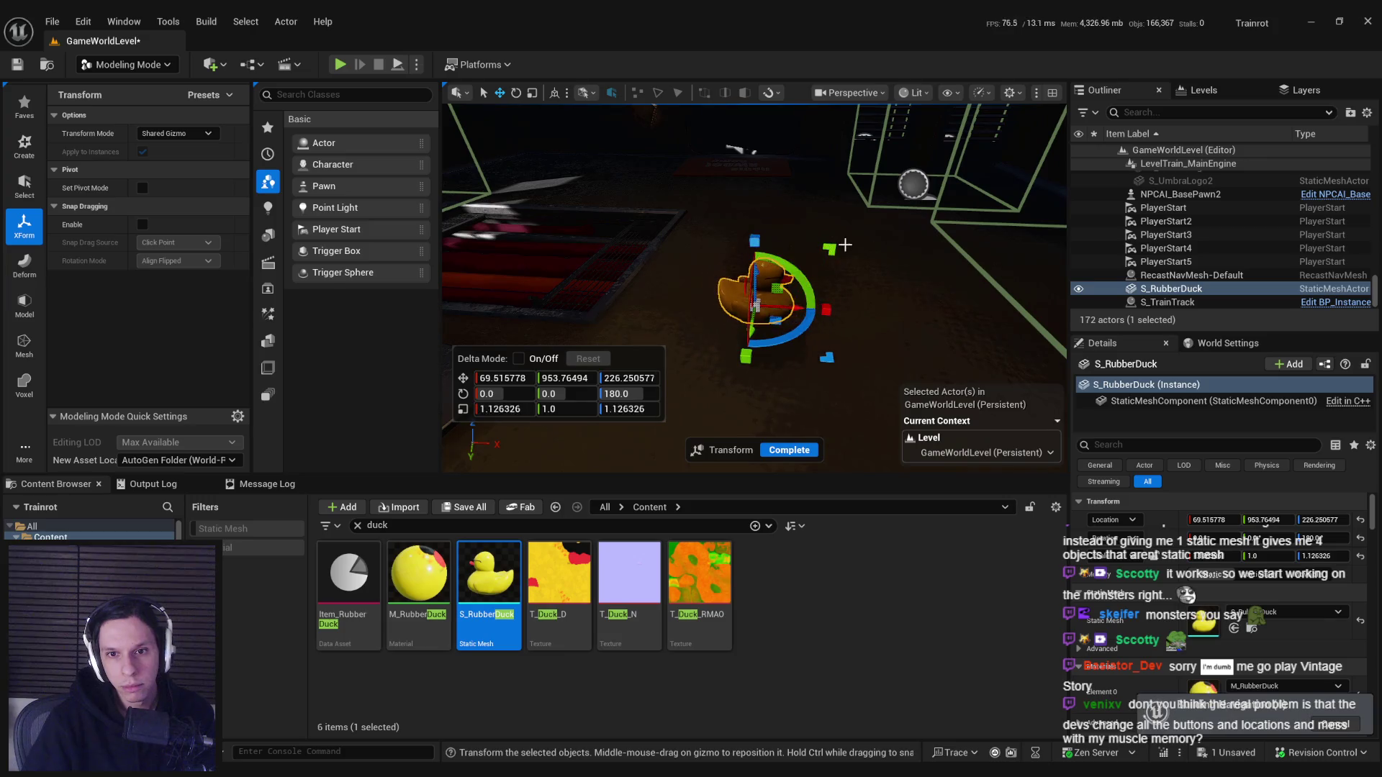
key(ctrl+z)
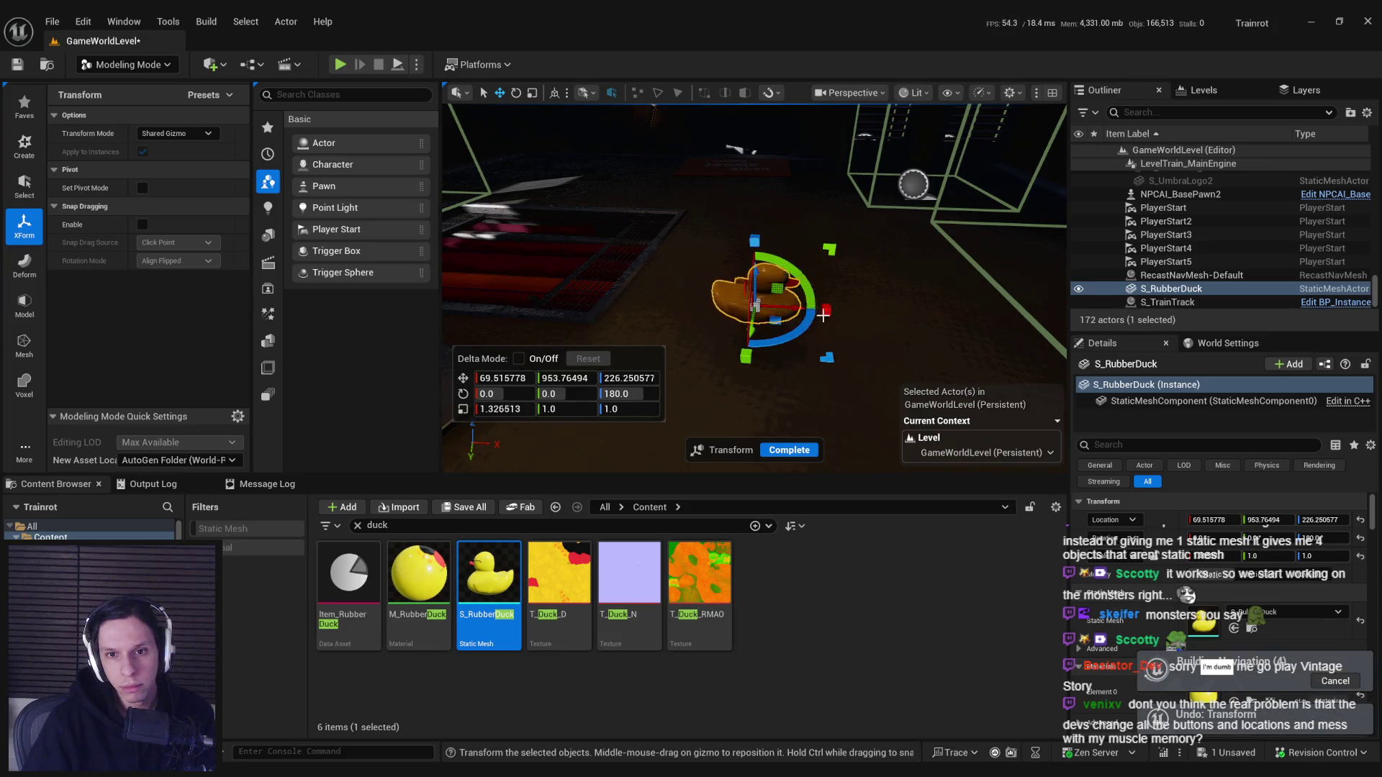
key(ctrl+z)
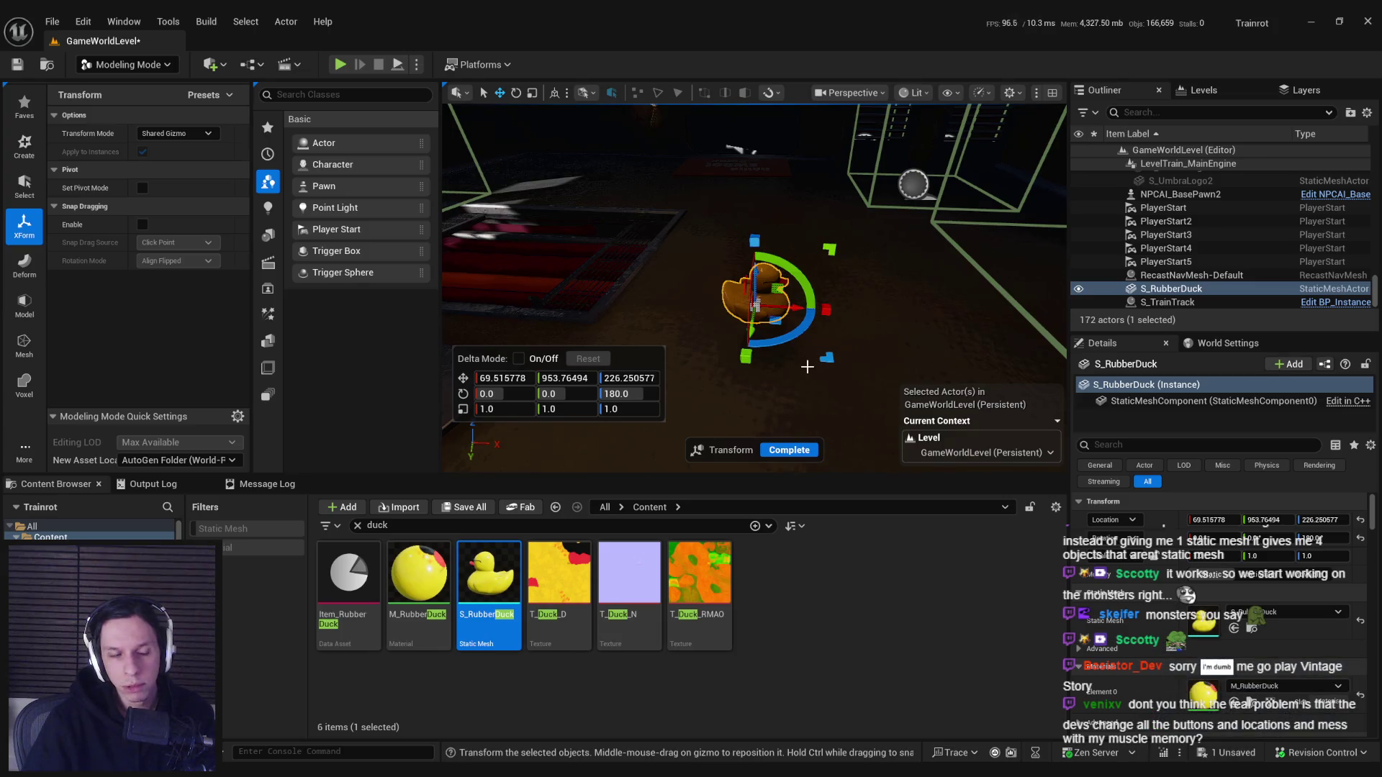
click(142, 224)
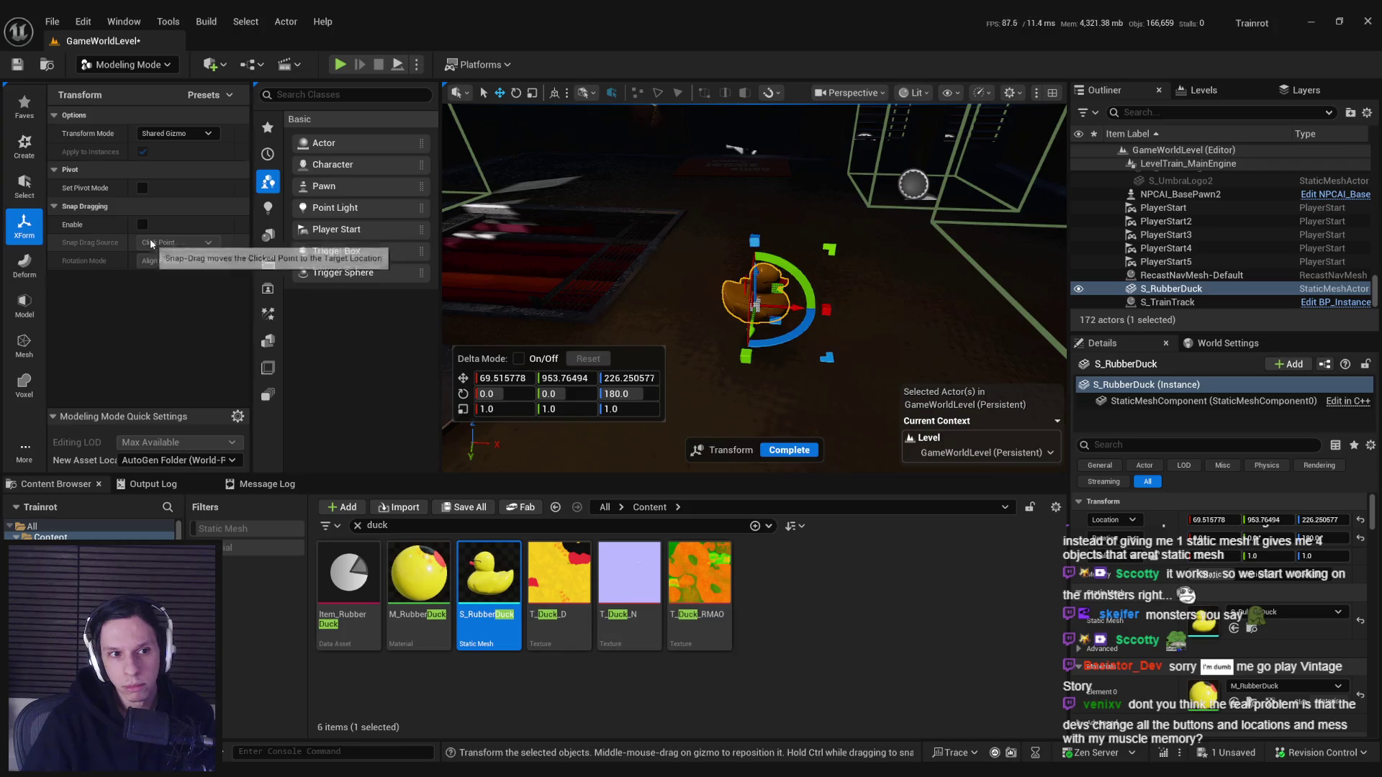
drag(828, 310, 853, 358)
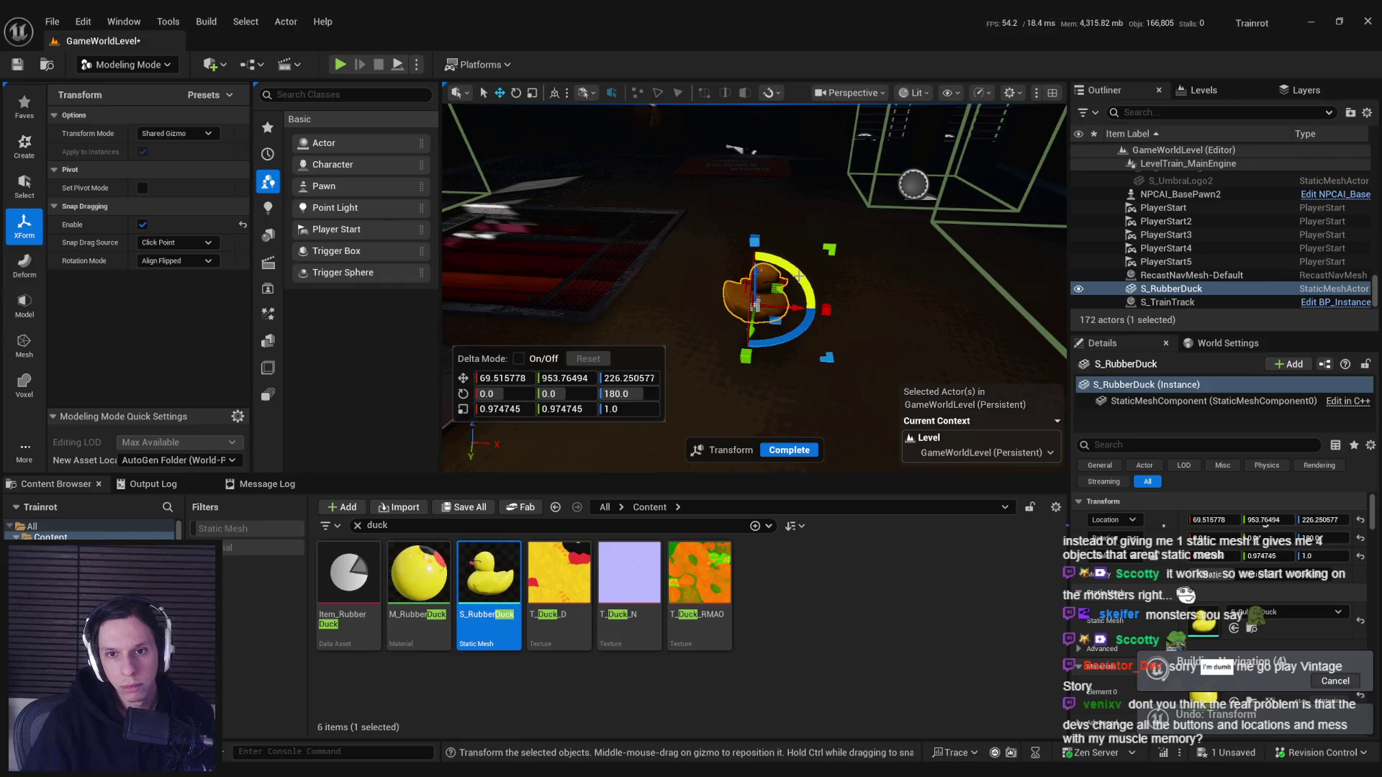
key(ctrl+z)
key(ctrl+z)
Switch transforms to local space, undo stray stretch and move edits, and complete the transform.
click(172, 133)
click(214, 164)
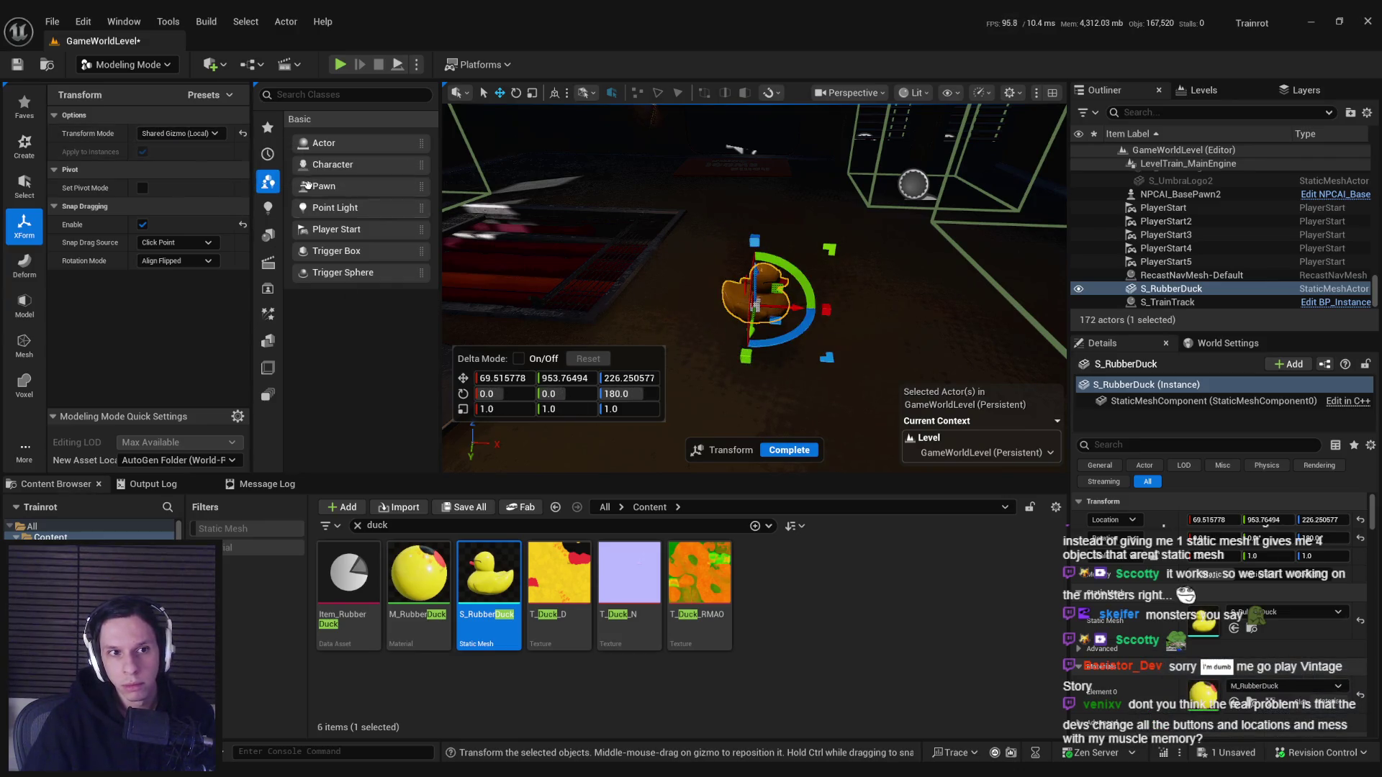
key(f)
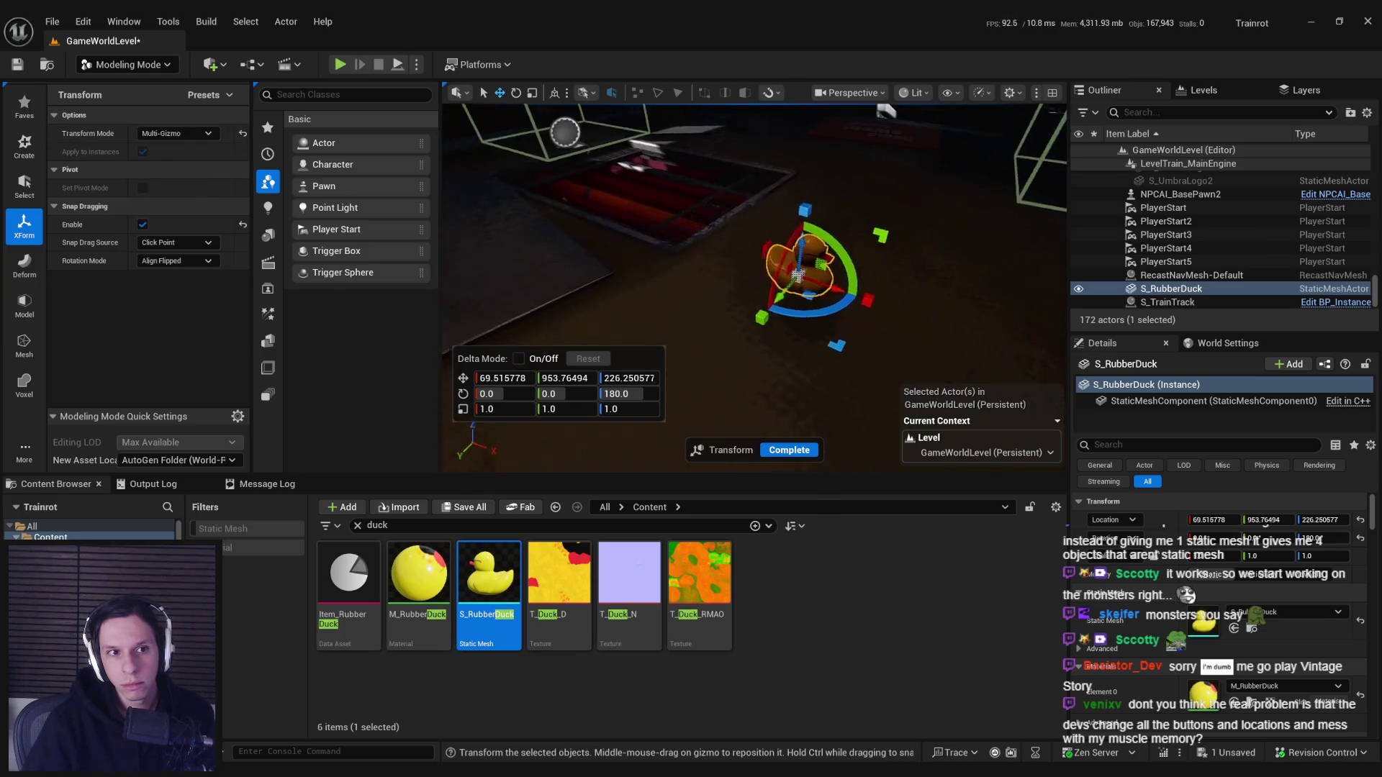
drag(897, 330, 873, 304)
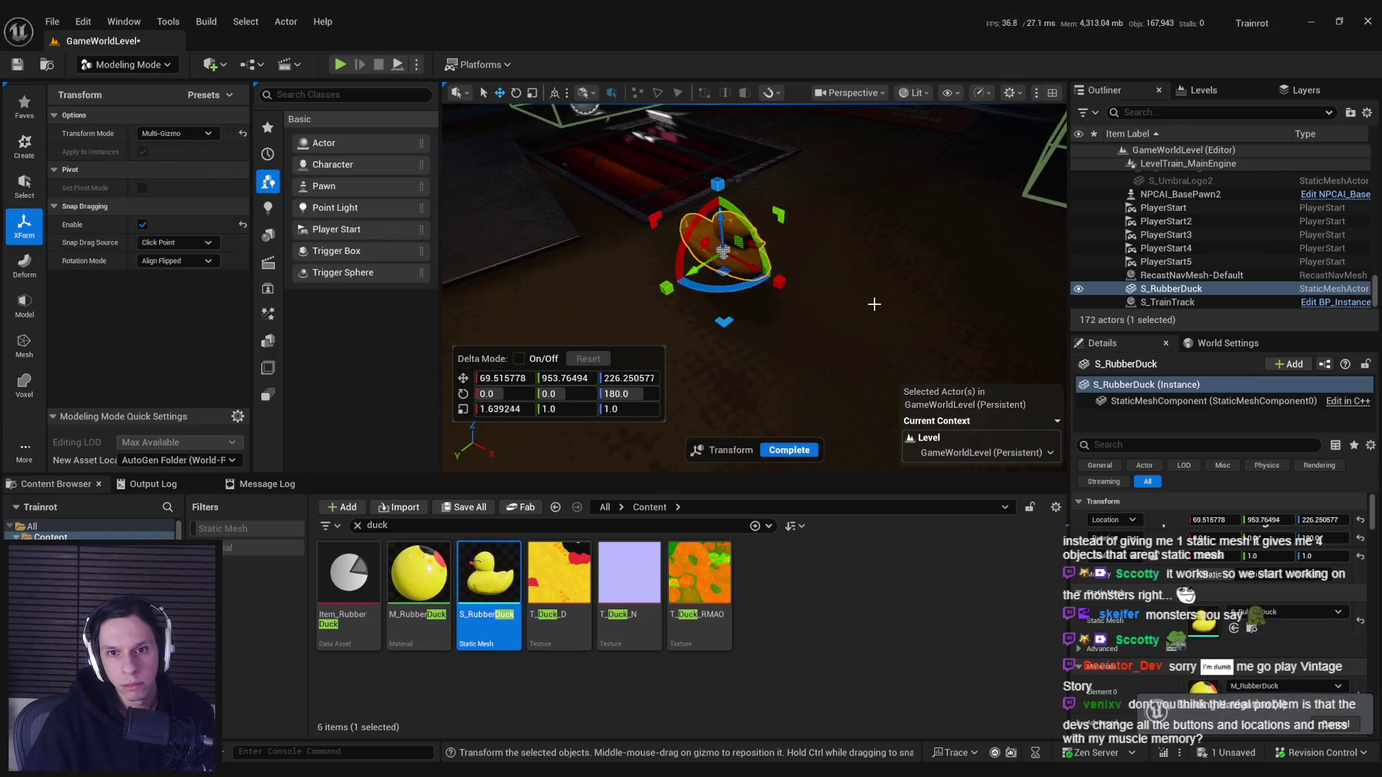
key(ctrl+z)
key(ctrl+z)
key(ctrl+z)
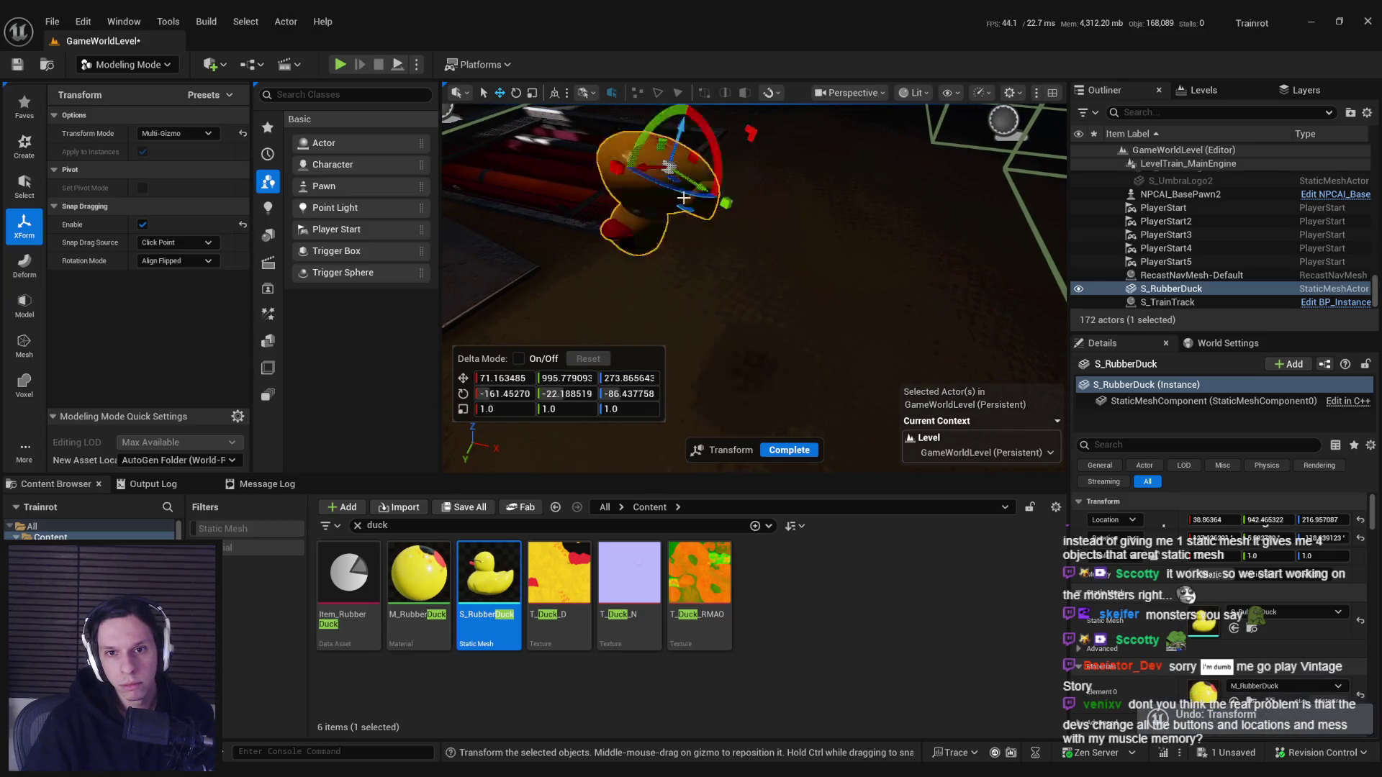
drag(652, 171, 741, 203)
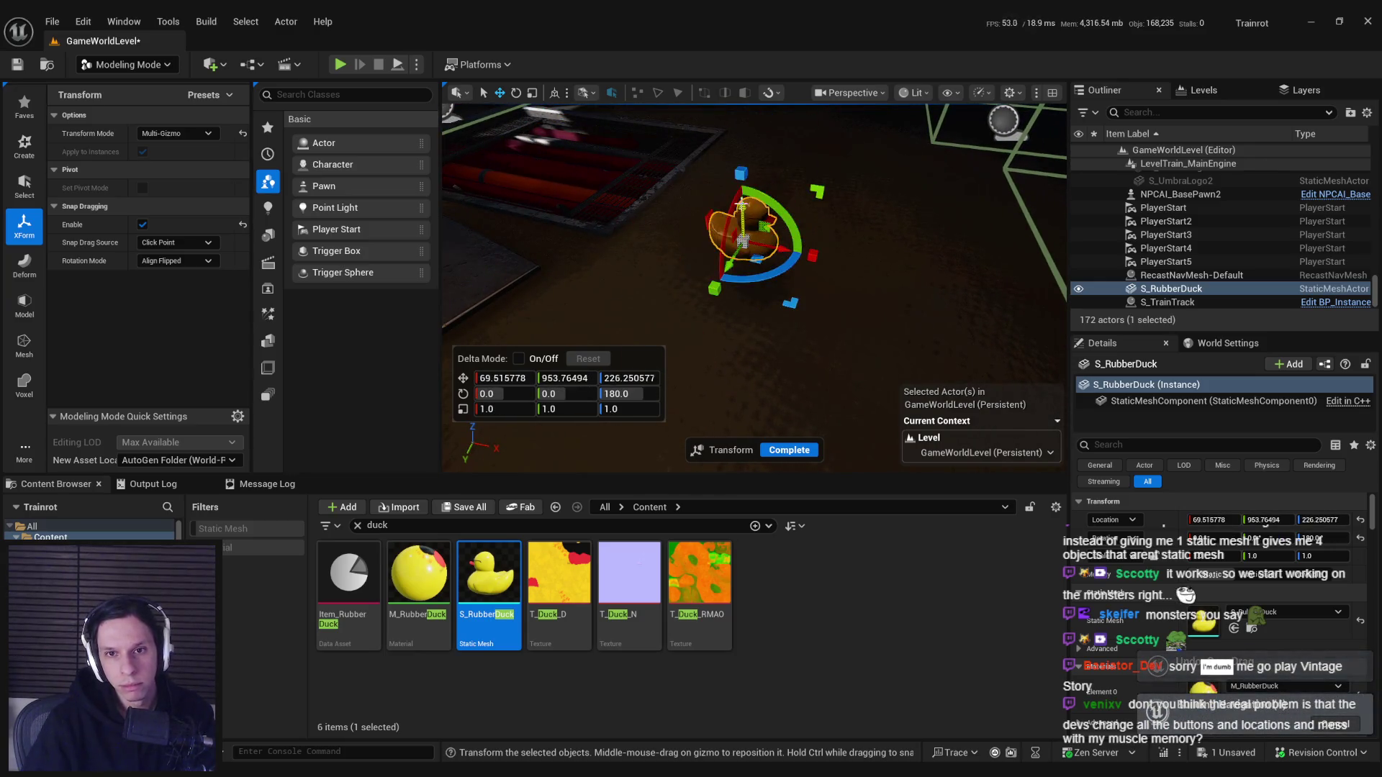
key(ctrl+z)
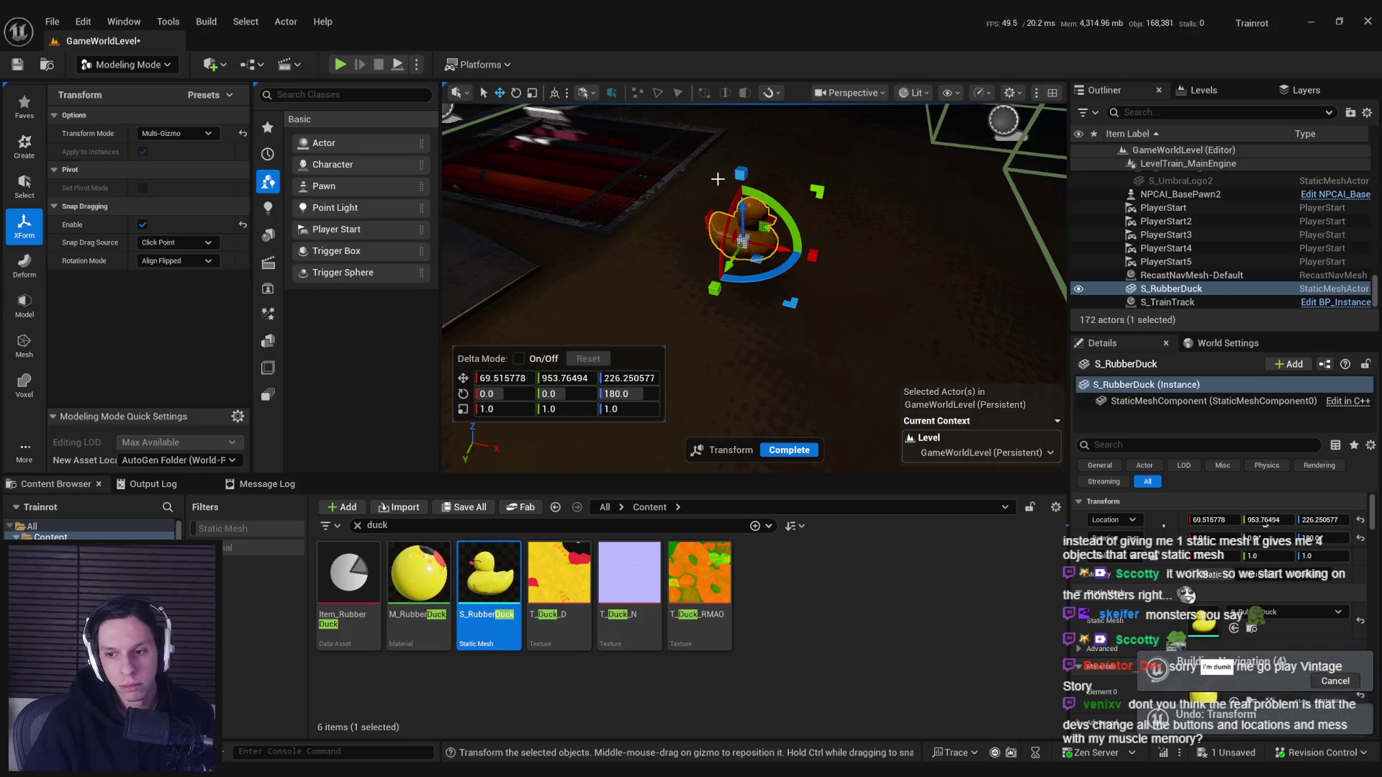
click(789, 450)
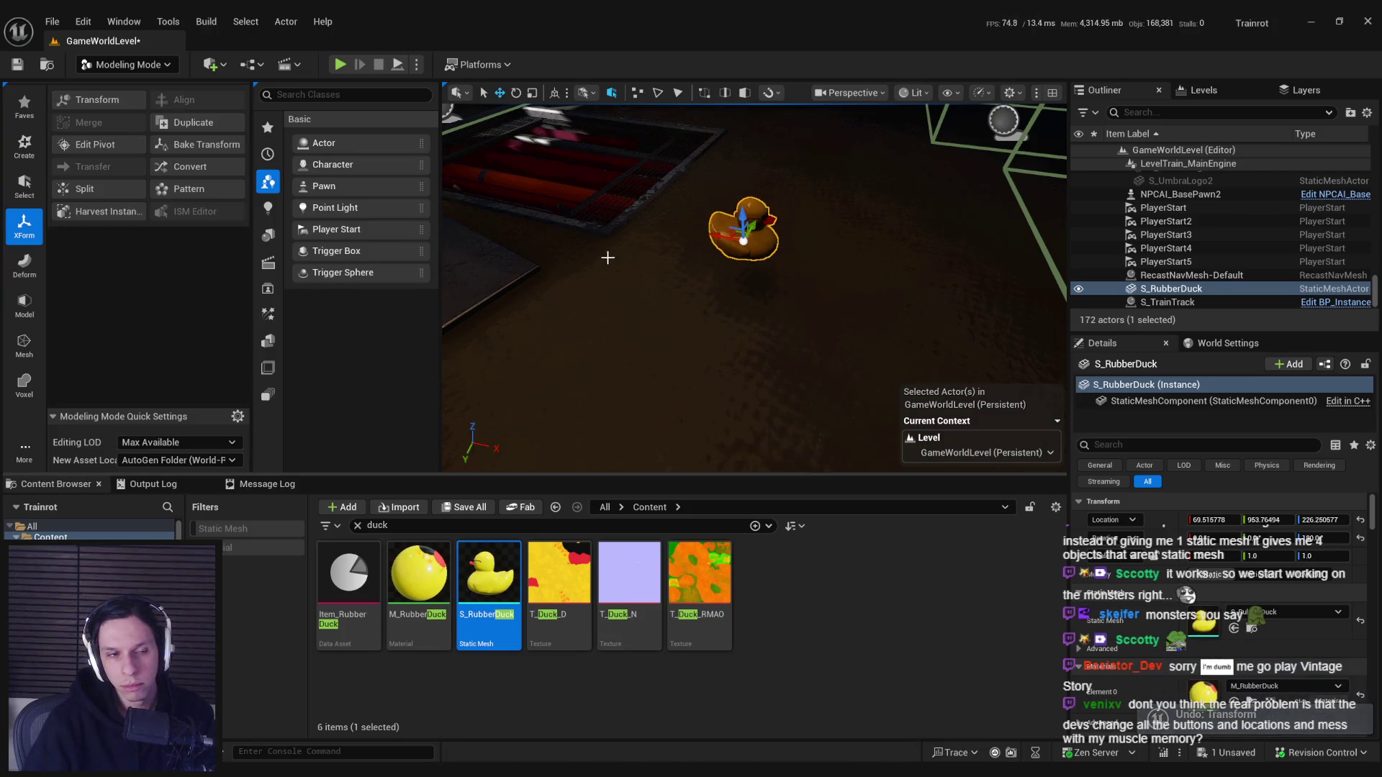
Bake the duck's transform with Bake Full Scale into S_RubberDuck and dismiss the check-out prompt.
click(196, 151)
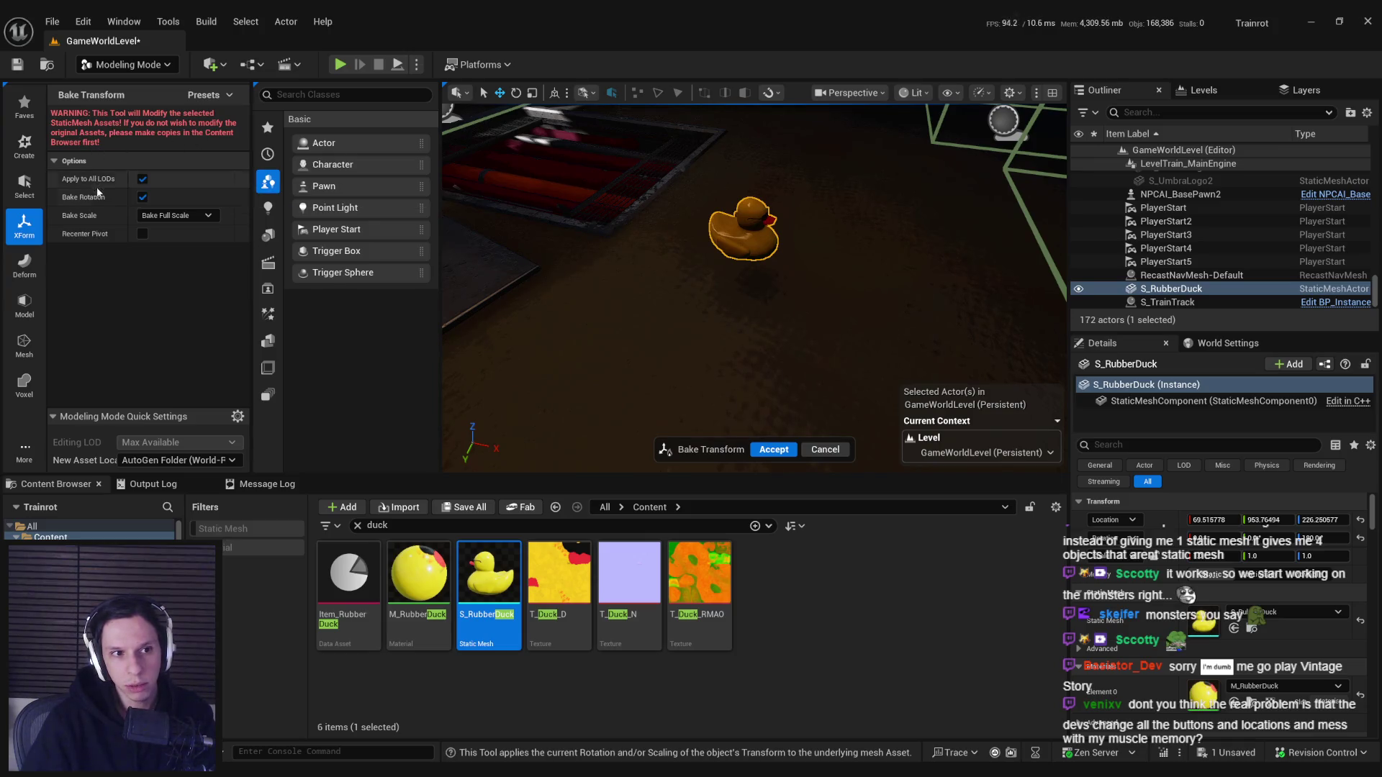
click(186, 219)
click(186, 226)
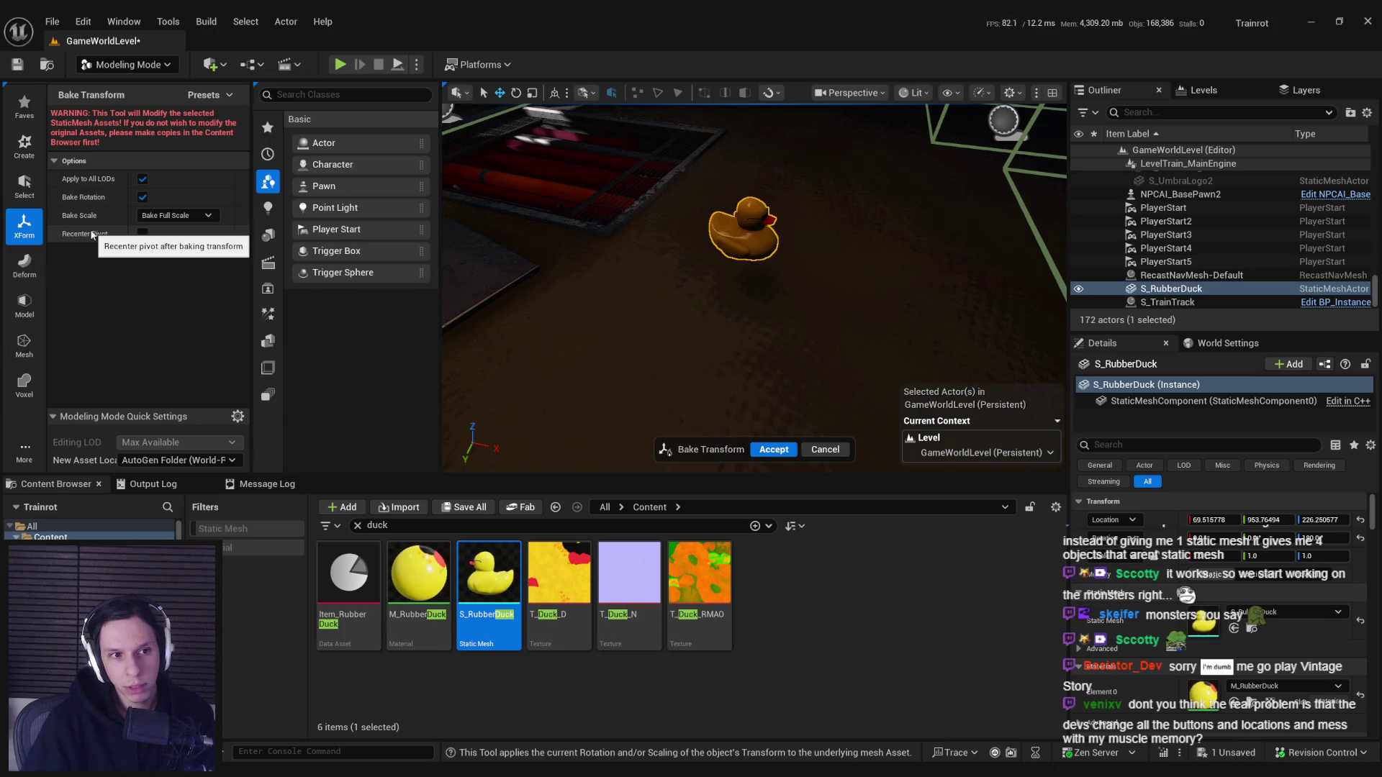
click(774, 450)
scroll(729, 290, down, 3)
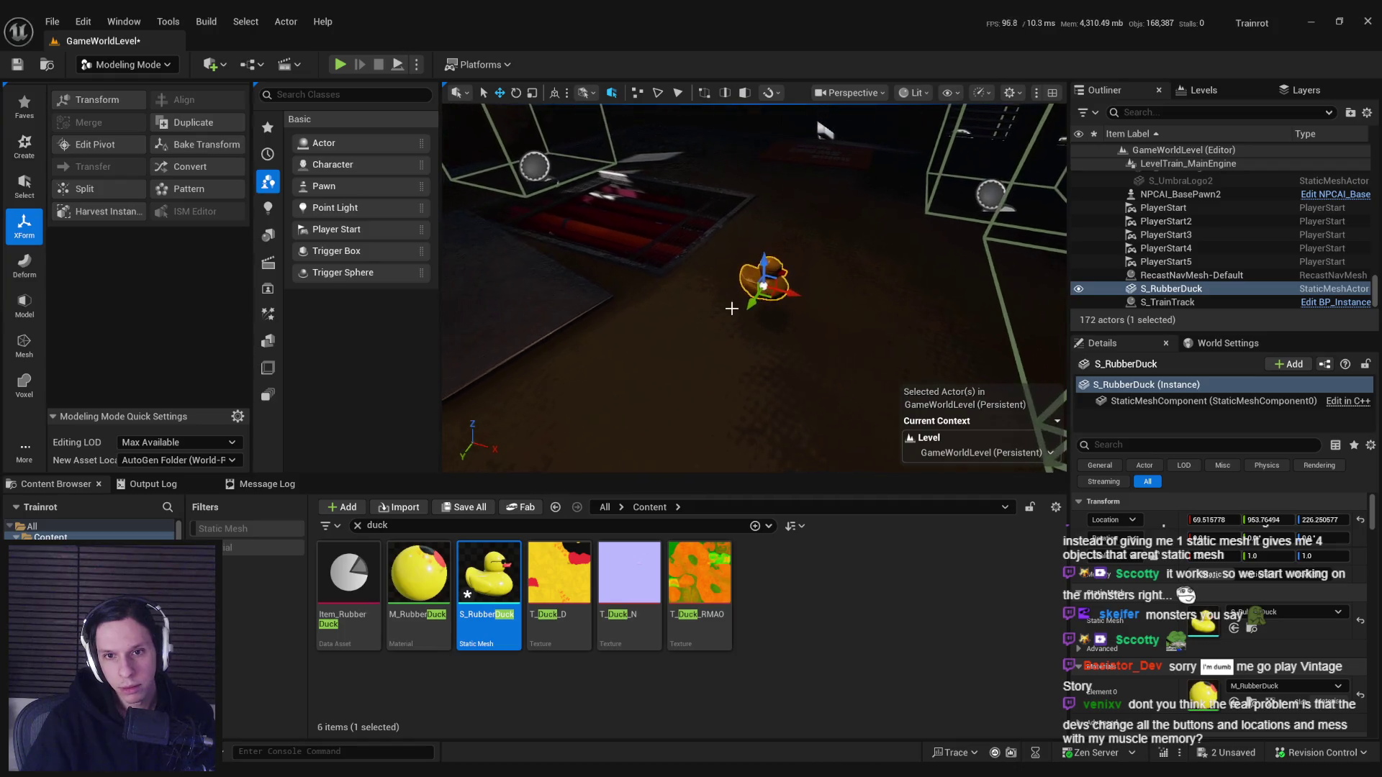
click(586, 548)
Open S_RubberDuck and orbit its preview to check the baked rotation.
double_click(495, 580)
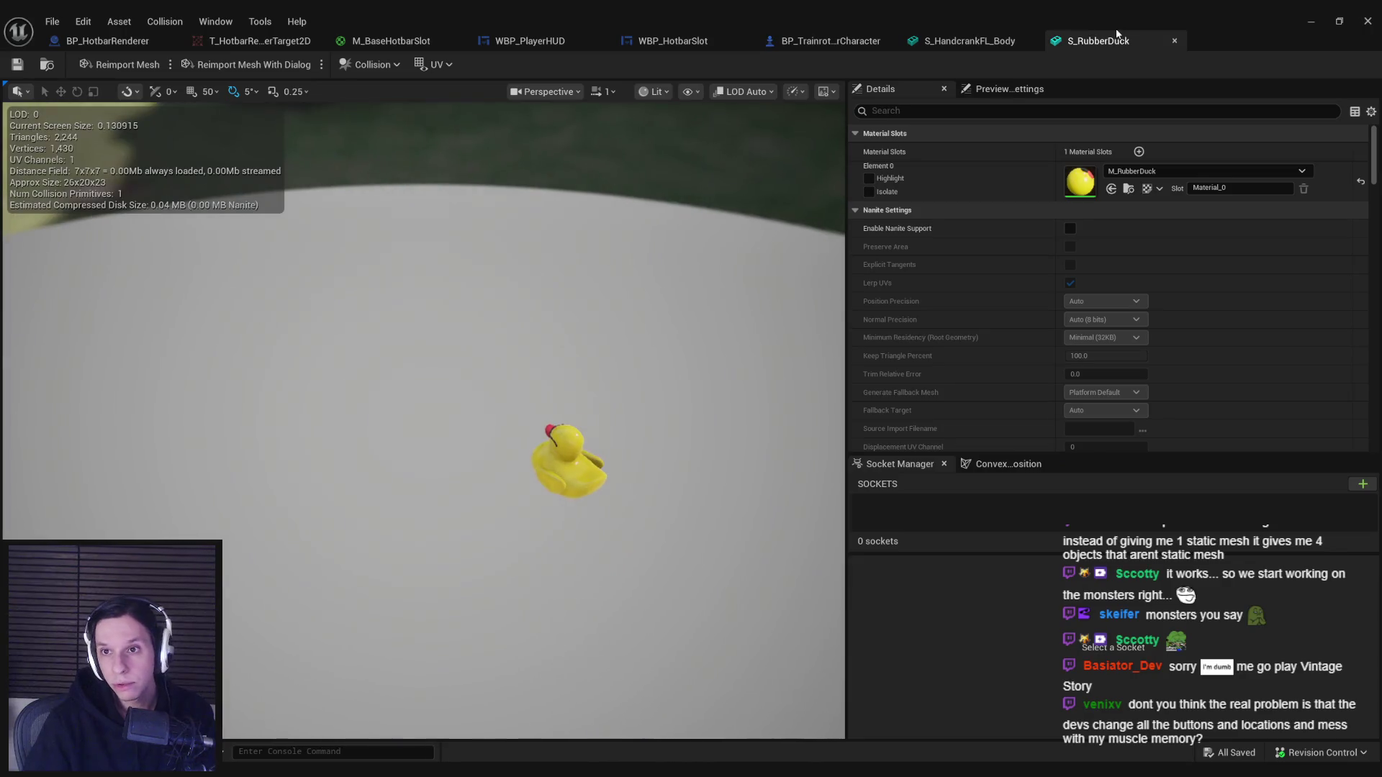
click(1174, 41)
click(1311, 21)
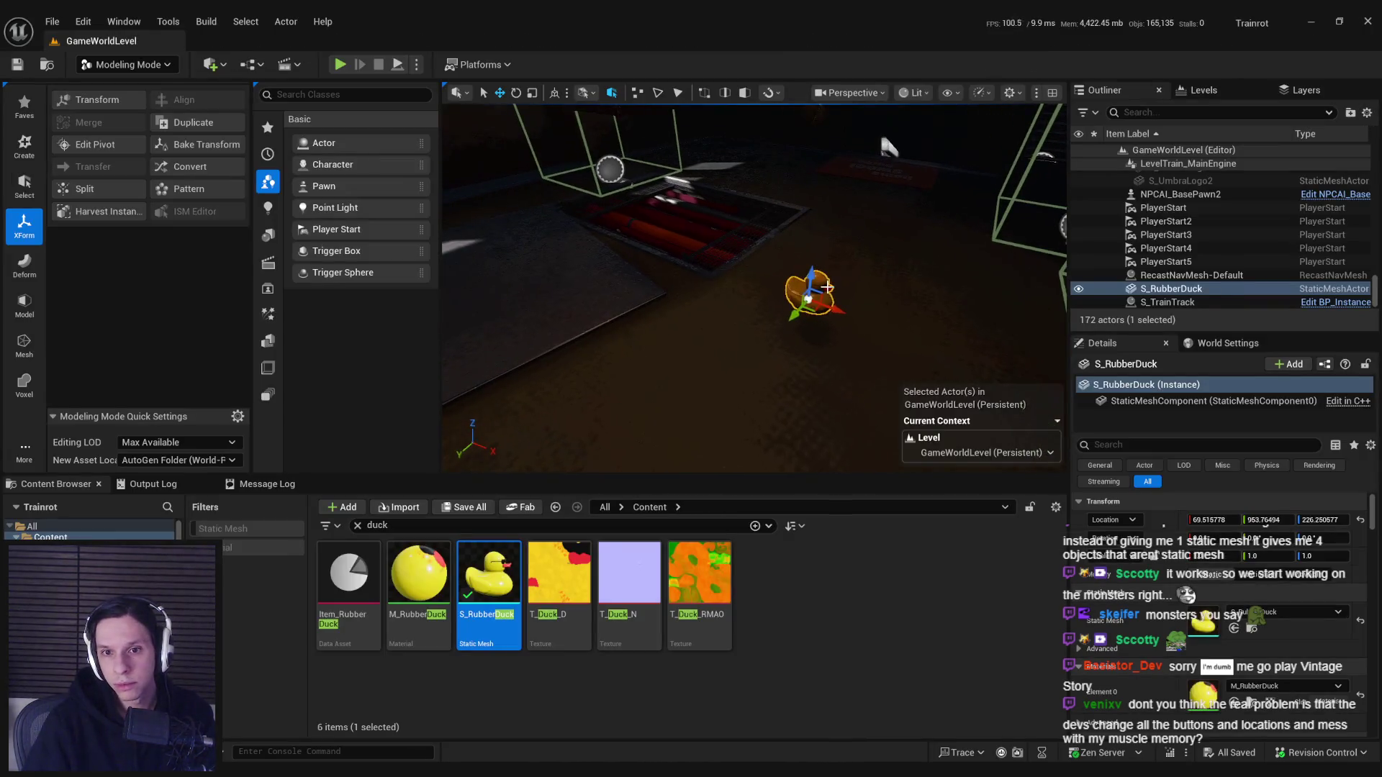
double_click(493, 576)
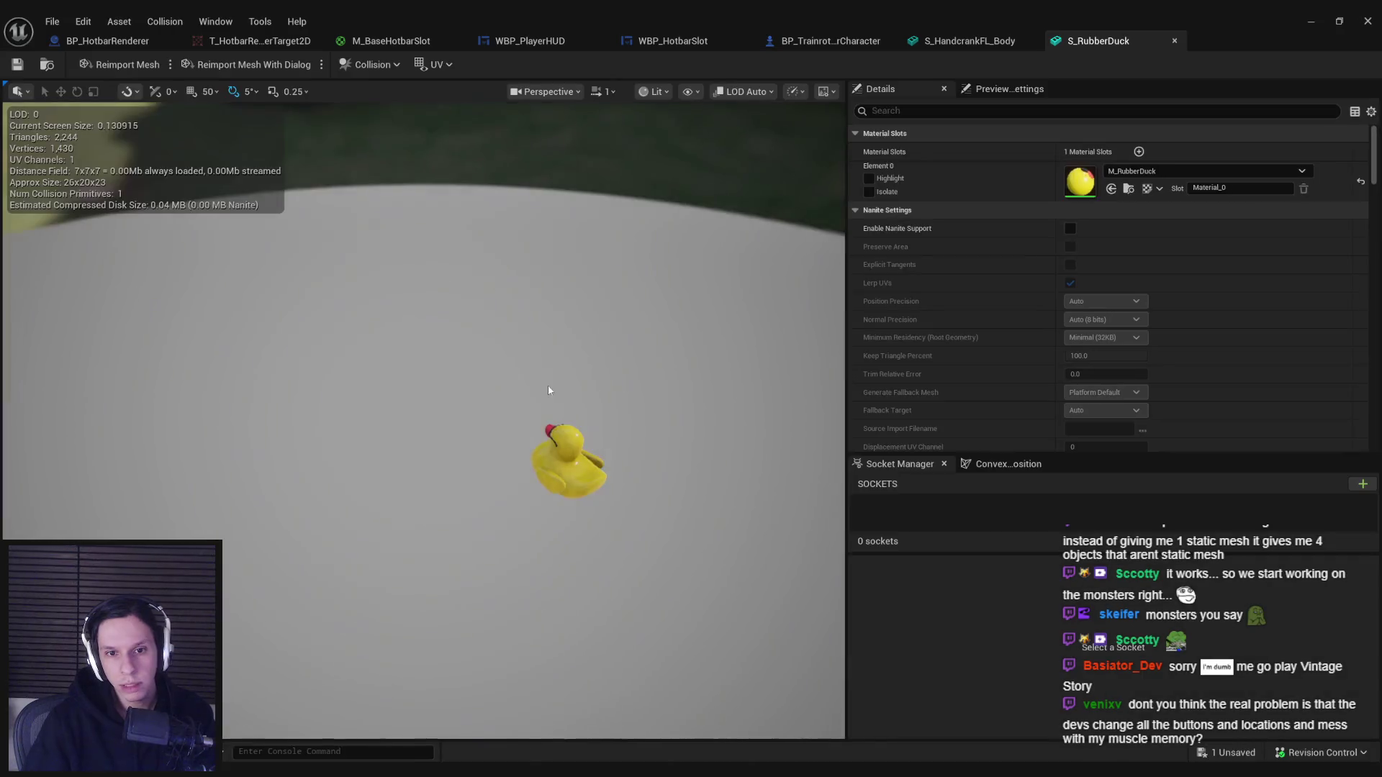
drag(547, 385, 669, 378)
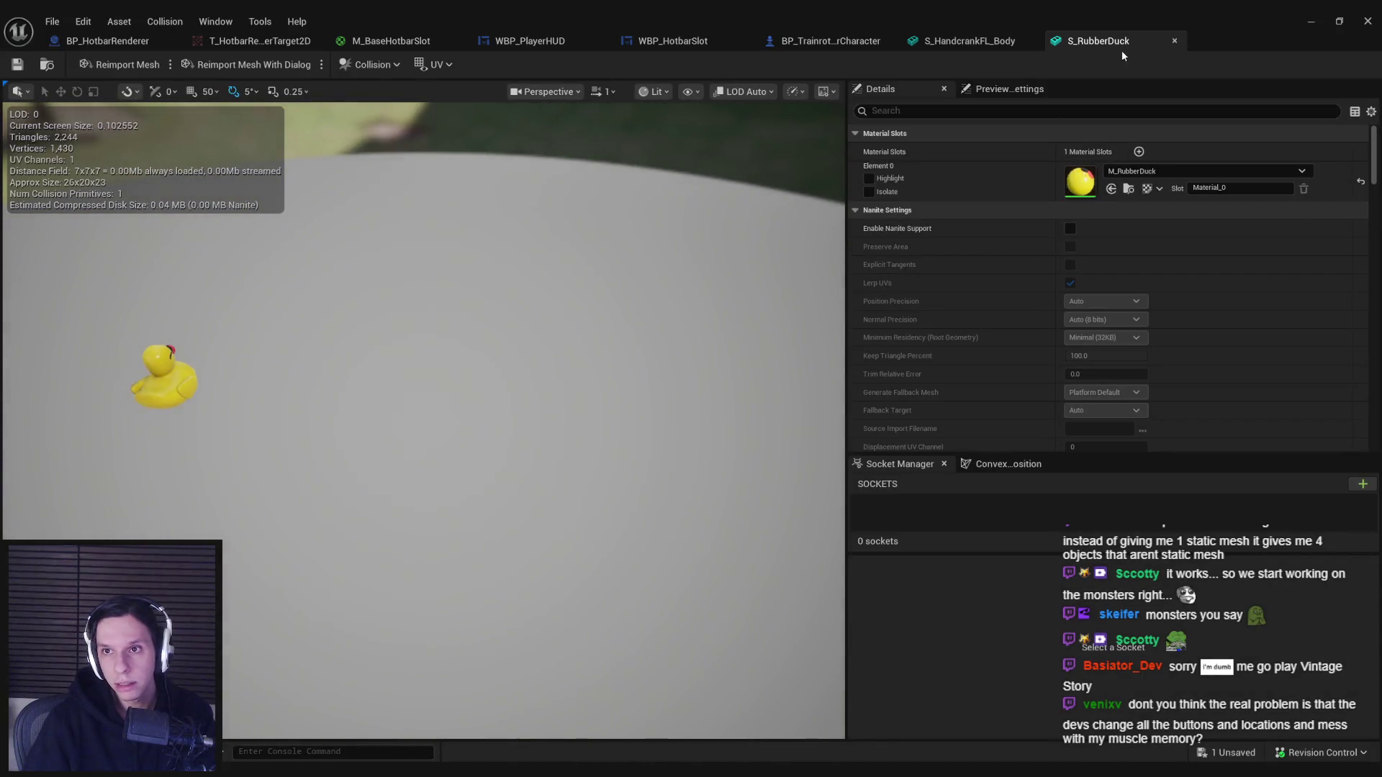
click(1311, 21)
Leave Modeling Mode for Selection Mode and start a play test.
click(137, 66)
click(115, 81)
click(341, 65)
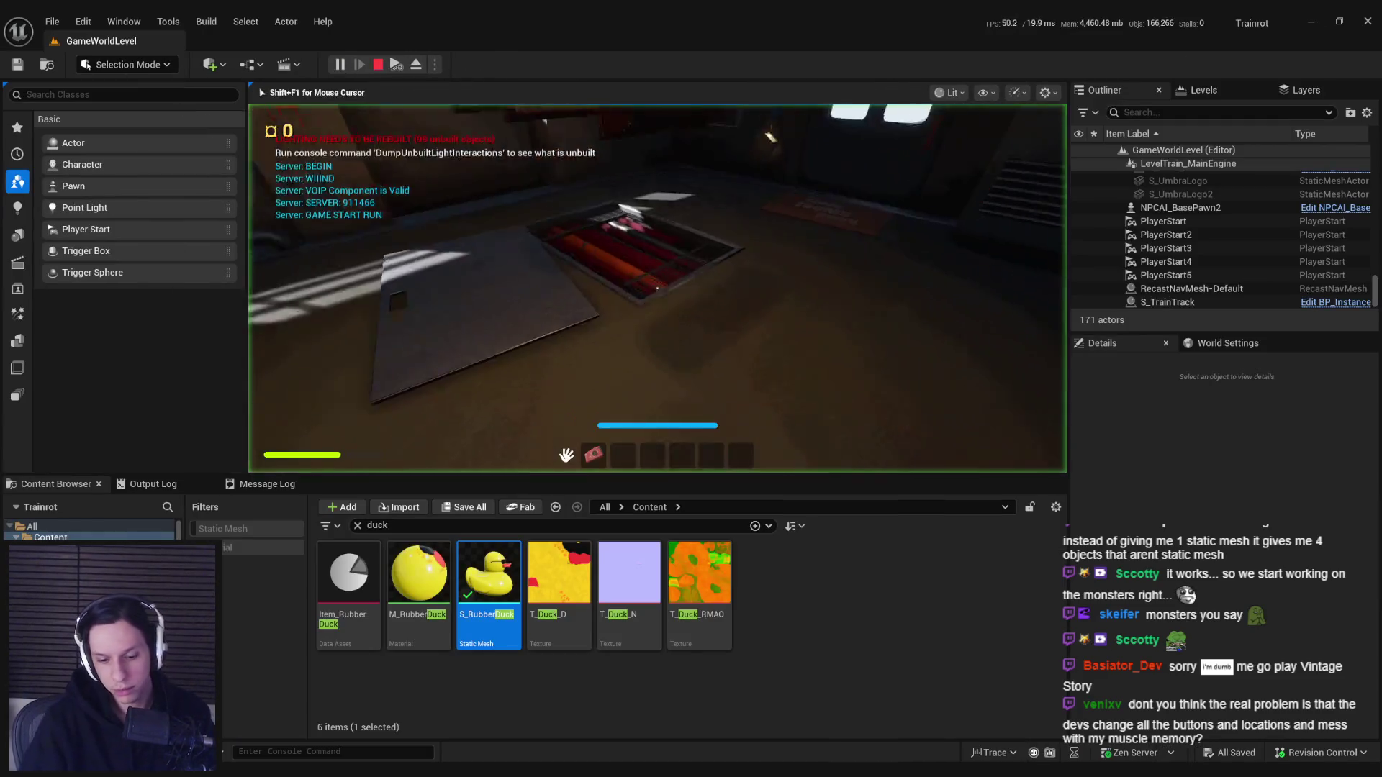
Open both lockers and take the rubber duck into the hotbar.
key(F11)
key(e)
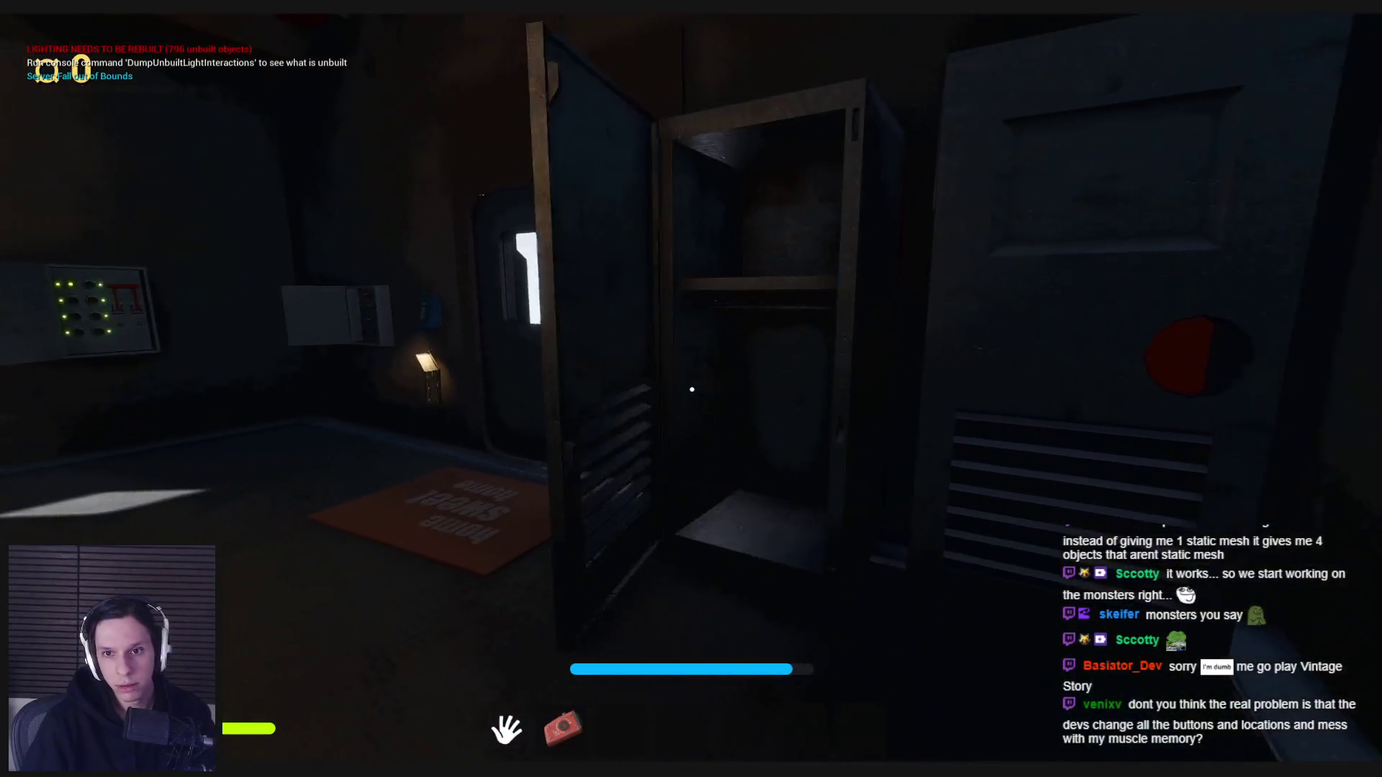
key(e)
key(e)
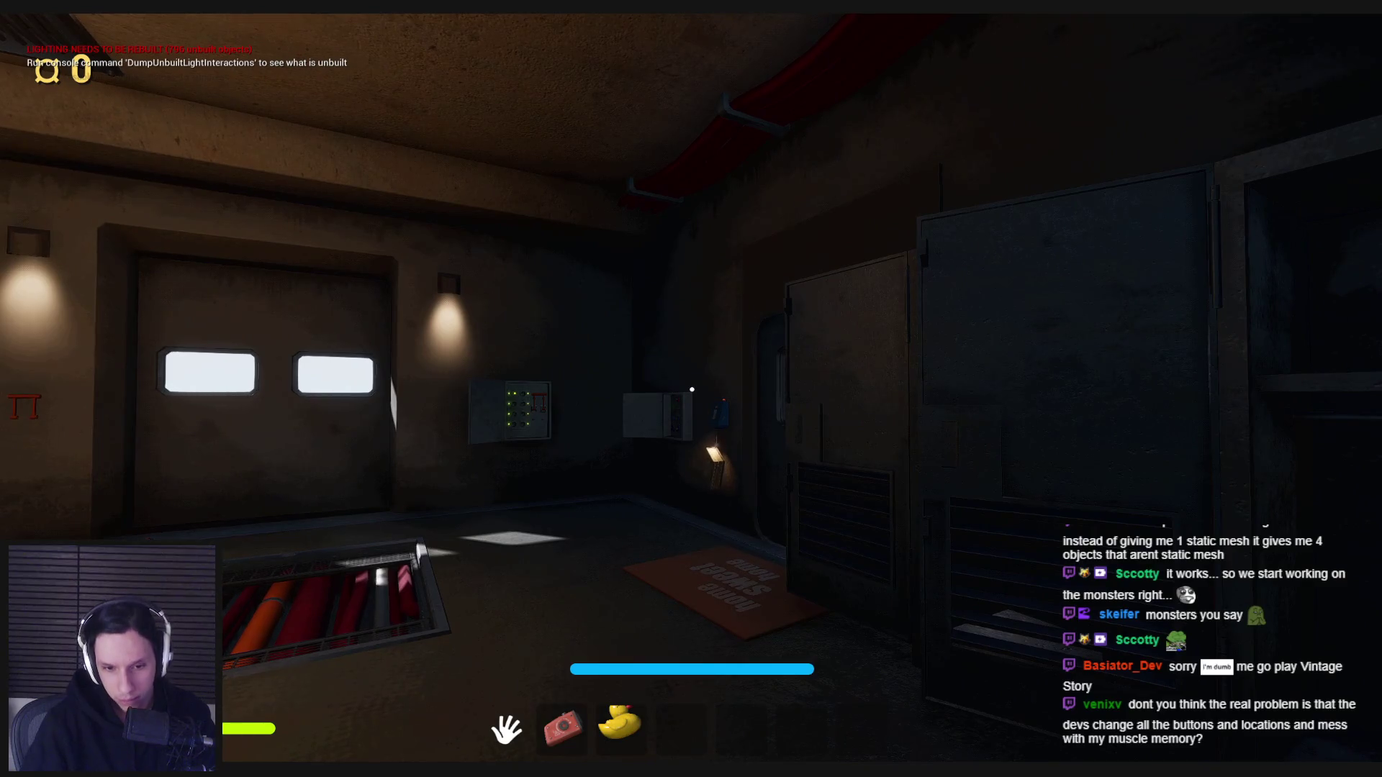
Sprint into the long room, drop the duck, pick it up and drop it again, then stop playing.
key(w)
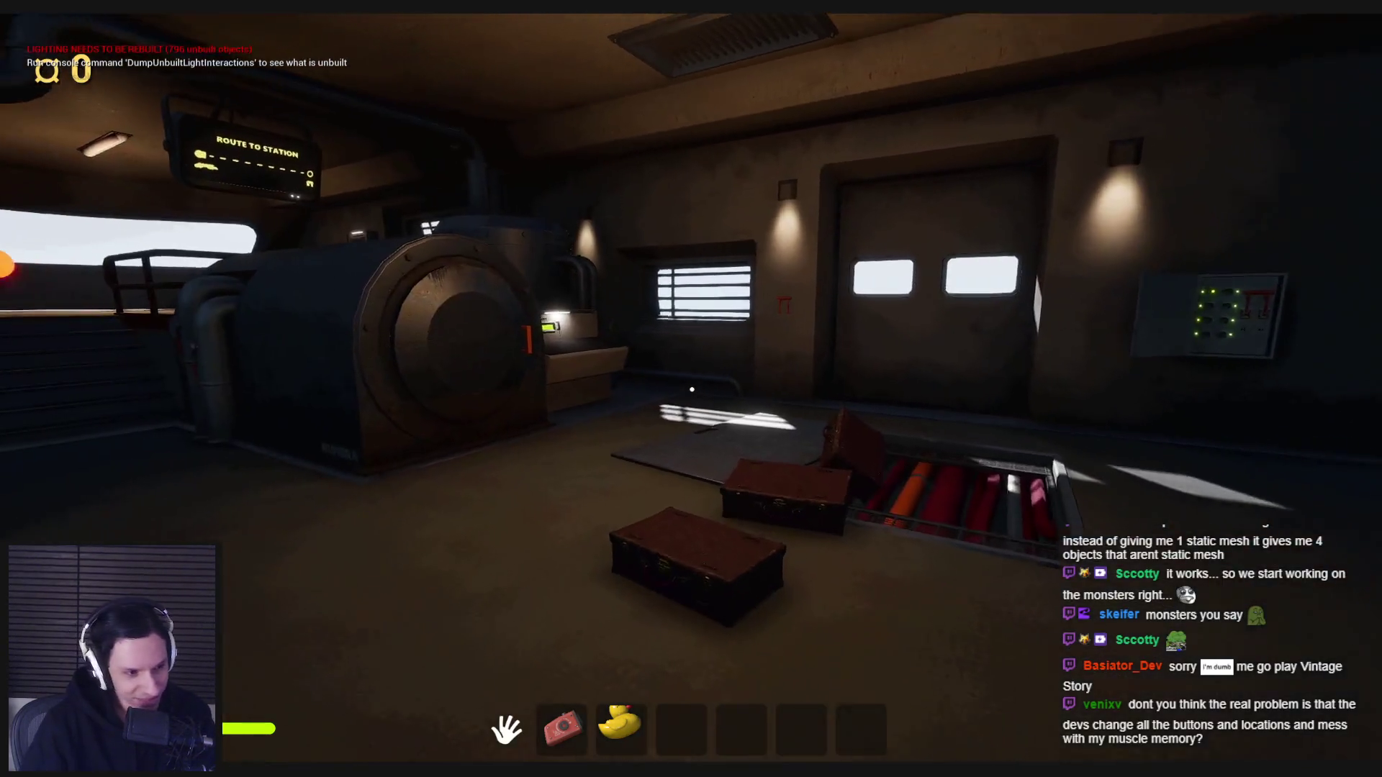
key(shift)
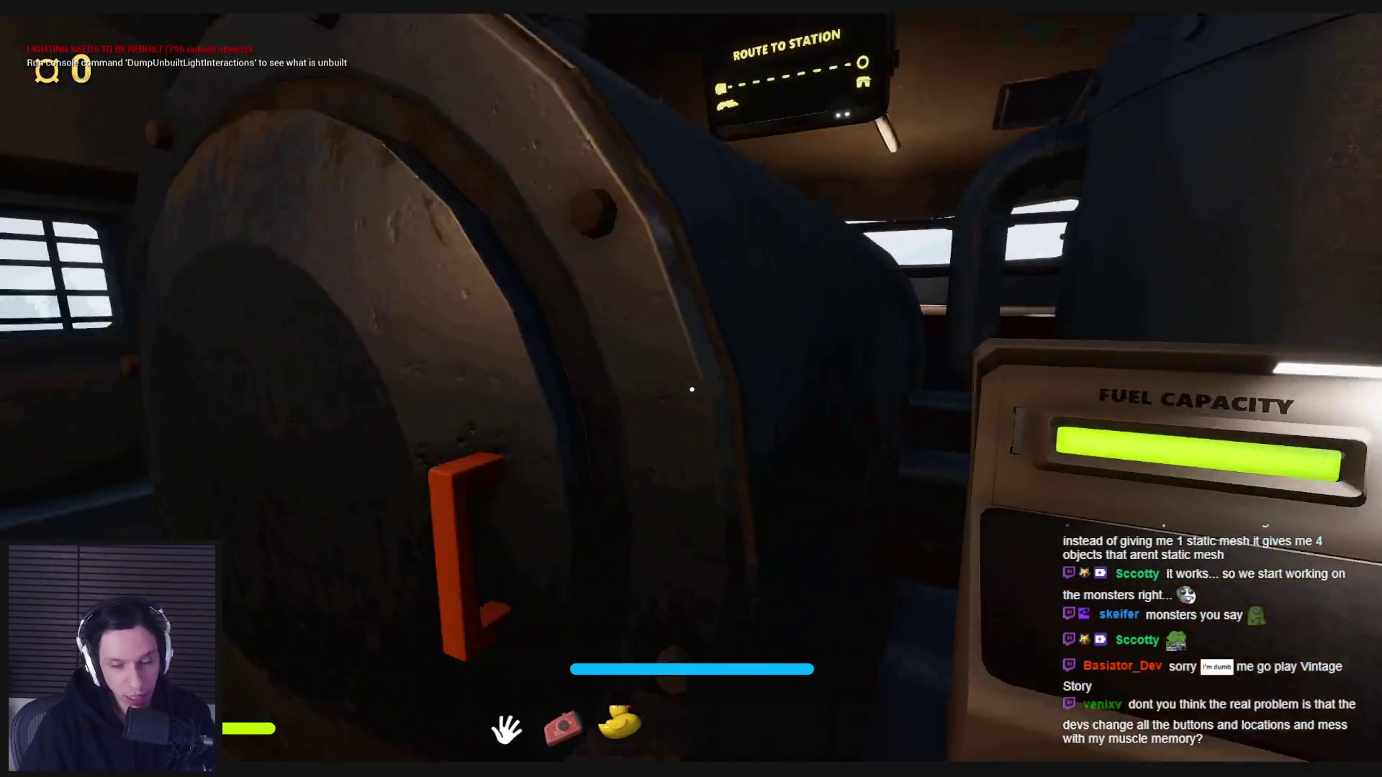
key(w)
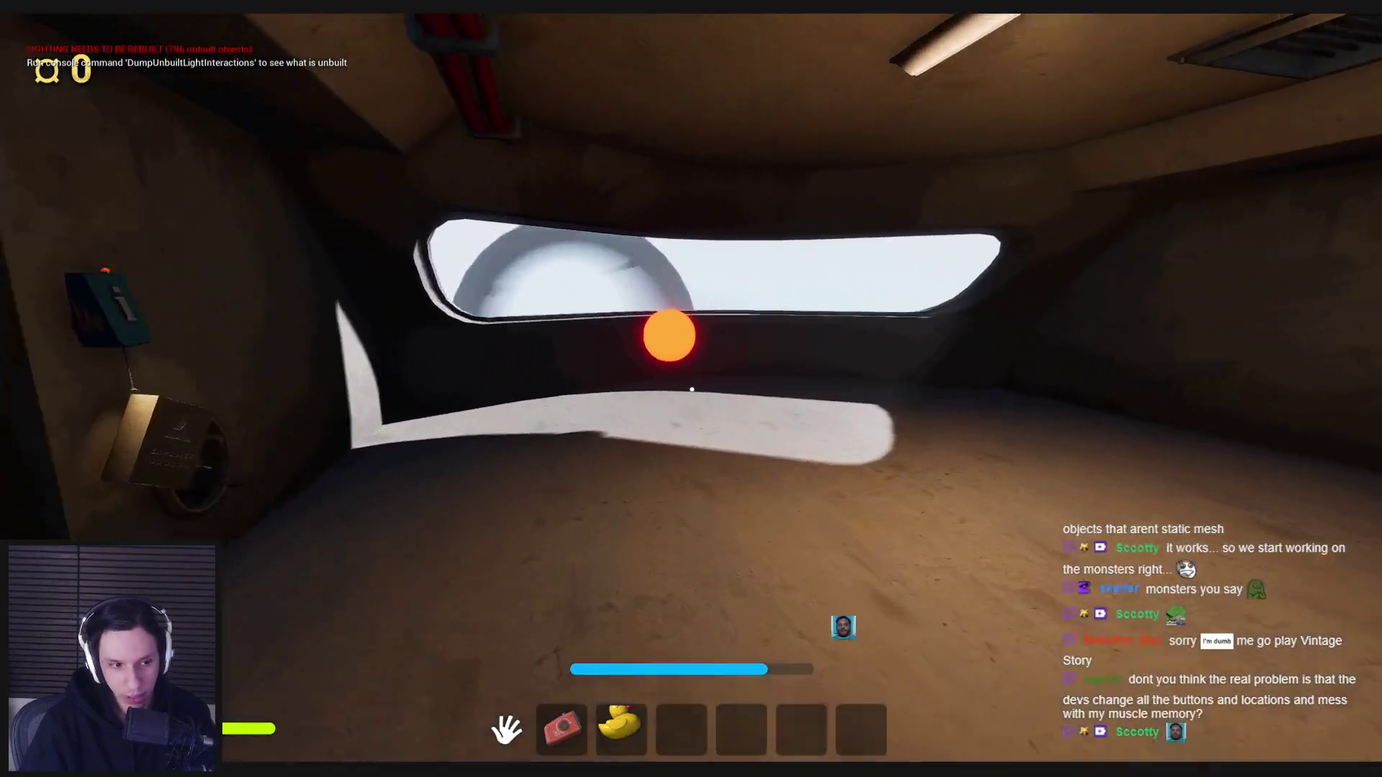
key(w)
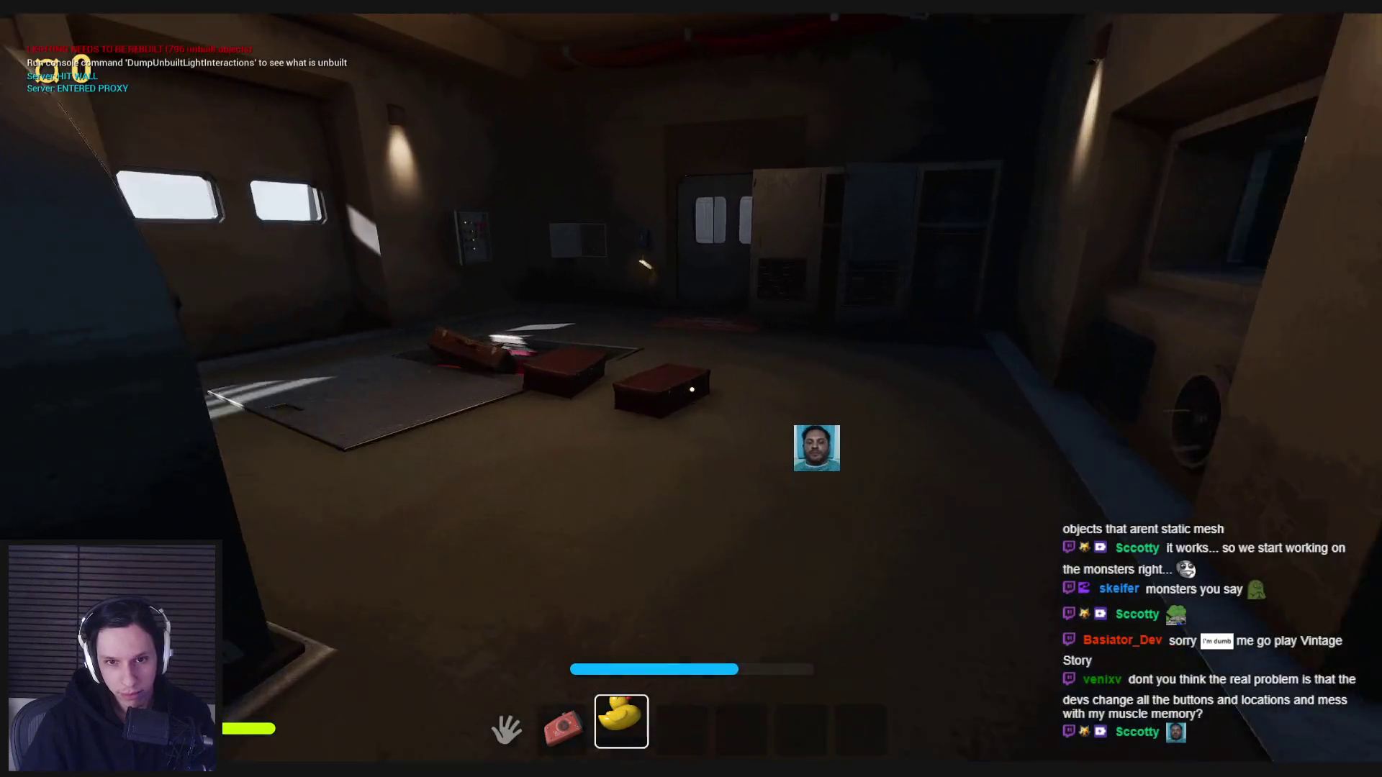
key(g)
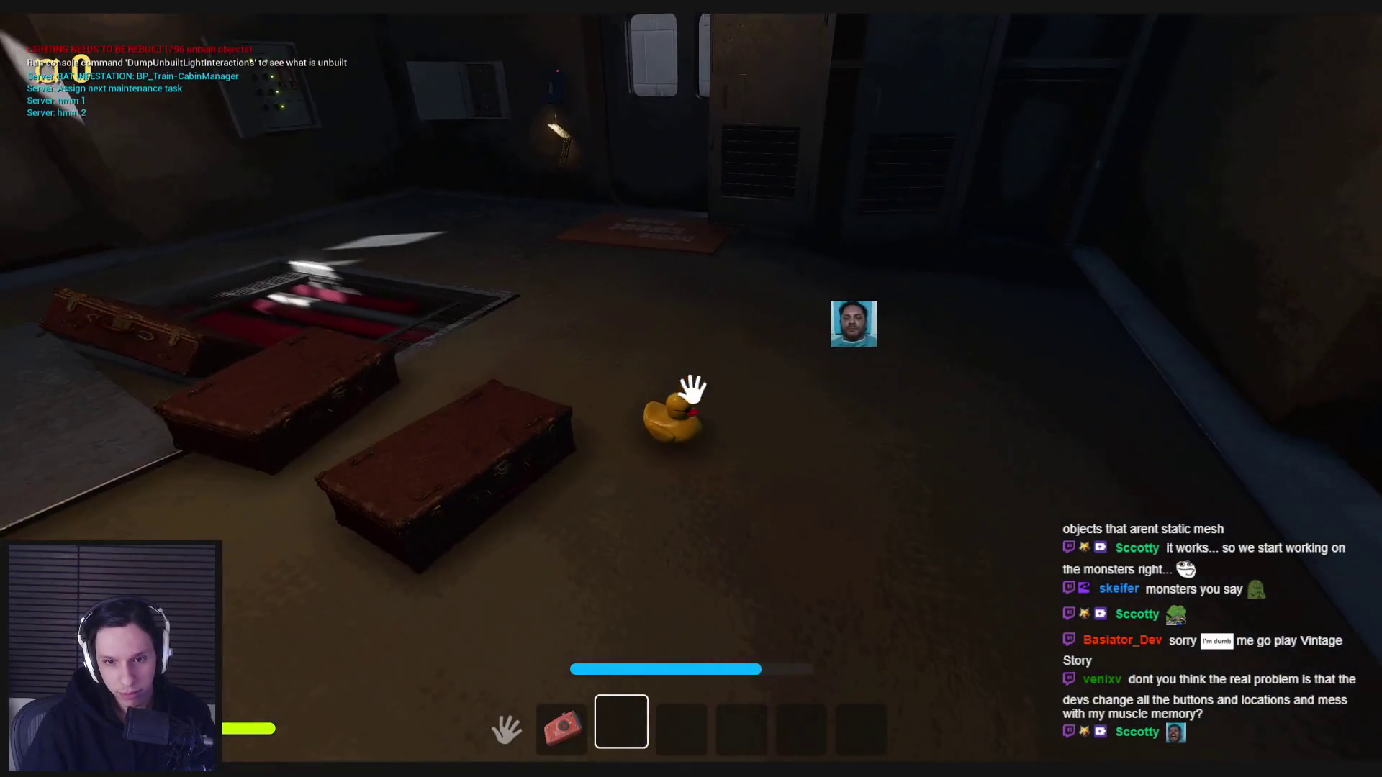
click(691, 389)
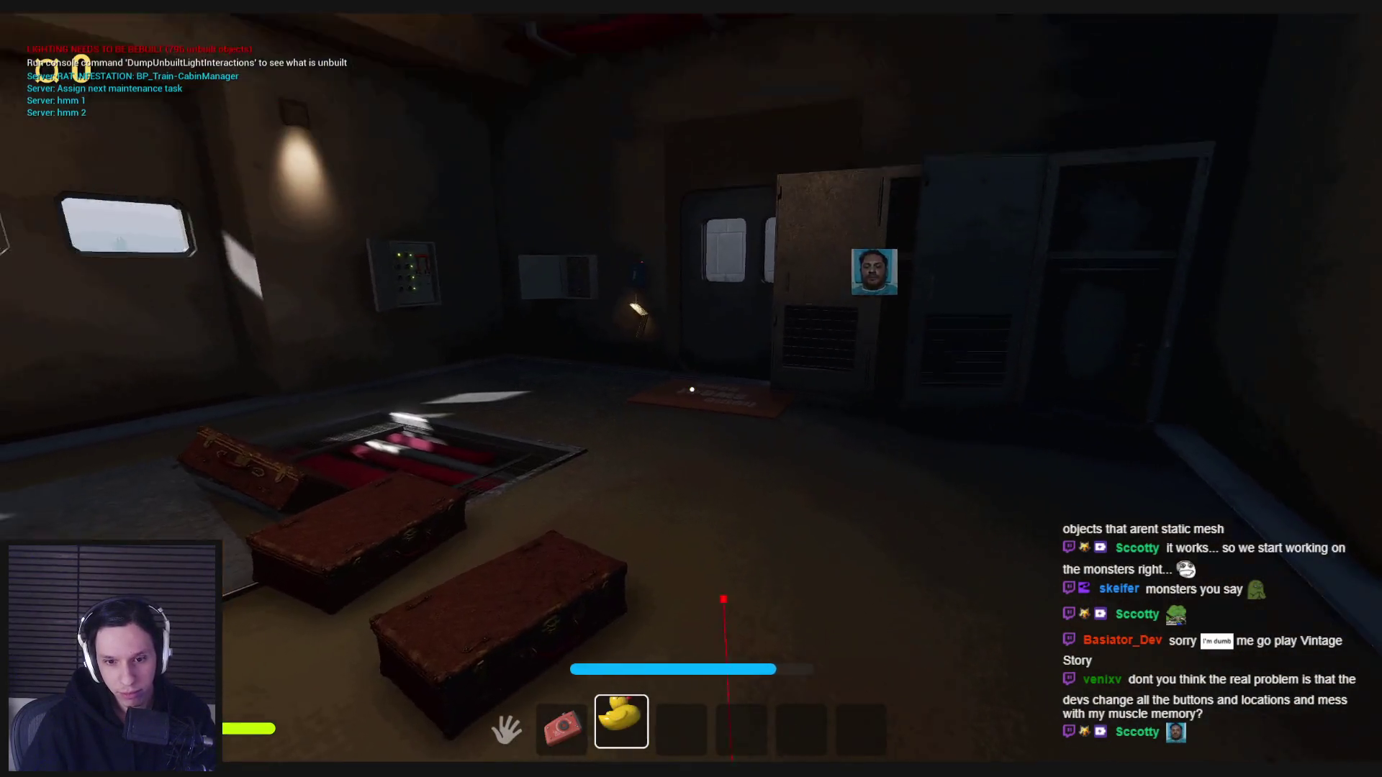
key(g)
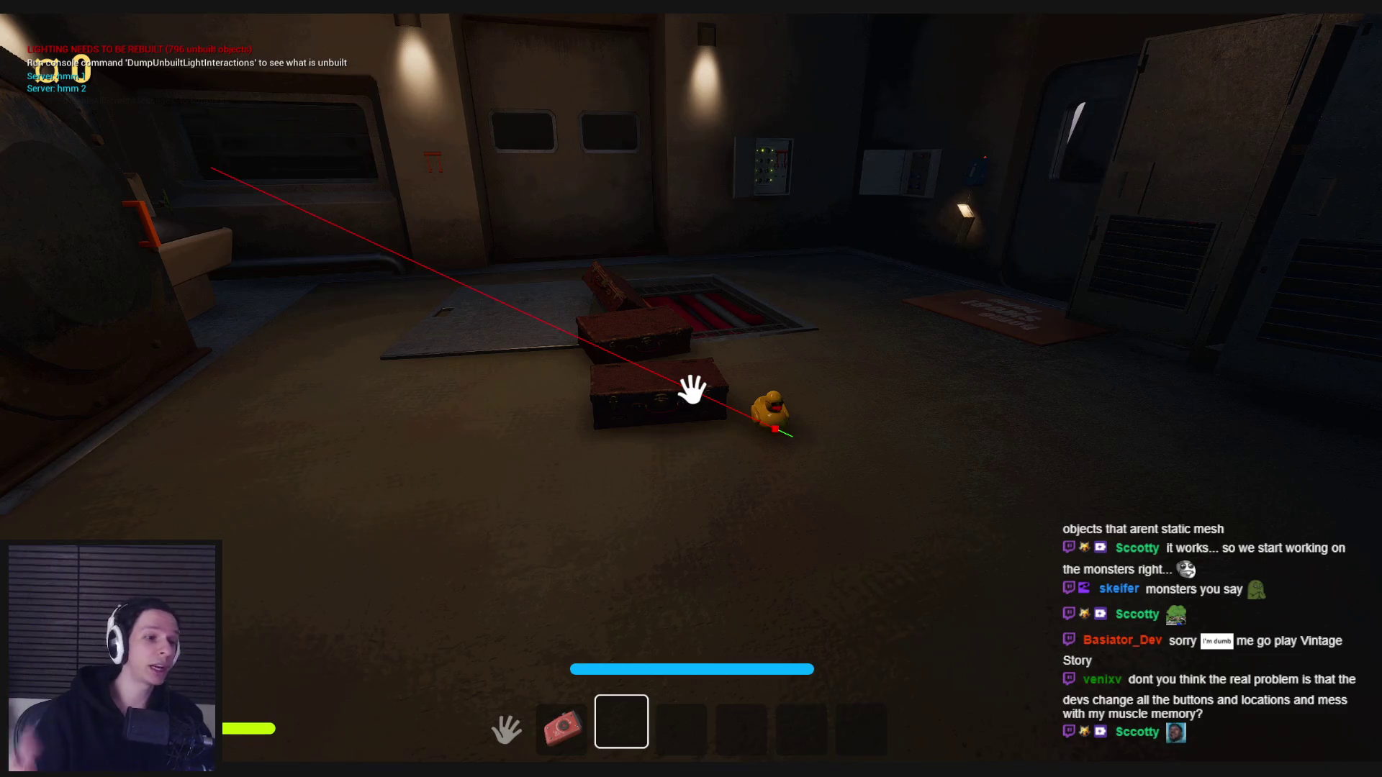
key(Escape)
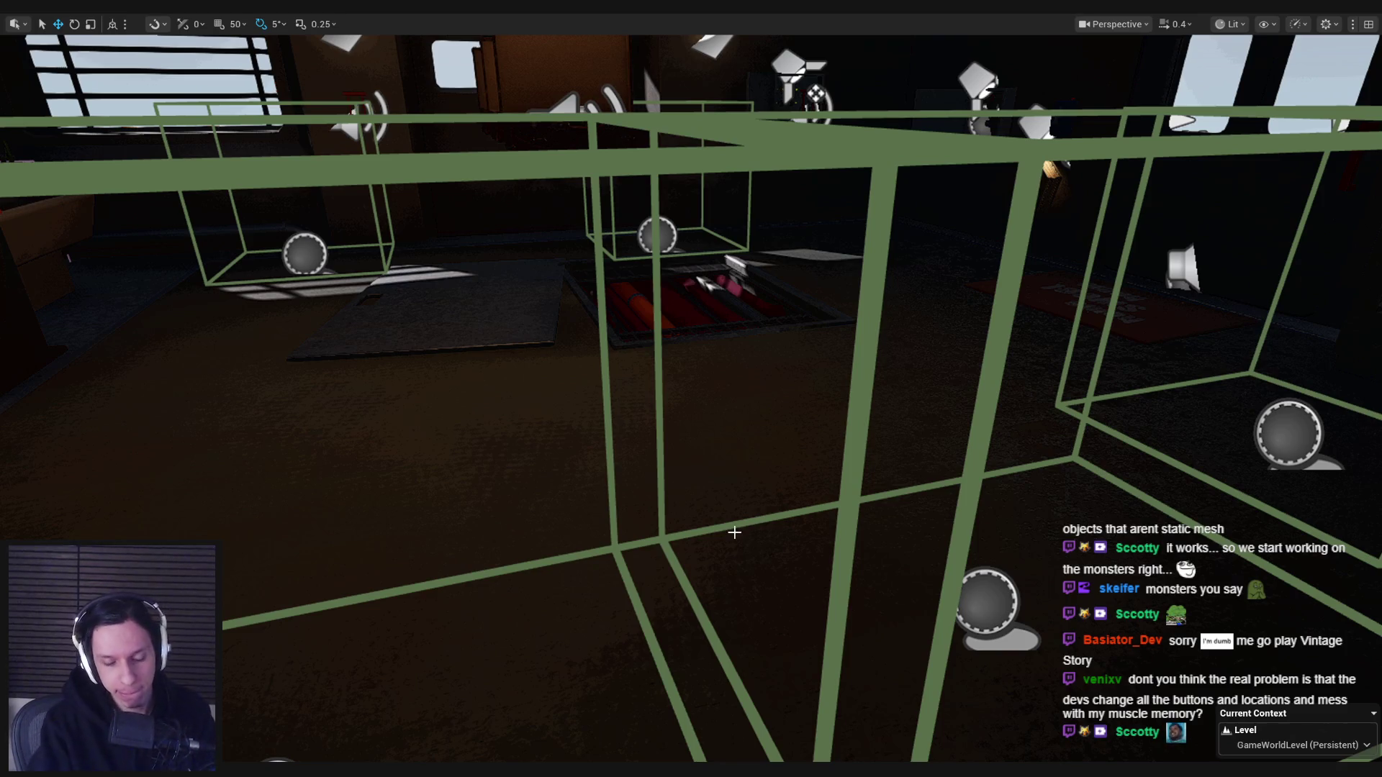
Play From Here and move the flashlight to the last hotbar slot.
right_click(566, 344)
click(611, 750)
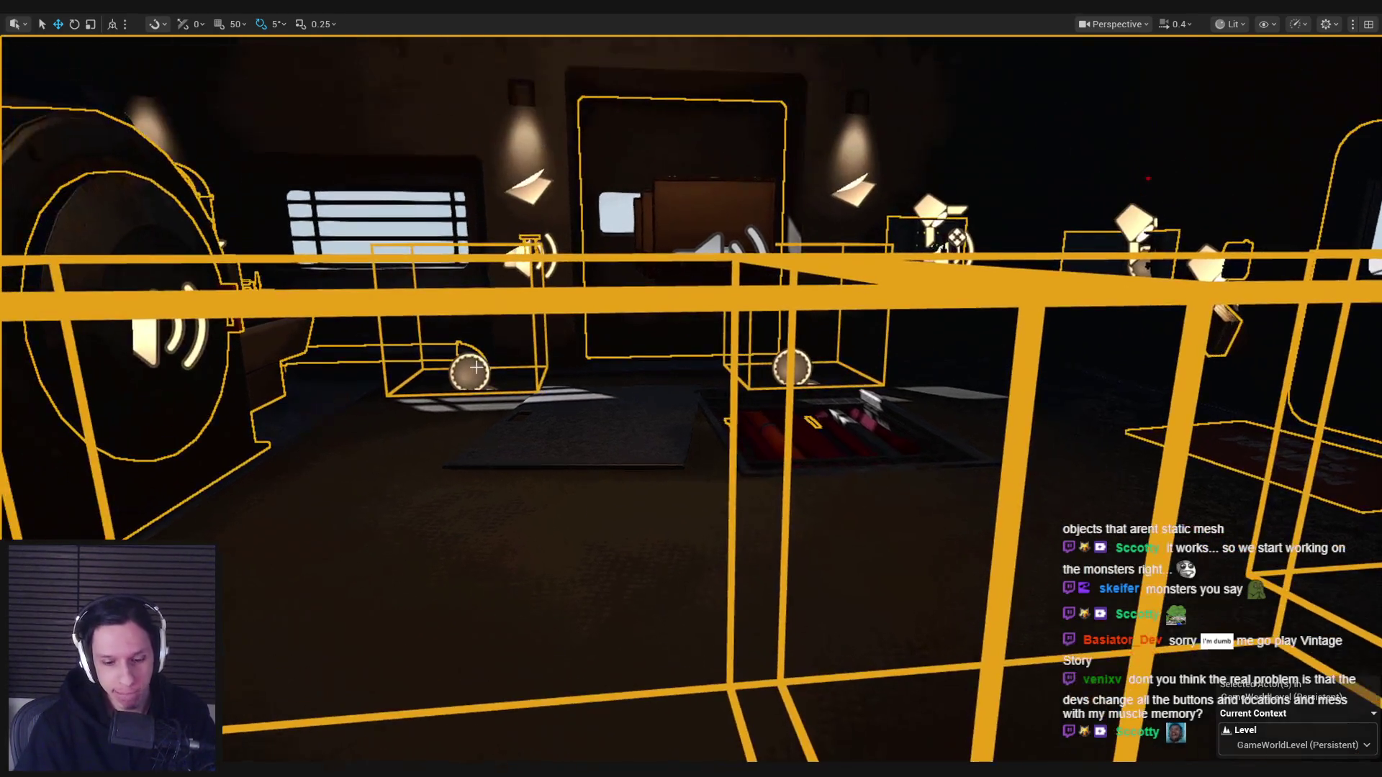
key(Tab)
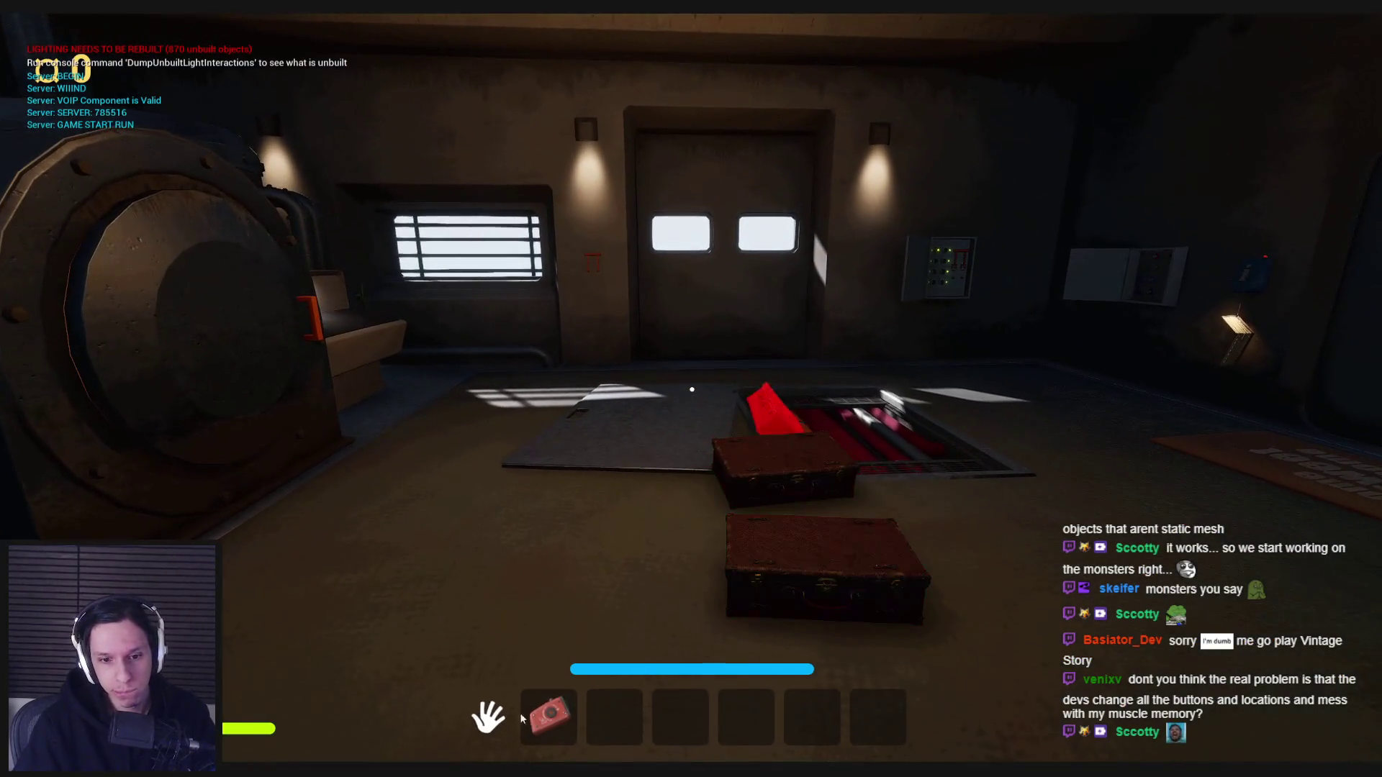
drag(547, 718, 890, 720)
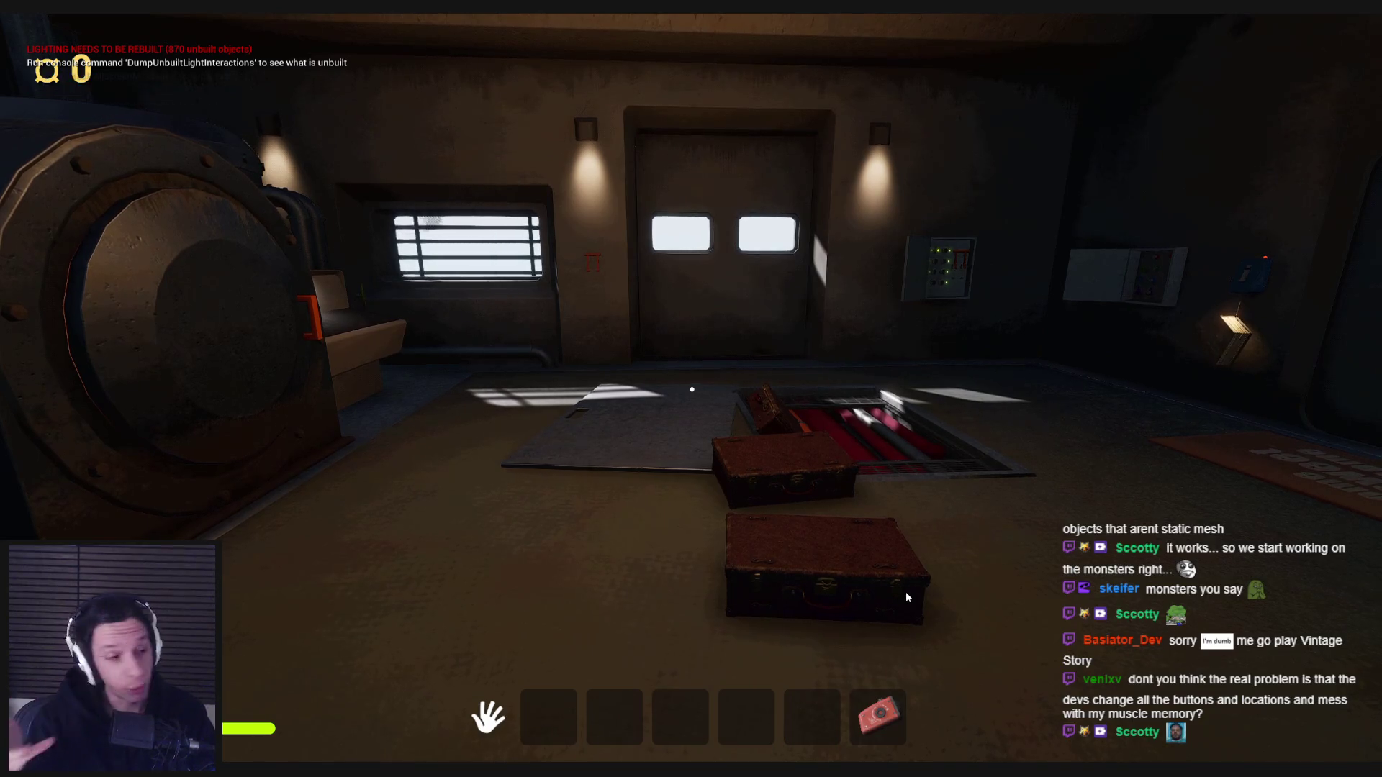
key(Tab)
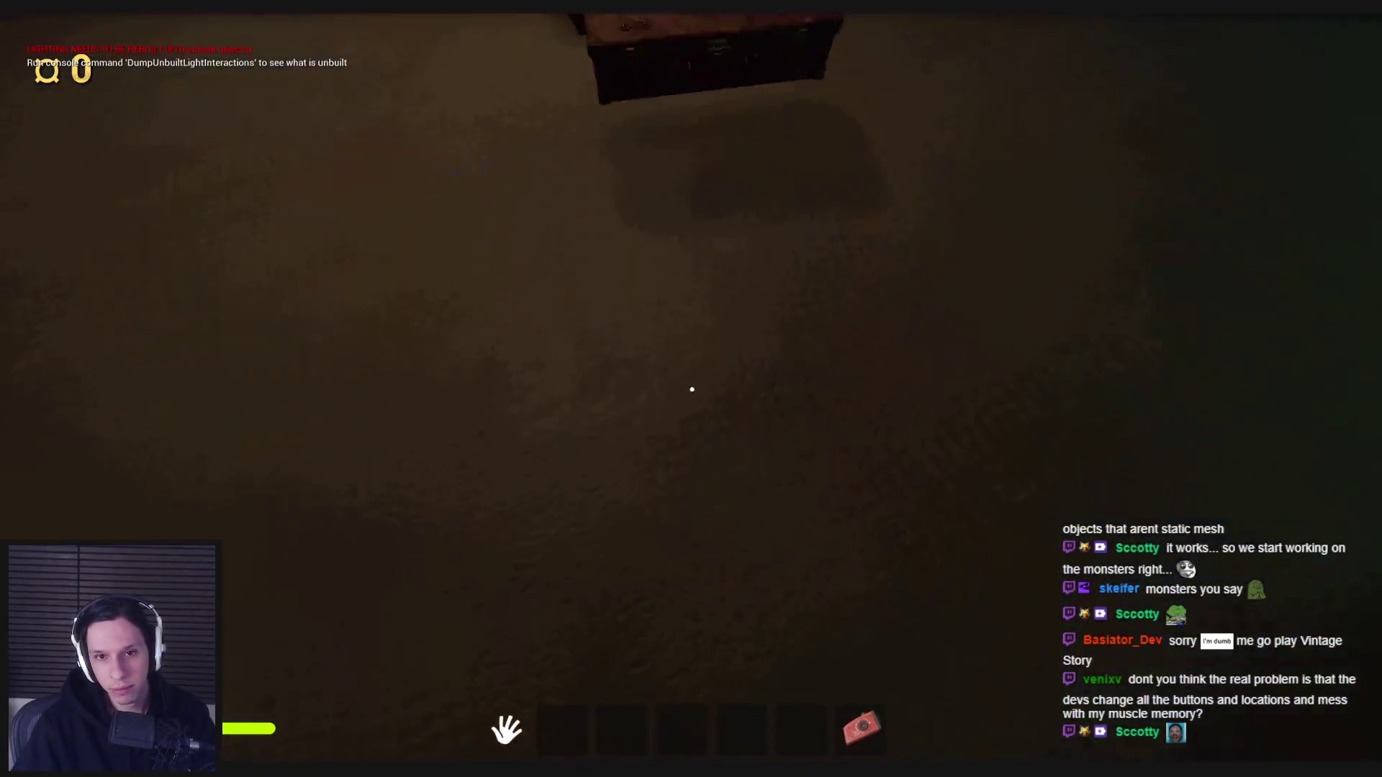
Grab and release the suitcase, then pick up, drop and re-collect the air horn.
click(736, 418)
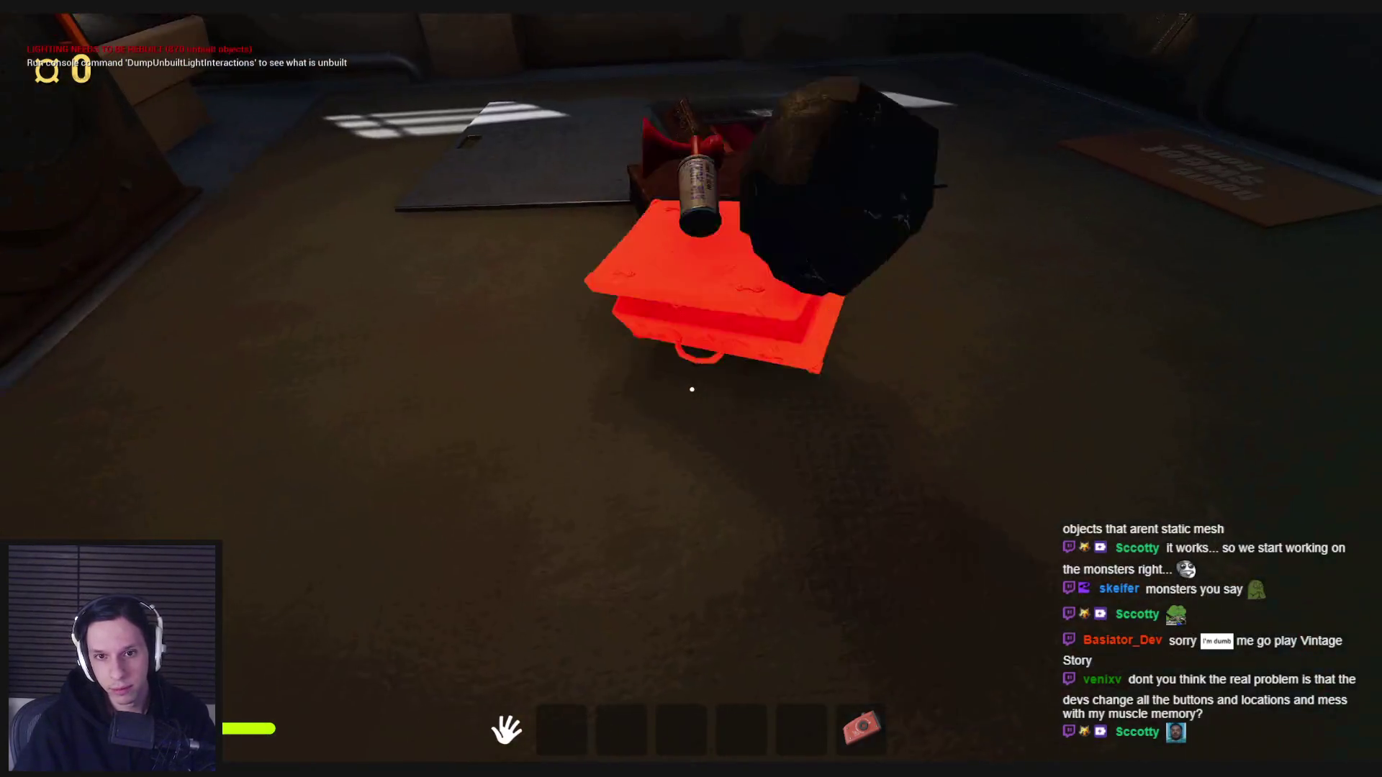
click(691, 389)
key(e)
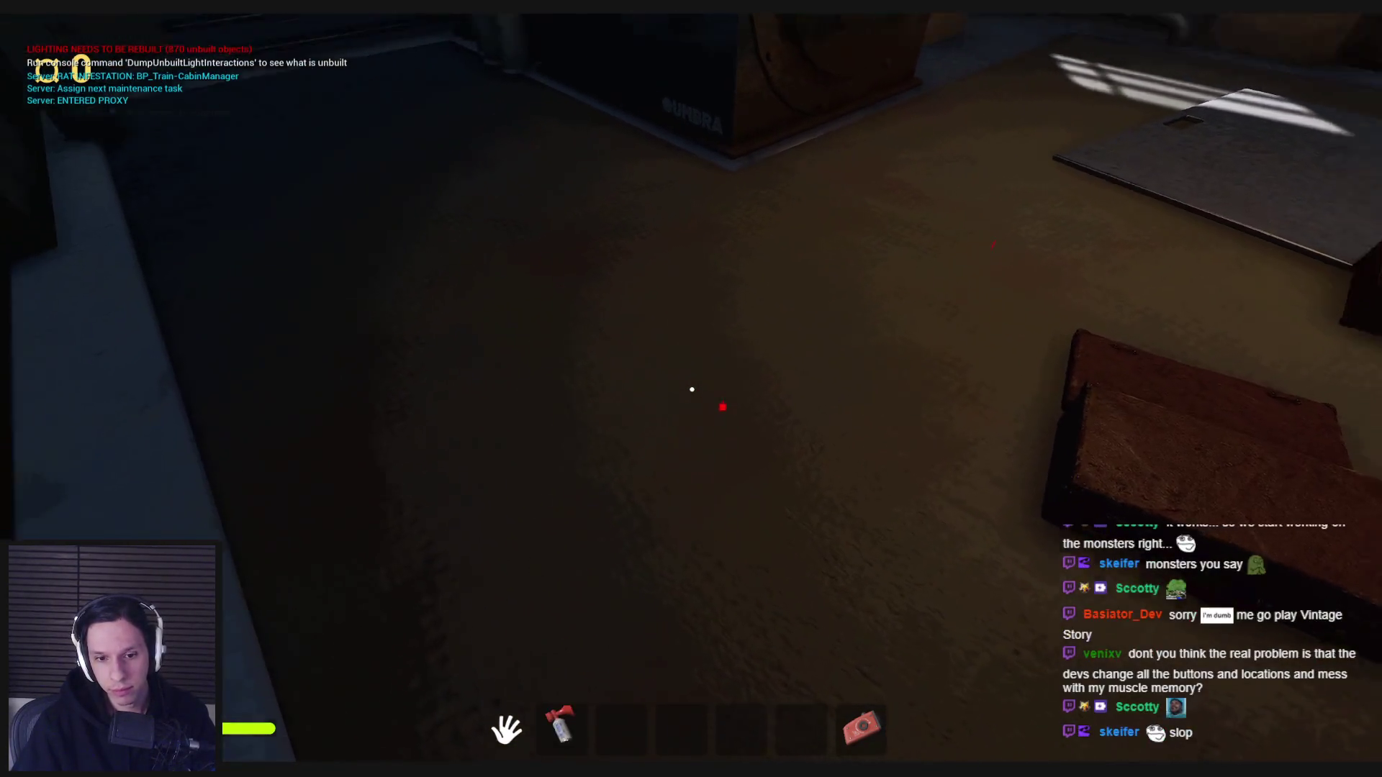
key(g)
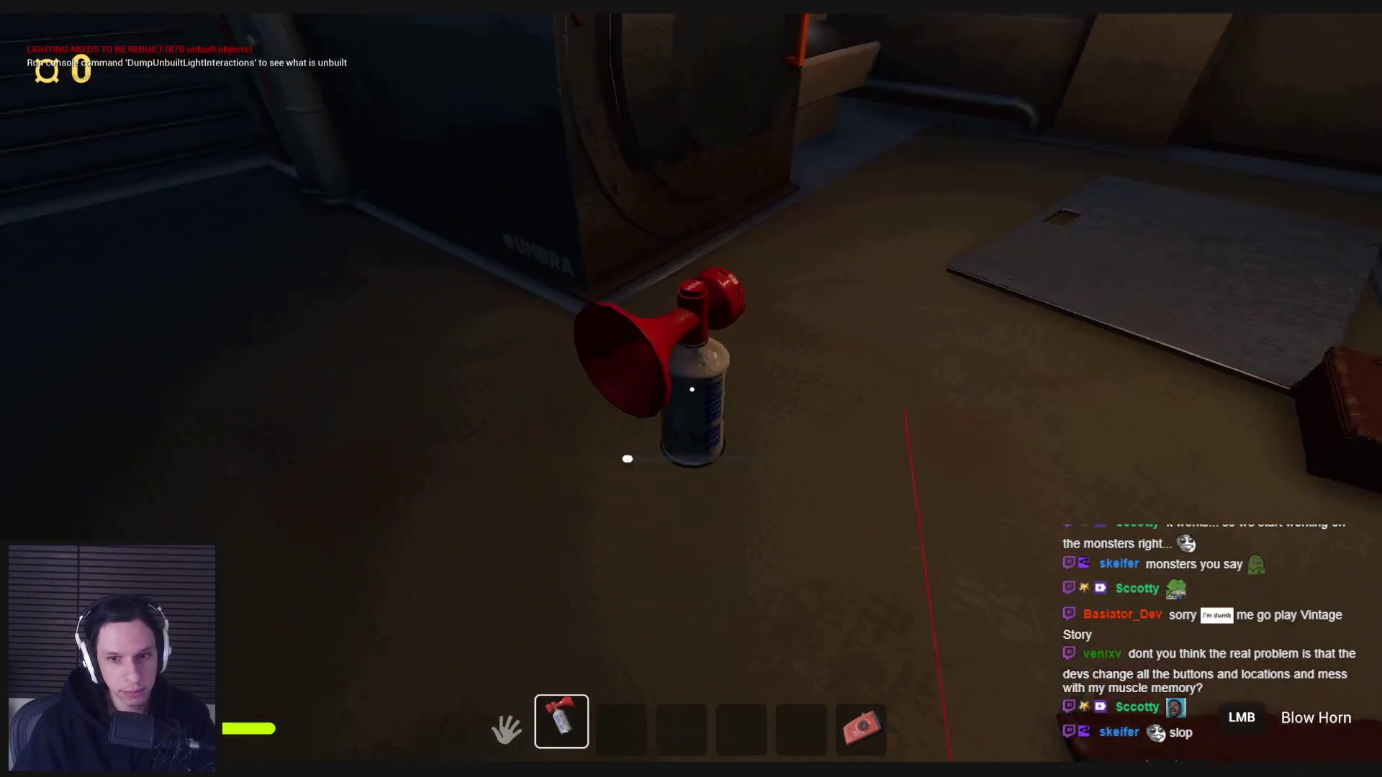
key(e)
Move the air horn from hotbar slot 2 to slot 3 and equip it from there.
key(Tab)
mouse_move(562, 722)
mouse_down()
mouse_move(691, 605)
mouse_move(586, 713)
mouse_move(610, 716)
mouse_move(691, 607)
mouse_move(611, 716)
mouse_up()
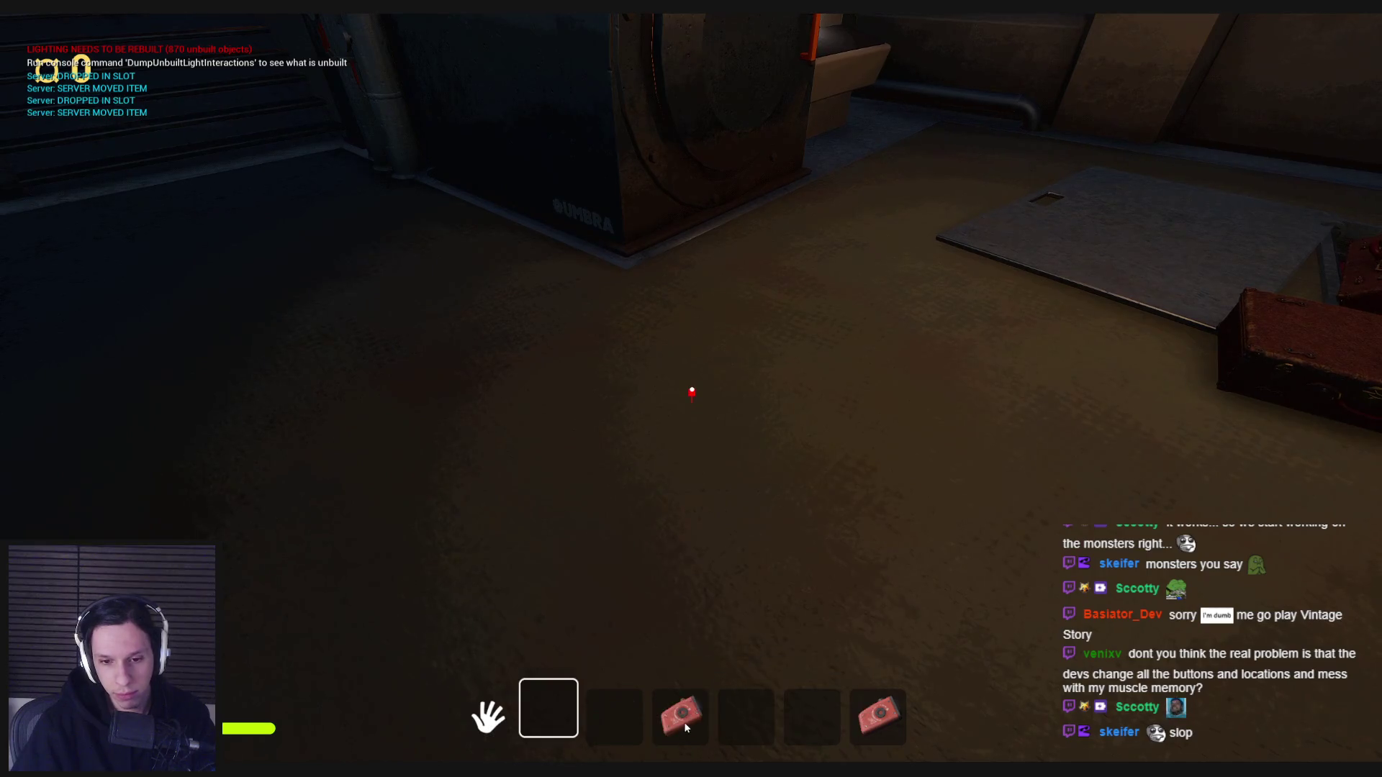
key(Tab)
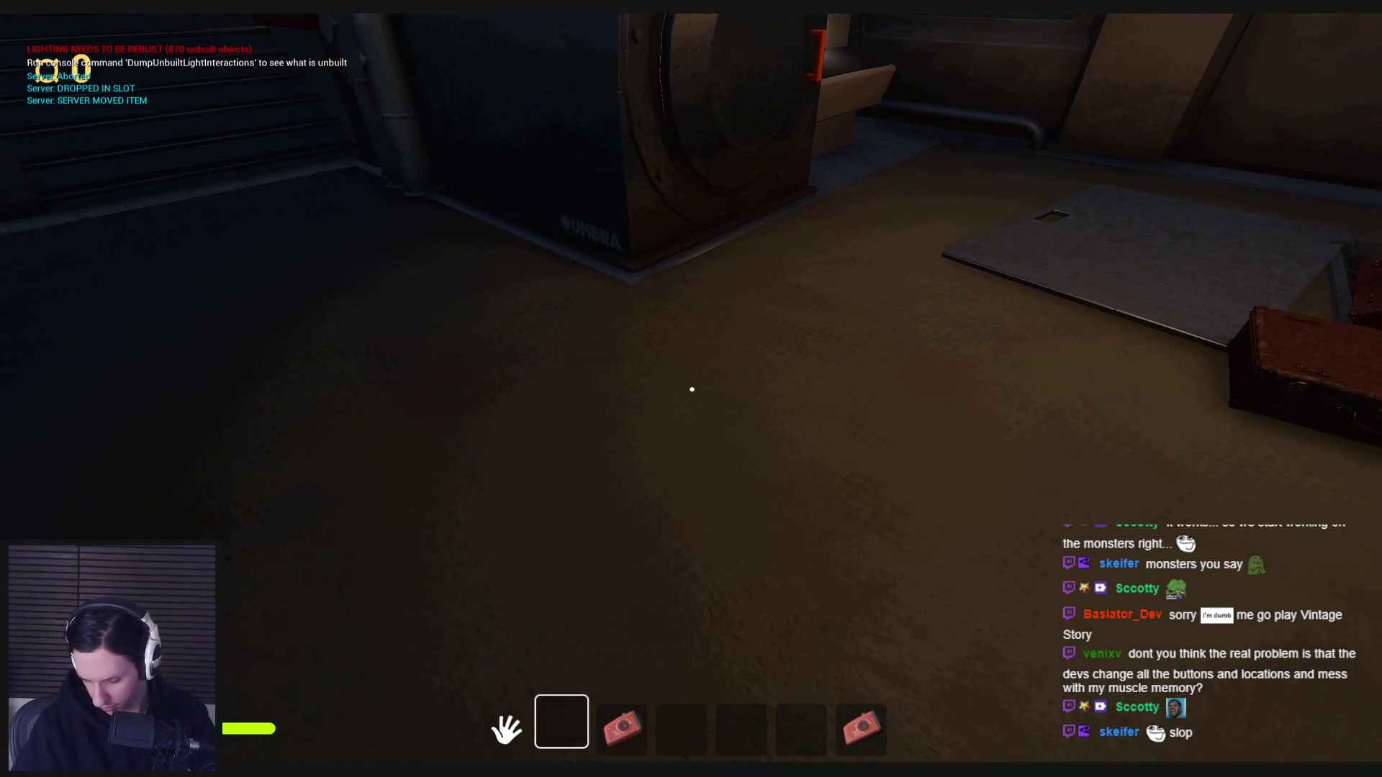
key(3)
key(2)
key(3)
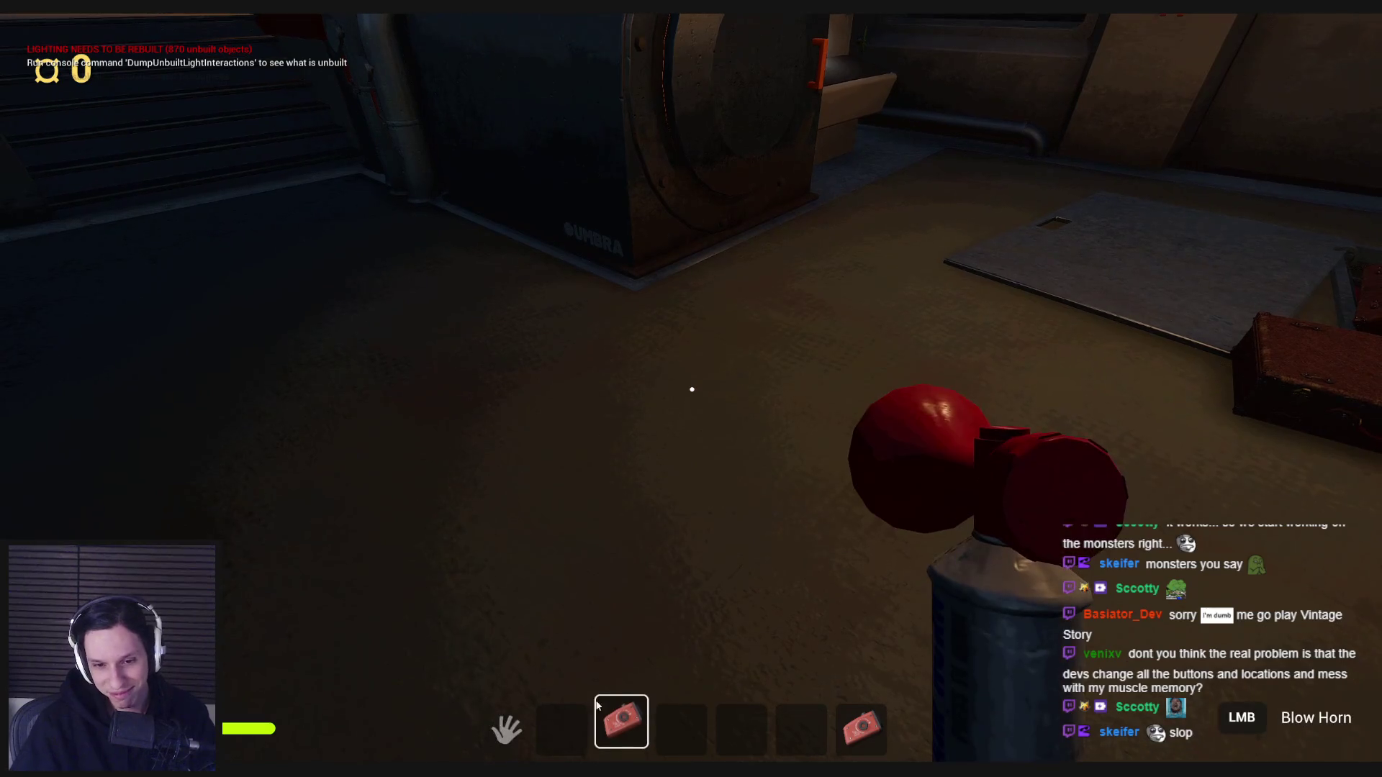
Move the air horn to slot 4, drop and re-collect it twice, then stop and view S_HandcrankFL_Body.
key(Tab)
drag(614, 714, 680, 715)
key(Tab)
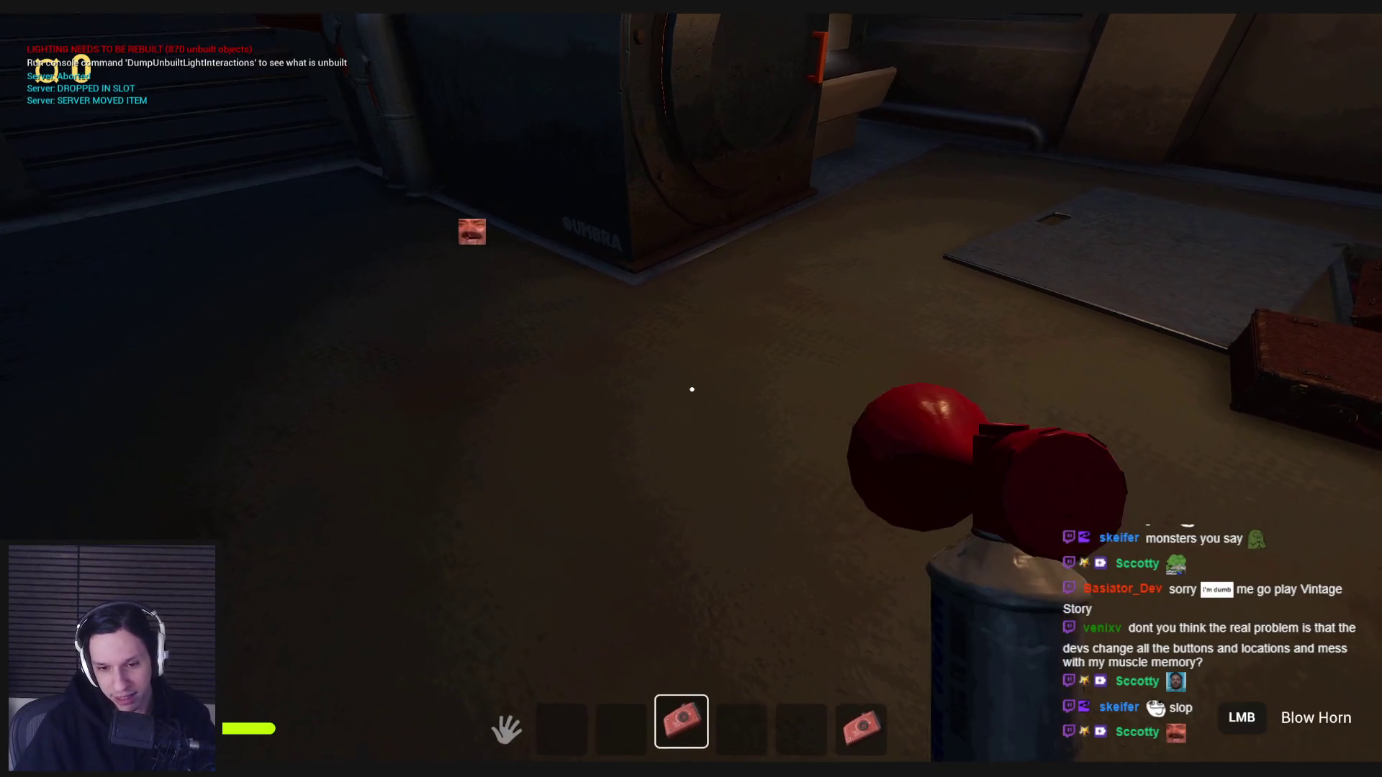
key(g)
key(e)
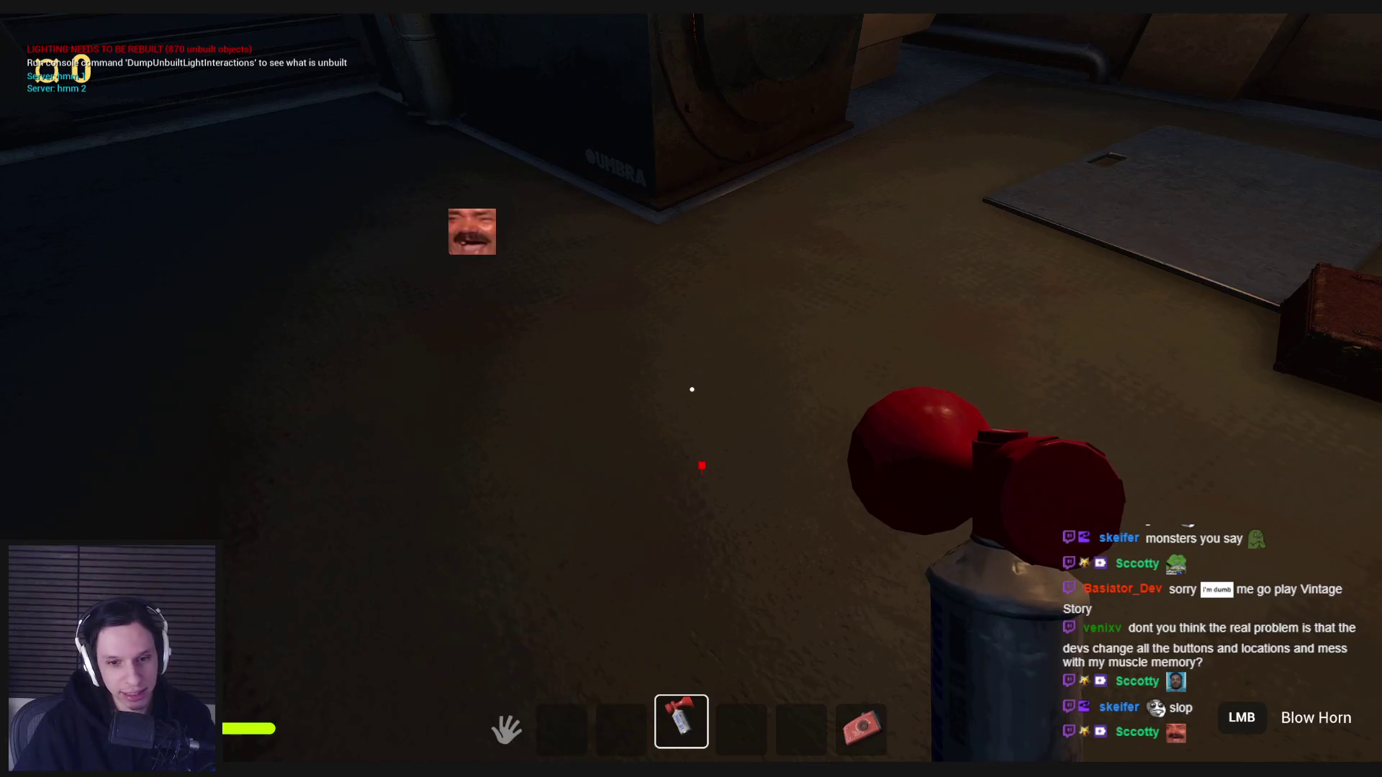
key(g)
key(e)
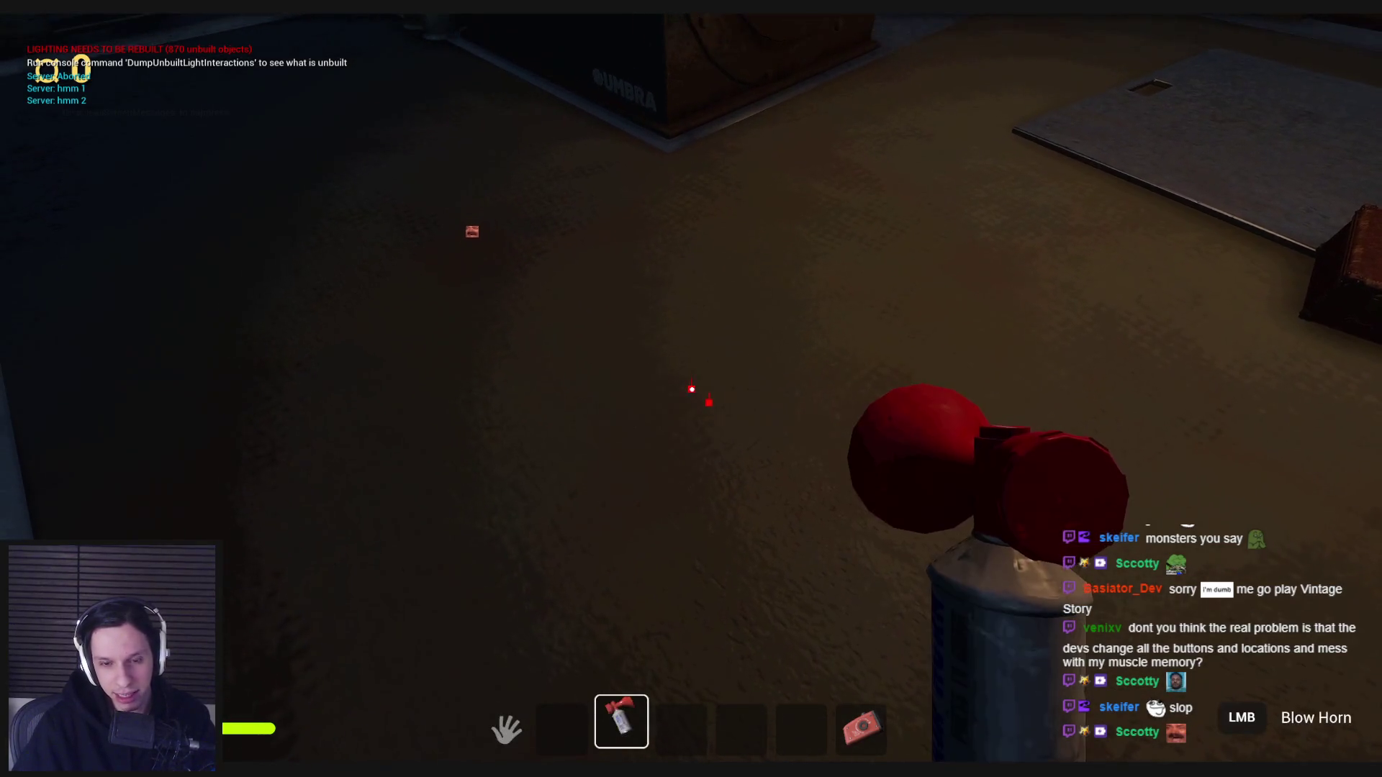
key(Escape)
click(526, 720)
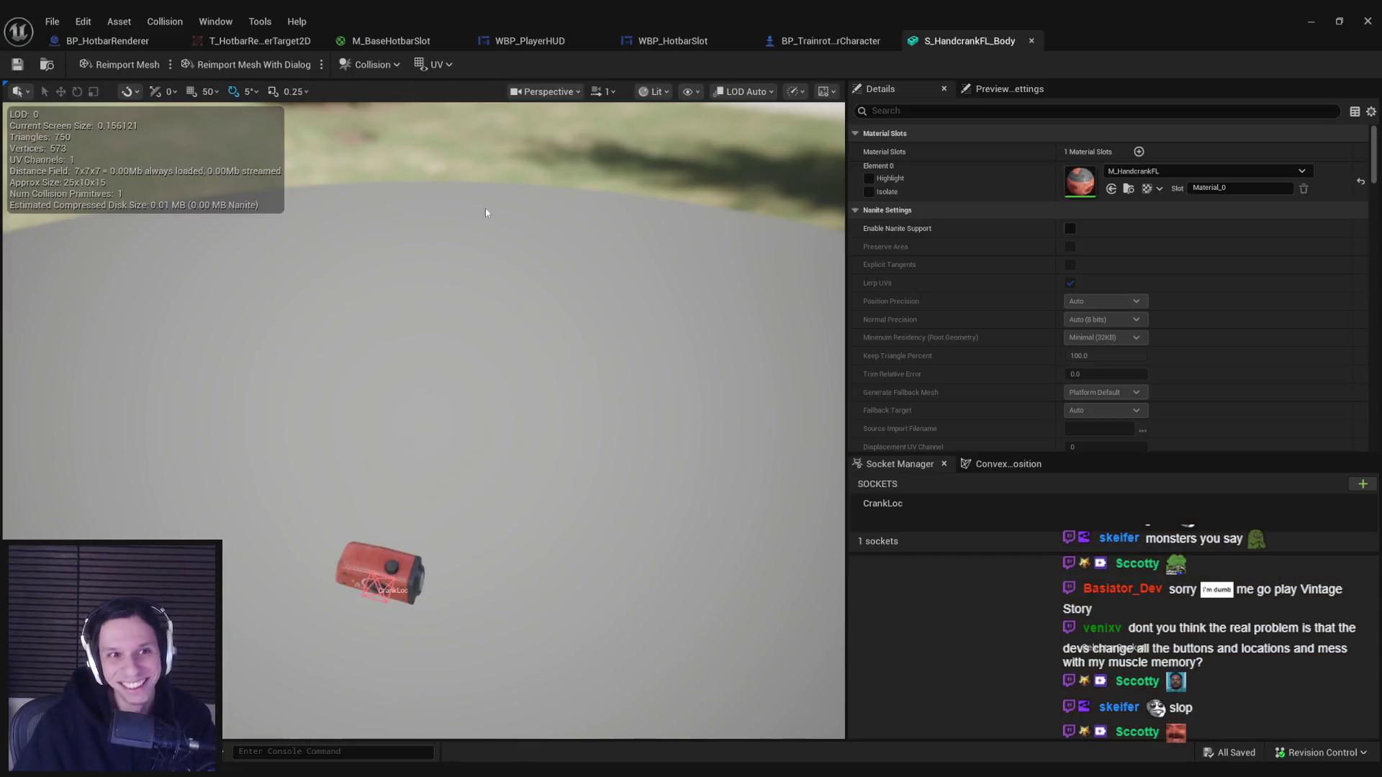
In WBP_HotbarSlot's event graph, select and copy the Get Actor Of Class and Set Slot with Mesh nodes.
click(111, 45)
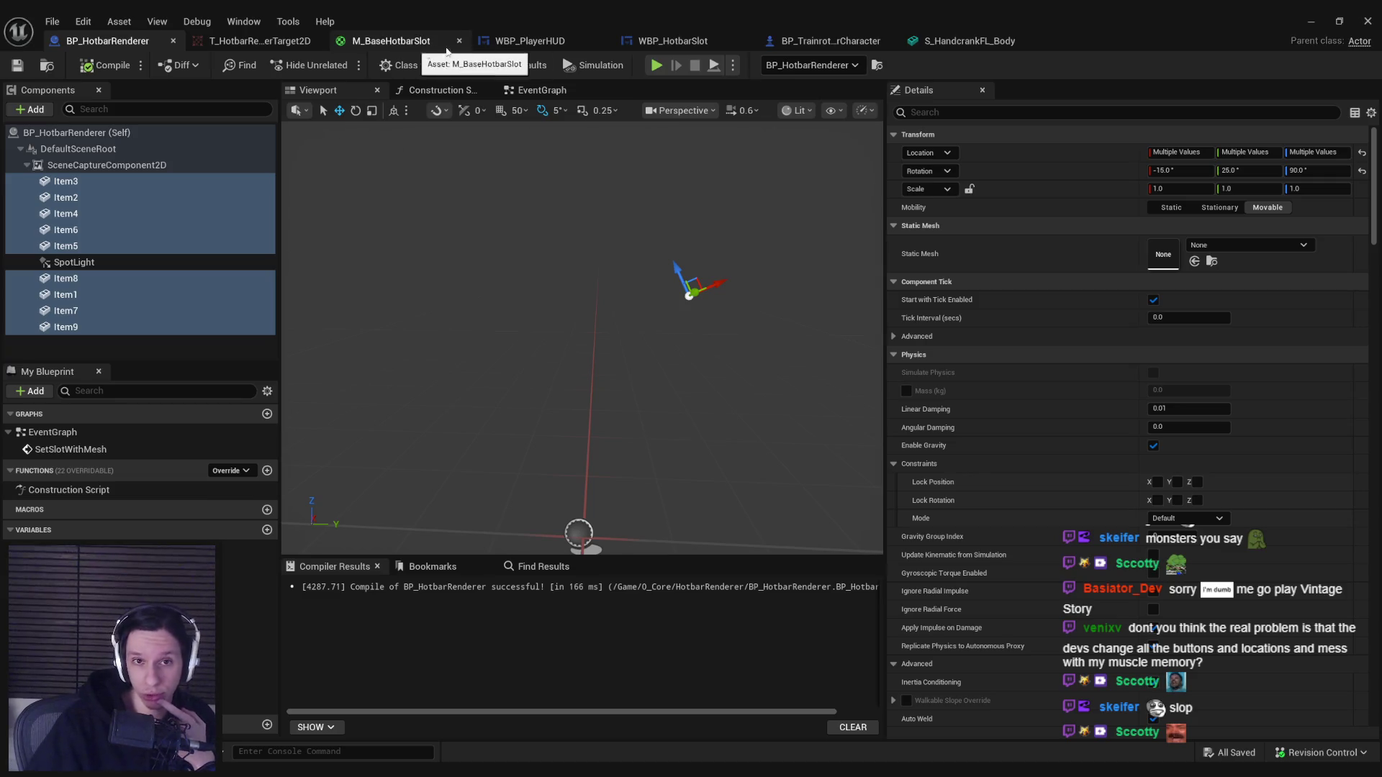
click(717, 39)
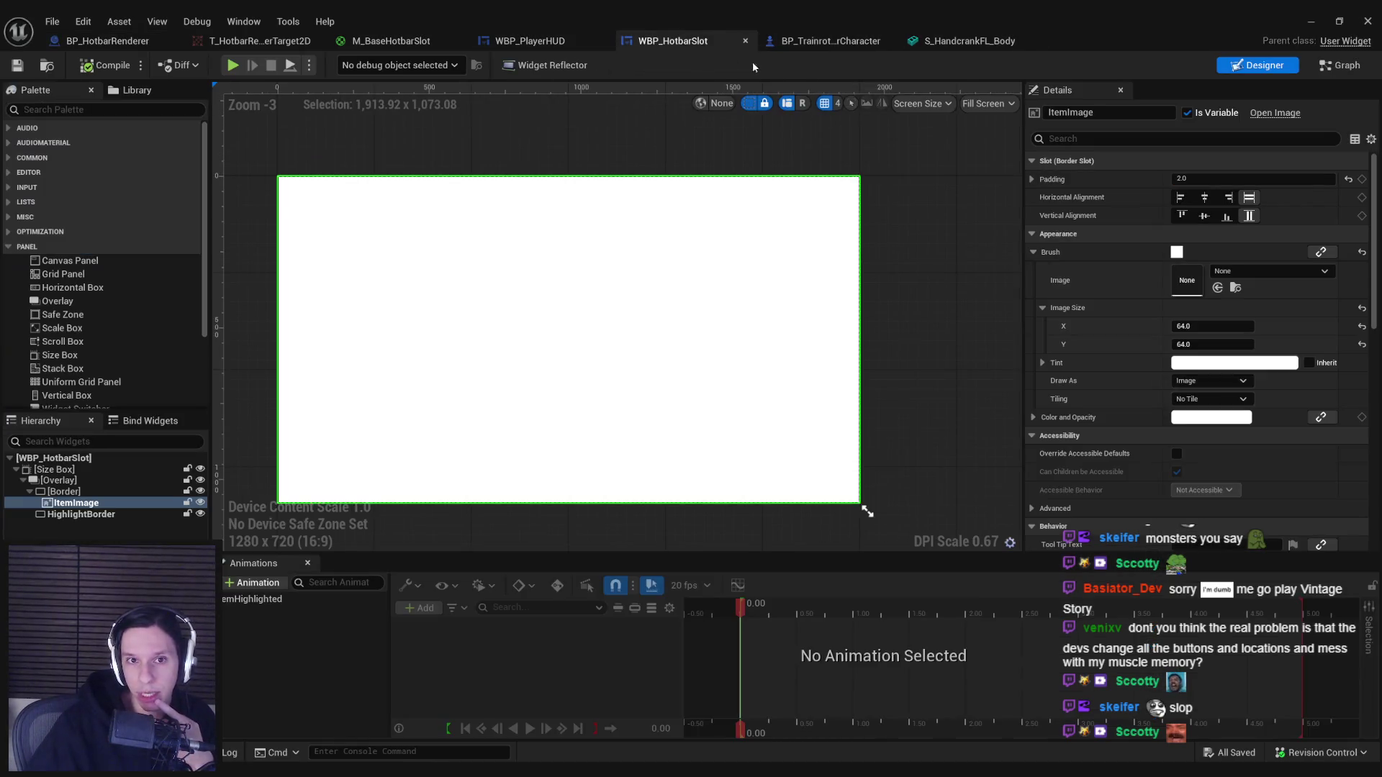
click(1328, 69)
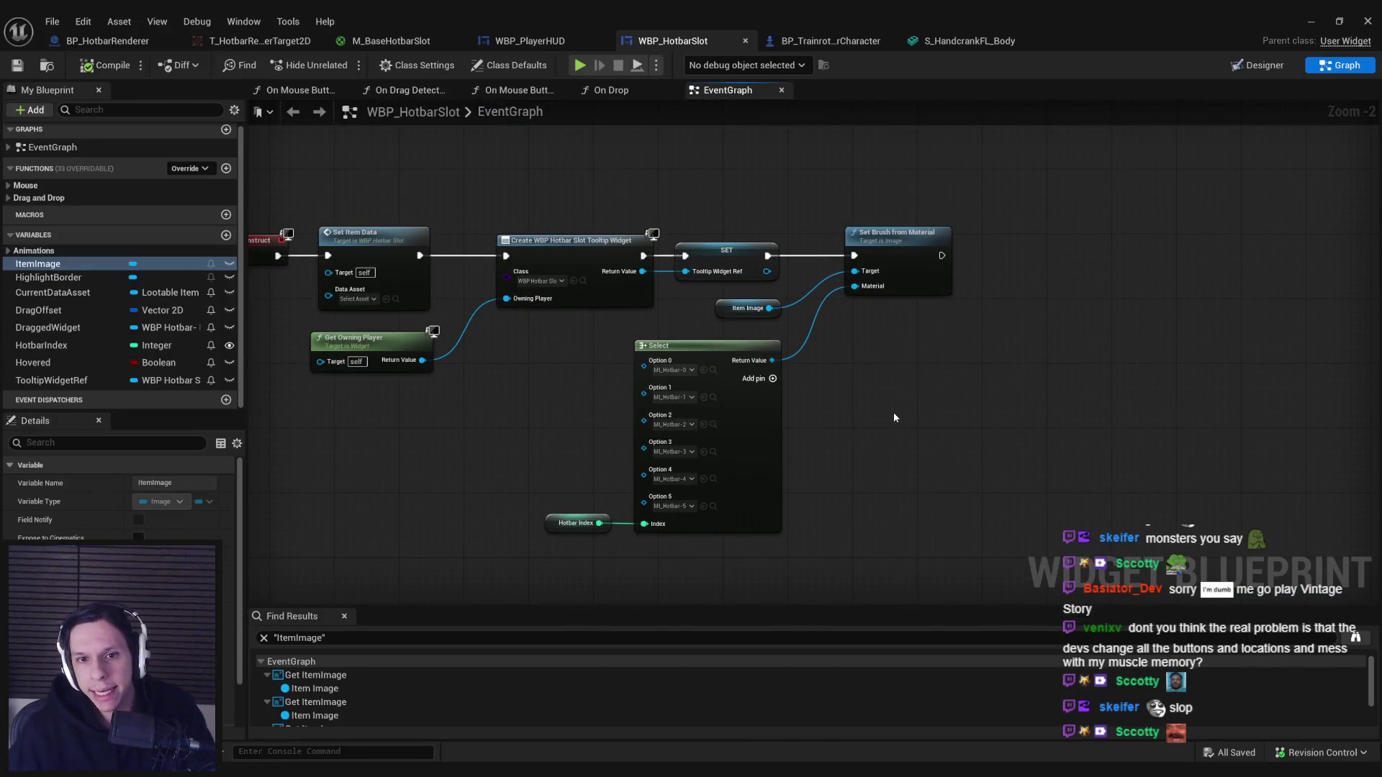
scroll(892, 418, down, 2)
scroll(820, 351, up, 2)
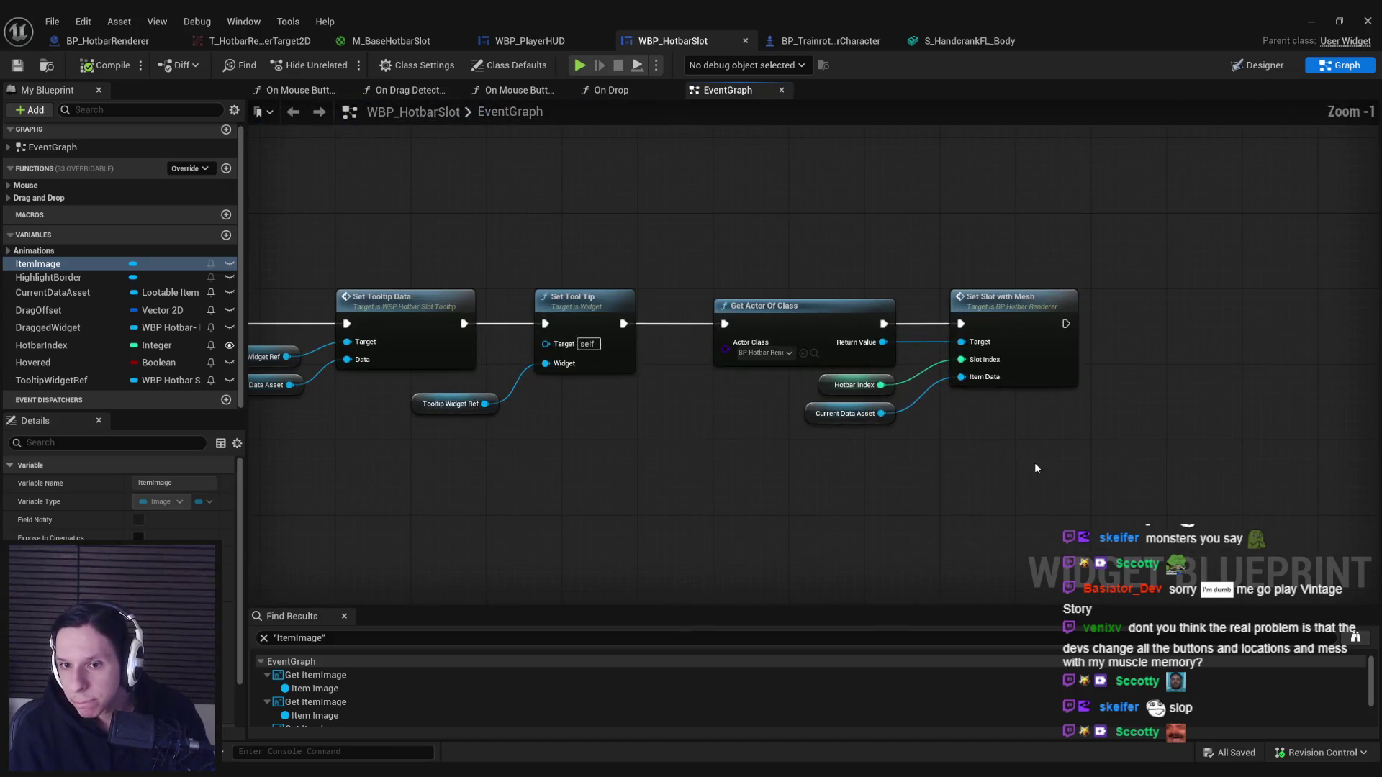
drag(712, 266, 1080, 472)
scroll(1232, 369, down, 4)
scroll(1024, 450, up, 2)
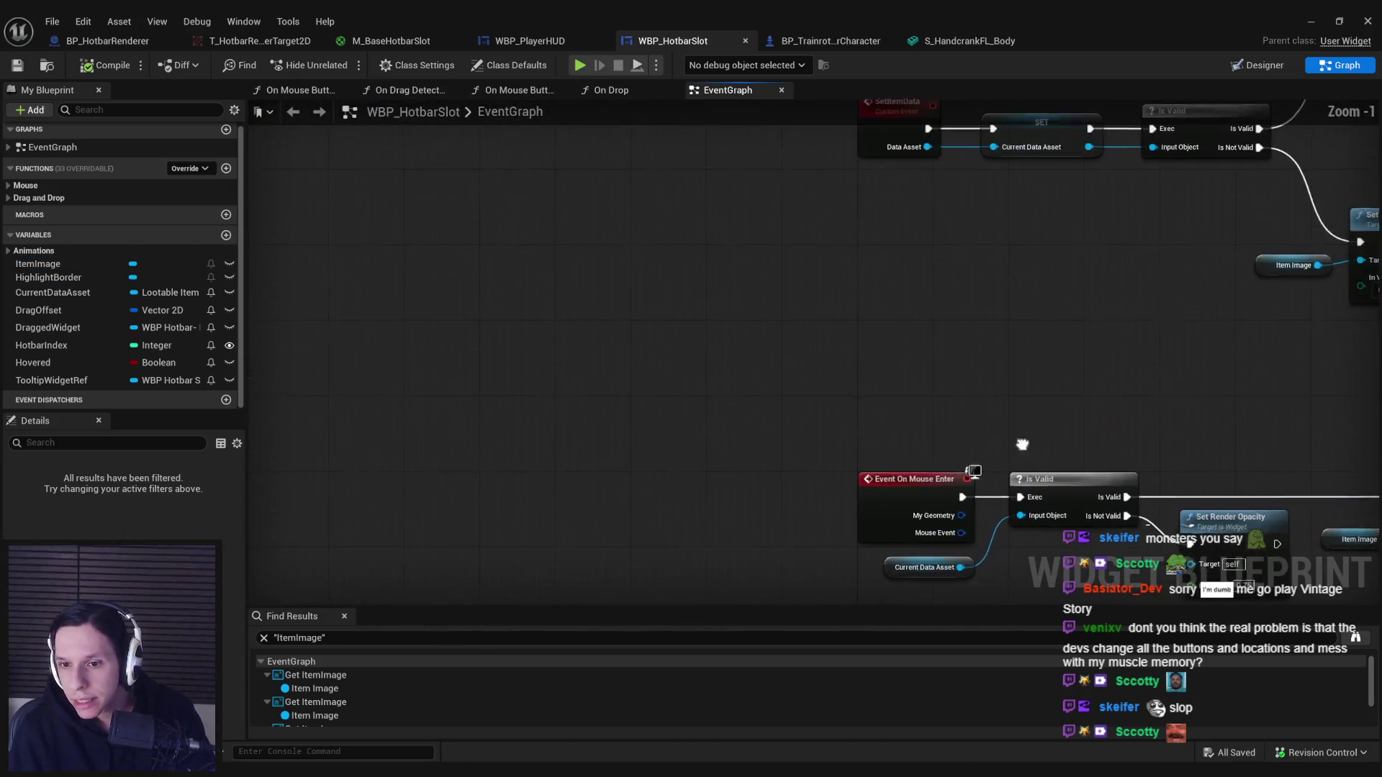
scroll(1035, 388, up, 1)
scroll(1035, 388, down, 2)
scroll(996, 382, up, 2)
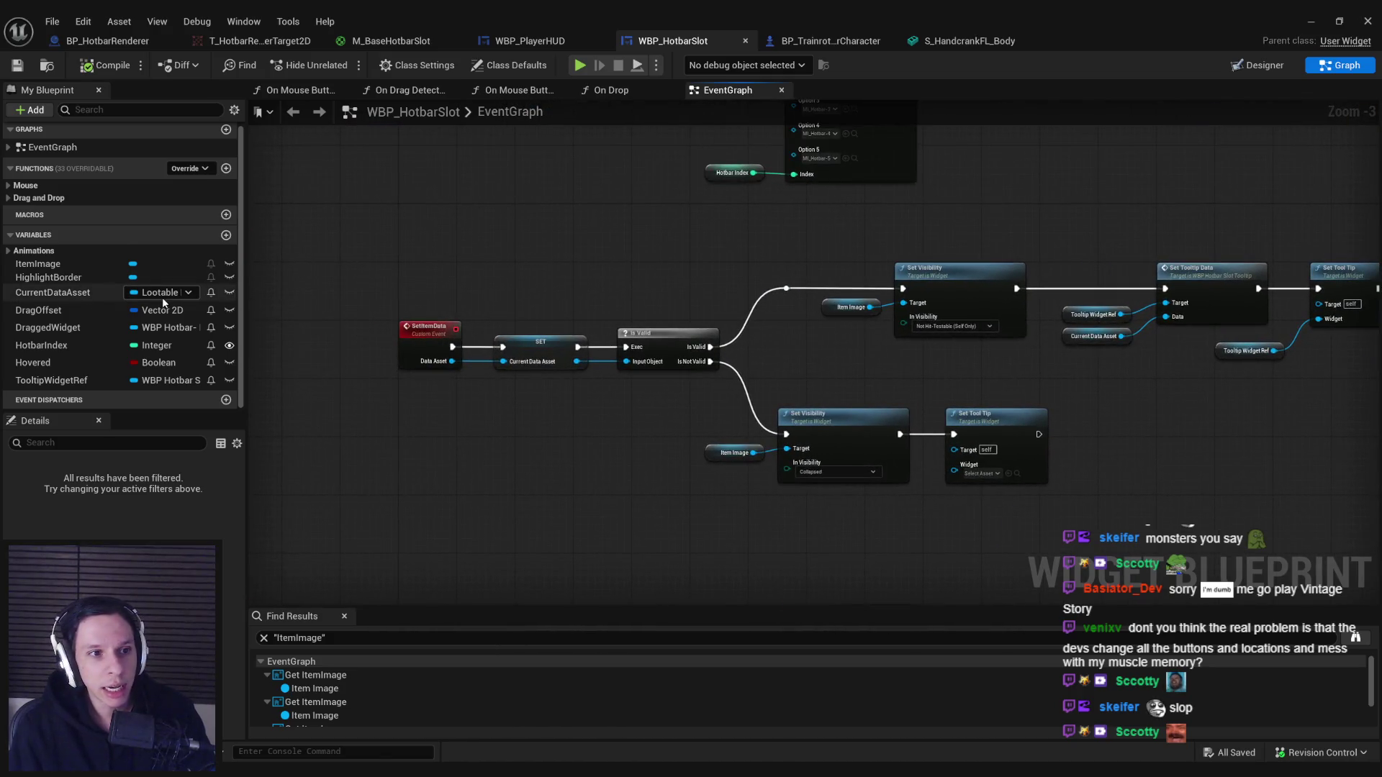
Paste the nodes into On Drop after Print String and wire Set Slot with Mesh to the Return Node.
click(21, 185)
click(36, 232)
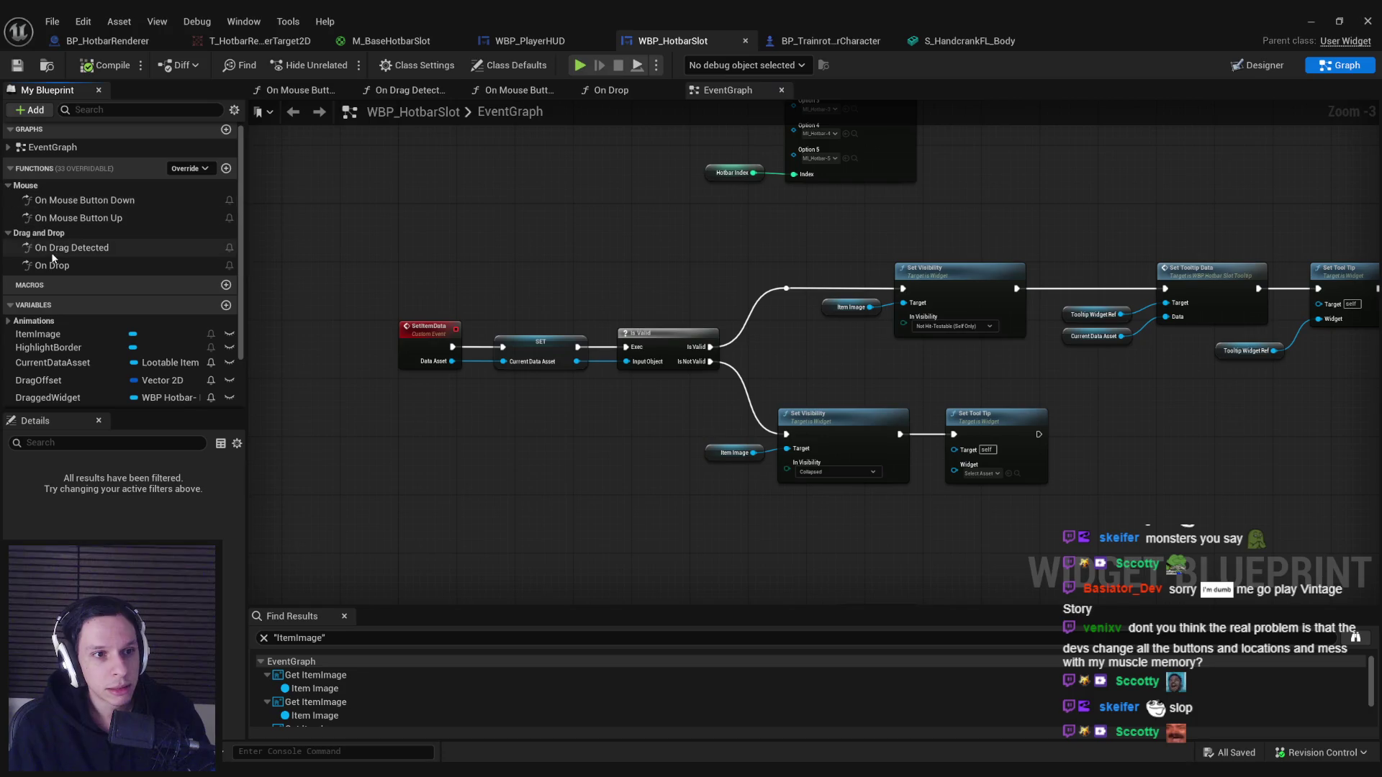
double_click(52, 264)
mouse_move(720, 292)
mouse_down()
mouse_move(1298, 270)
mouse_move(507, 267)
mouse_up()
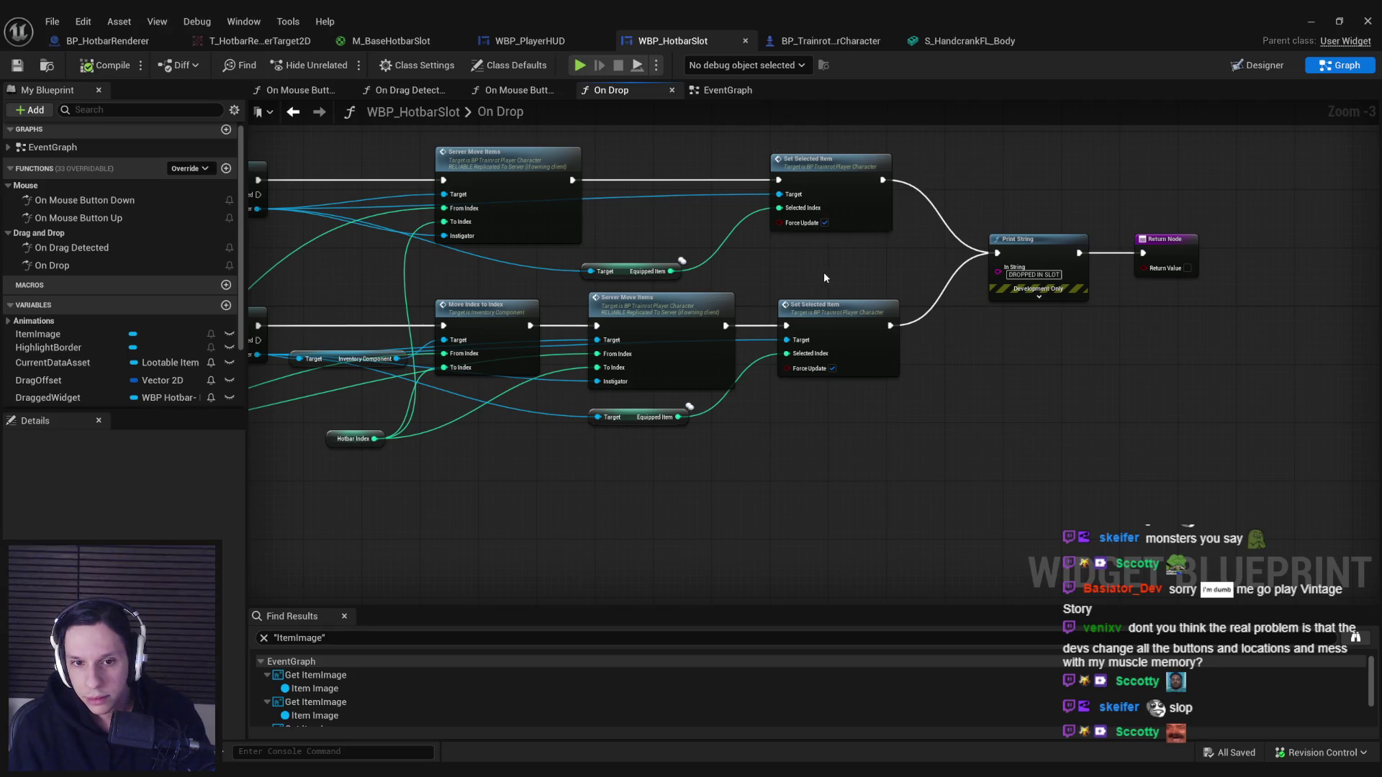
mouse_move(850, 268)
mouse_down()
mouse_move(511, 291)
mouse_move(1212, 264)
mouse_up()
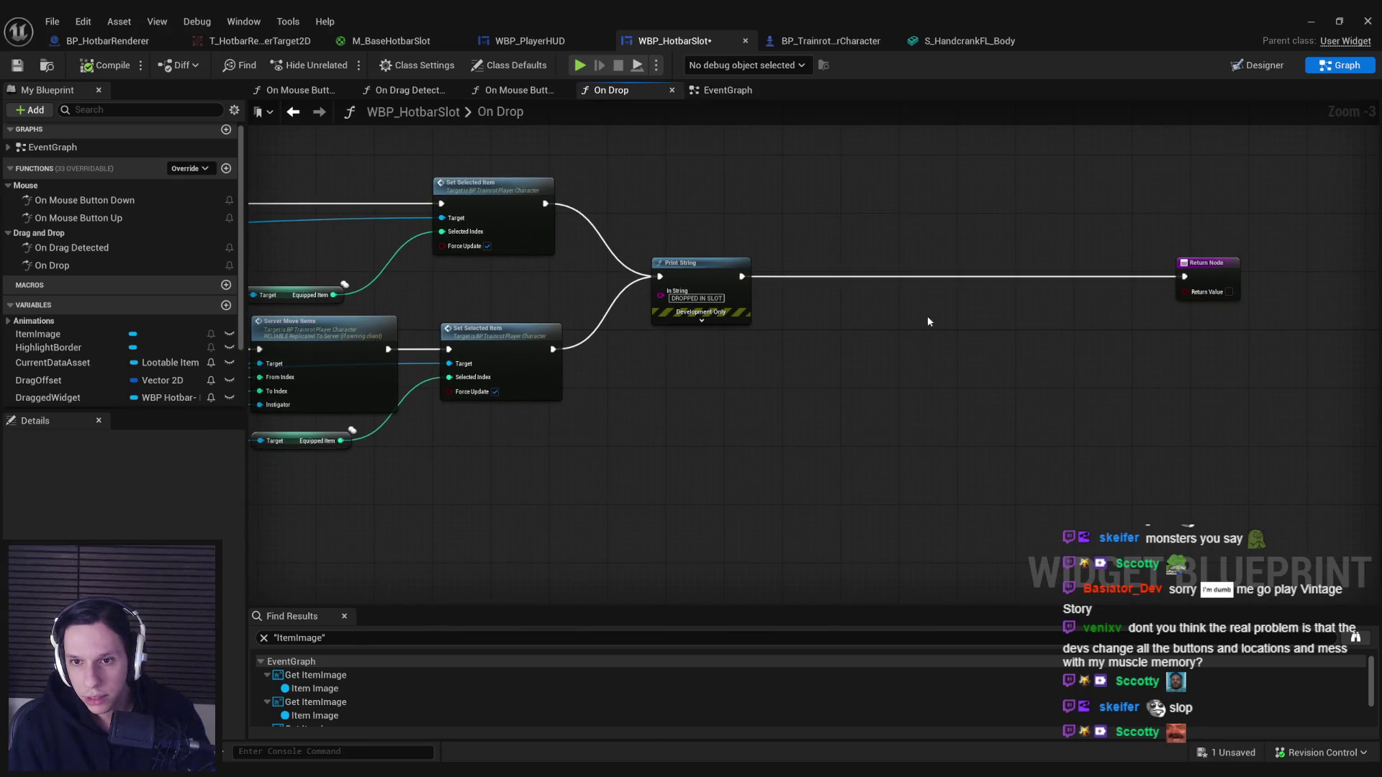
key(ctrl+v)
drag(828, 277, 742, 278)
drag(1093, 278, 1185, 277)
click(1321, 21)
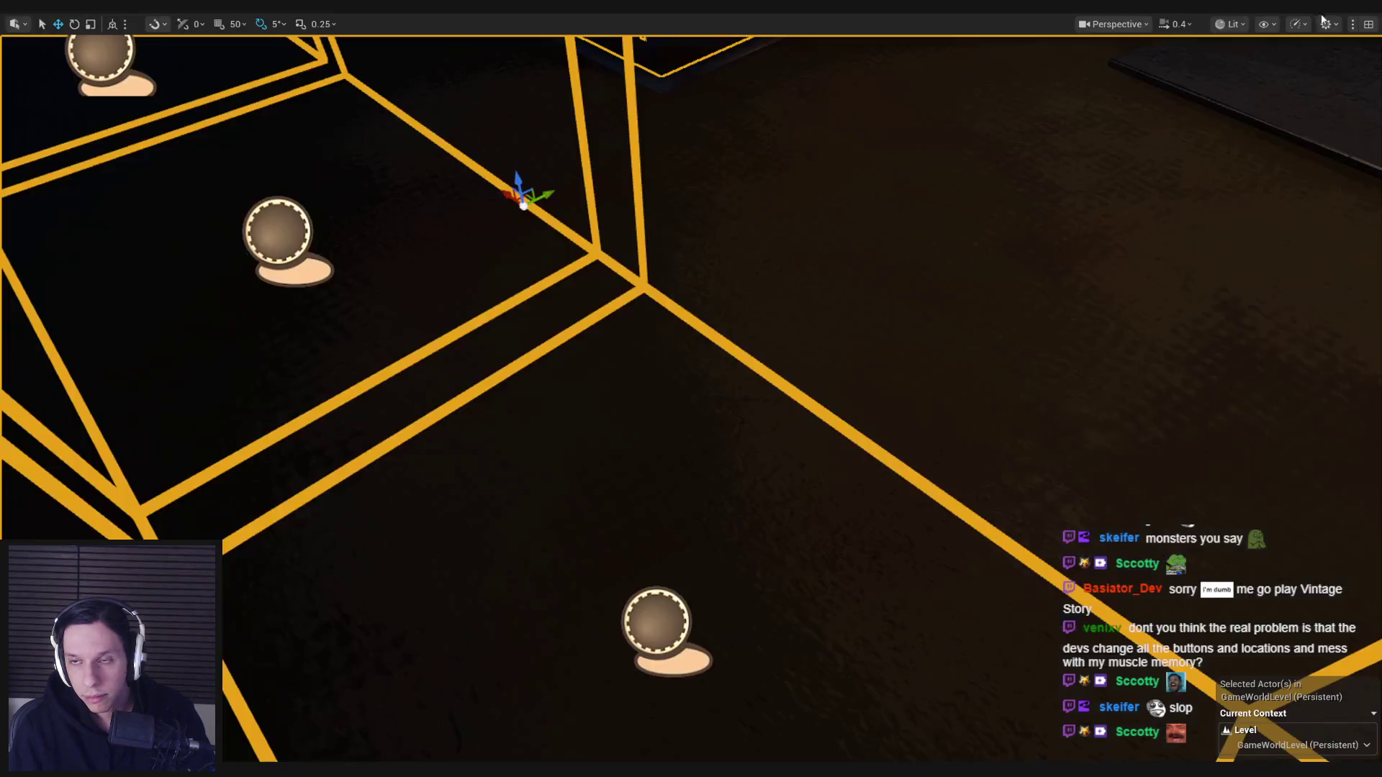
Start a play test, move the flashlight to the last hotbar slot, and open both lockers.
key(alt+p)
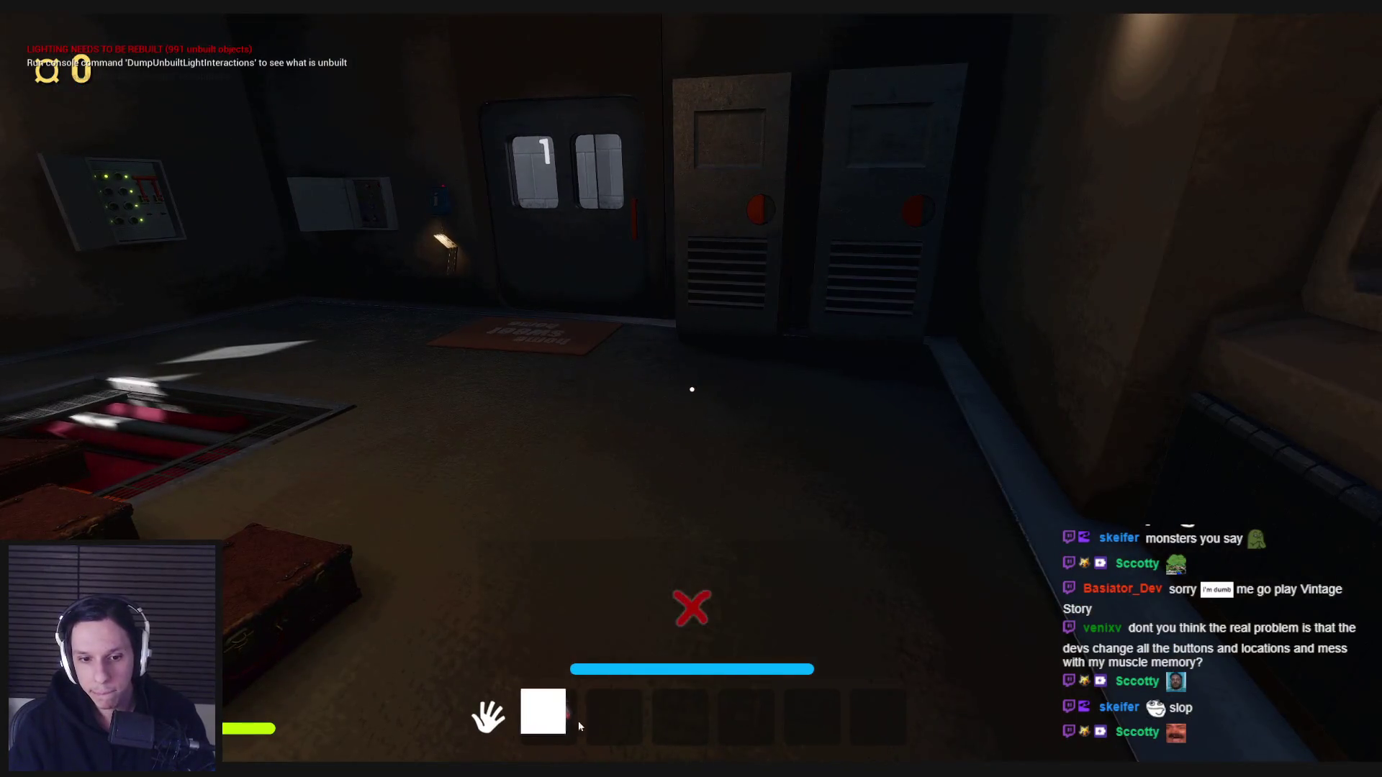
drag(580, 727, 892, 722)
key(w)
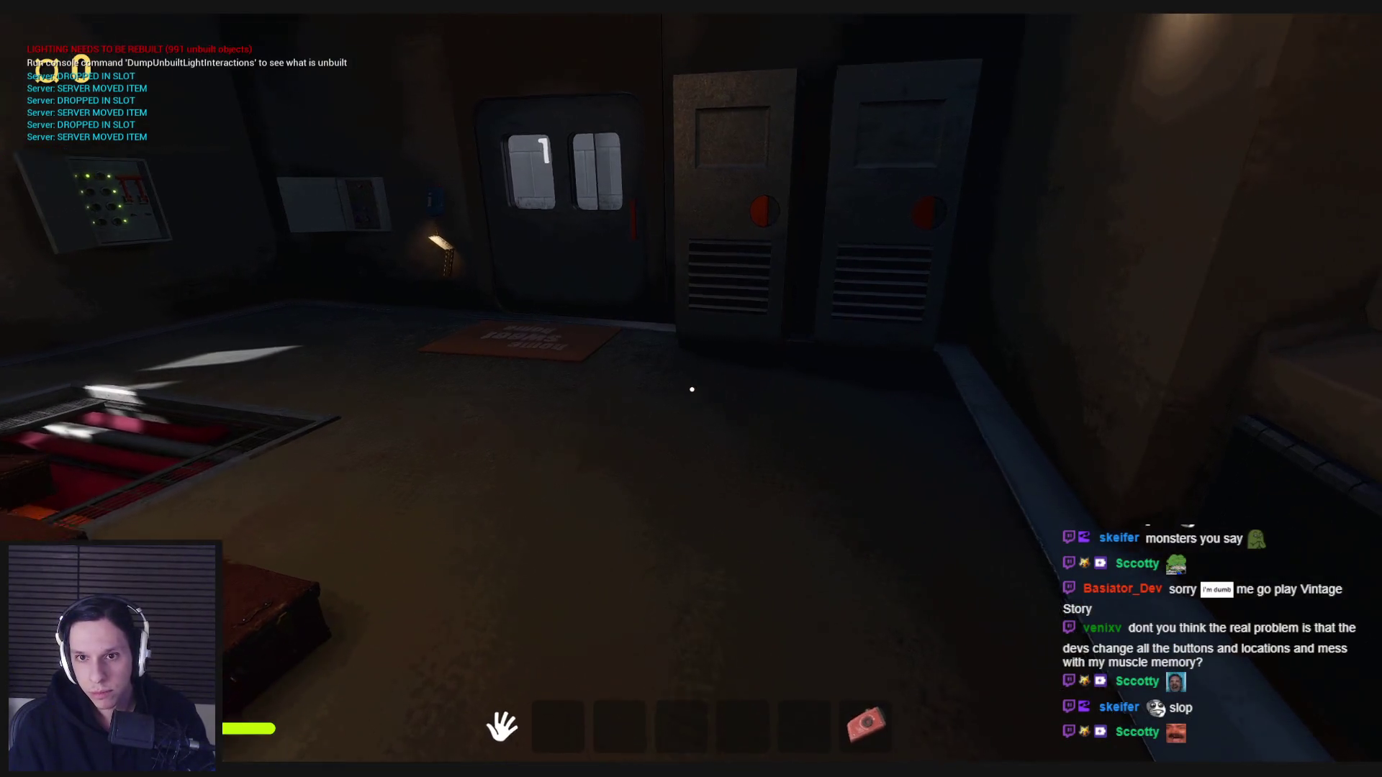
key(e)
key(w)
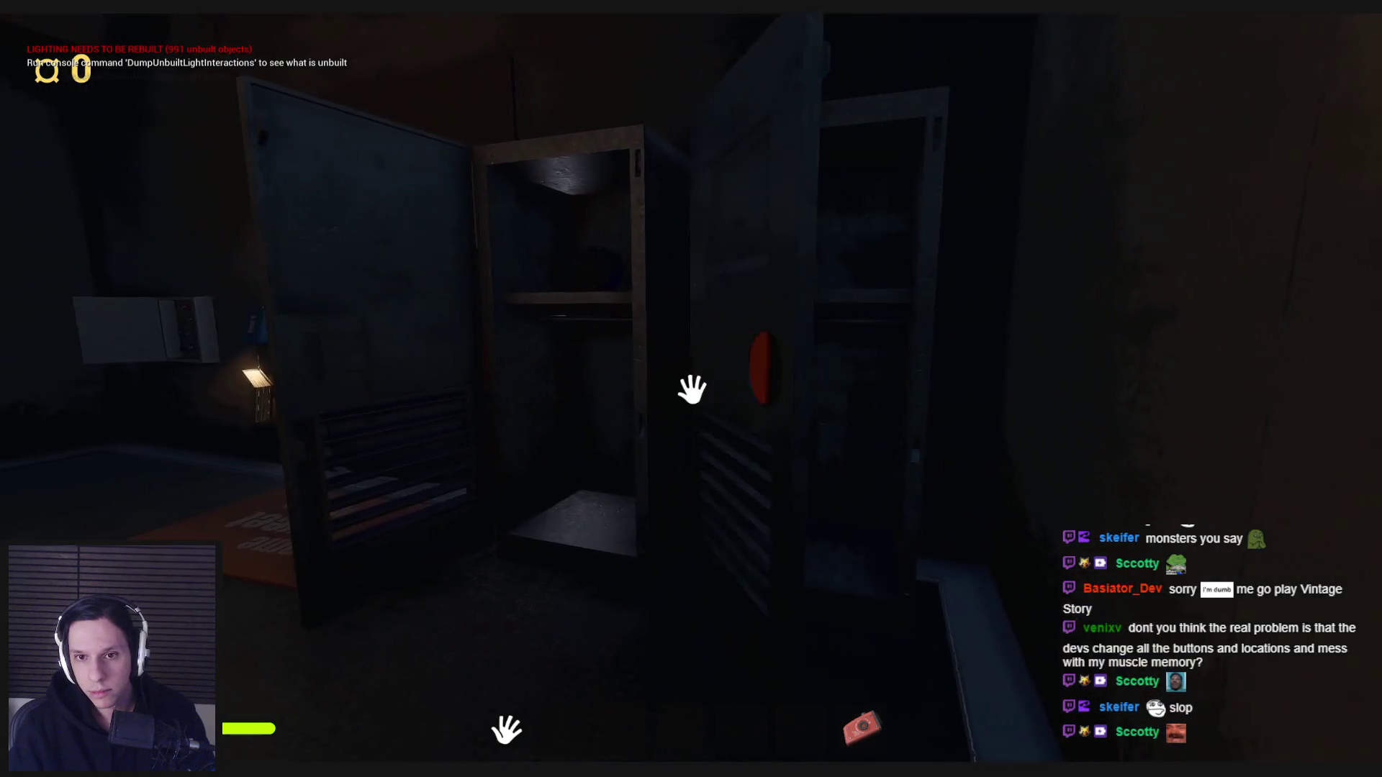
key(e)
key(e)
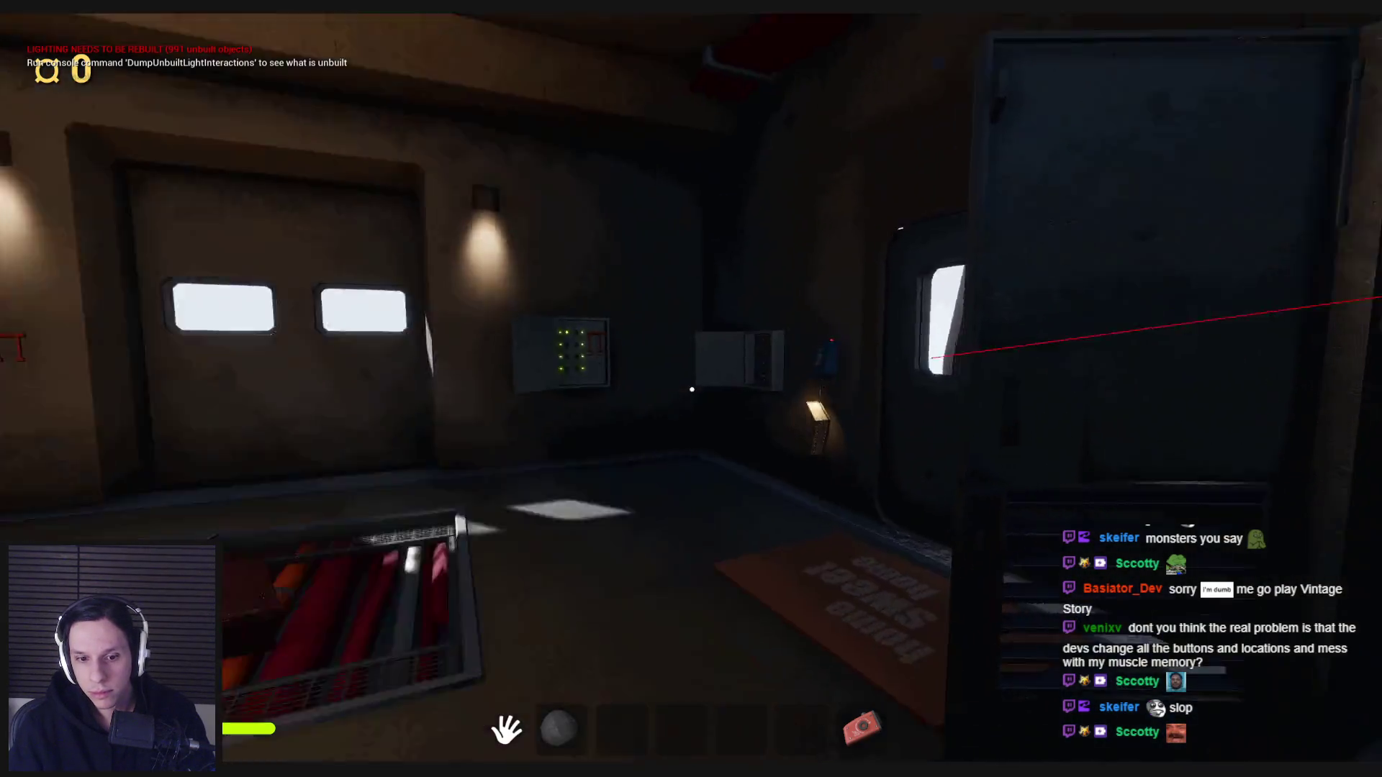
Move the rock from hotbar slot 2 to slot 5, then repeatedly drop and pick it up.
mouse_move(547, 716)
mouse_down()
mouse_move(790, 723)
mouse_move(623, 724)
mouse_up()
key(2)
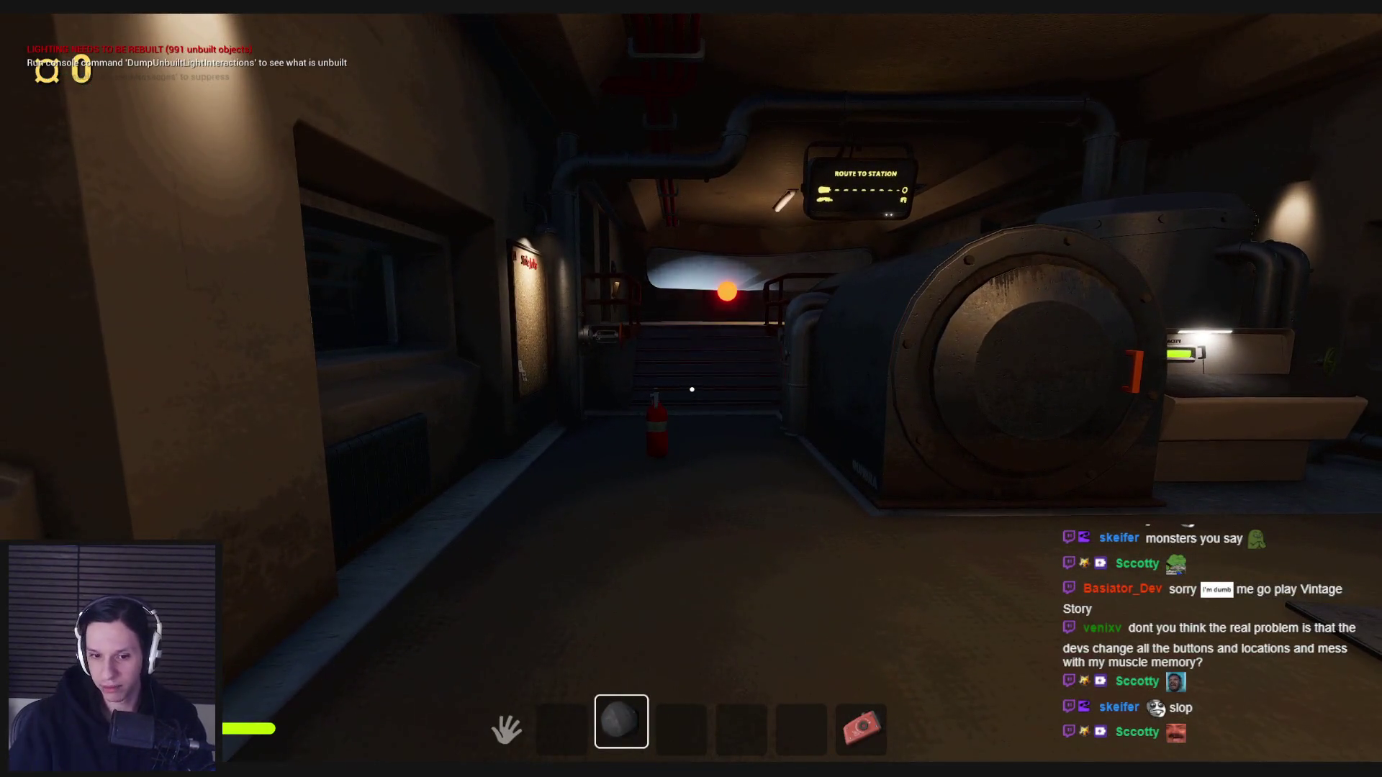
click(692, 389)
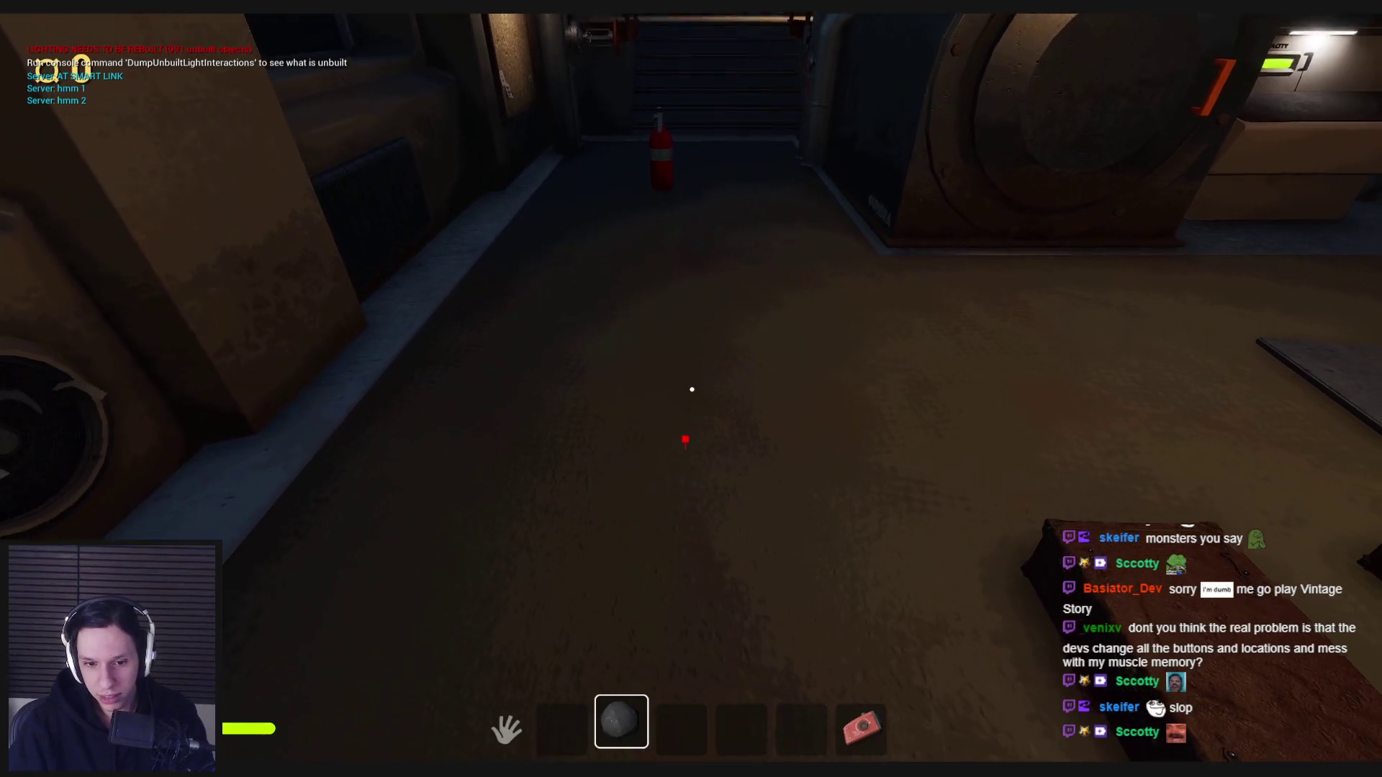
click(692, 390)
click(692, 389)
click(692, 389)
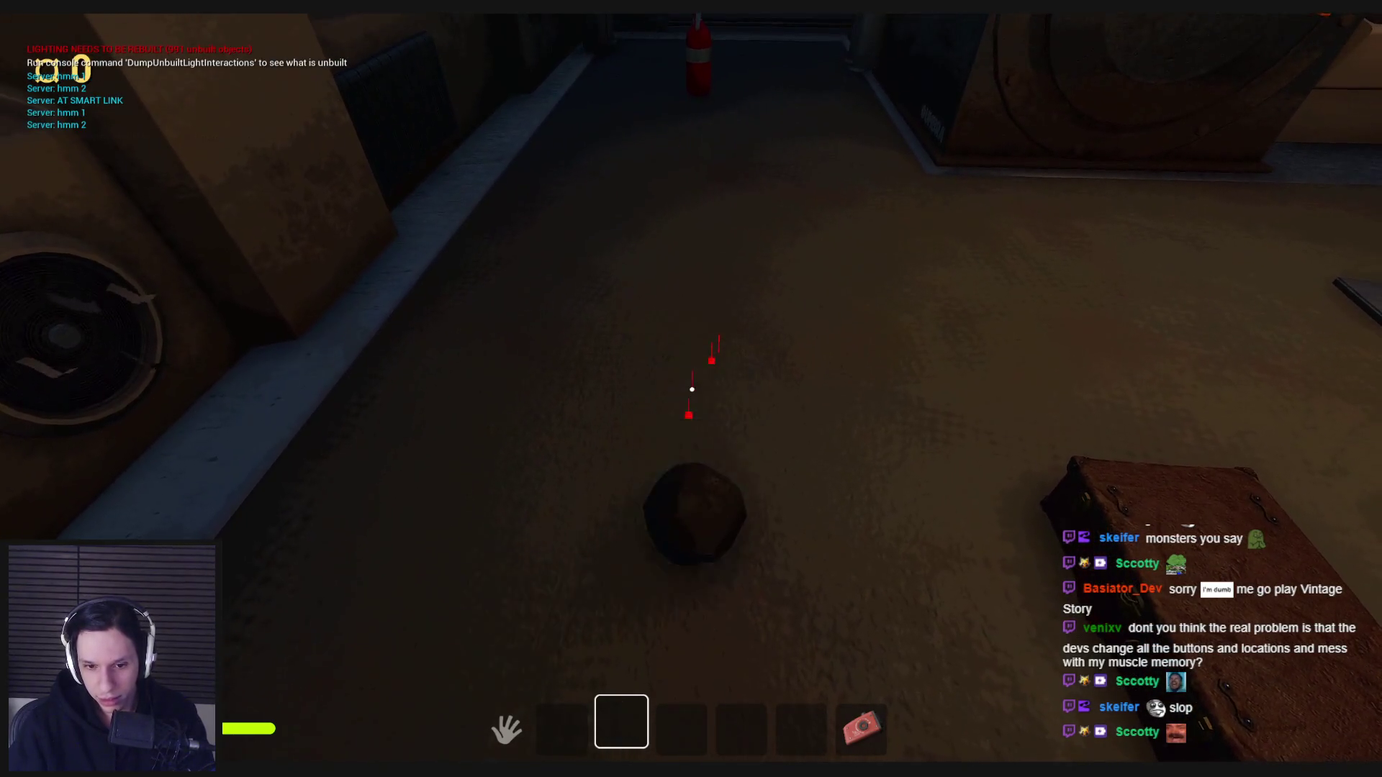
click(692, 390)
click(692, 389)
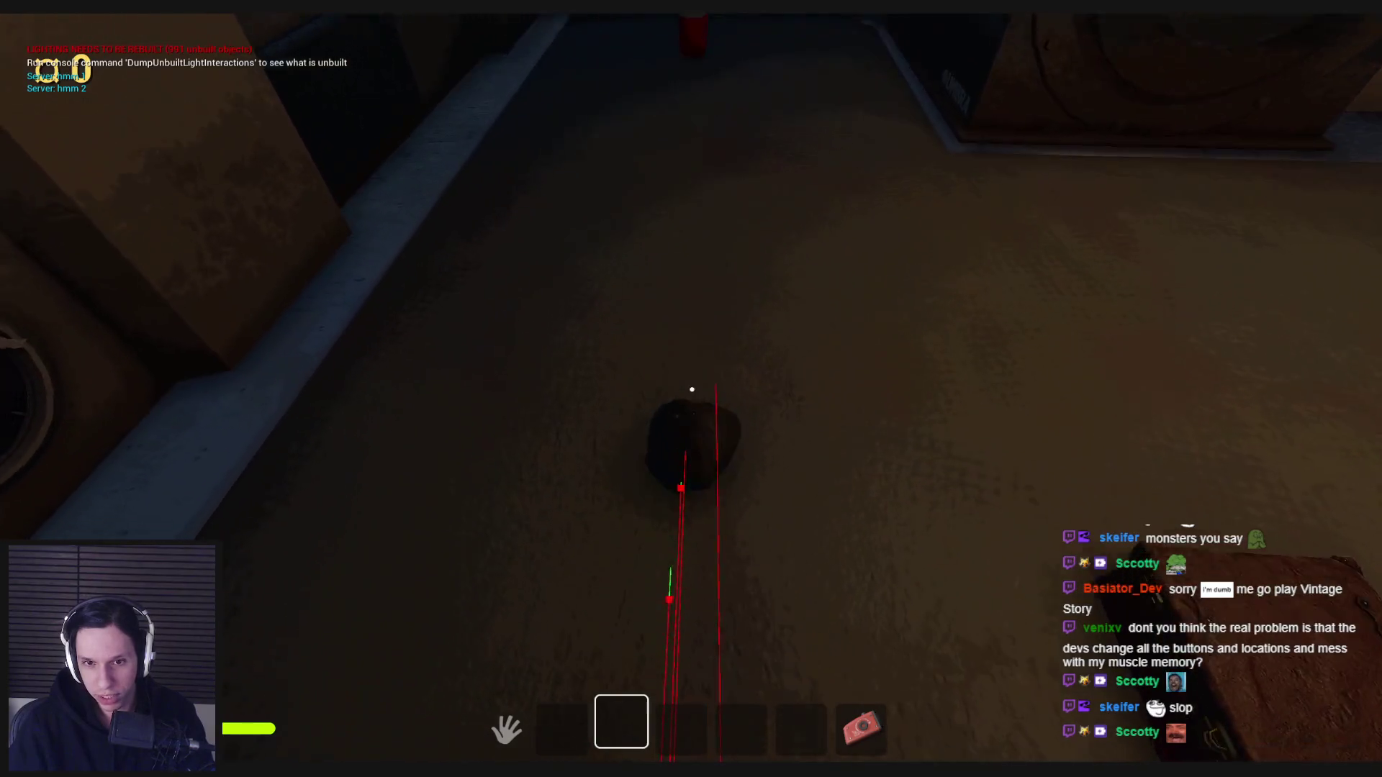
click(692, 389)
Swap items between hotbar slots 1 and 2, then stop the play test and return to WBP_HotbarSlot.
key(Tab)
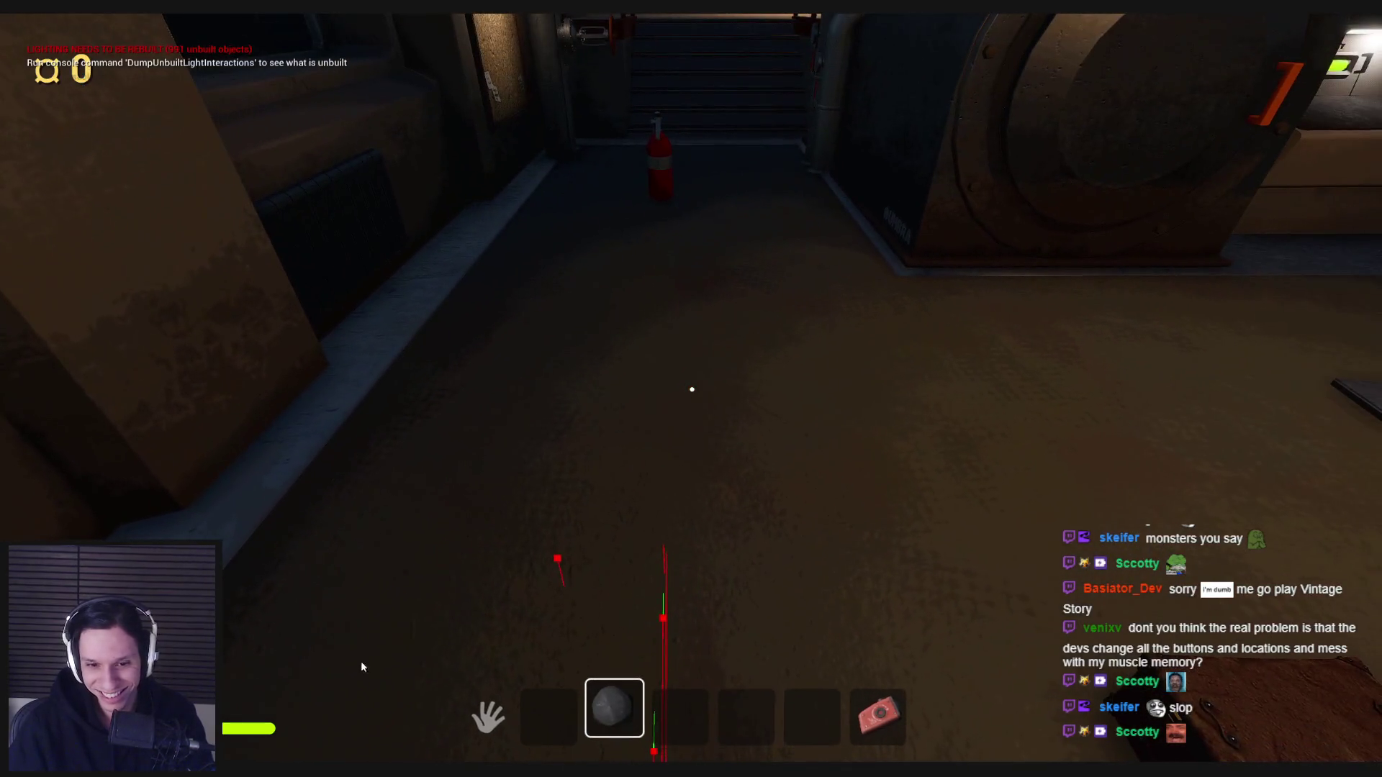
drag(617, 711, 680, 709)
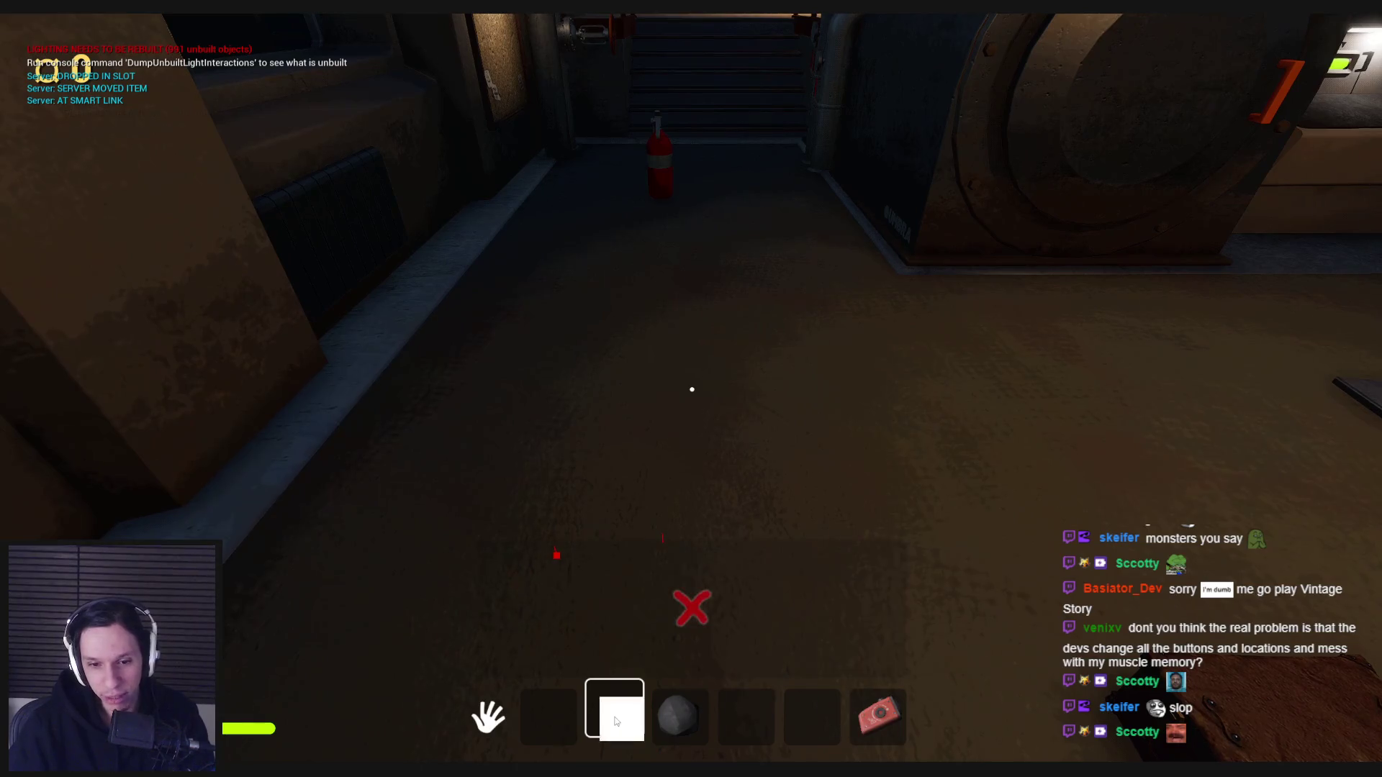
click(617, 722)
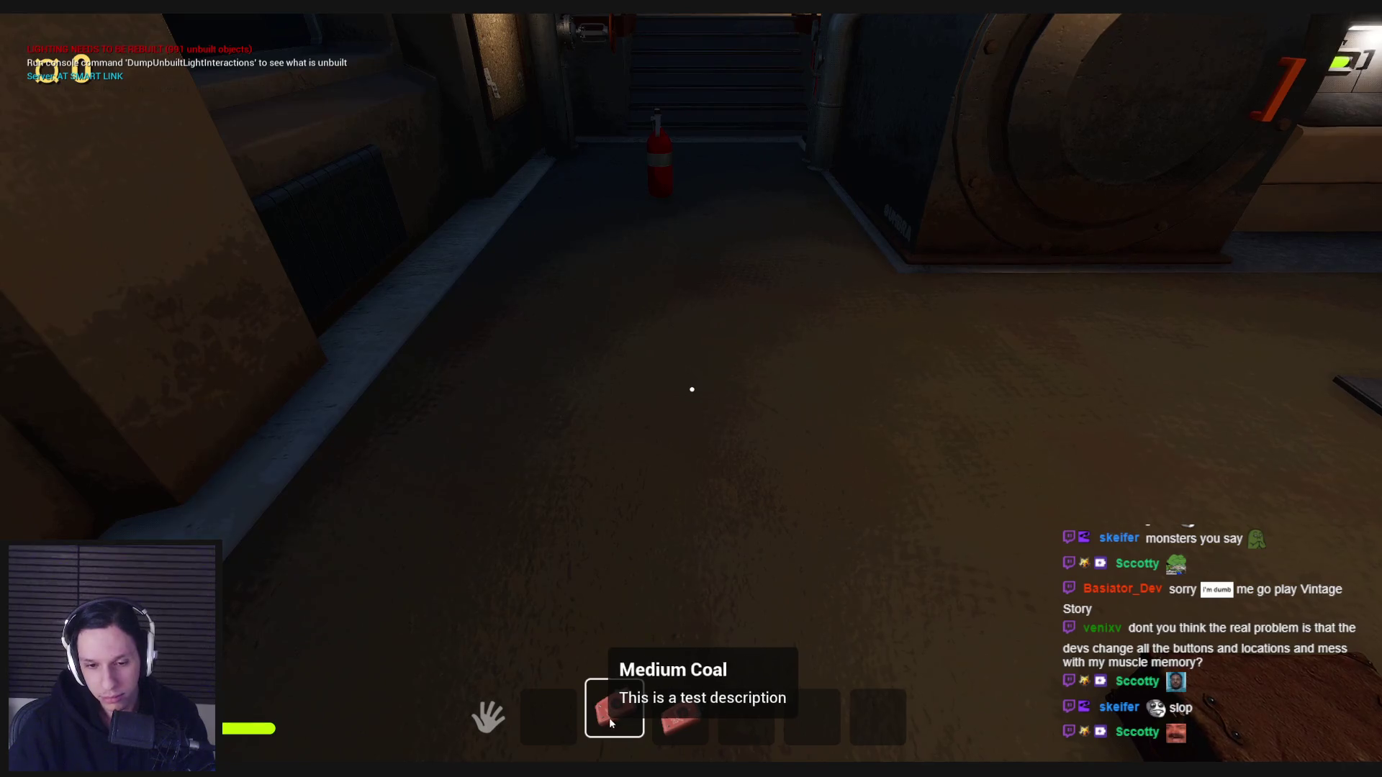
mouse_move(608, 720)
mouse_down()
mouse_move(542, 717)
mouse_move(624, 722)
mouse_up()
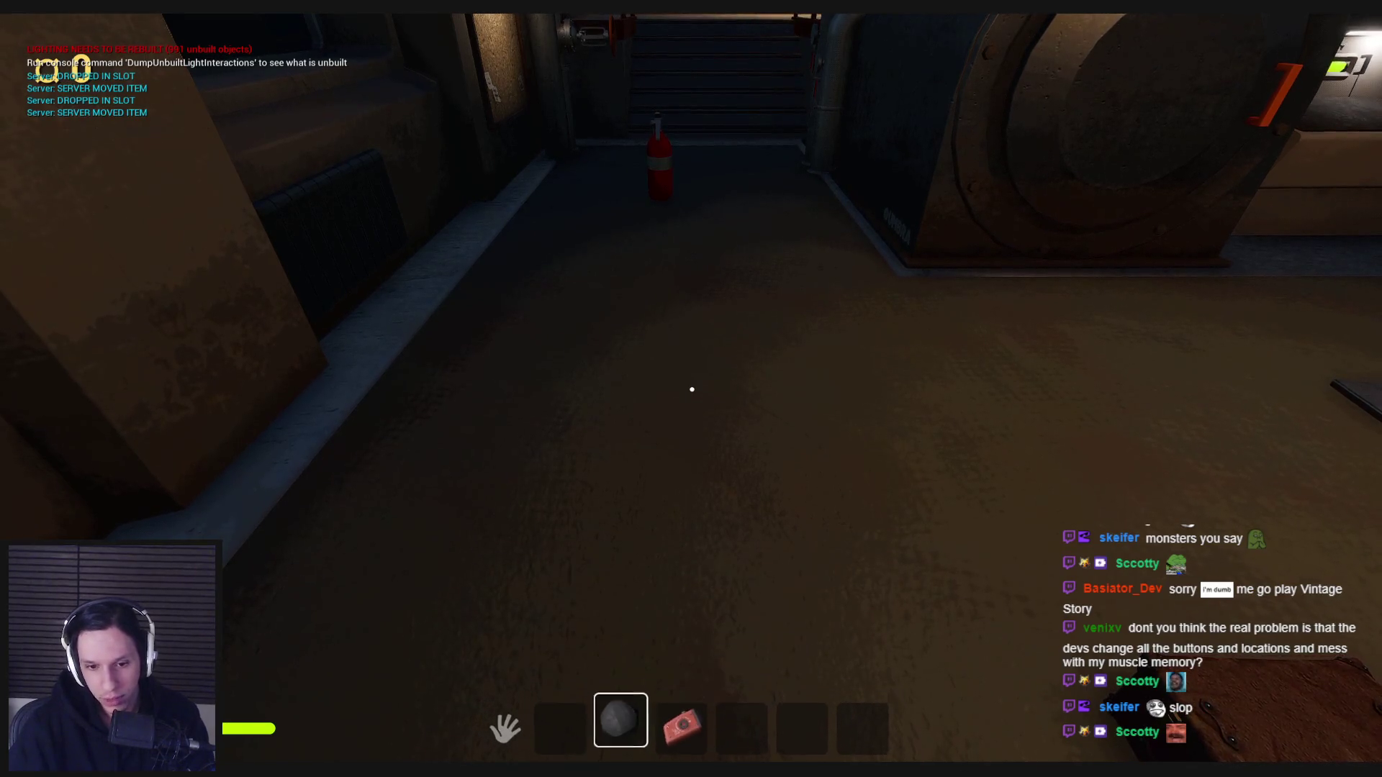
key(Escape)
click(508, 732)
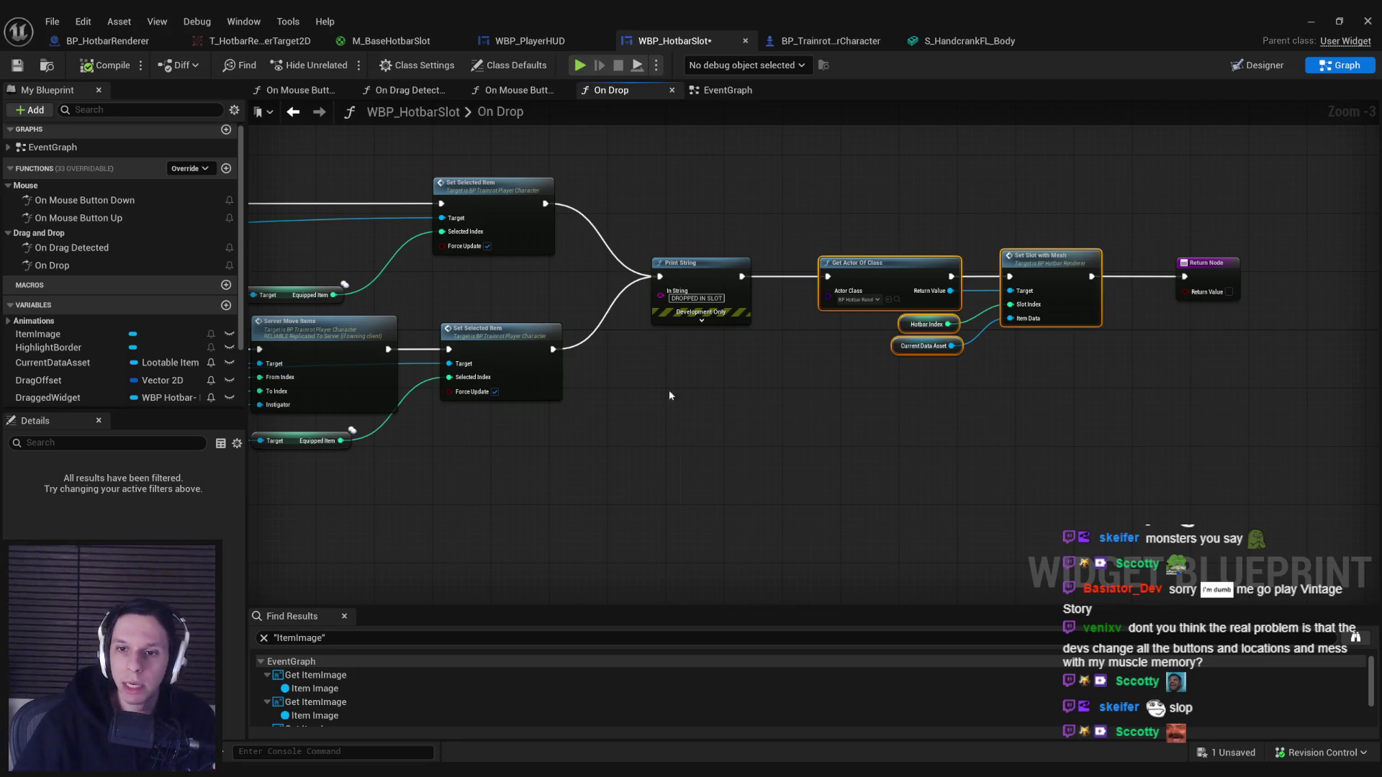
Deselect the On Drop graph nodes, minimize the WBP_HotbarSlot editor, and move the train-interior viewport camera.
click(766, 419)
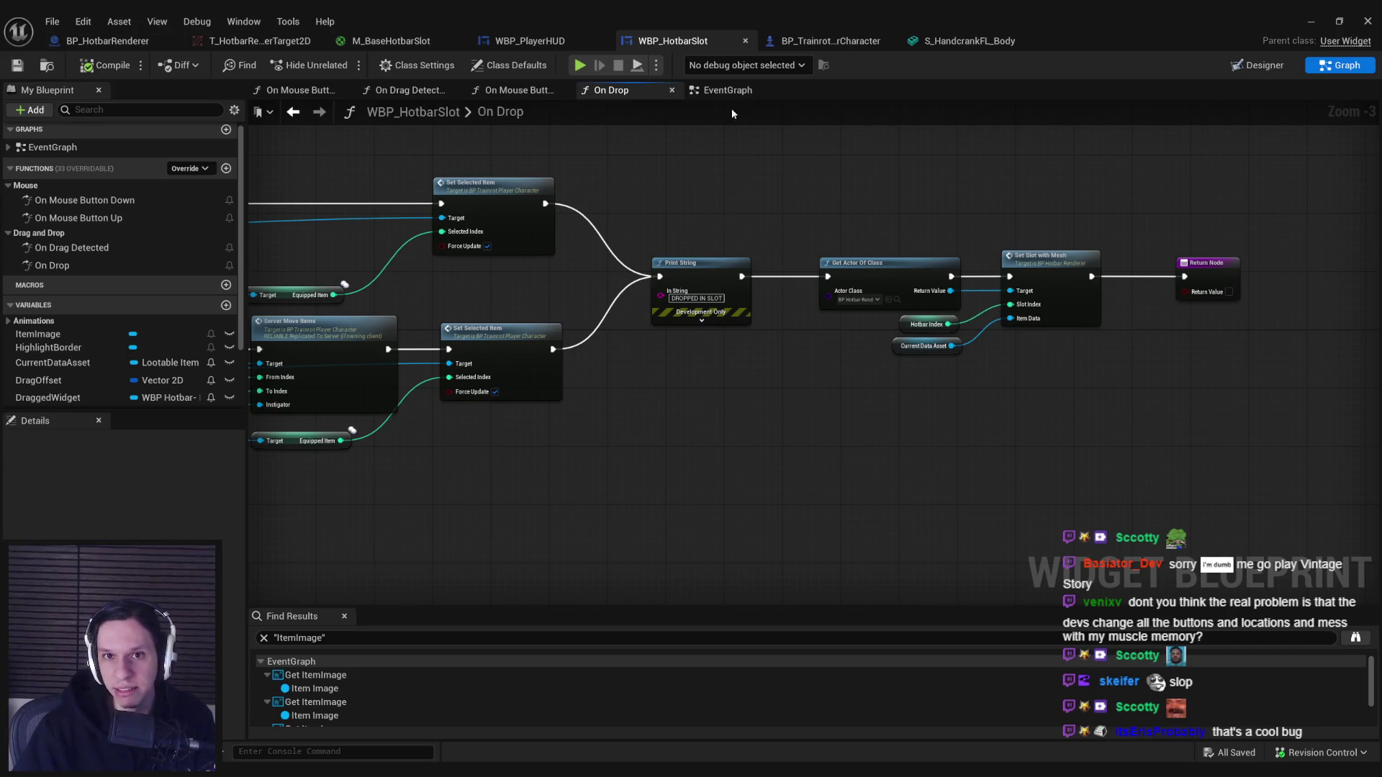
click(1301, 27)
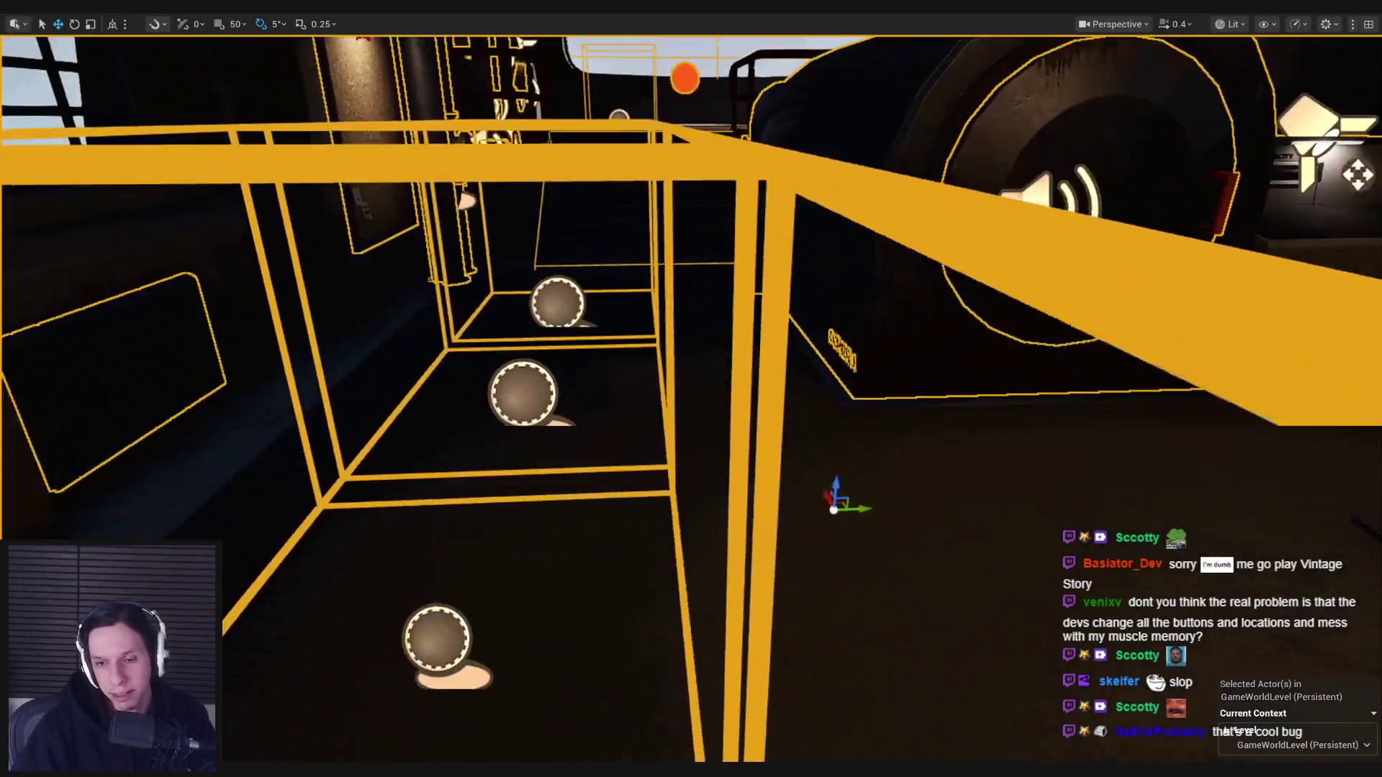
scroll(799, 331, up, 2)
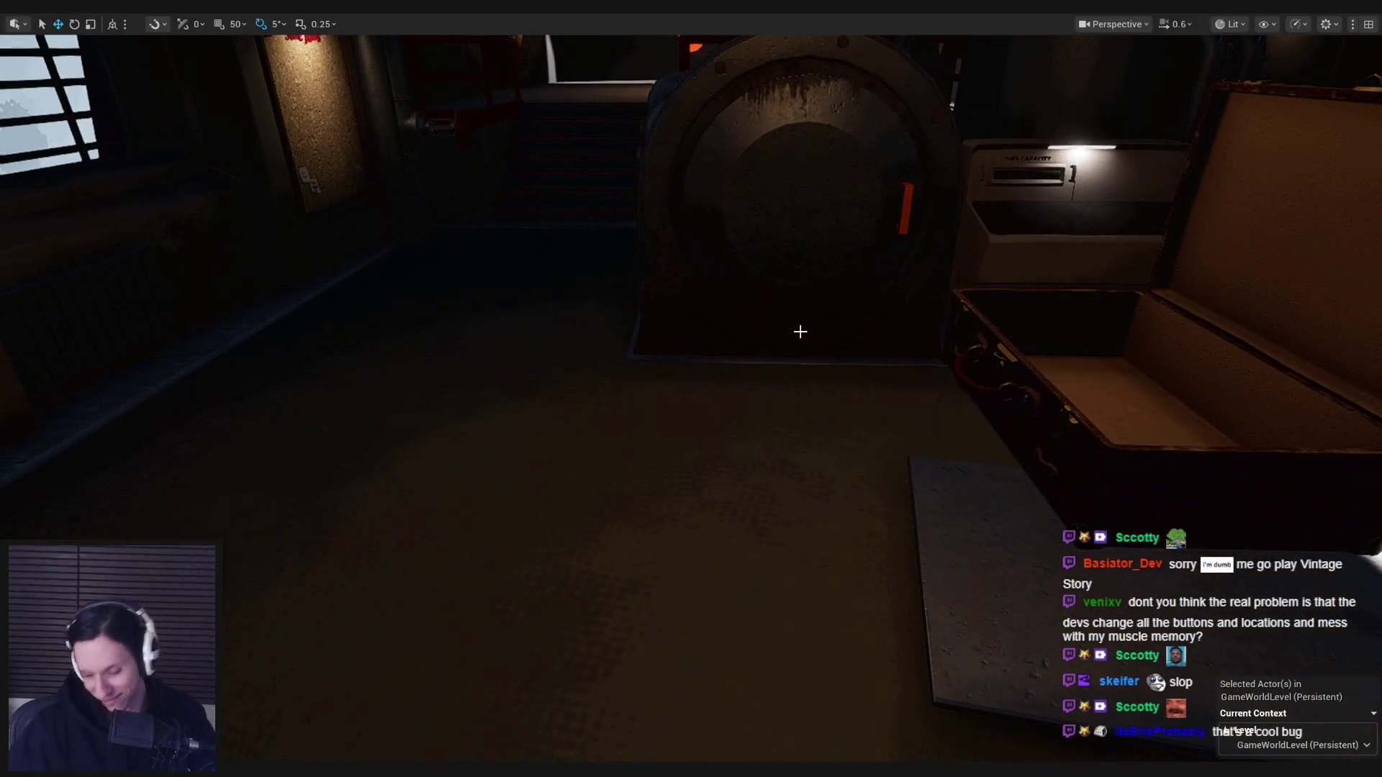